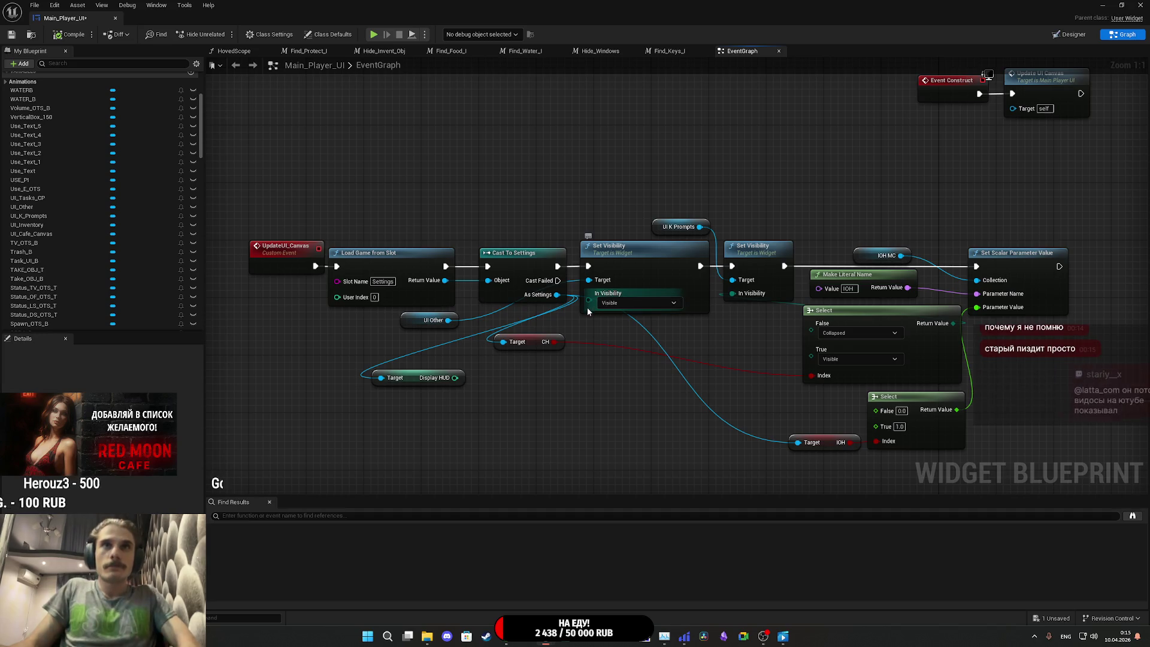
Step: Feed UI Other's In Visibility from a new Select node indexed by Display HUD
drag(590, 297, 601, 361)
text(se)
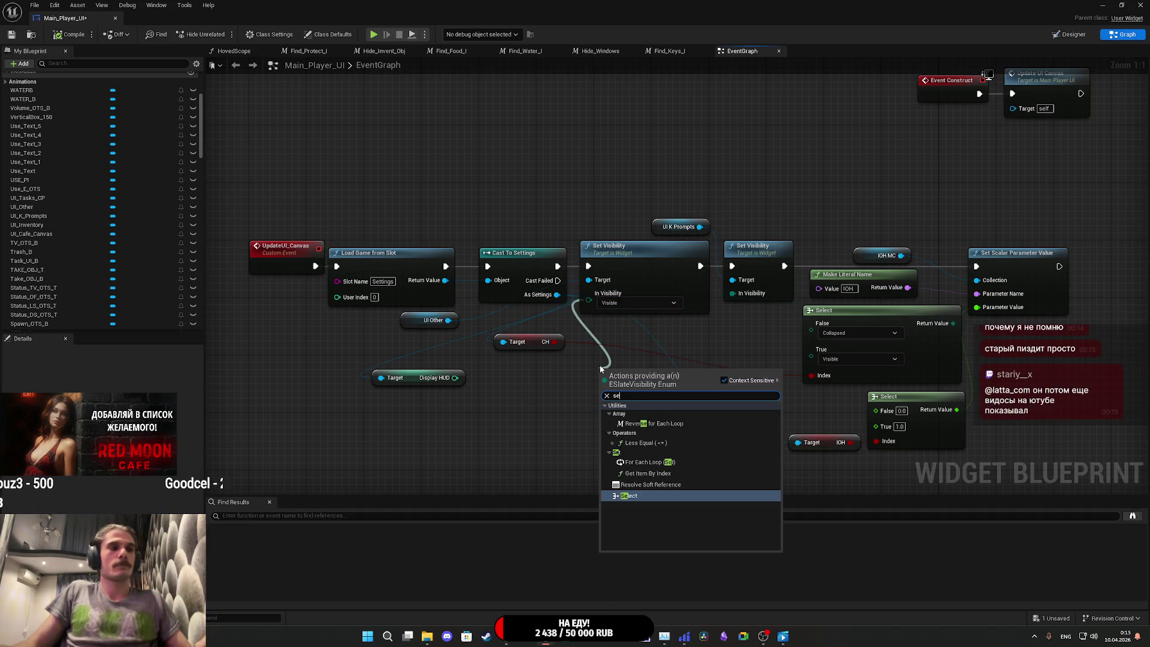
text(le)
click(645, 416)
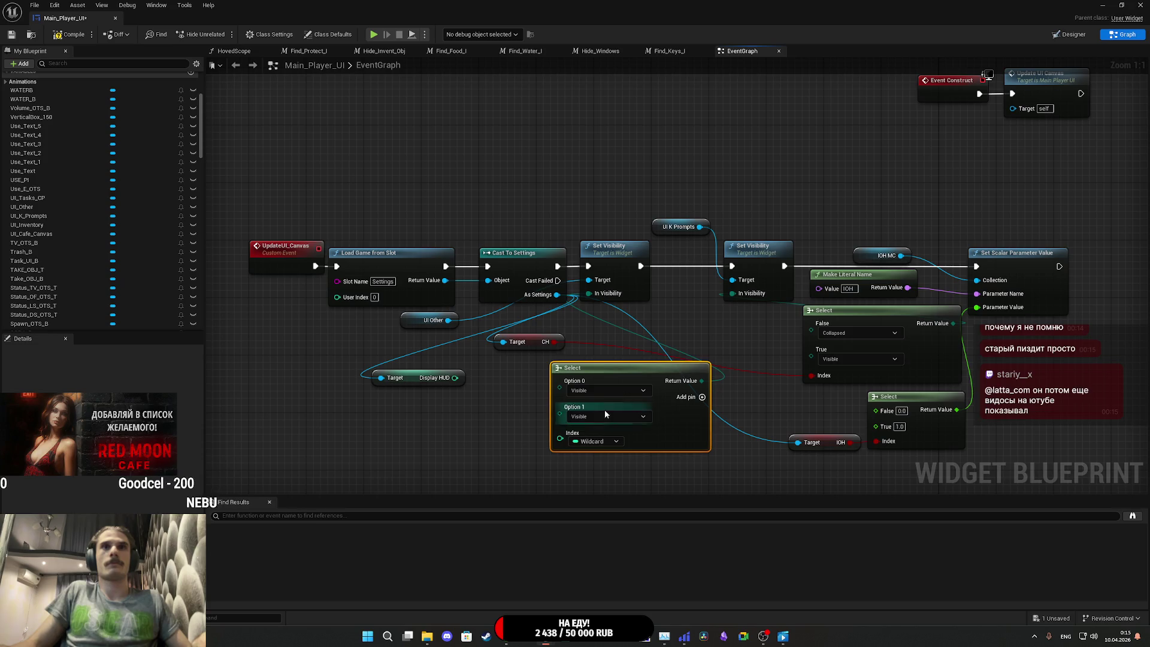
mouse_move(560, 439)
mouse_down()
mouse_move(470, 400)
mouse_move(455, 378)
mouse_up()
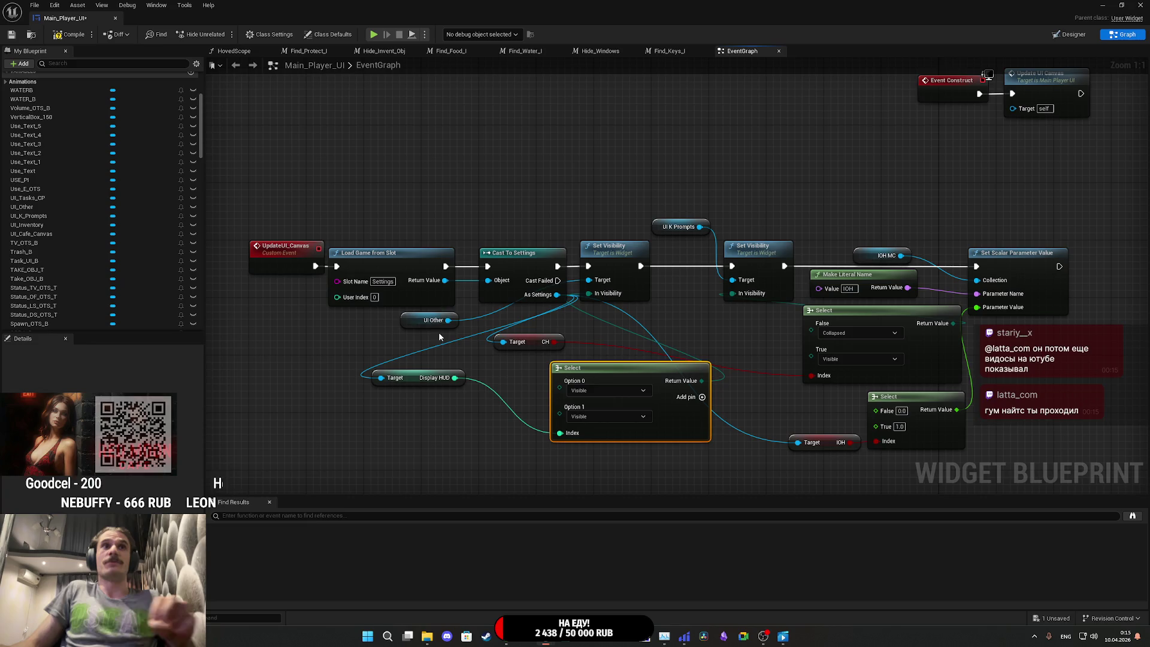
drag(419, 325, 526, 326)
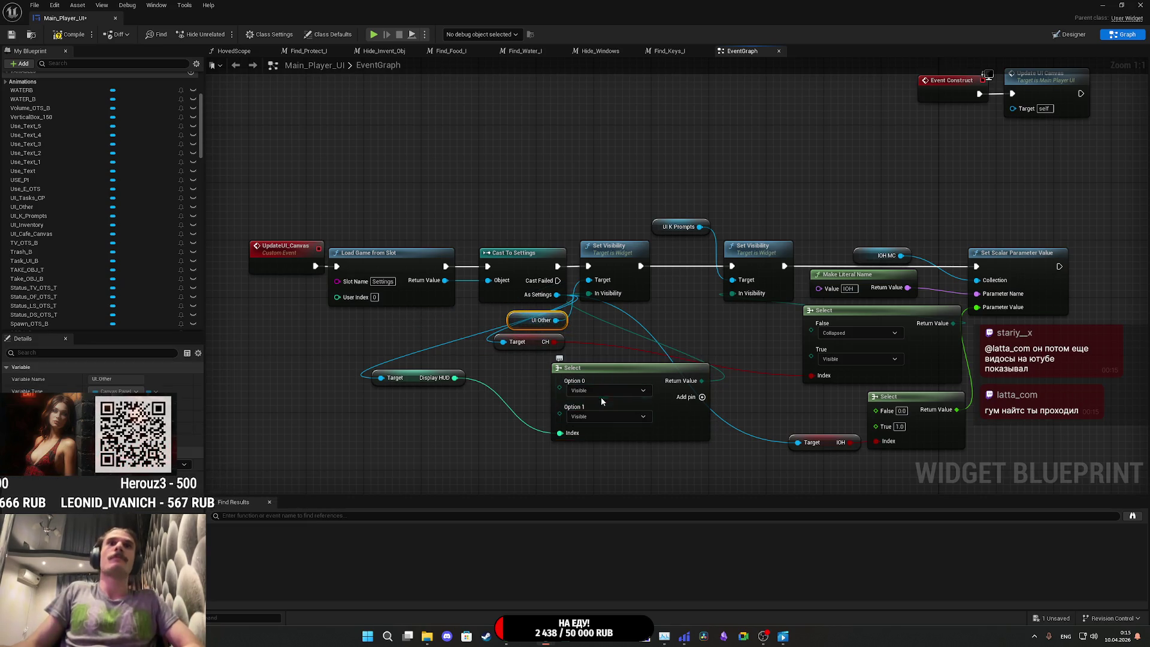
Step: Give the Select a third option and set Options 0 and 1 to Collapsed
click(702, 397)
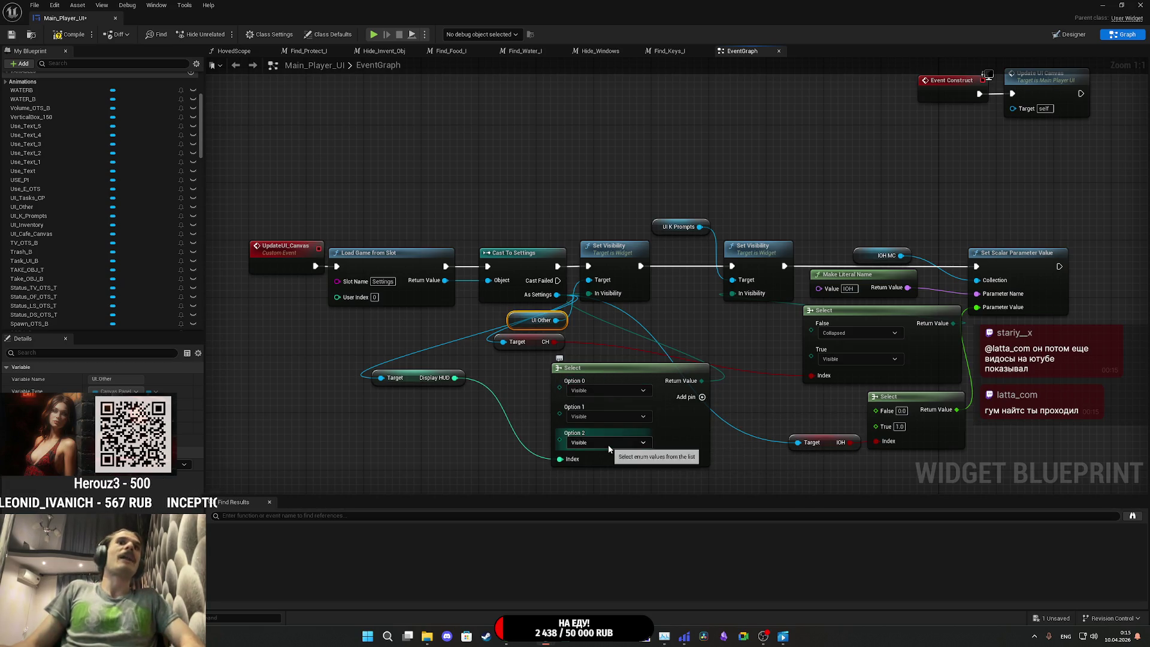
click(583, 420)
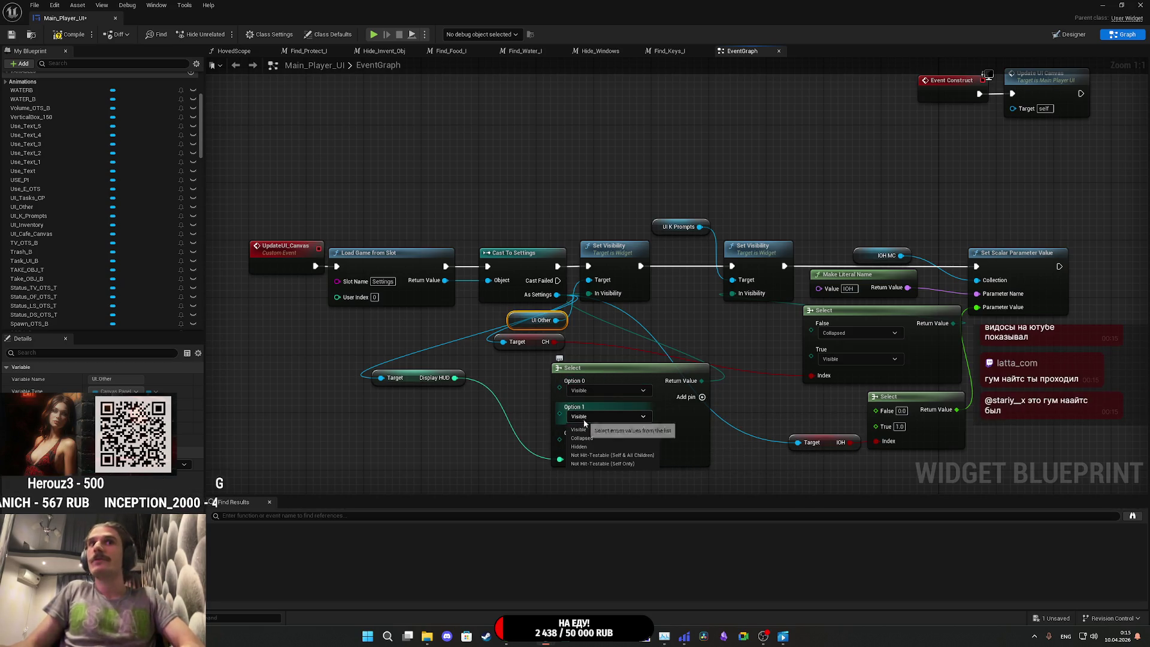
click(585, 439)
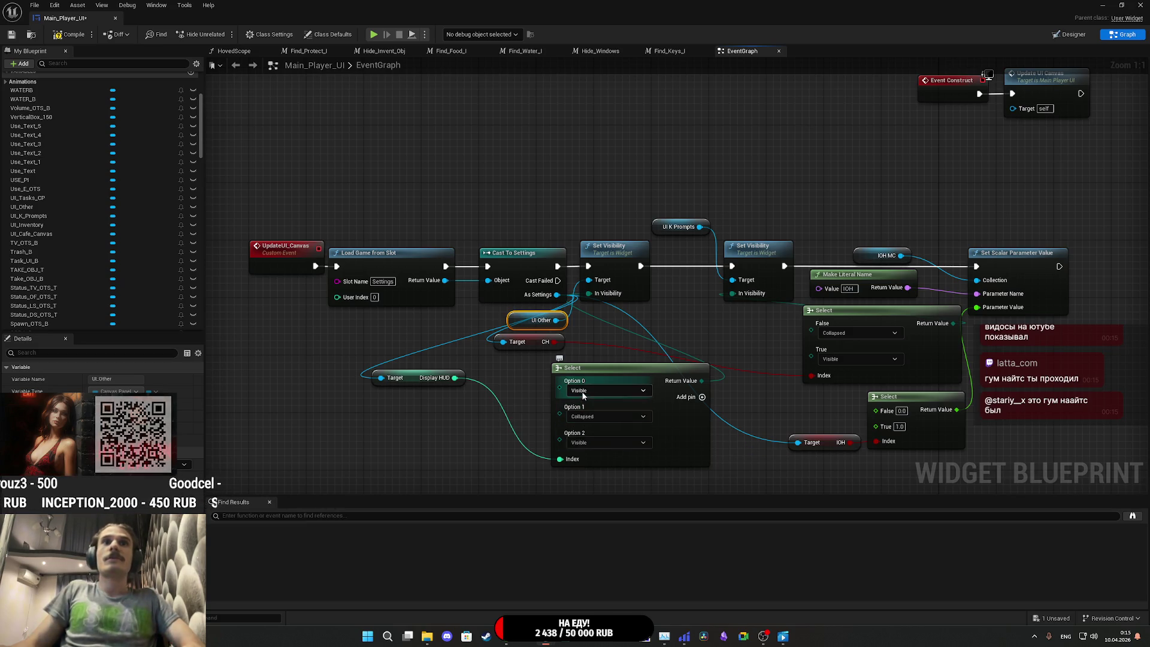
click(593, 391)
click(584, 410)
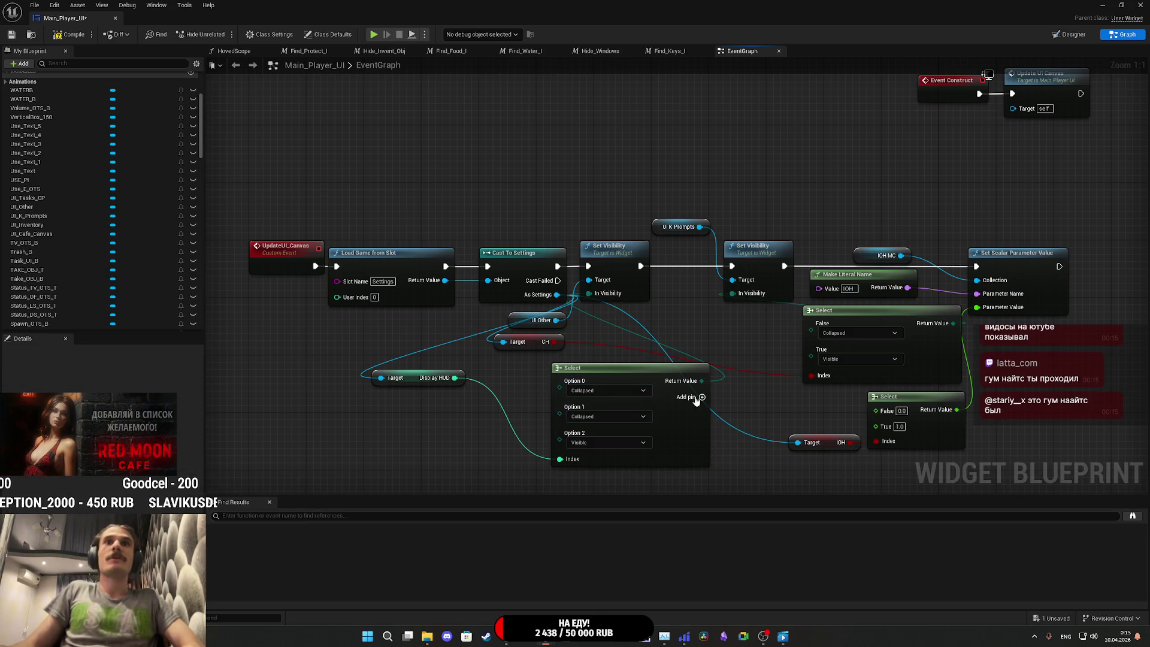
drag(689, 429, 587, 434)
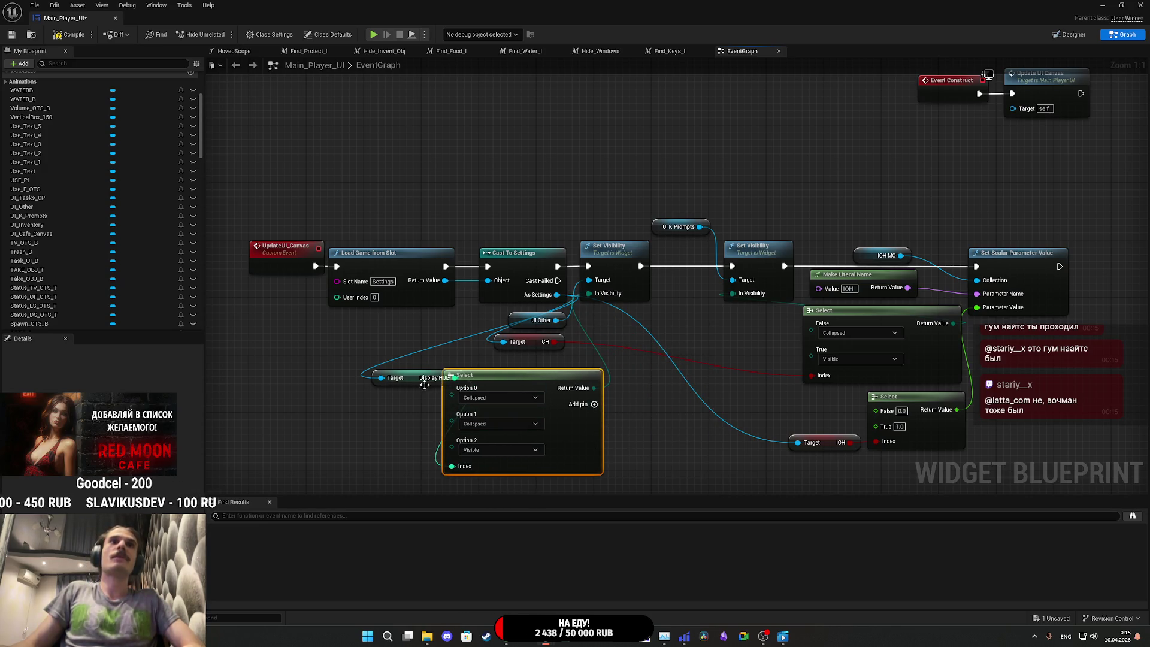
drag(424, 384, 373, 382)
click(784, 638)
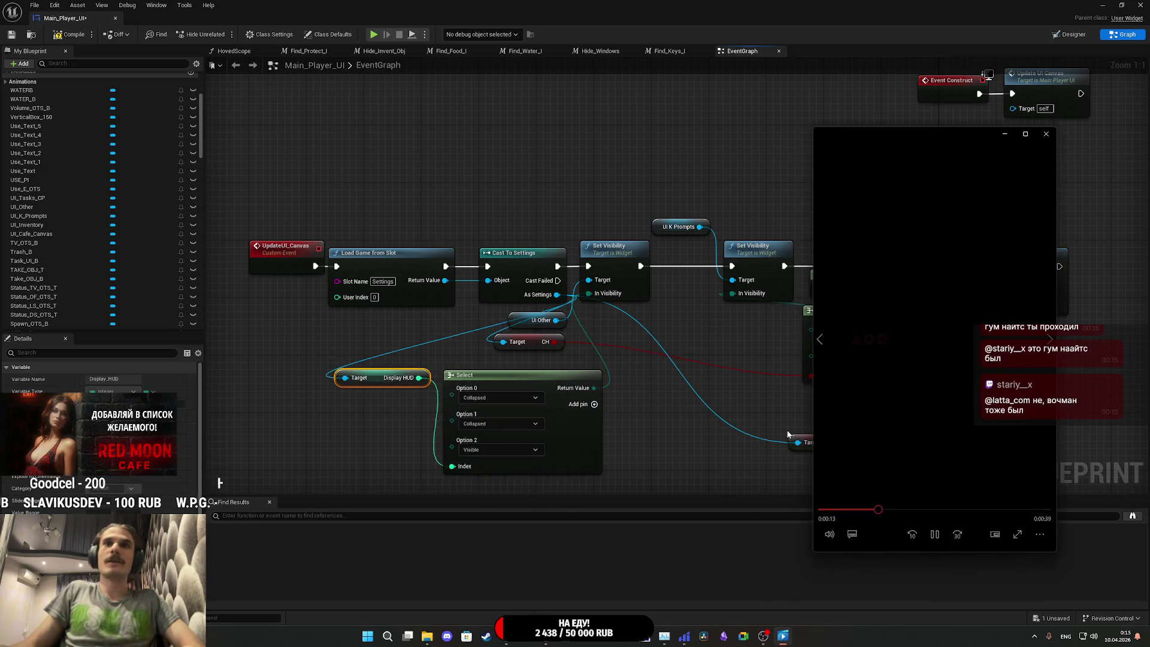
Step: Start the song in the media player and return to the Unreal editor
click(1039, 533)
click(977, 496)
click(723, 5)
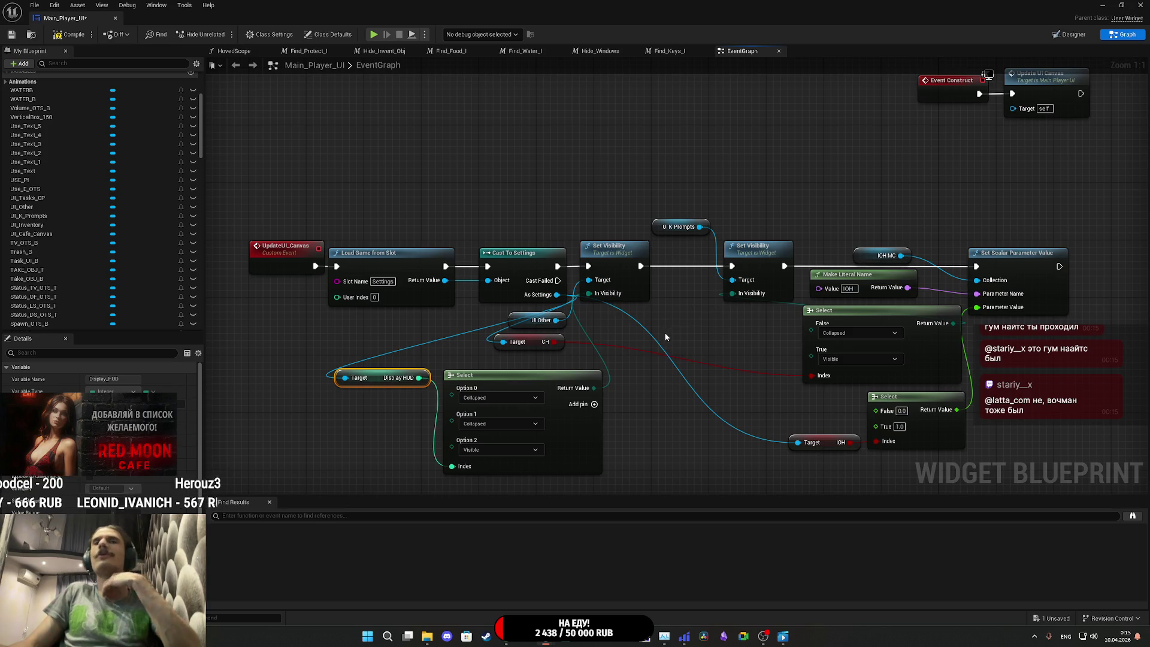
Step: Rearrange the Select node with Display HUD placed beside its index pin
drag(643, 343, 696, 349)
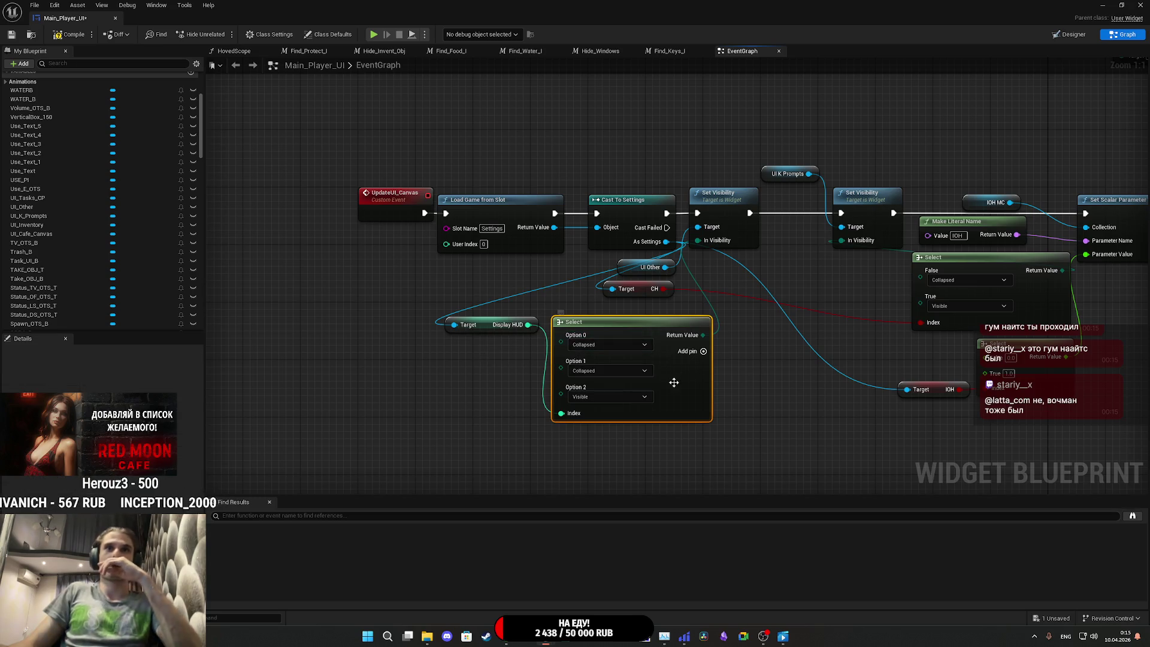
mouse_move(671, 387)
mouse_down()
mouse_move(644, 380)
mouse_move(657, 381)
mouse_move(651, 389)
mouse_up()
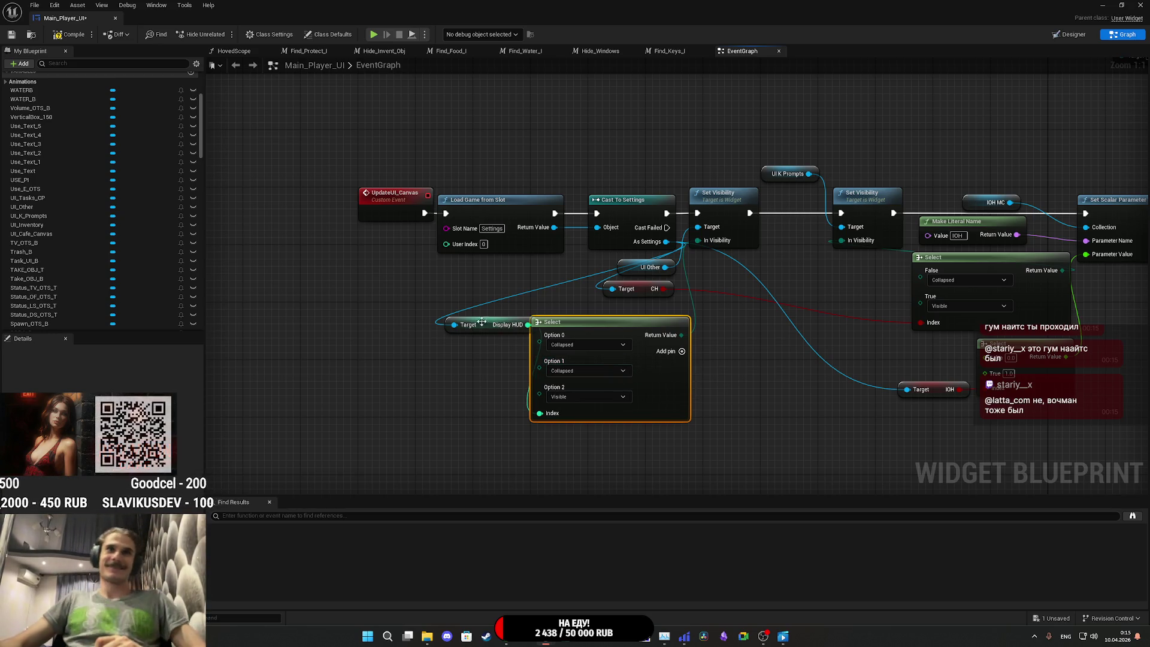
drag(486, 325, 468, 410)
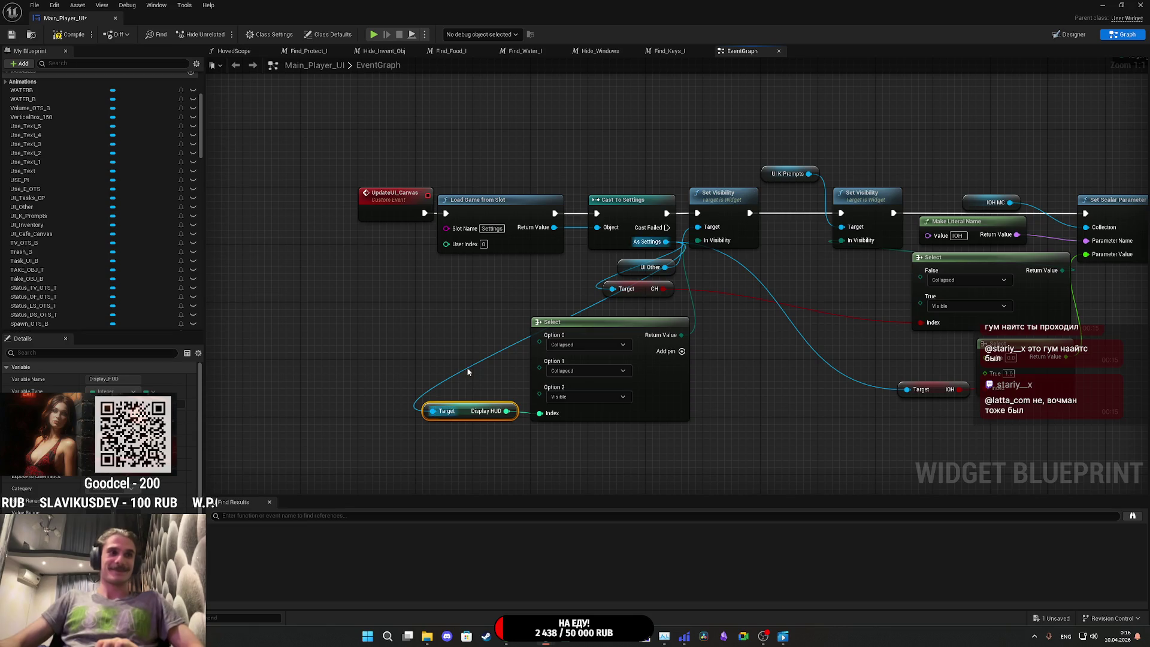
click(443, 350)
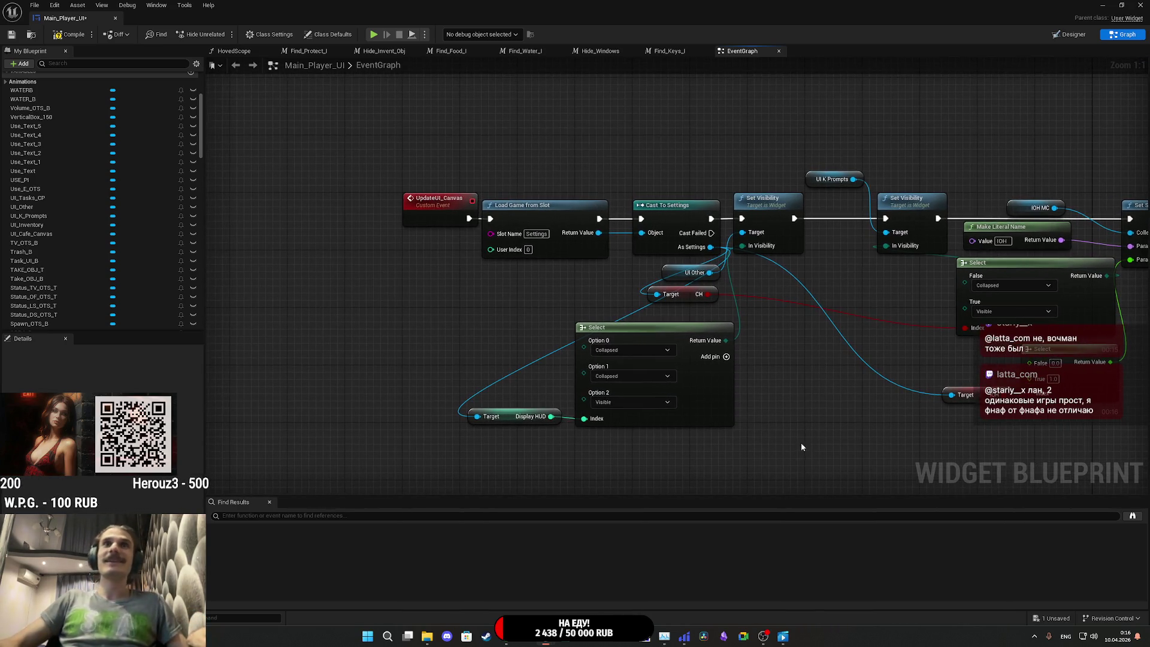
Step: Shift the whole event chain left and paste a copy of Set Visibility
mouse_move(800, 442)
mouse_down()
mouse_move(566, 264)
mouse_move(461, 204)
mouse_up()
drag(565, 220, 450, 219)
click(750, 242)
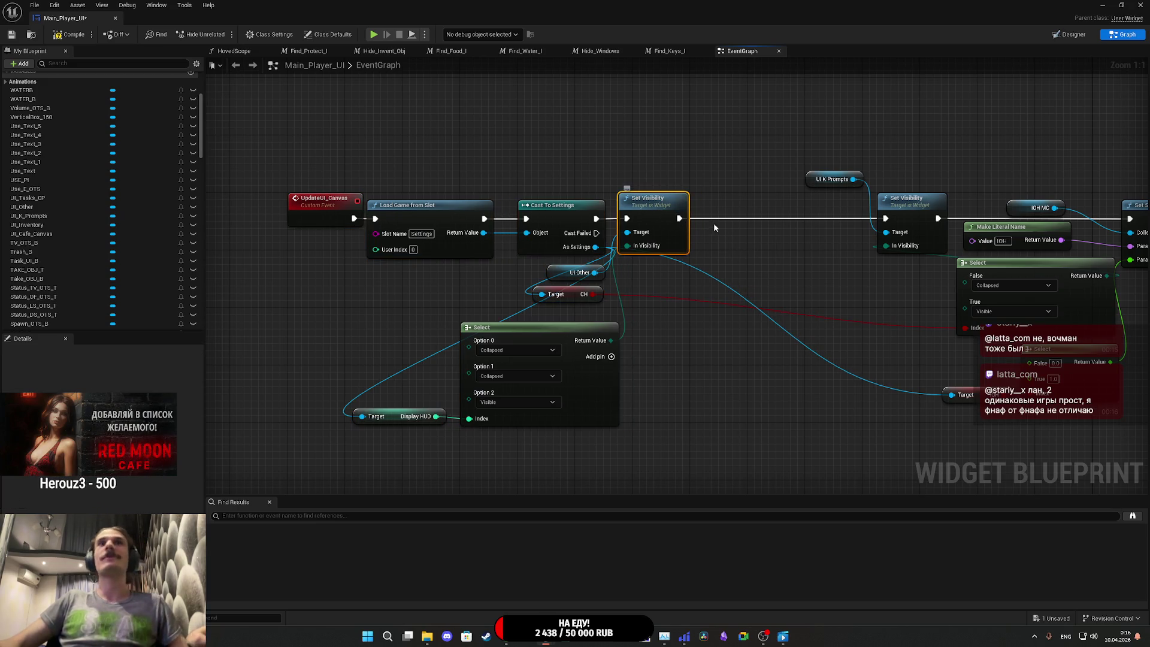
key(ctrl+v)
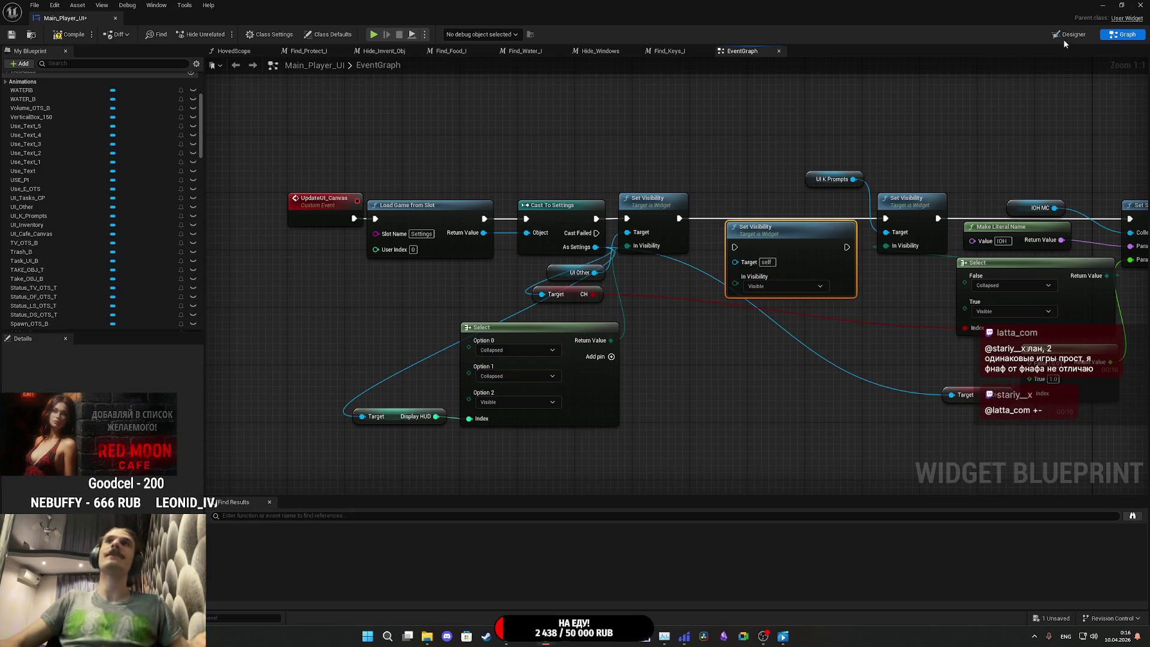
Step: Target the new Set Visibility at UI Cafe Canvas and link it into the exec chain
click(1062, 38)
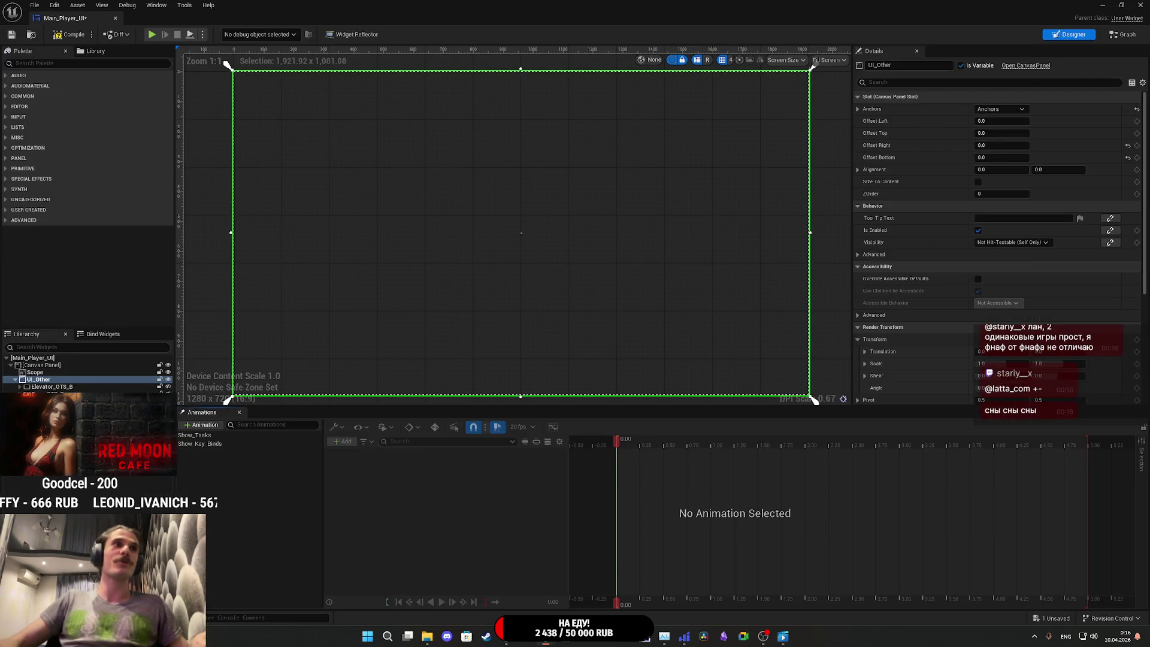
click(430, 361)
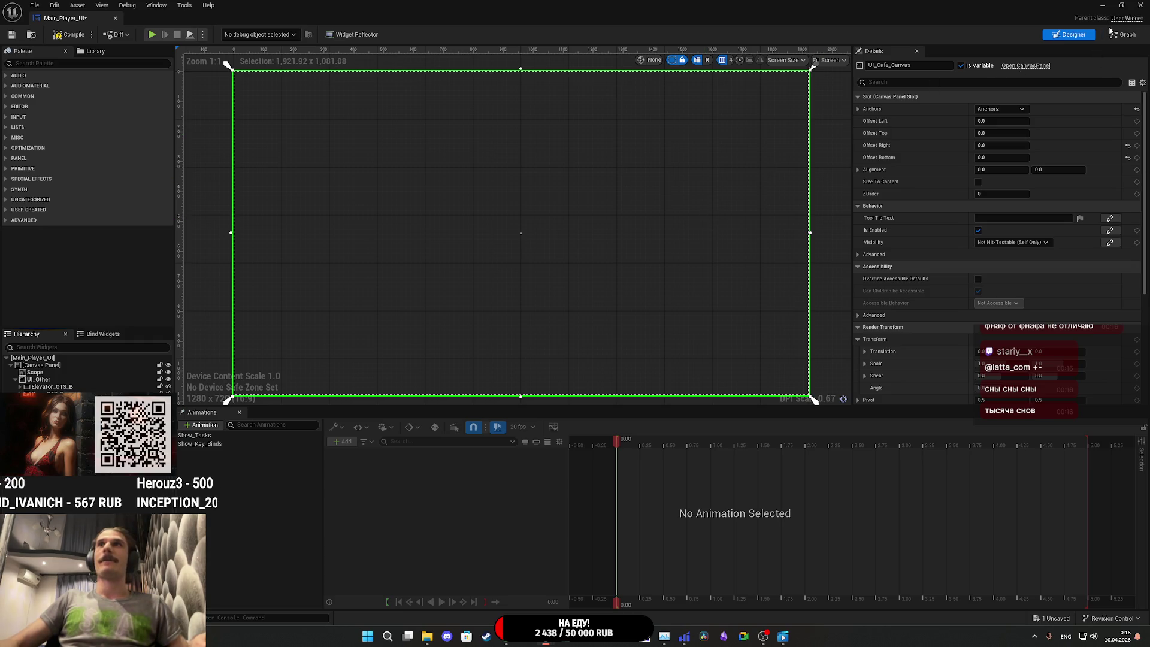
key(ctrl+shift+alt+g)
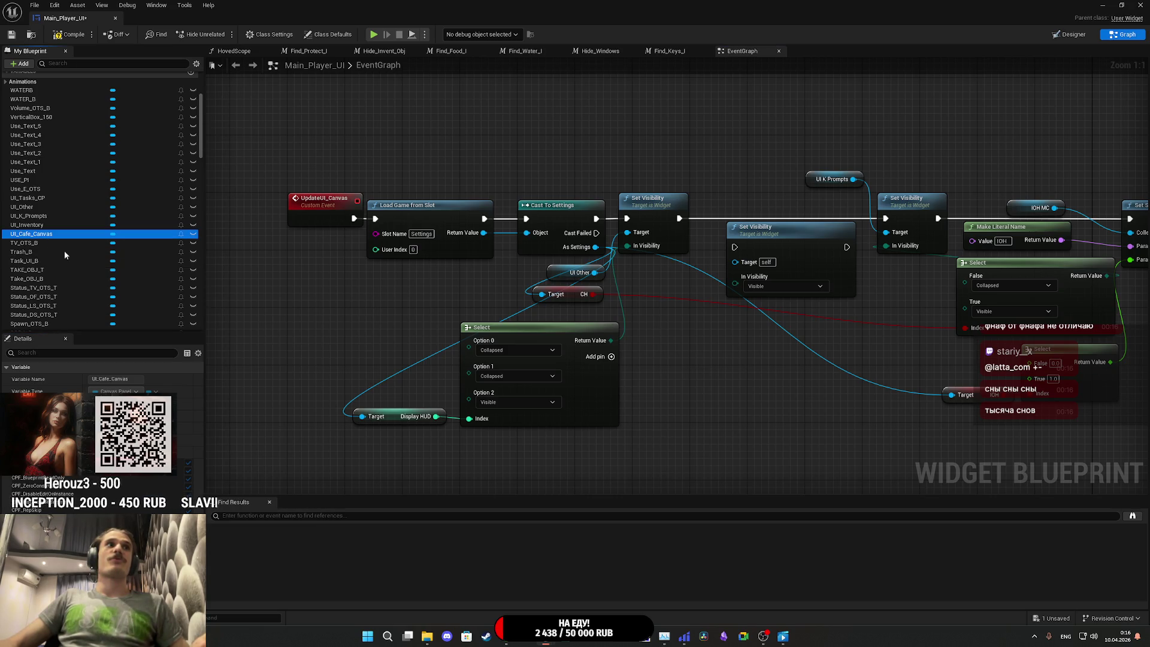
mouse_move(649, 393)
mouse_down()
mouse_move(656, 405)
mouse_move(656, 335)
mouse_move(562, 170)
mouse_move(553, 185)
mouse_up()
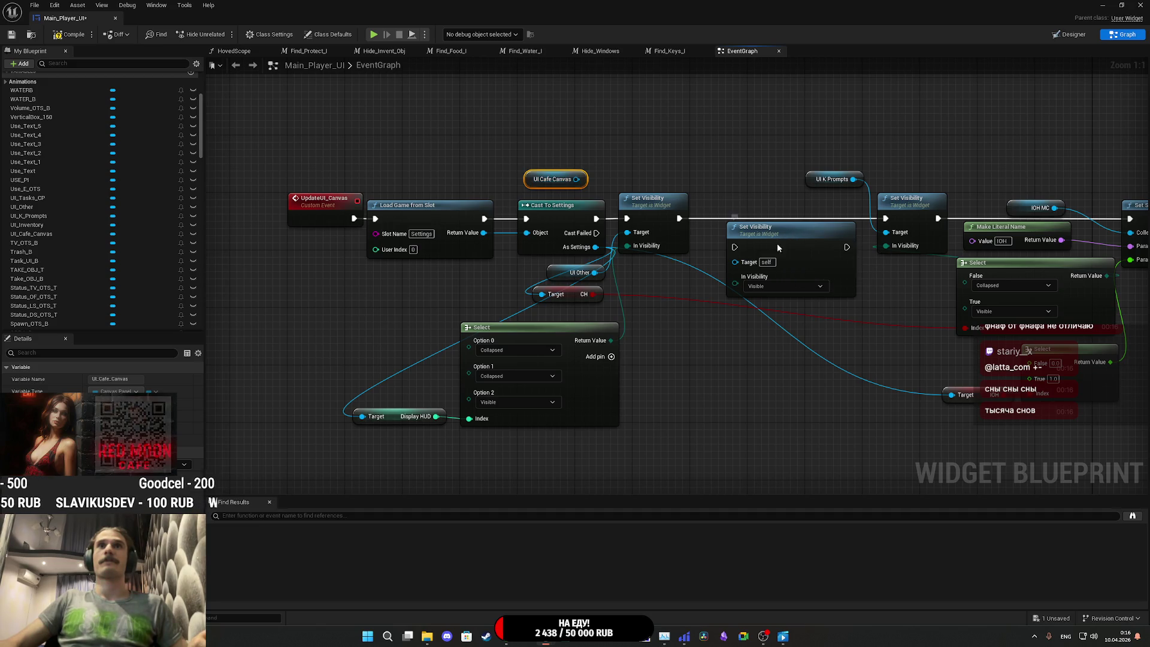
mouse_move(778, 239)
mouse_down()
mouse_move(760, 214)
mouse_move(679, 219)
mouse_up()
mouse_move(577, 179)
mouse_down()
mouse_move(731, 243)
mouse_move(714, 232)
mouse_up()
drag(825, 219, 887, 219)
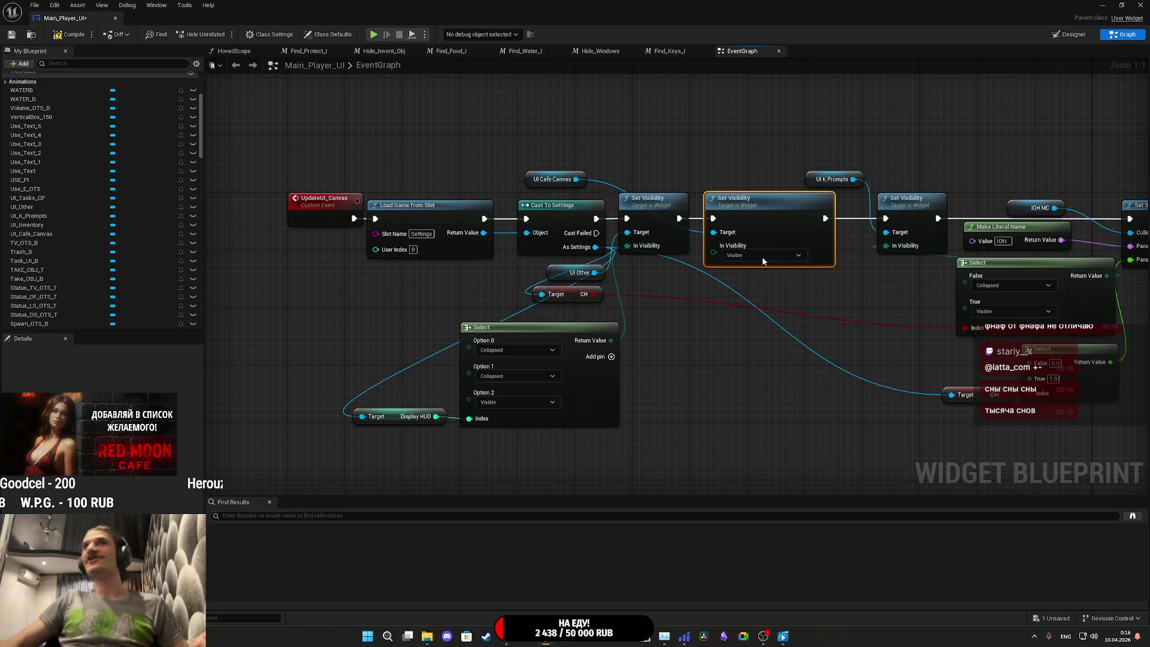
Step: Drive its visibility with a Display HUD Select: Collapsed, Visible, Visible
mouse_move(713, 252)
mouse_down()
mouse_move(740, 380)
mouse_move(739, 368)
mouse_up()
text(se)
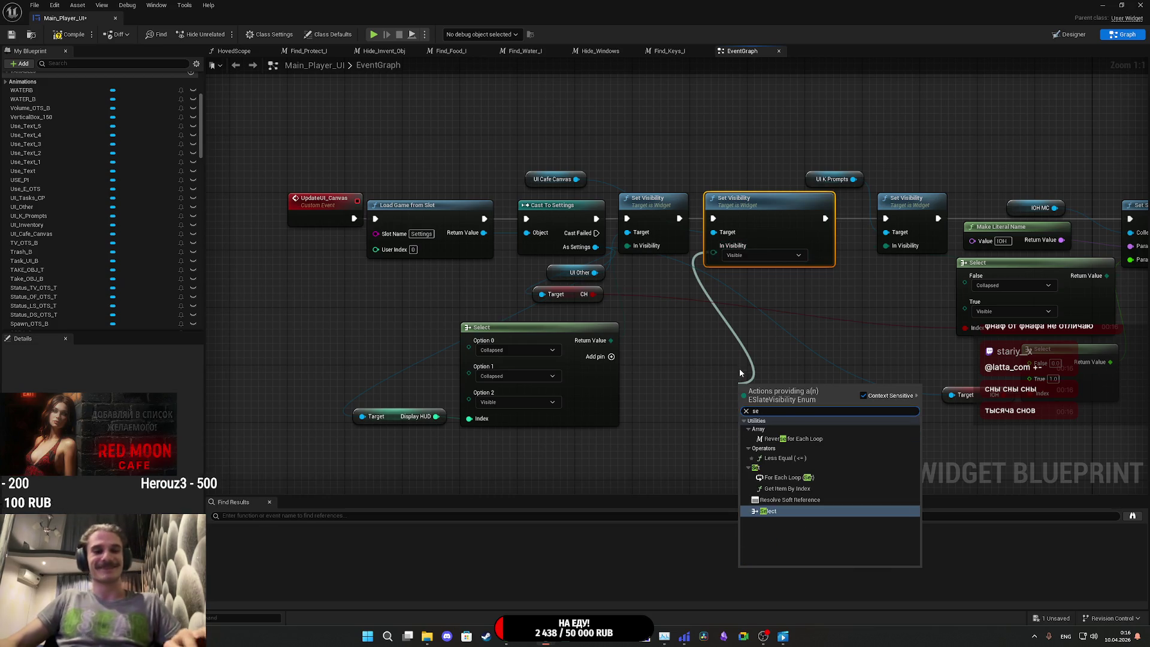
text(l)
key(Return)
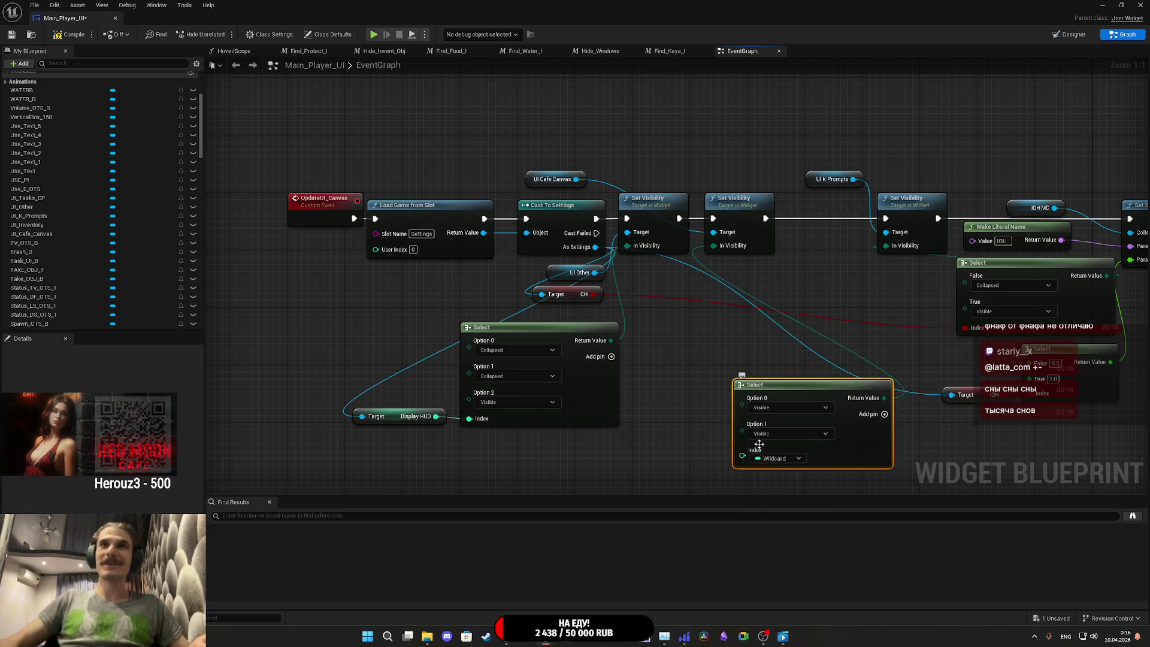
drag(742, 455, 435, 416)
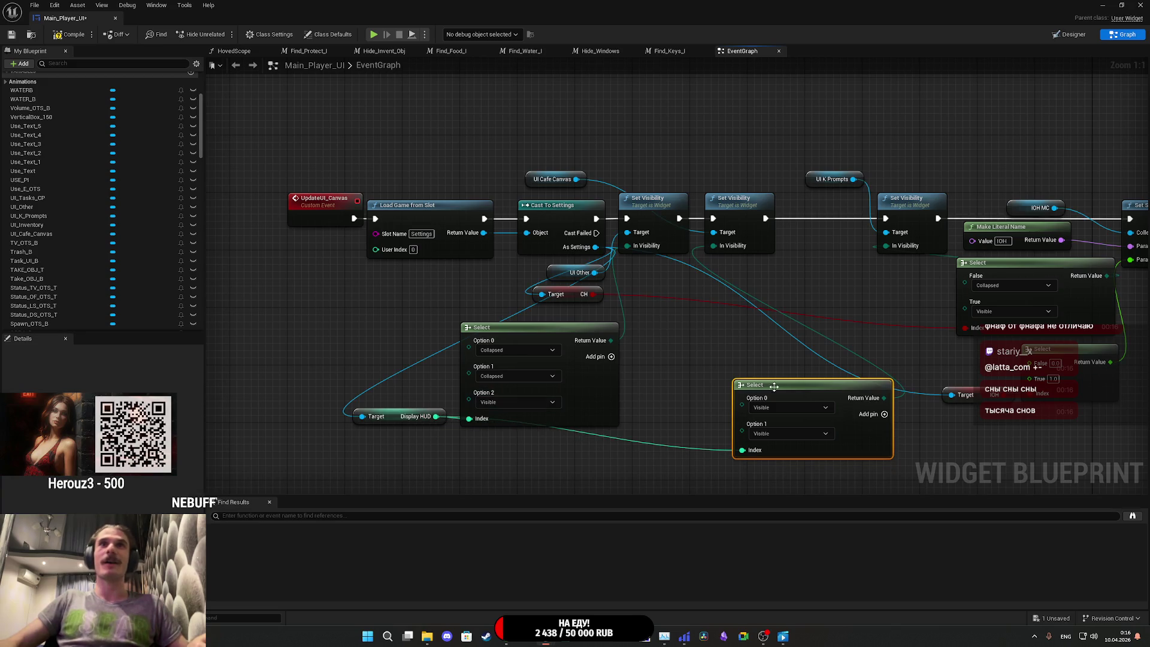
drag(856, 441, 754, 391)
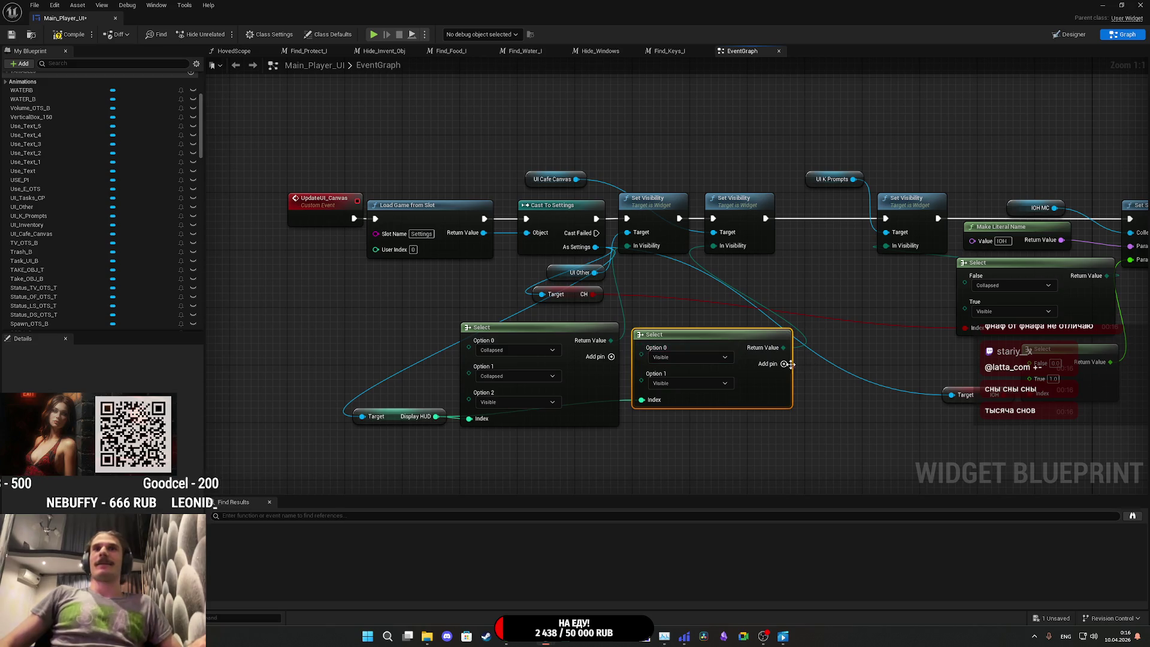
click(783, 365)
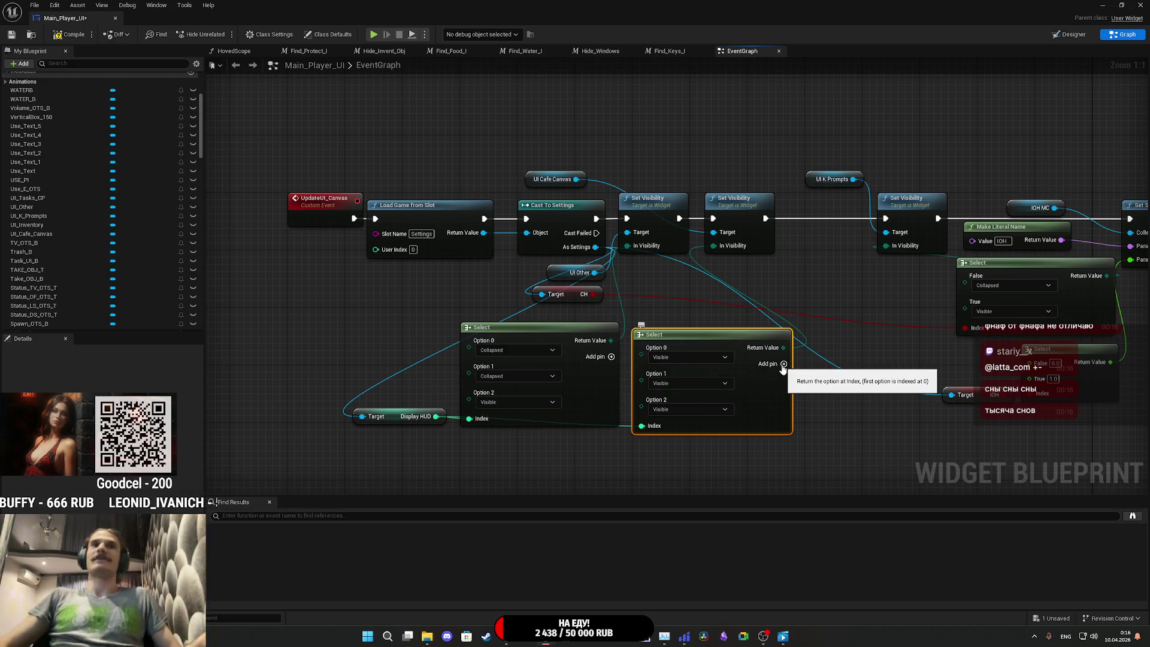
click(671, 358)
click(673, 375)
Step: Align the second Select with the first and reposition the UI Cafe Canvas node
click(856, 413)
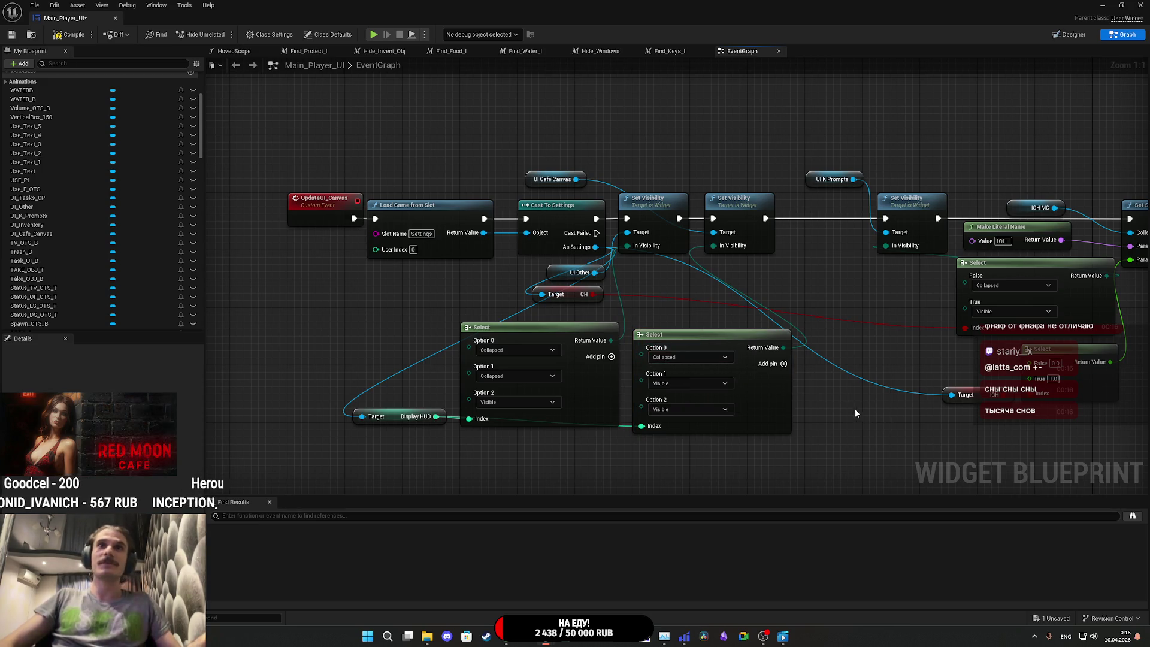
drag(771, 409, 770, 402)
click(778, 459)
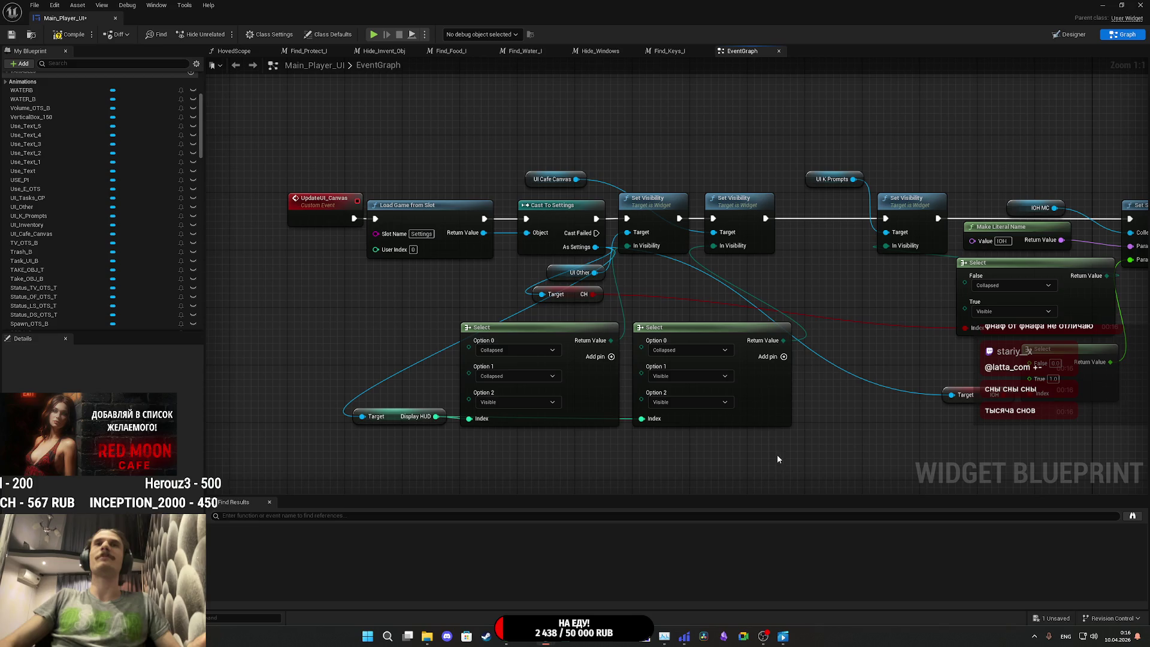
drag(861, 412, 752, 403)
mouse_move(426, 174)
mouse_down()
mouse_move(533, 174)
mouse_move(519, 171)
mouse_up()
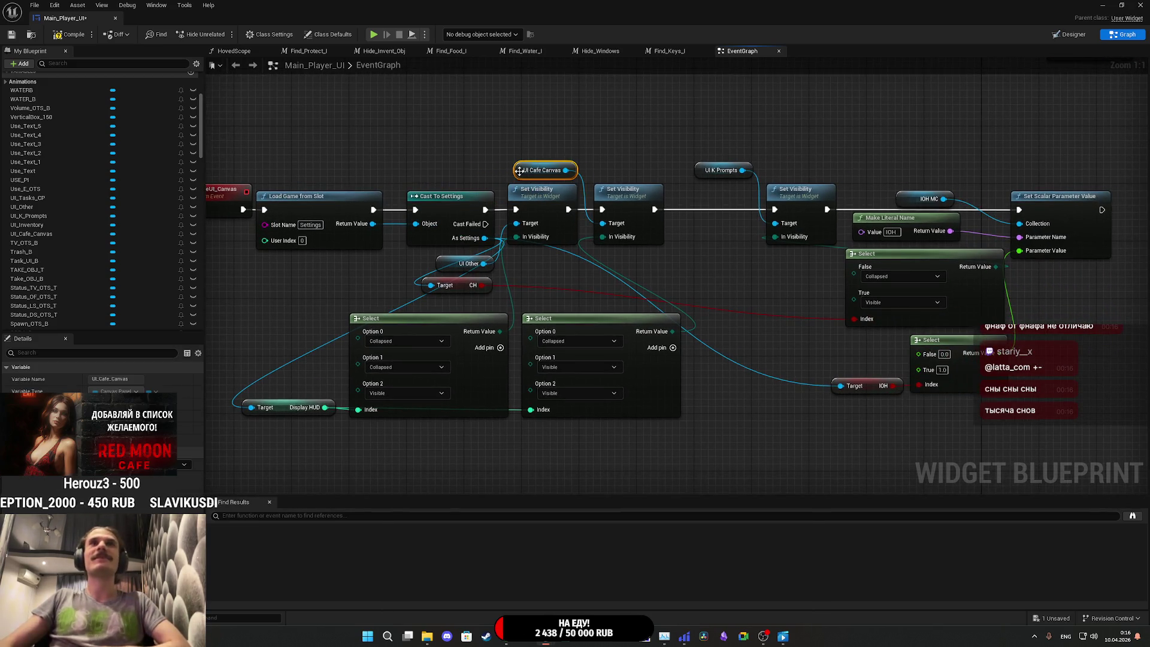
Step: Move the prompts Set Visibility node and everything after it left to close the gap
click(627, 151)
drag(786, 308, 574, 321)
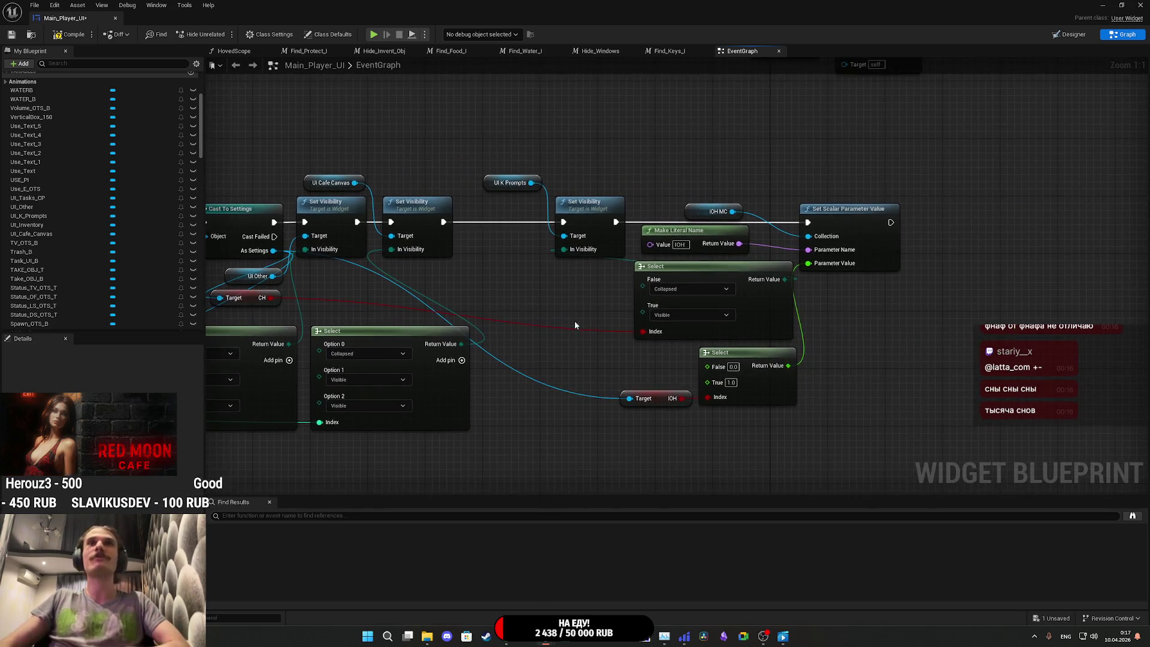
drag(522, 461, 887, 185)
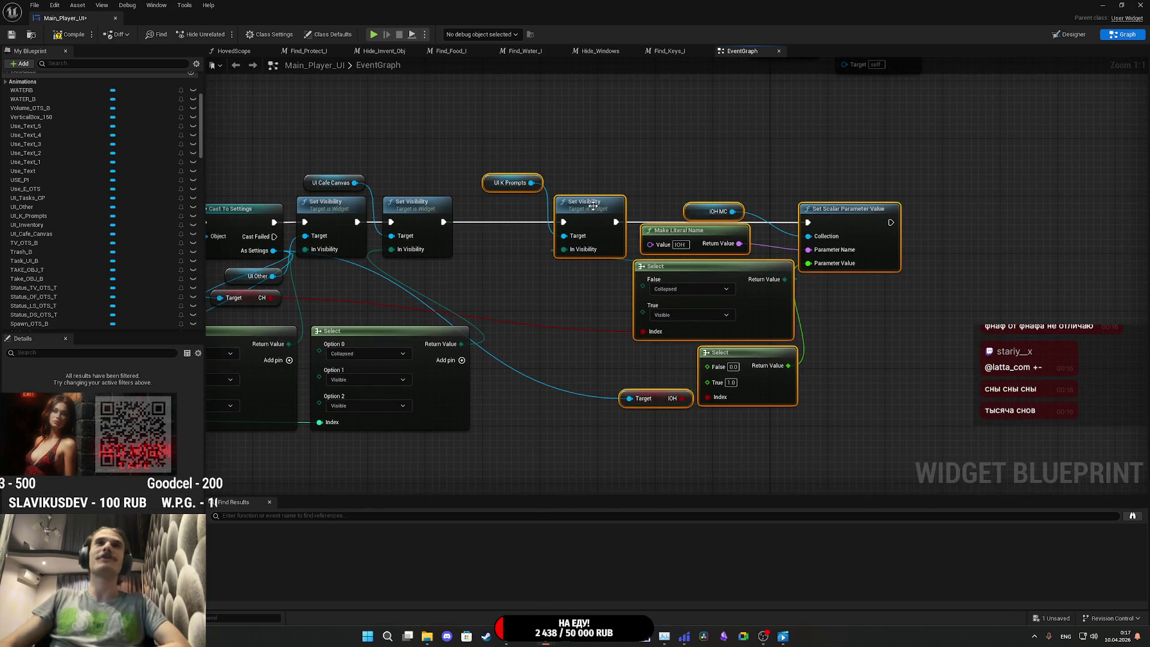
drag(593, 205, 504, 205)
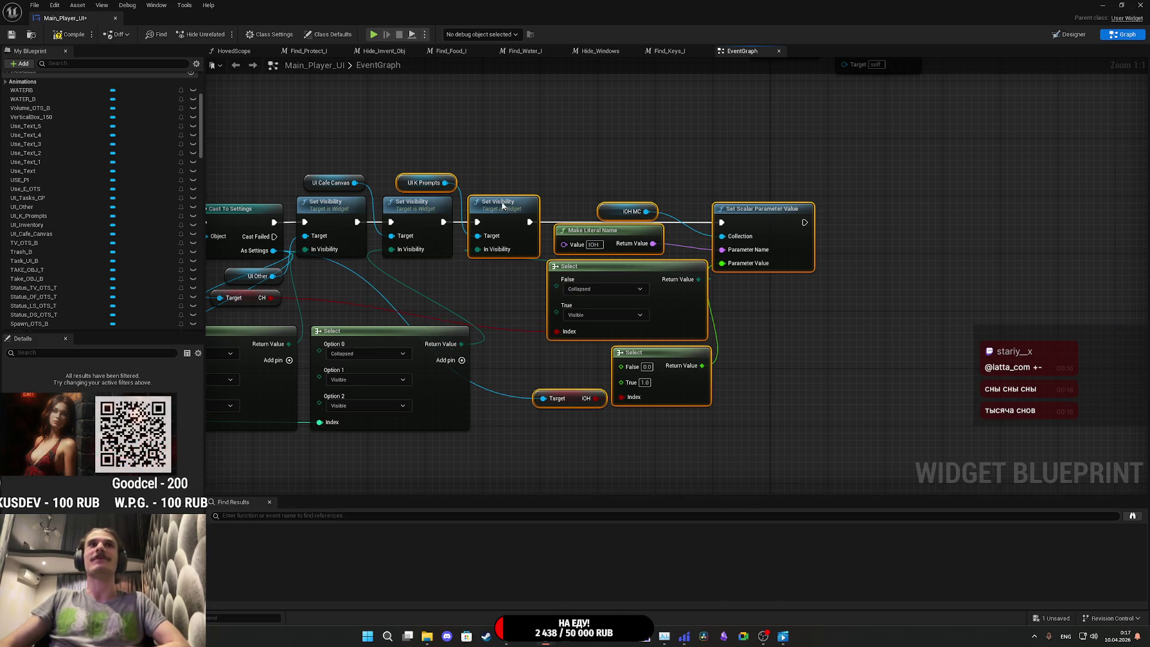
click(506, 165)
drag(506, 166, 593, 170)
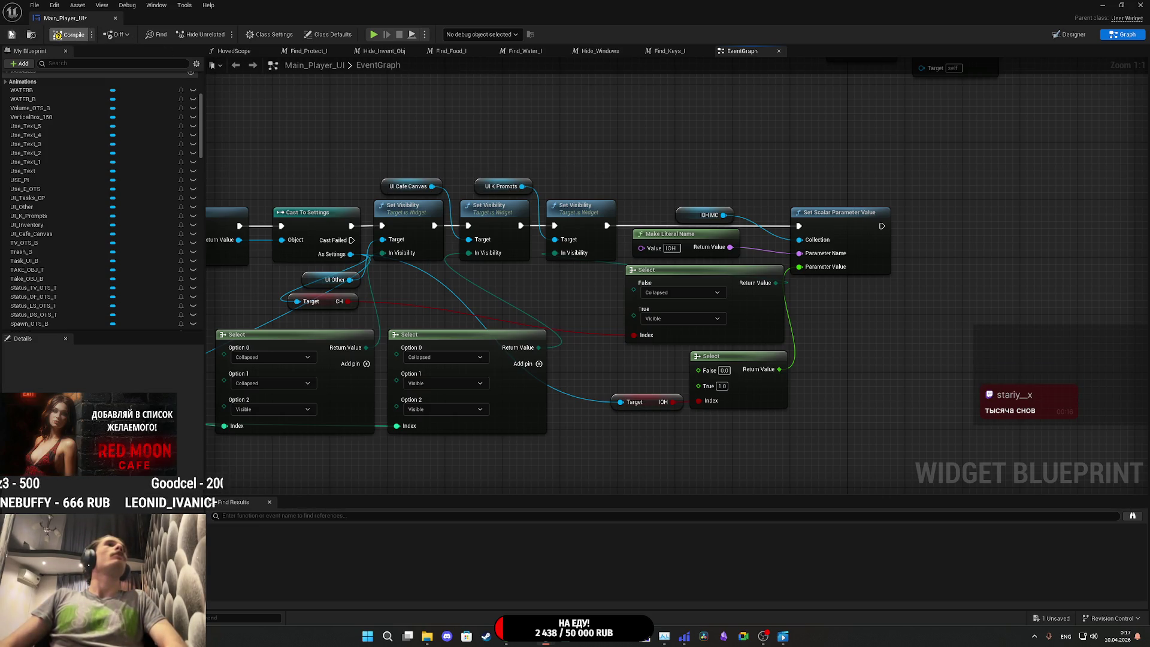
Step: Compile and save Main_Player_UI, then close its blueprint editor
click(69, 34)
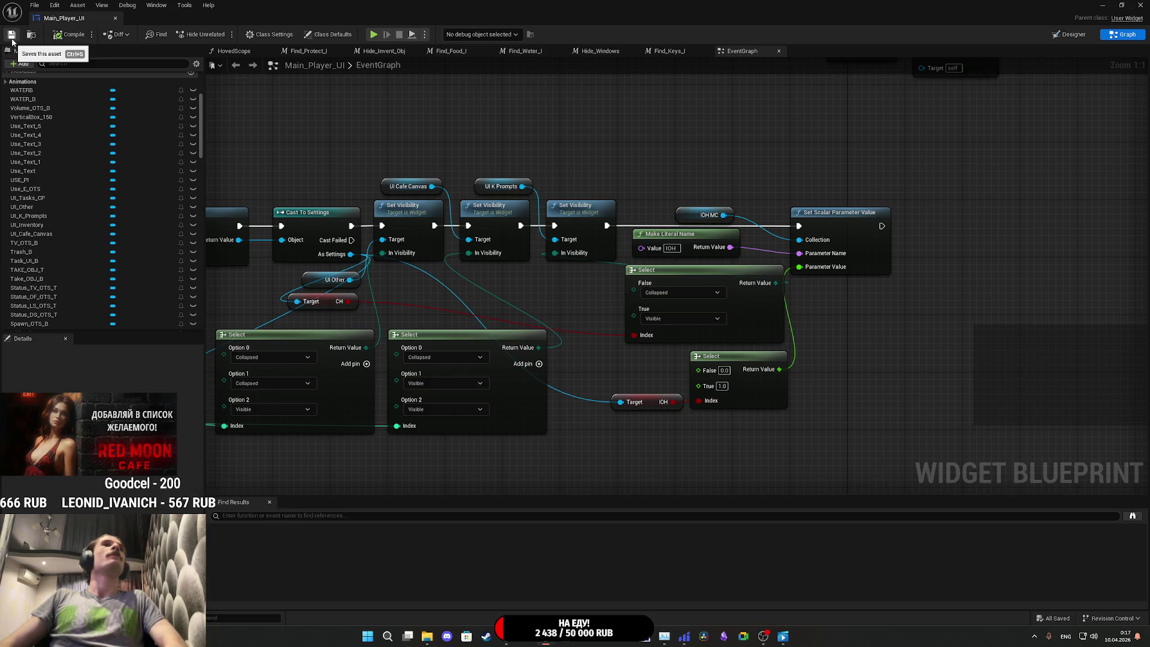
click(11, 34)
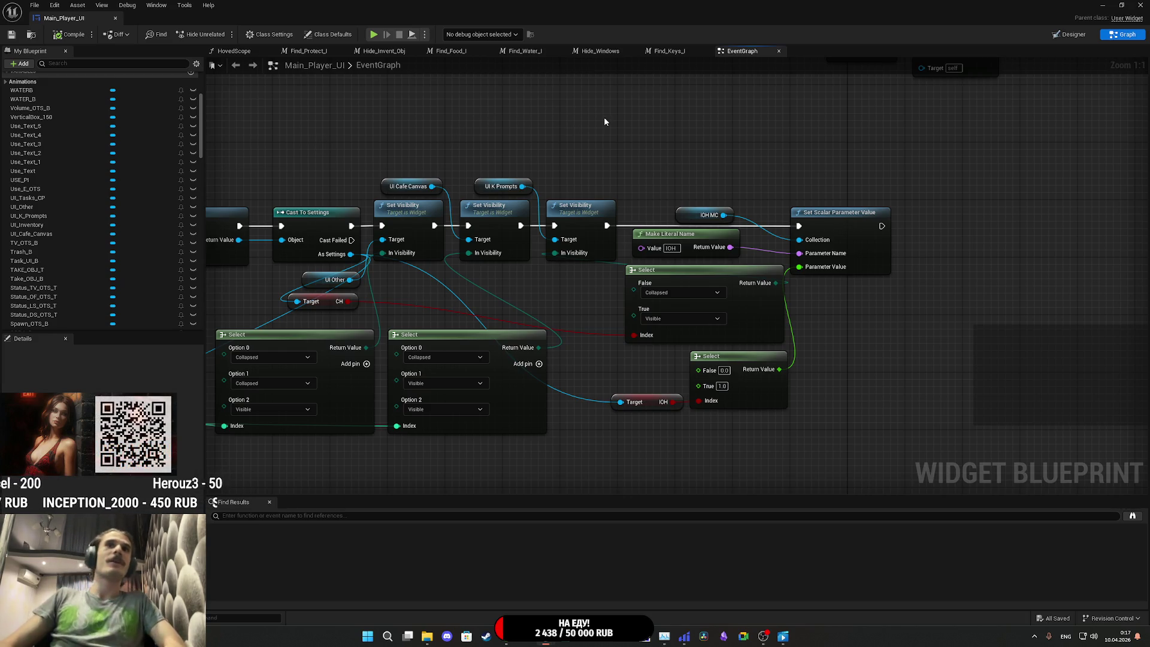
drag(665, 142, 833, 127)
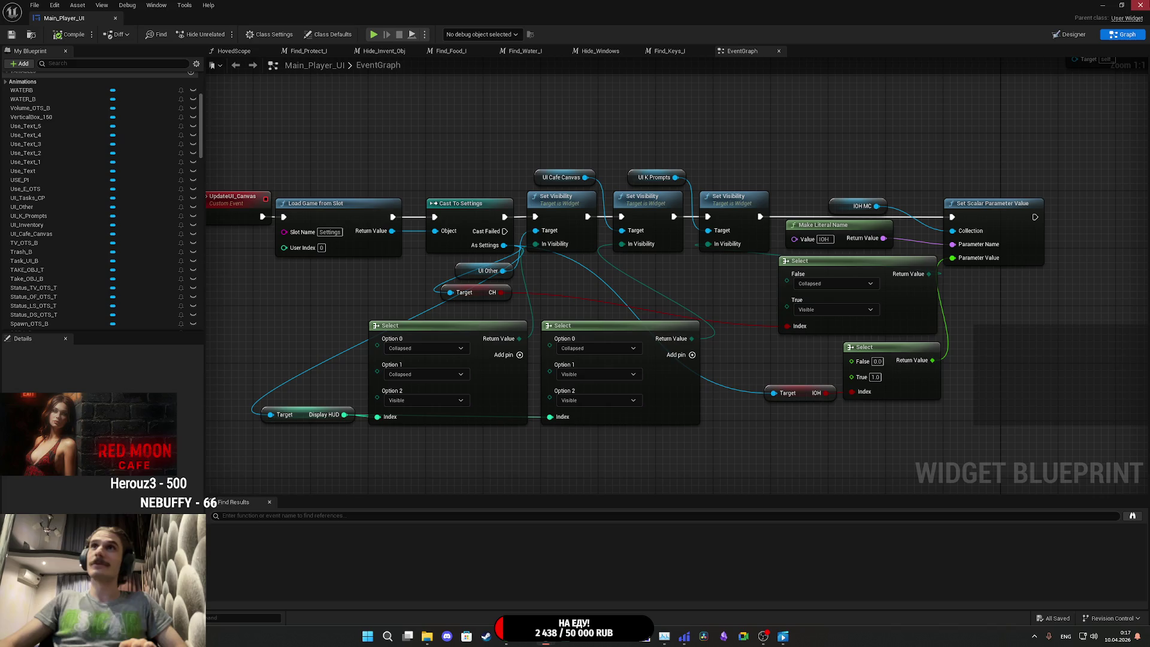
click(1140, 5)
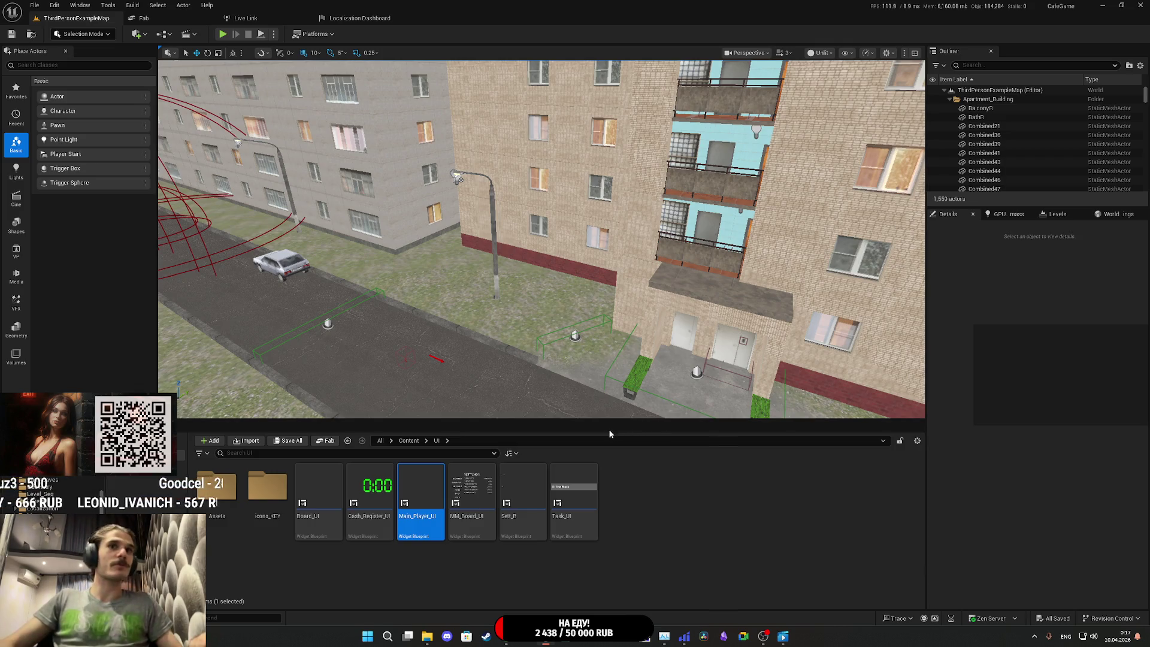
Step: Open MM_Board_UI and add a third entry to the Display HUD selector's Text list
click(477, 494)
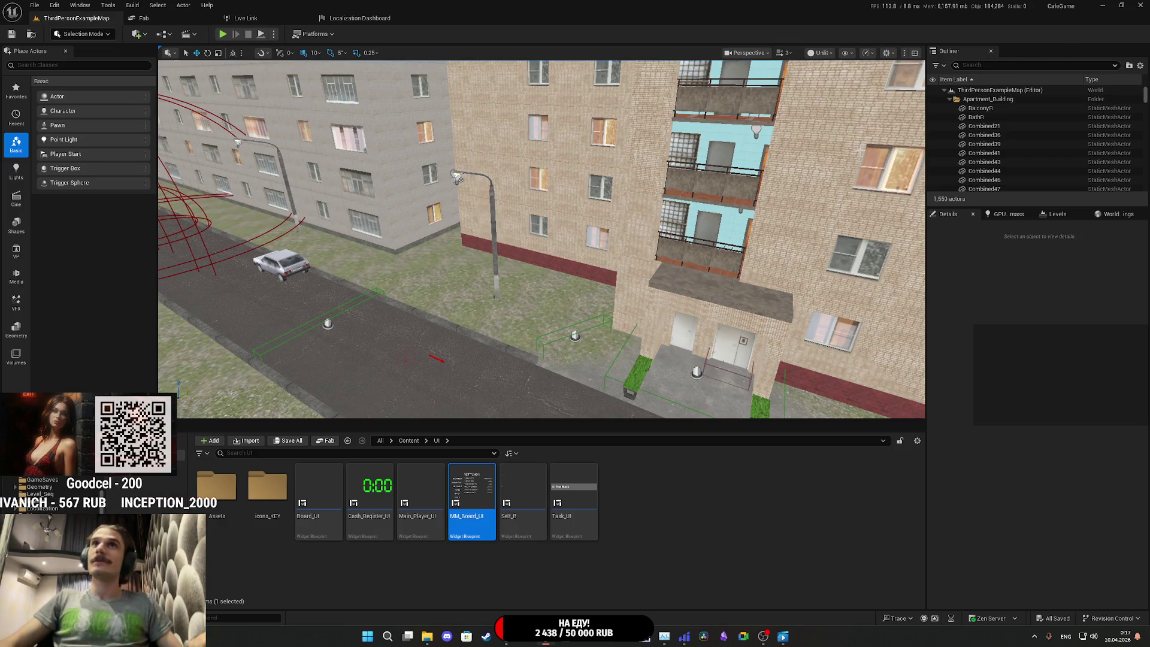
double_click(473, 497)
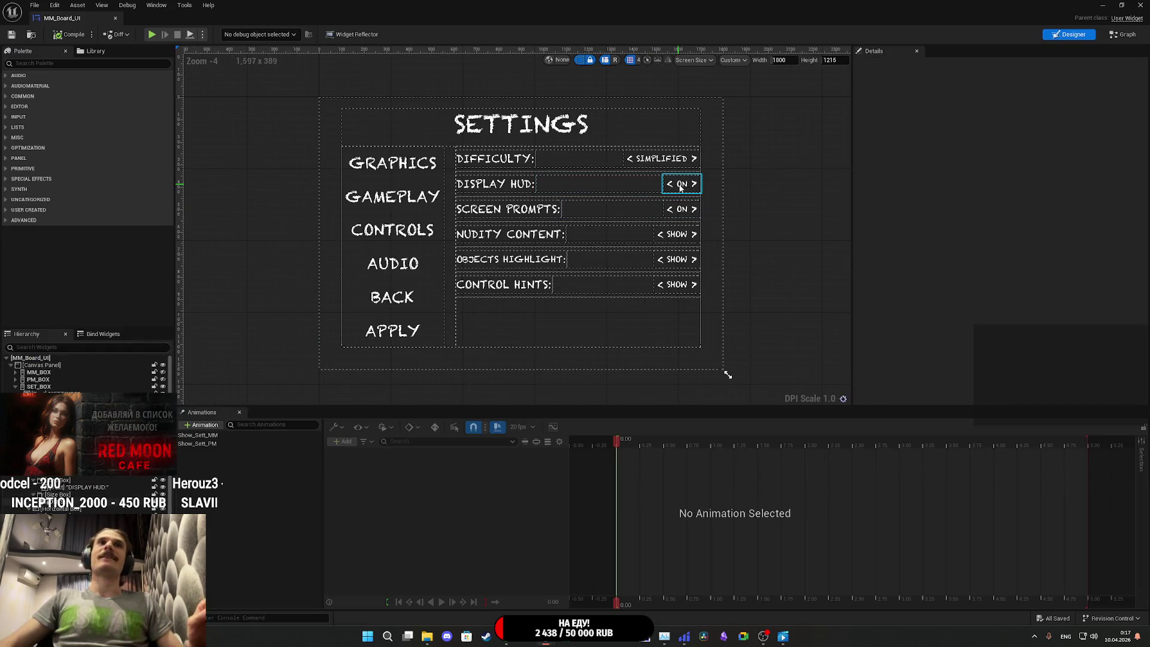
click(682, 184)
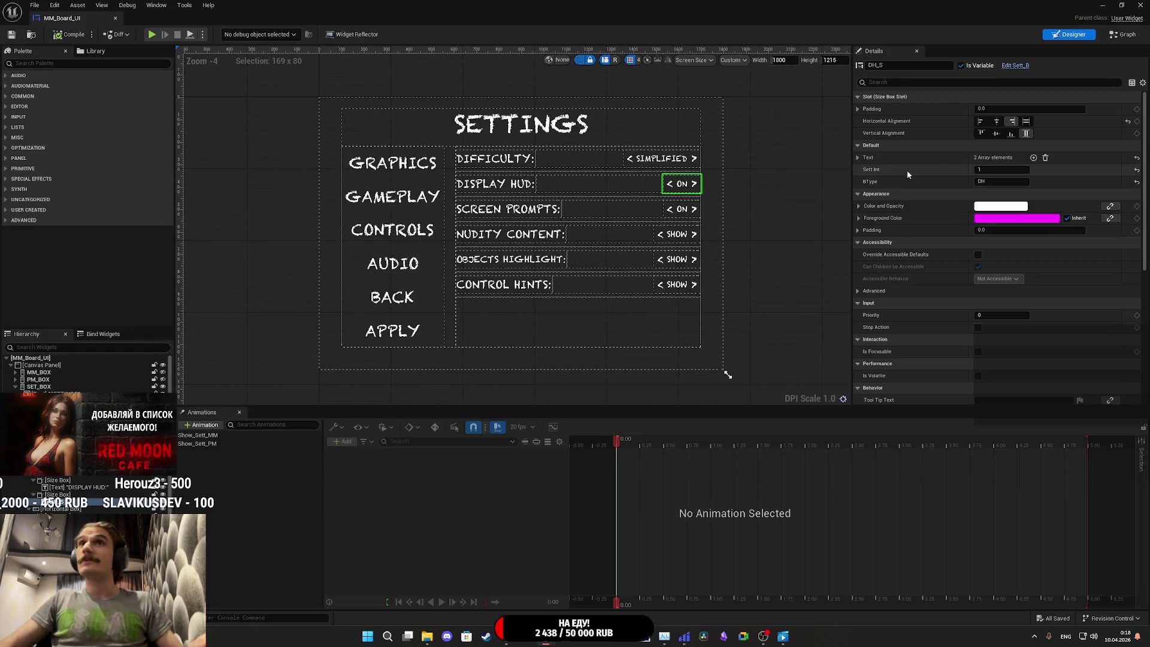
click(859, 158)
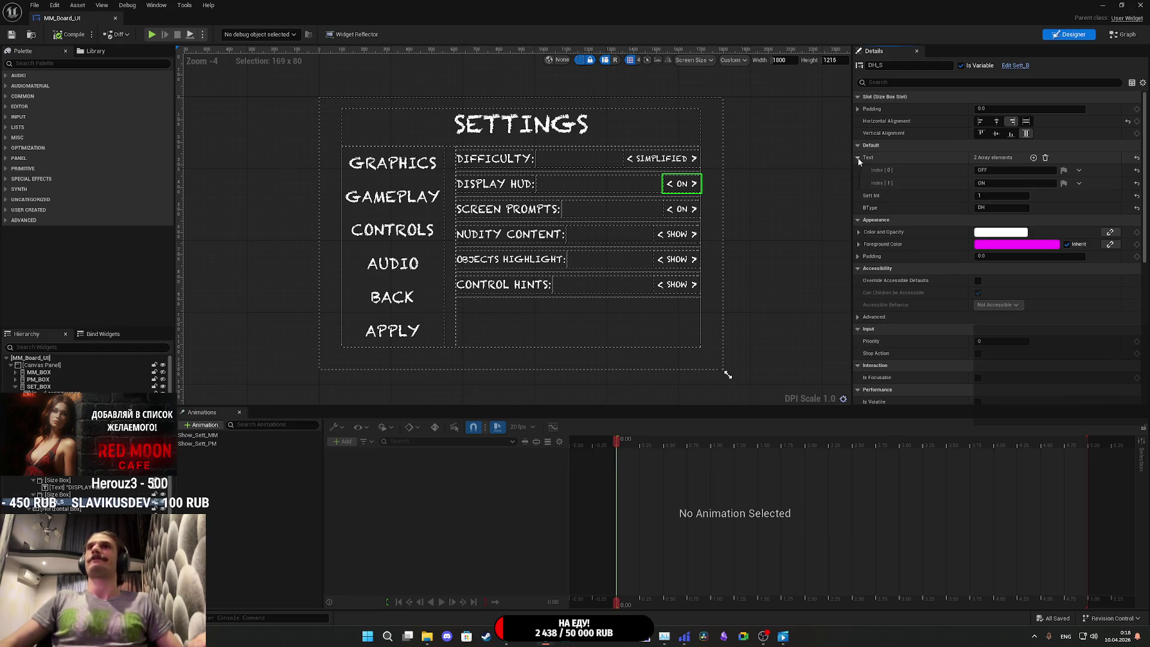
click(1032, 157)
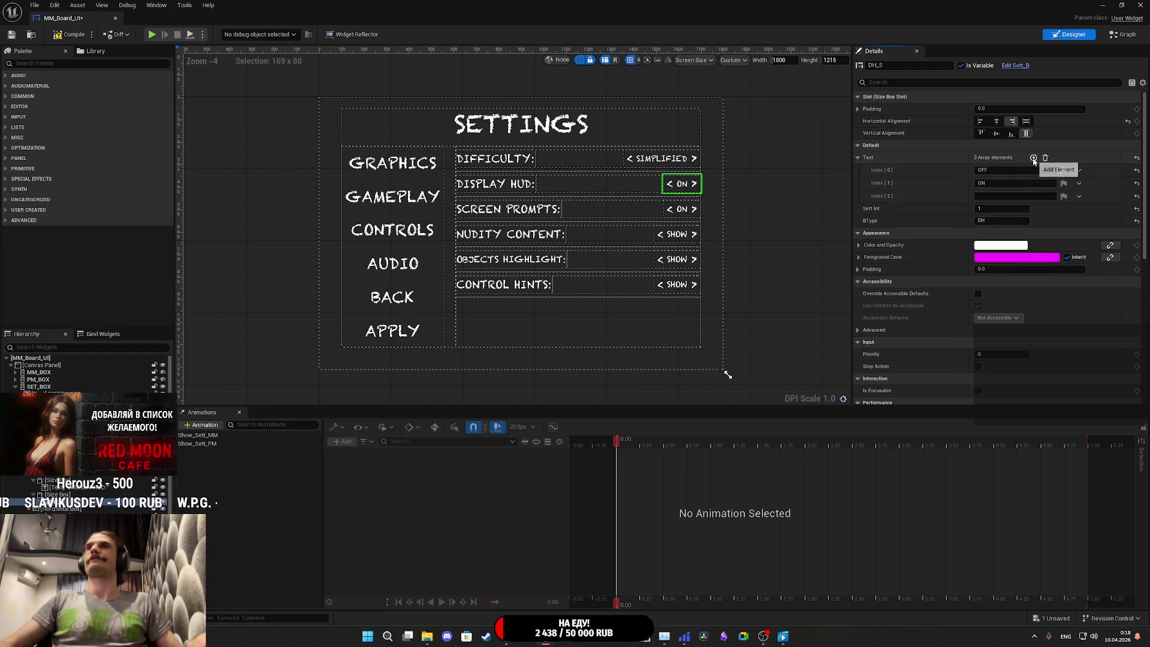
Step: Rename the Display HUD options to HIDE, SHOW CAFE OBJECTS and ALL SHOW
click(999, 171)
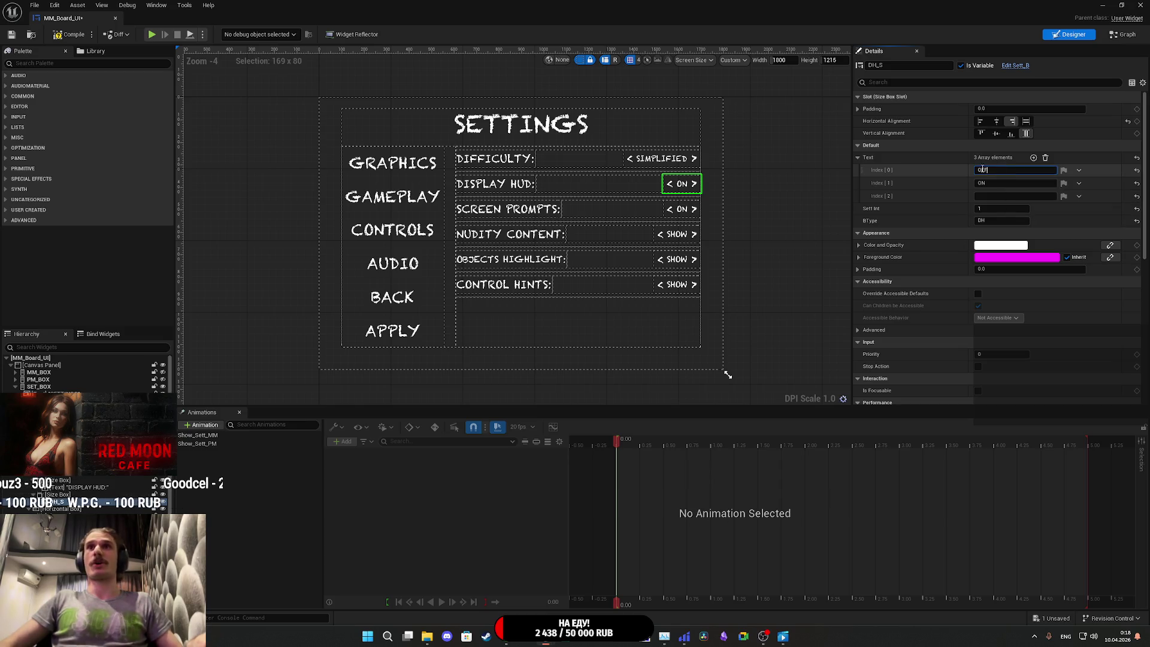
text(H)
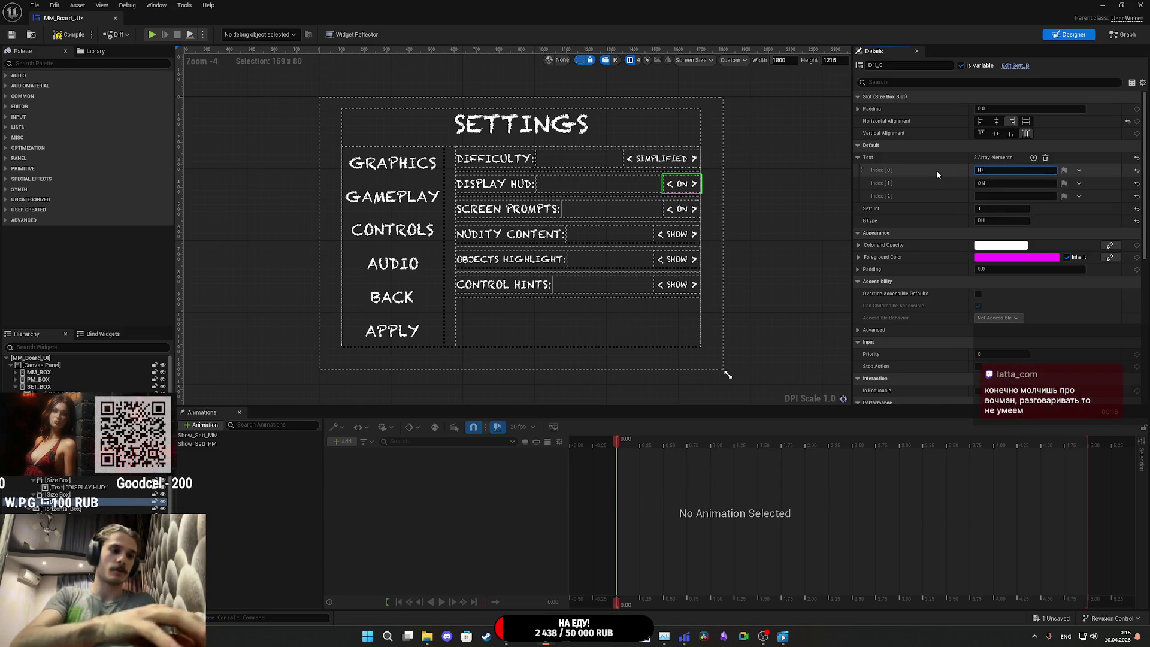
text(IDE)
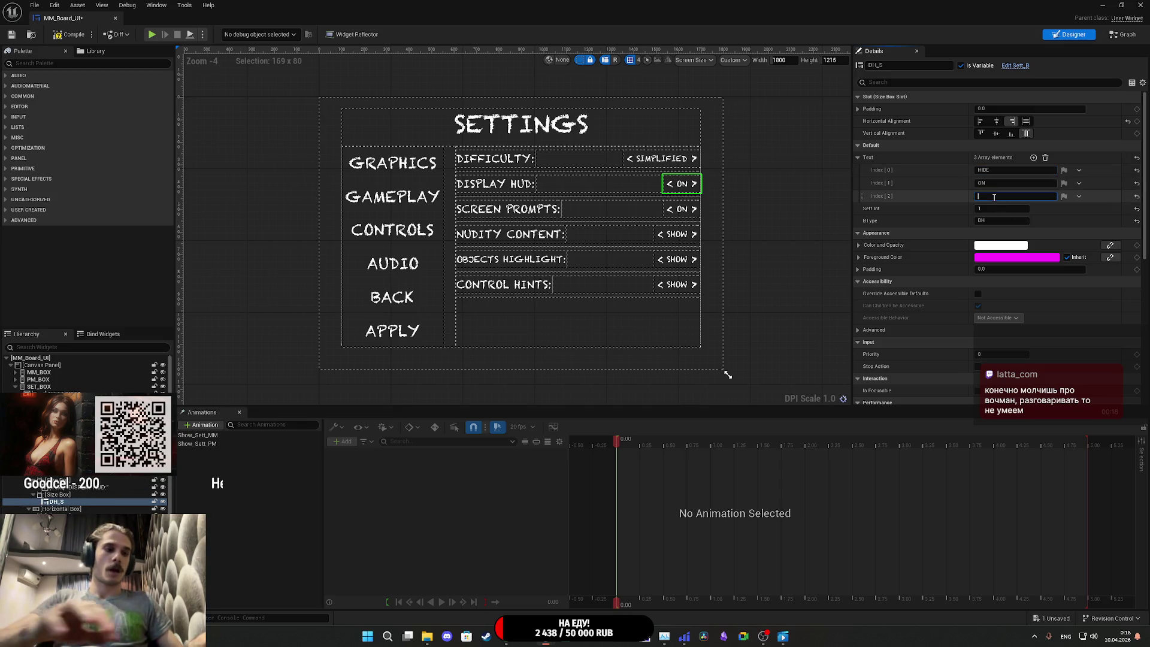
click(995, 193)
text(ALL S)
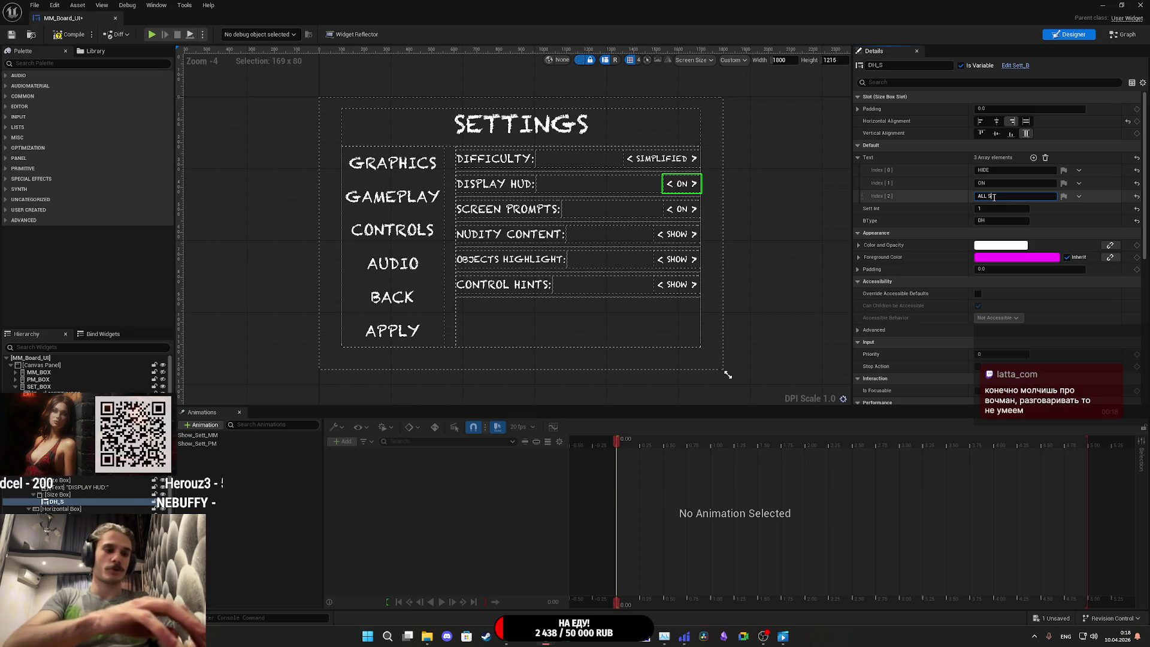
text(HOW)
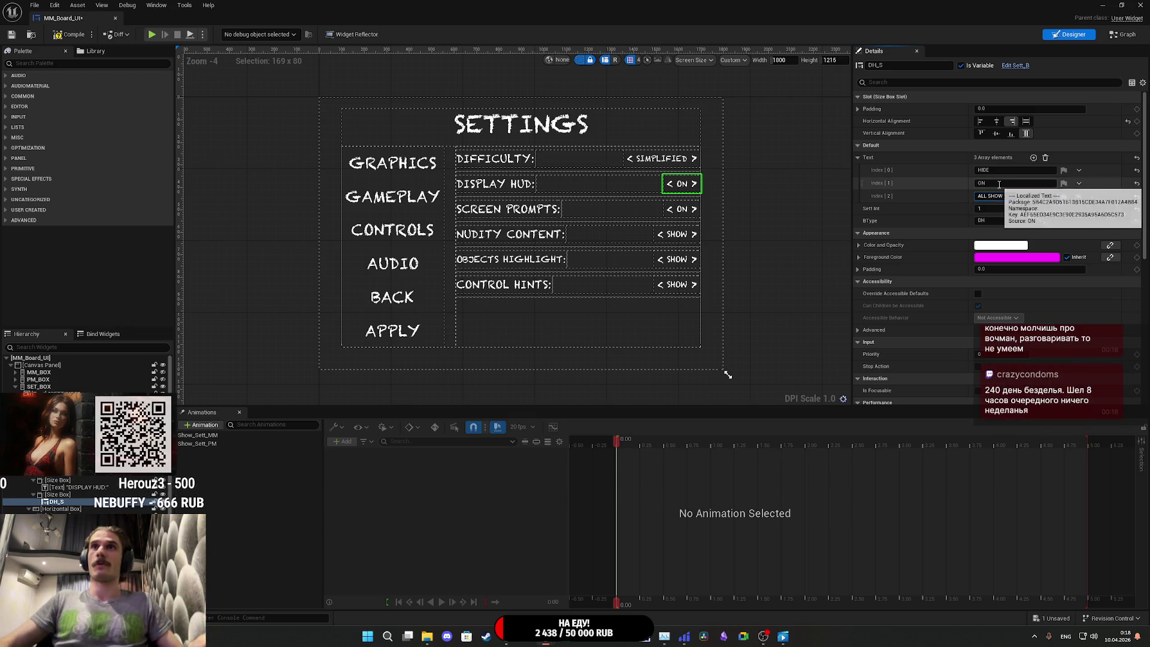
click(995, 183)
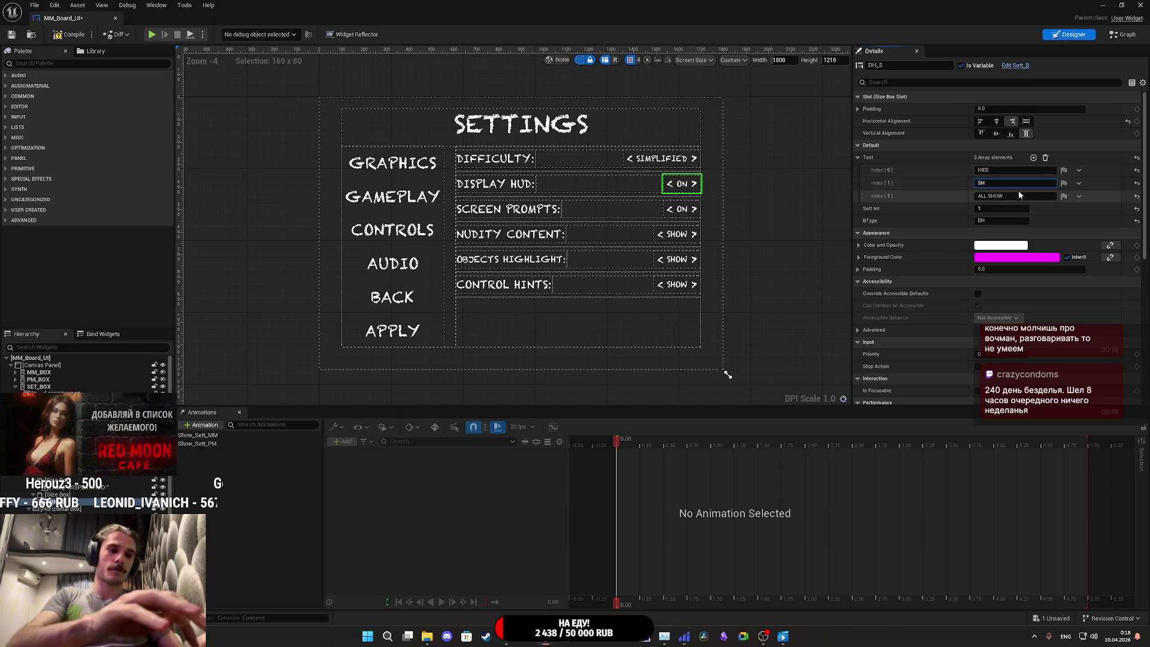
text(OW CAFE)
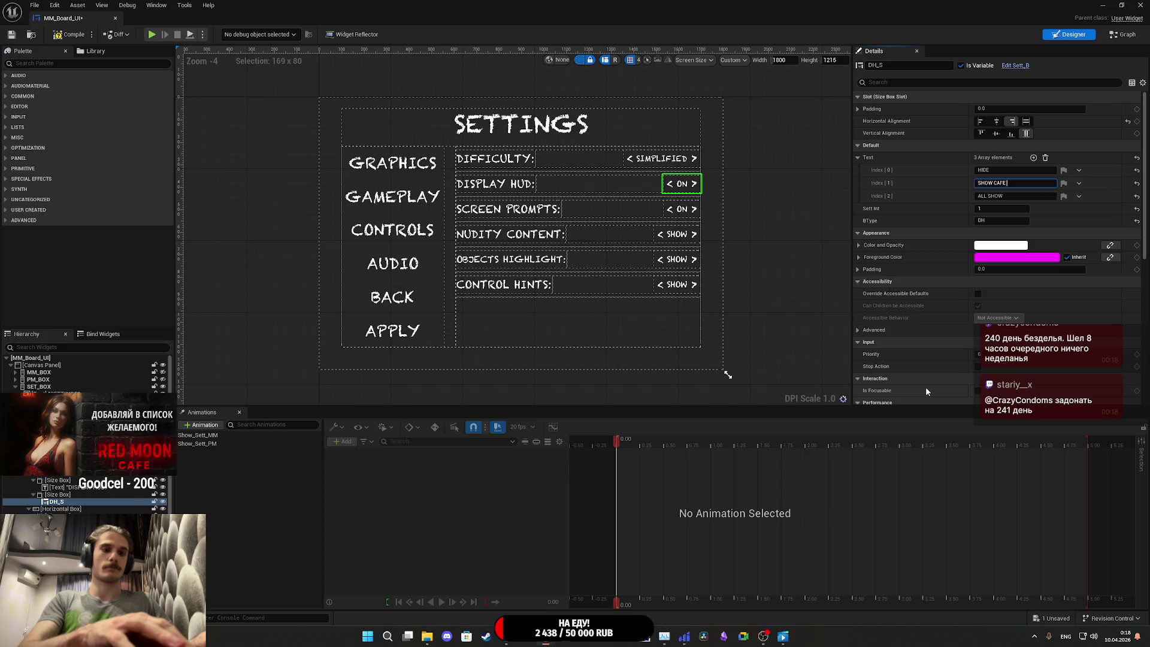
text( OBJECTS)
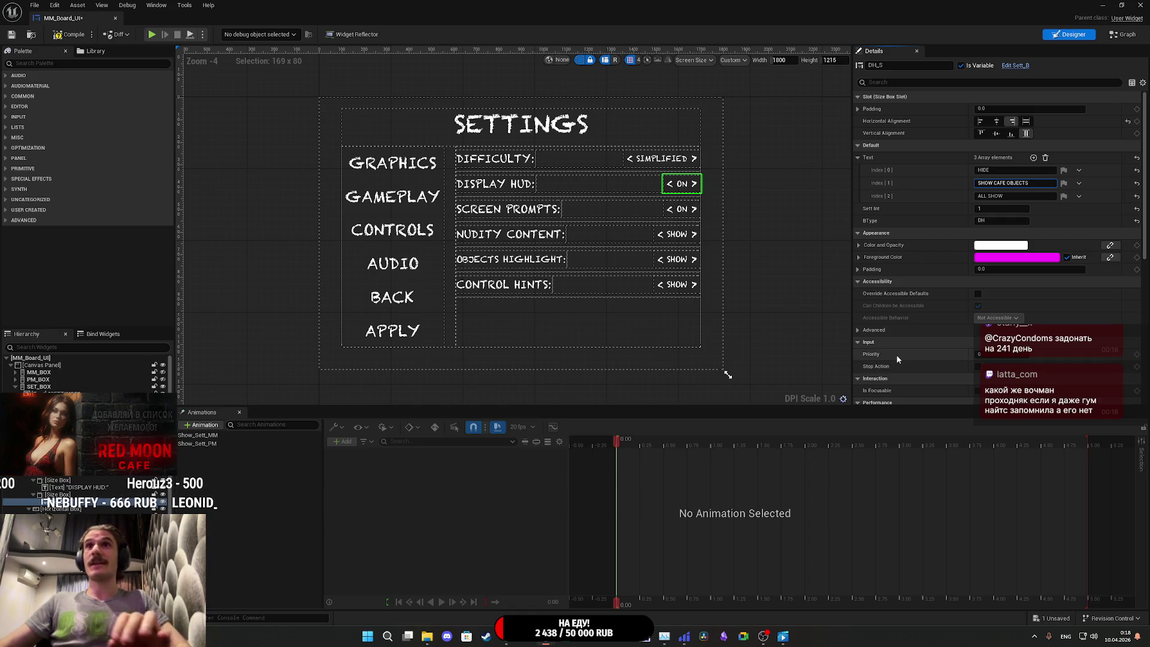
key(Return)
click(998, 209)
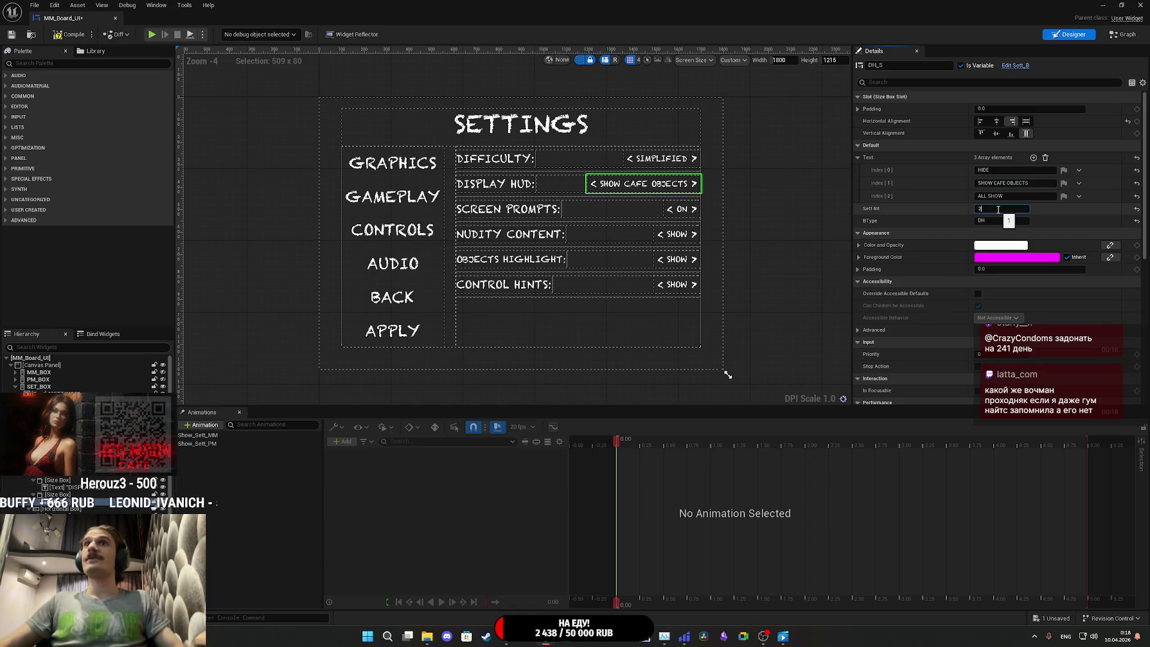
text(2)
key(Return)
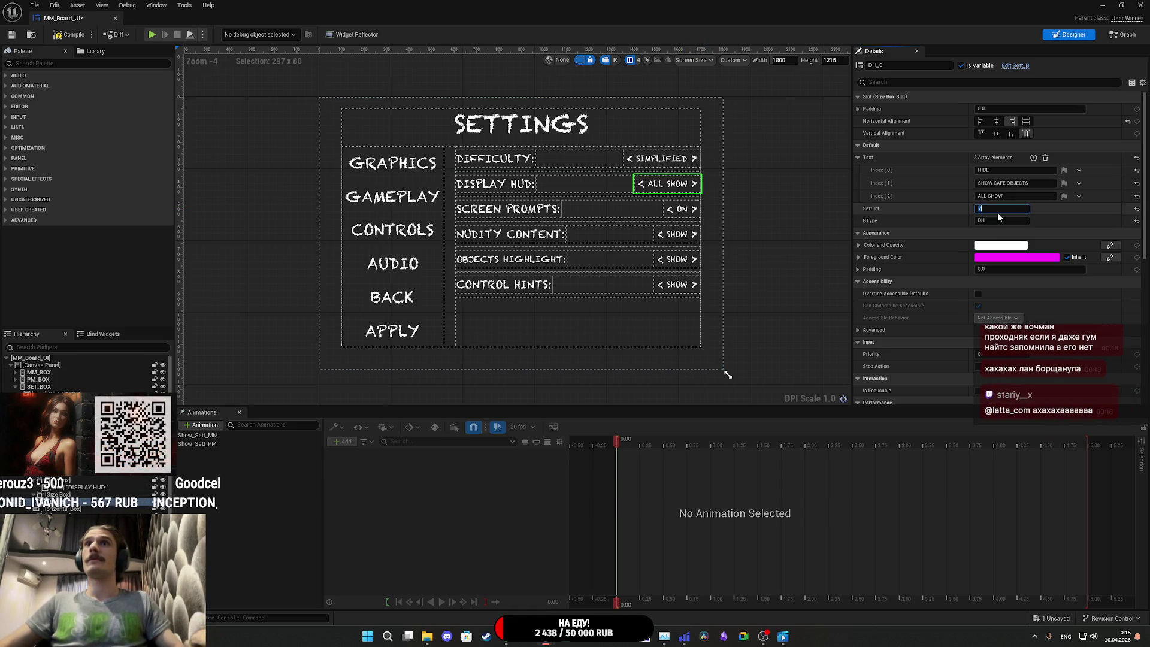
text(1)
key(Return)
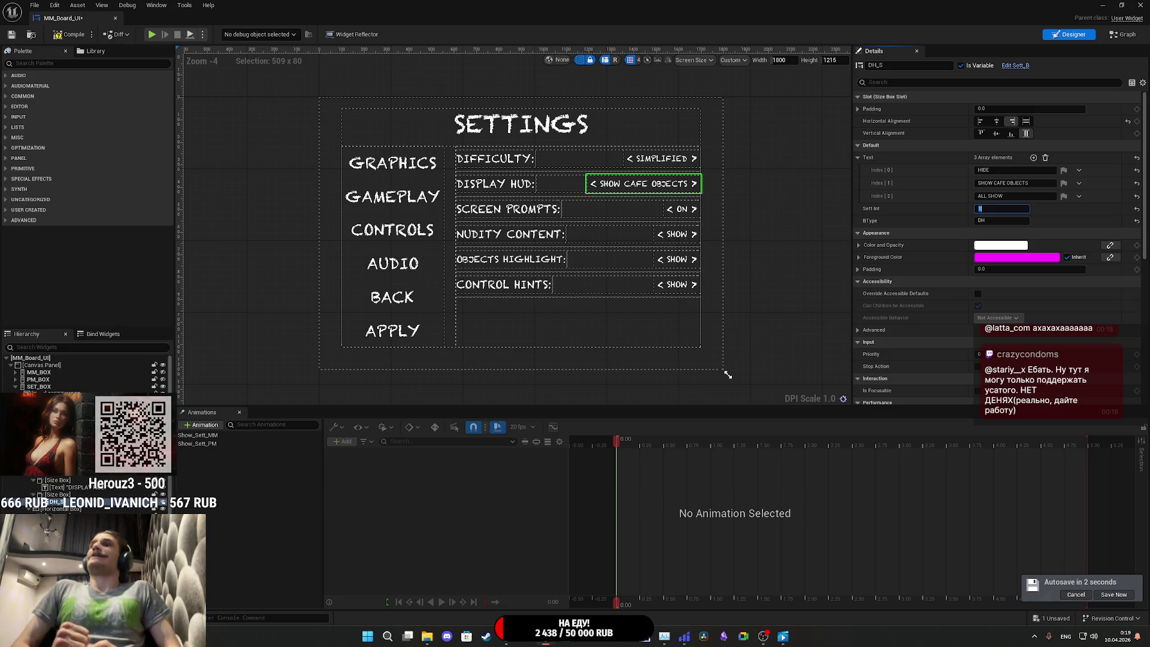
key(Return)
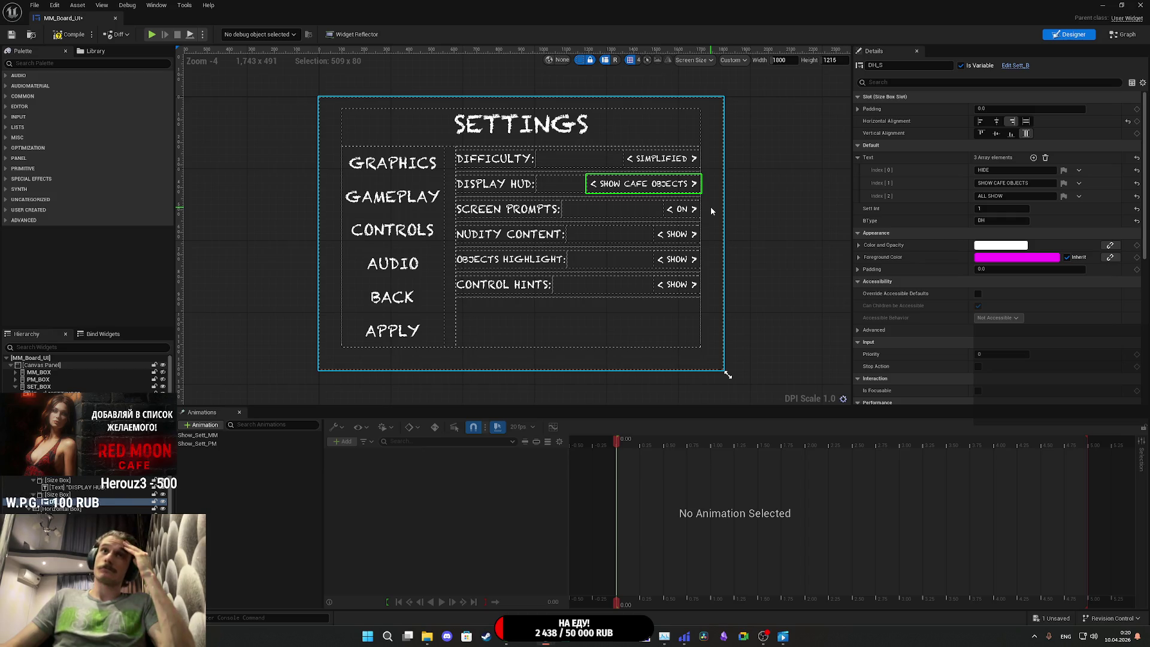
click(509, 643)
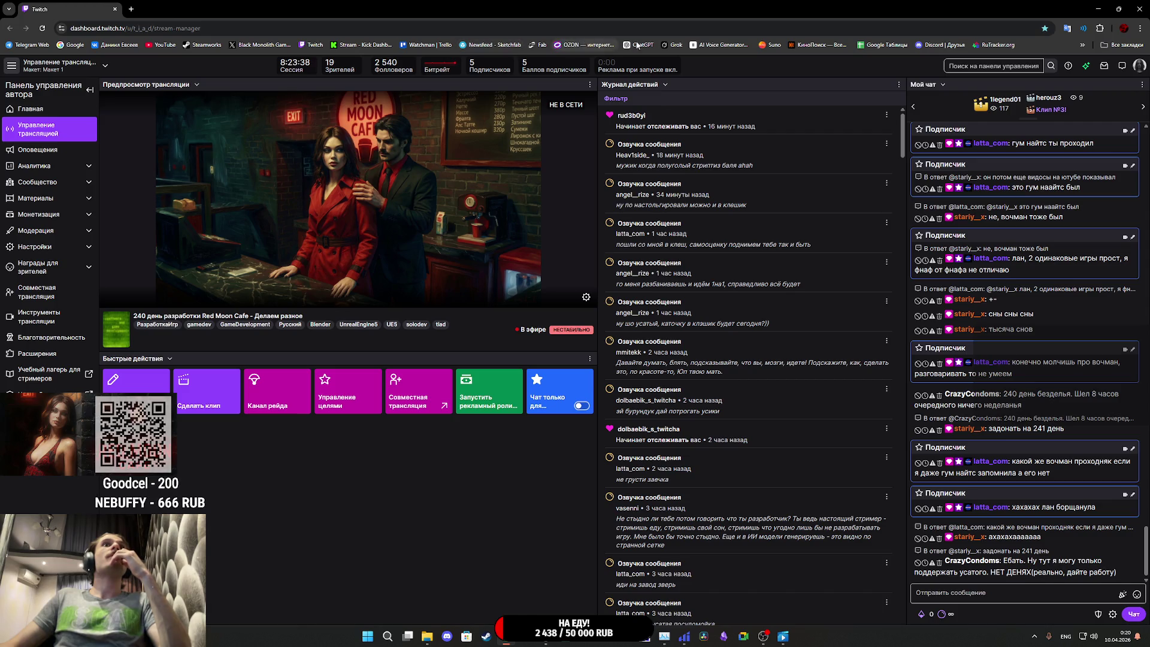
Step: Open Grok in a new browser tab and switch to it
middle_click(672, 45)
click(191, 5)
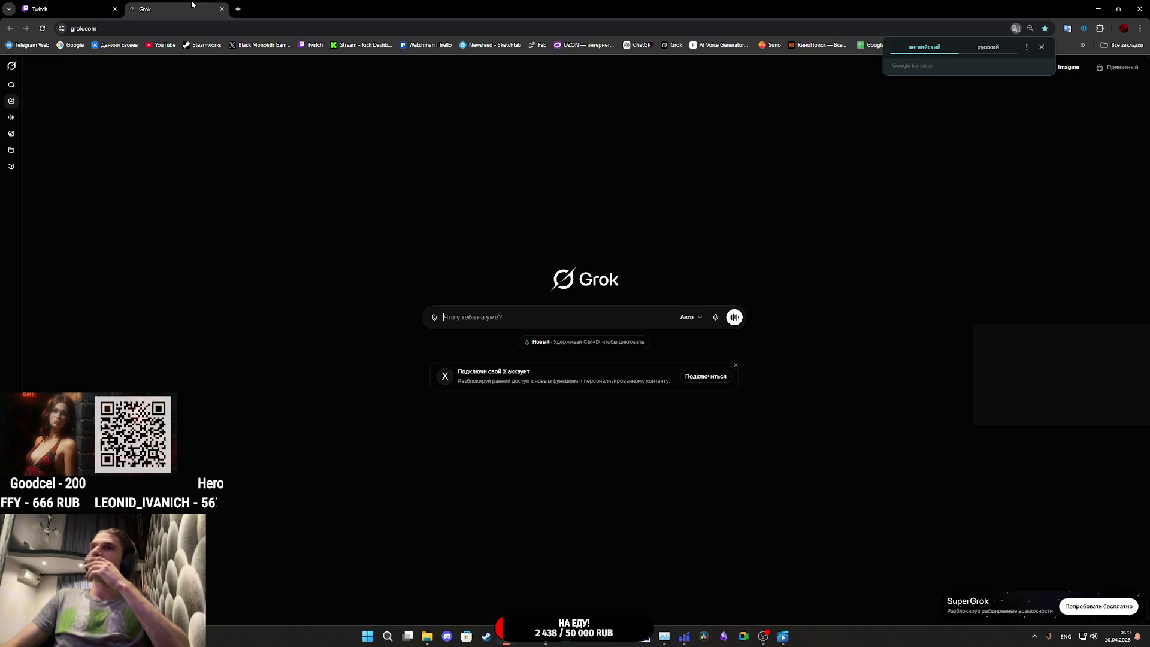
Step: Reopen the earlier 'Game Settings UI Names' Grok chat and scroll up to the first request
click(11, 166)
click(340, 180)
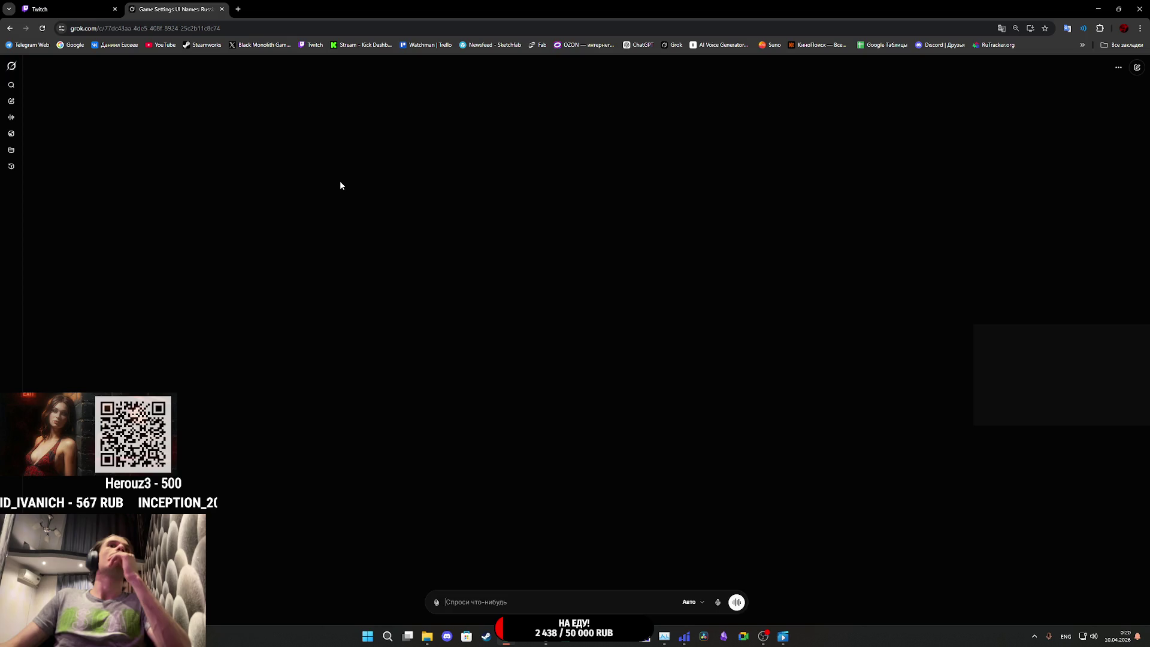
scroll(565, 323, down, 15)
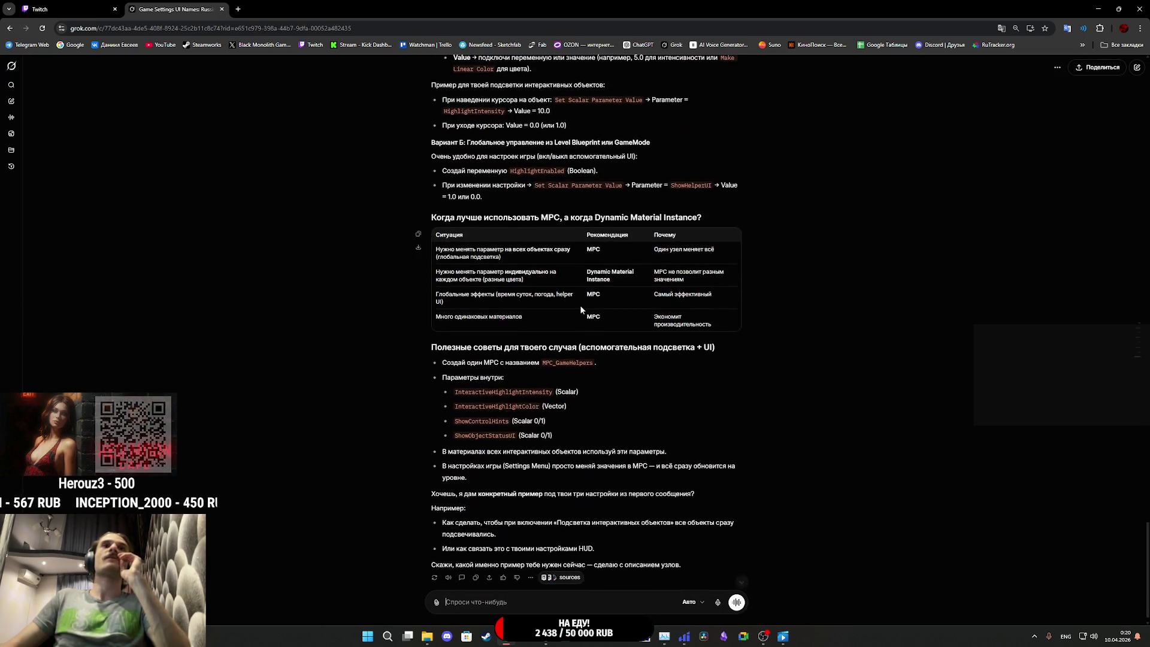
scroll(587, 296, up, 10)
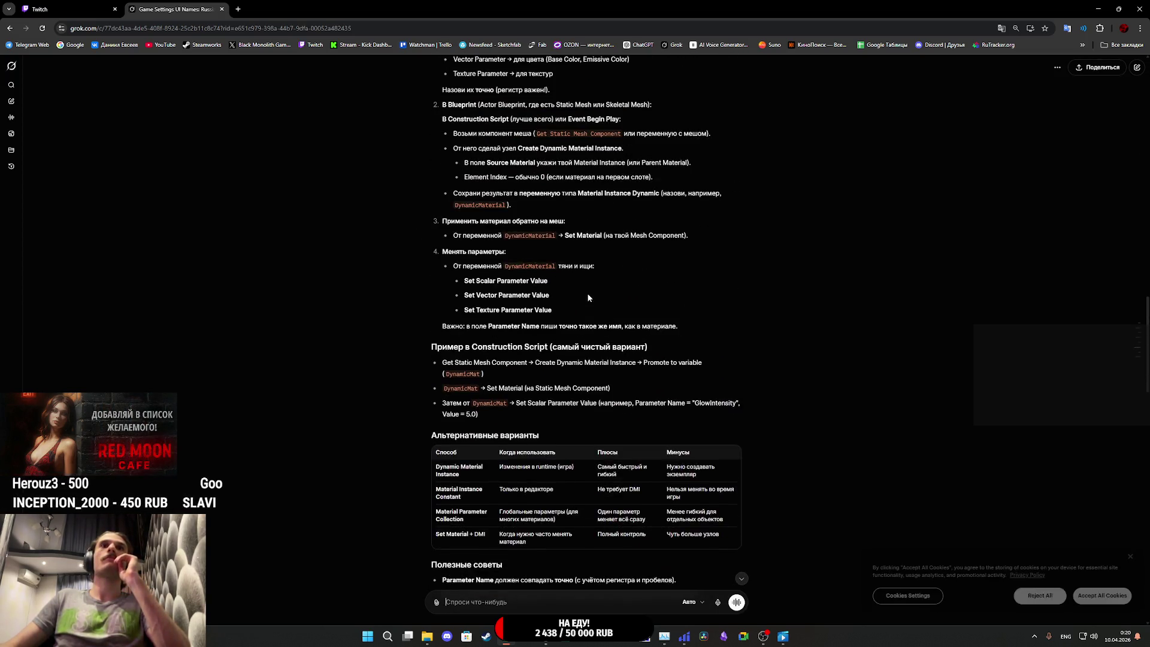
scroll(589, 295, up, 10)
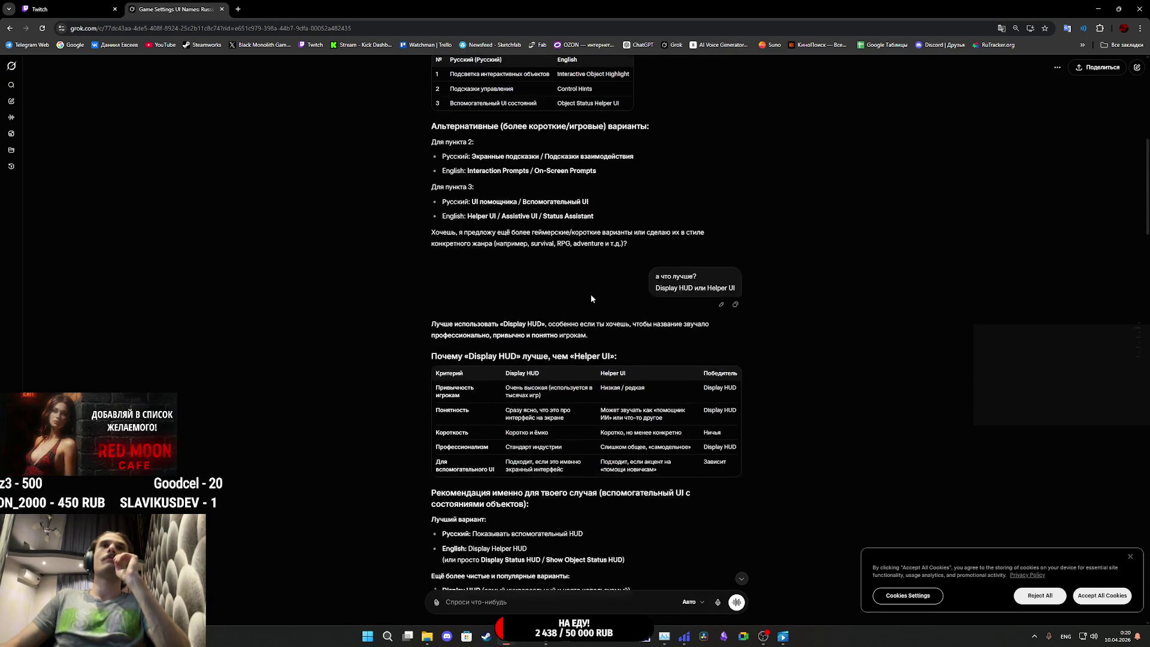
scroll(593, 297, up, 6)
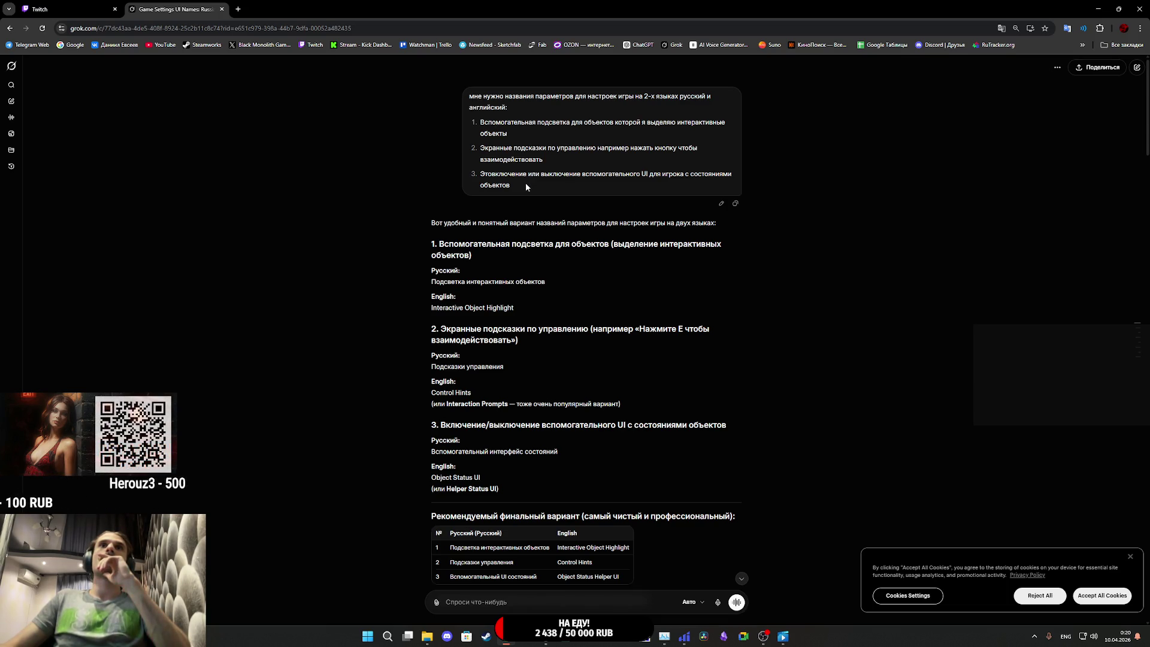
Step: Copy the third setting's description from the earlier message into a new Grok draft
mouse_move(526, 187)
mouse_down()
mouse_move(560, 175)
mouse_move(482, 177)
mouse_up()
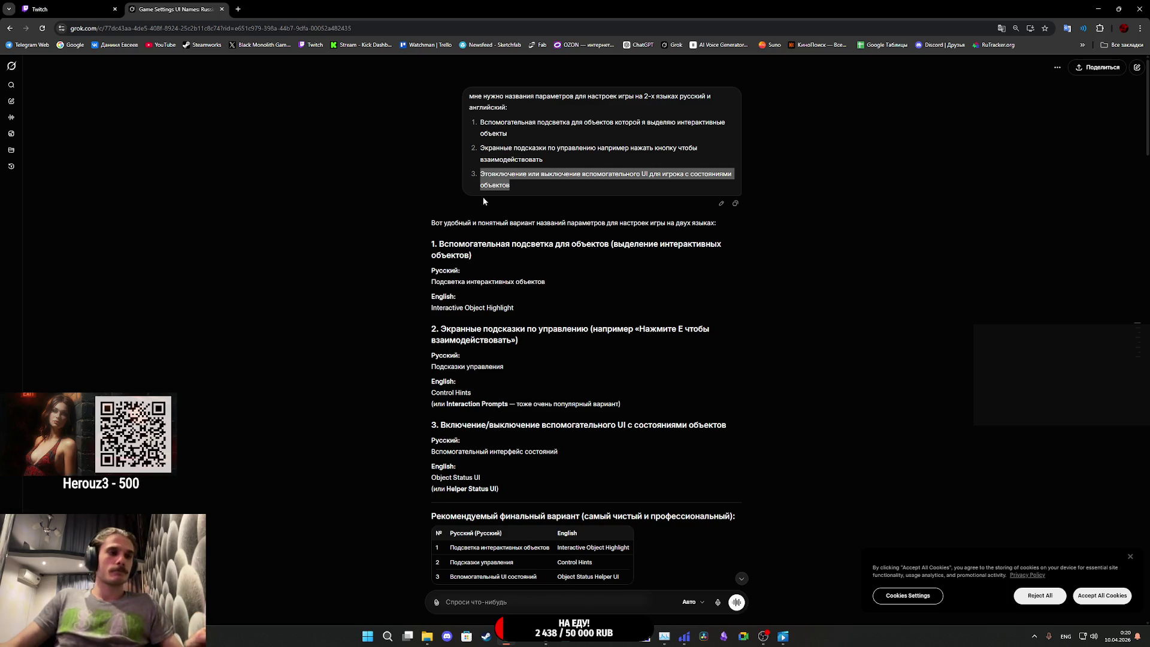
key(ctrl+c)
click(495, 602)
key(ctrl+v)
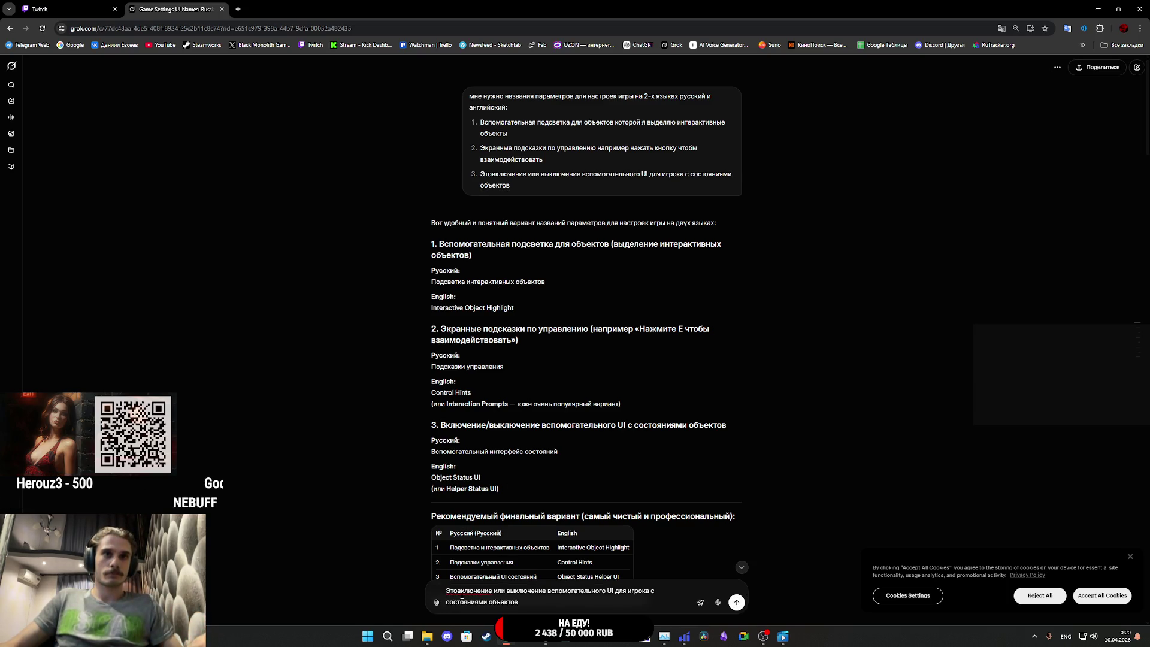
Step: Prefix the pasted description with 'Для 3-го параметра :'
click(457, 591)
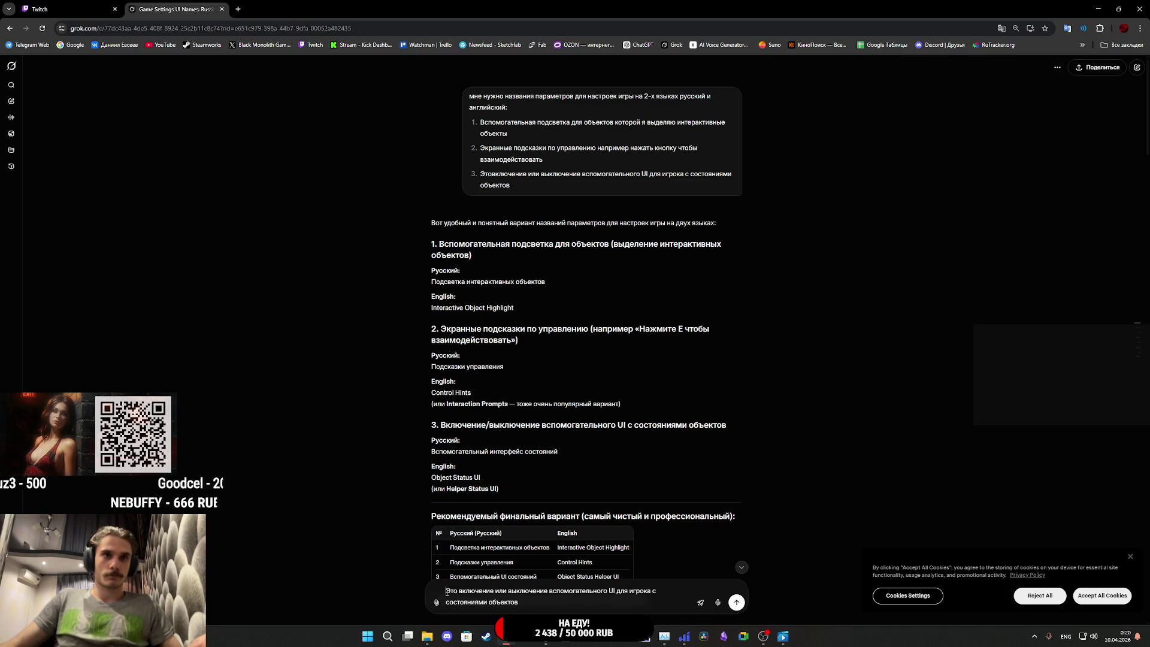
text(lkz)
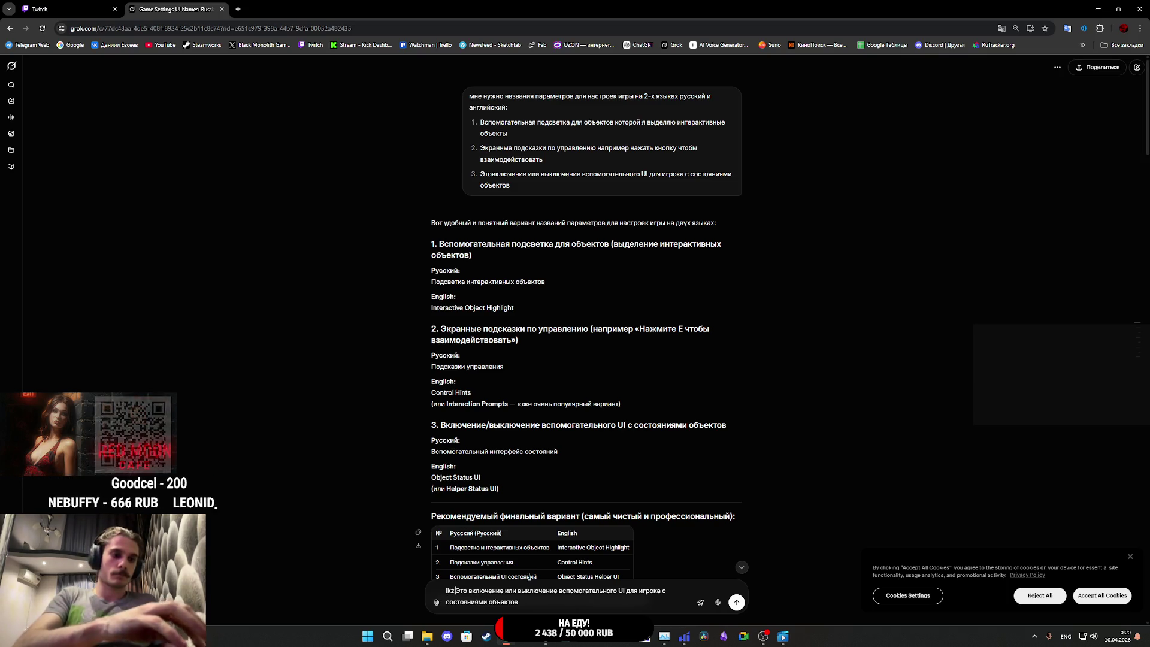
text( 3)
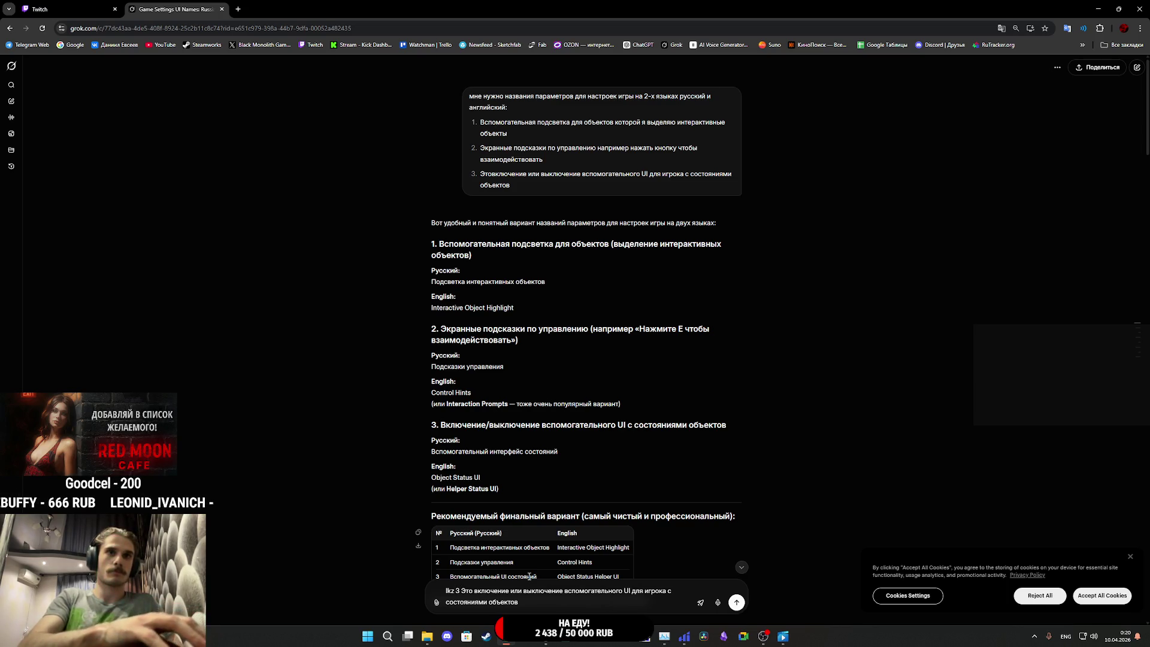
key(BackSpace)
key(BackSpace)
key(BackSpace)
key(BackSpace)
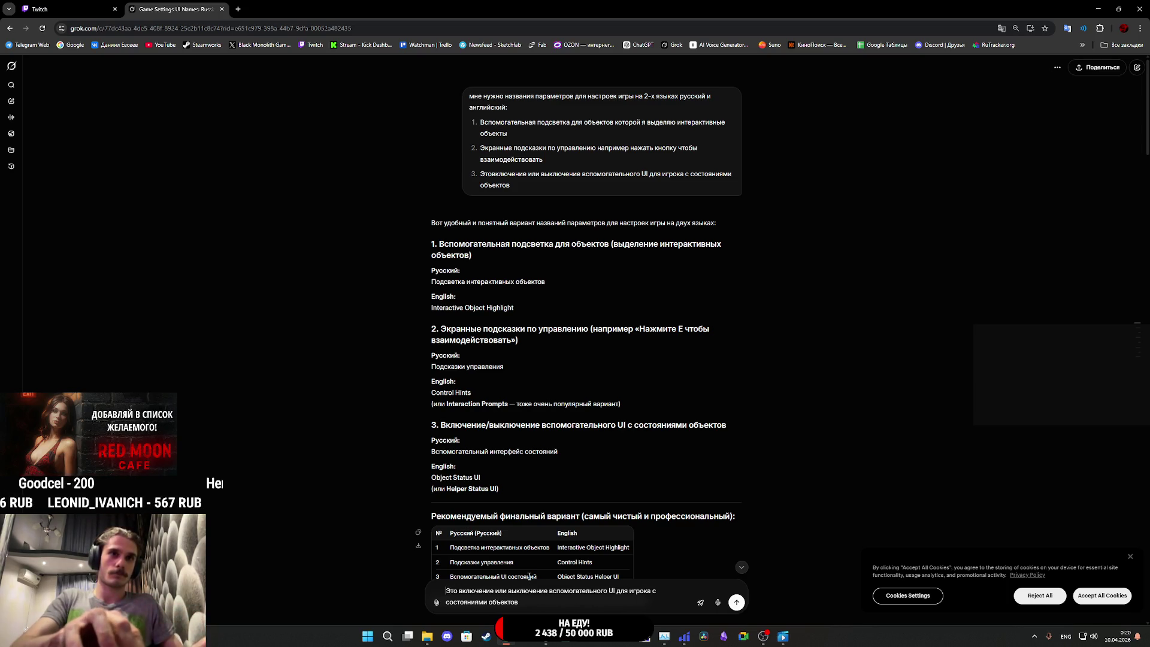
text(Для )
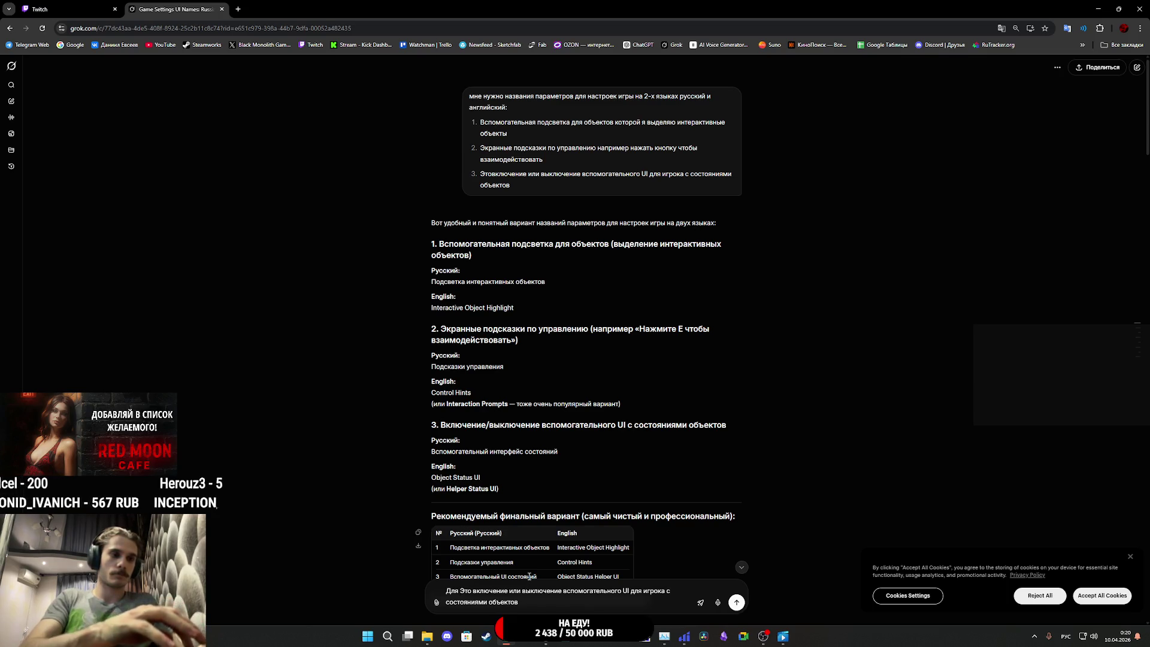
text(3-го)
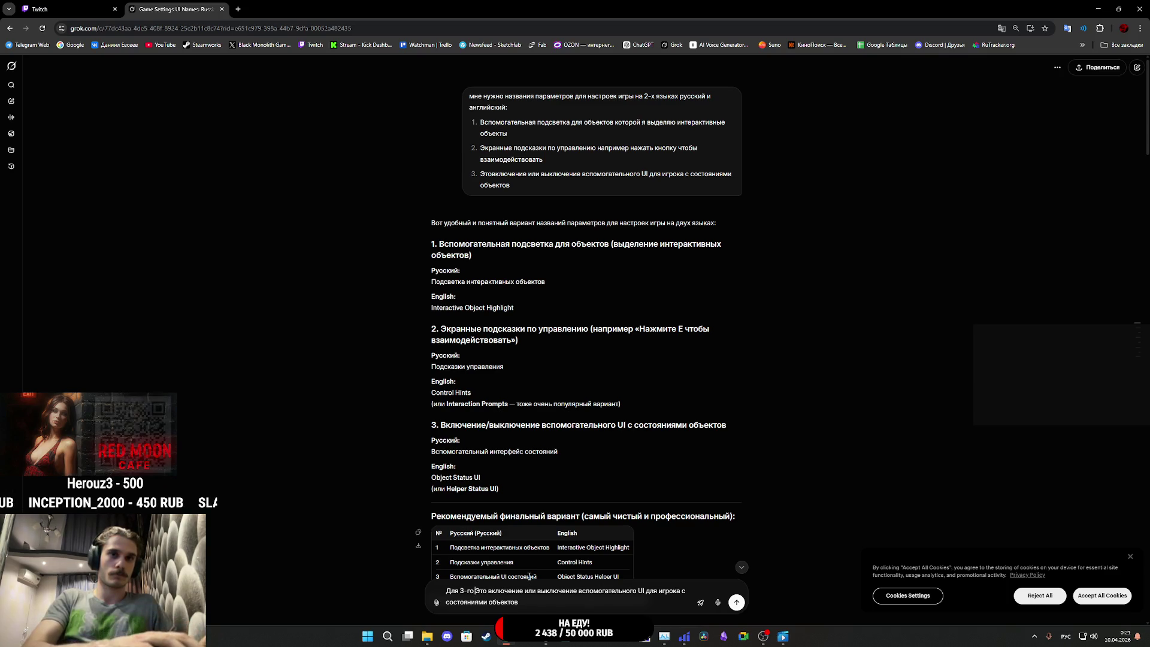
text( параме)
text(тра я ре)
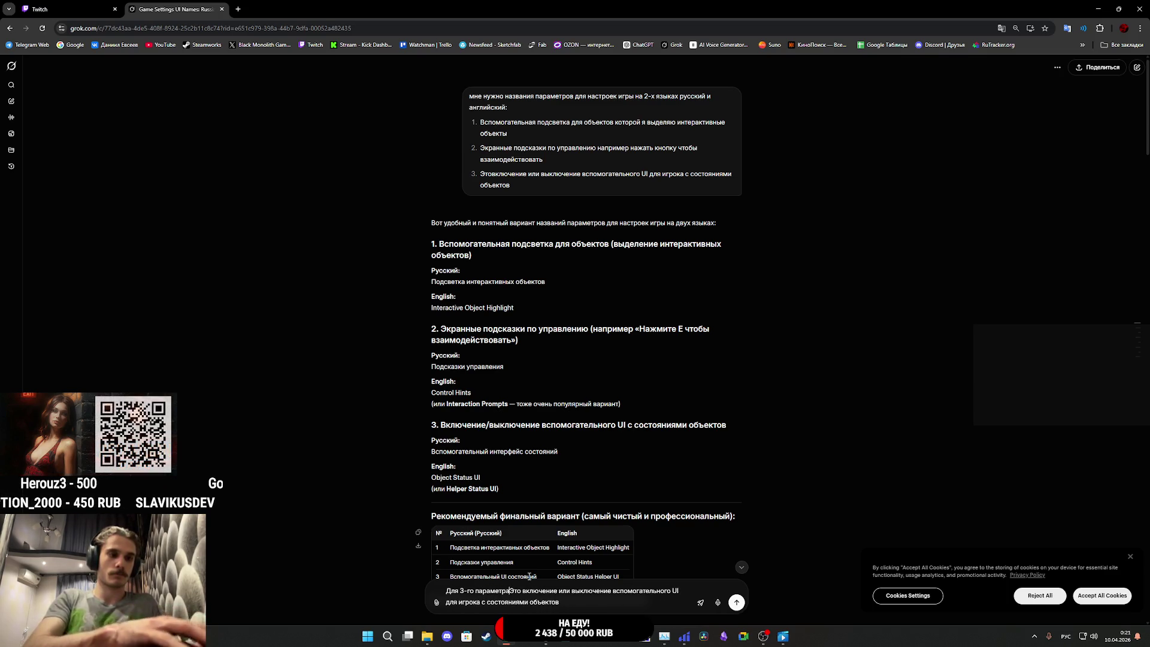
text(шил сдела)
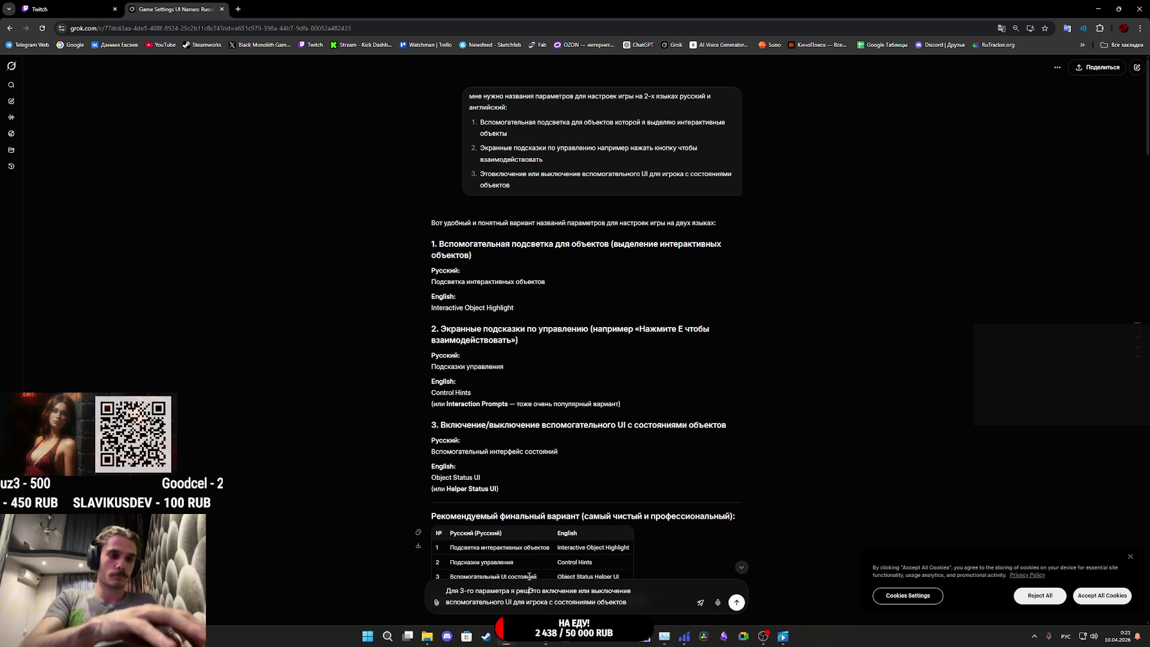
text(ть)
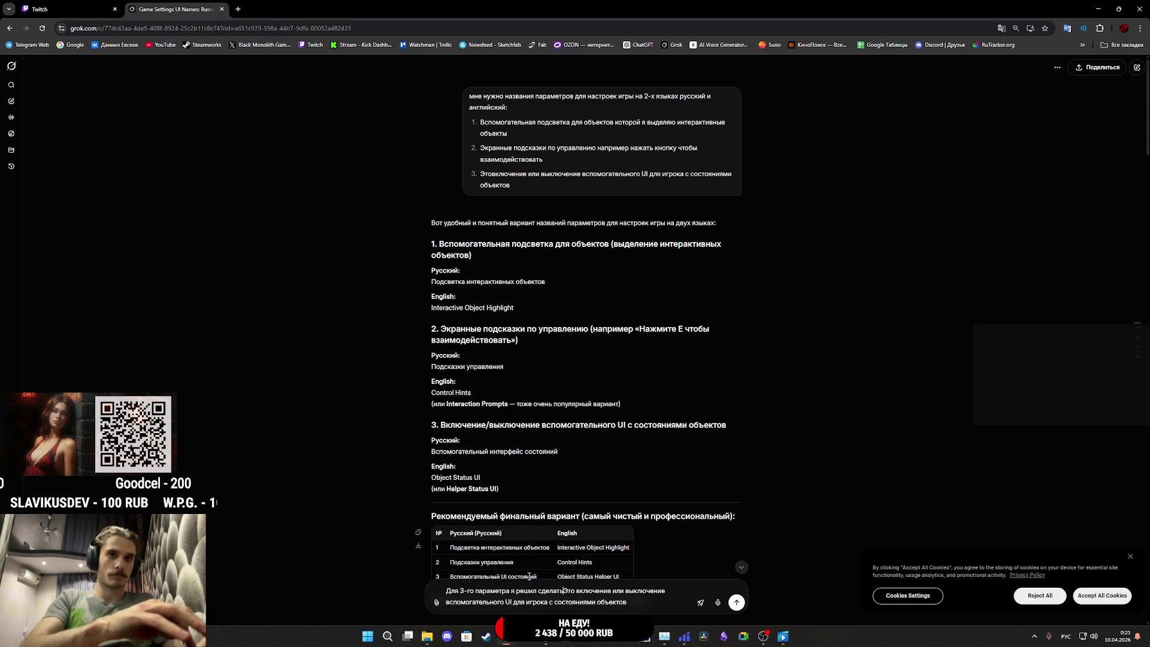
key(BackSpace)
key(BackSpace)
key(BackSpace)
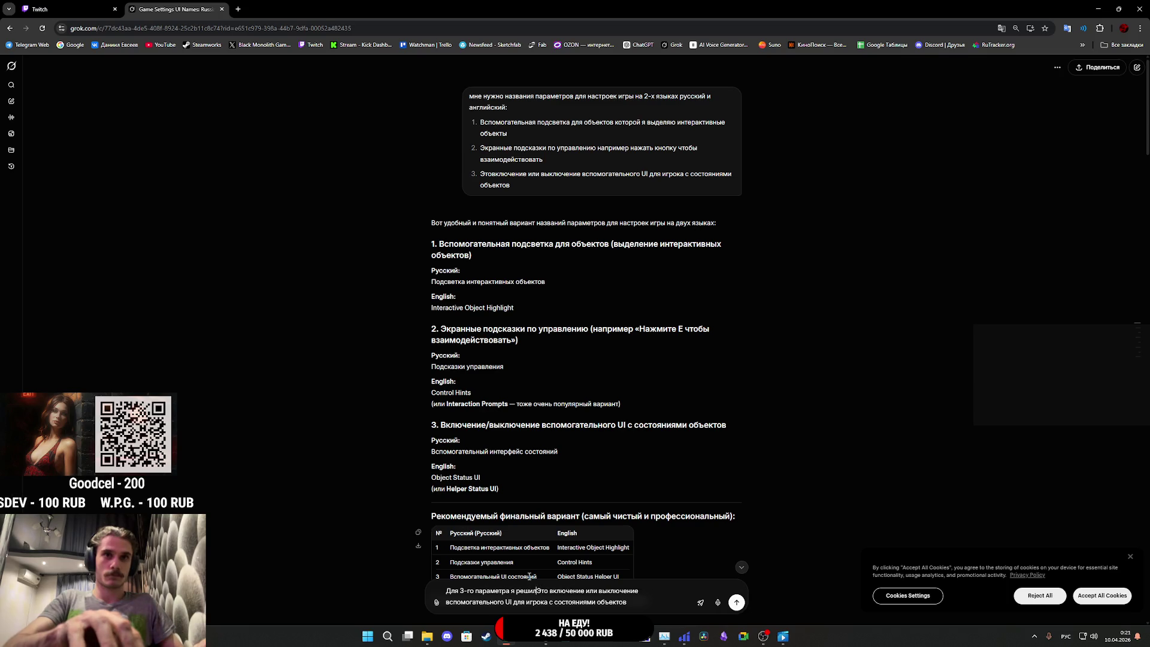
key(BackSpace)
key(BackSpace)
key(BackSpace)
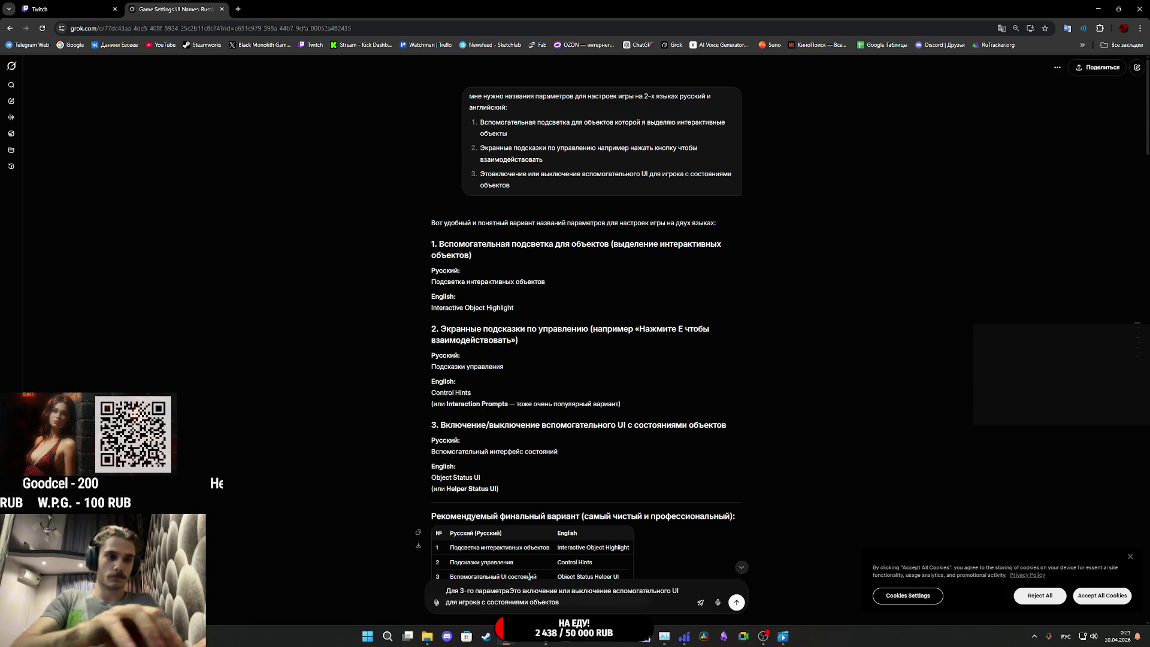
text(:)
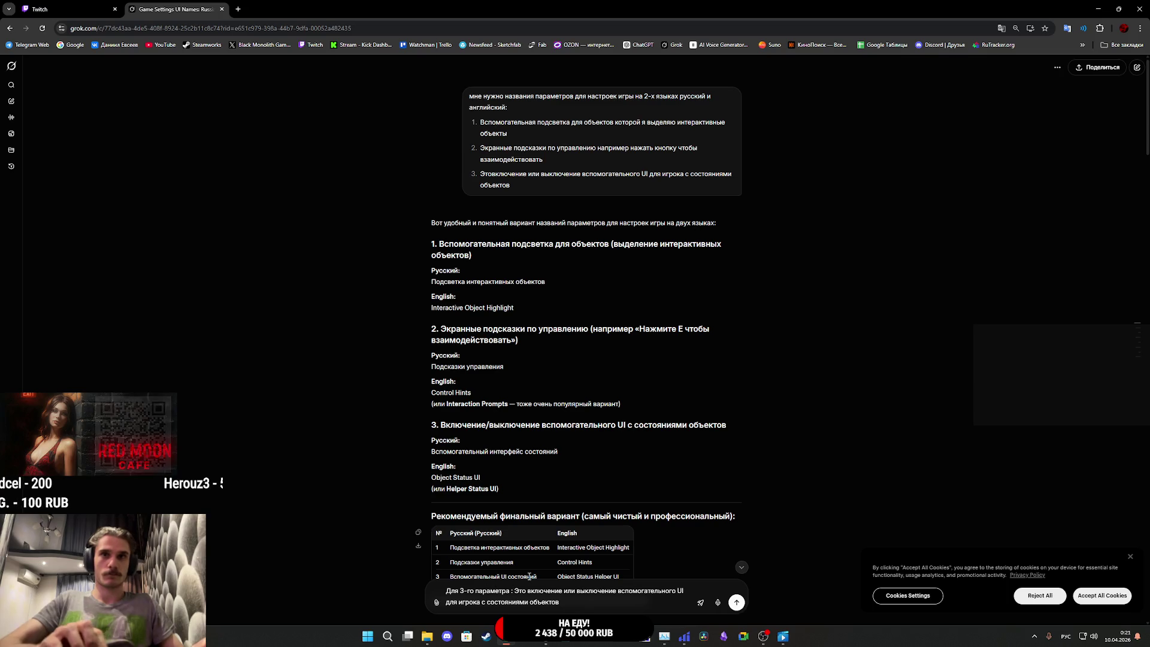
Step: Add a line describing the planned options: all objects, only coffee-shop work objects, and nothing shown
key(shift+Return)
text(Я)
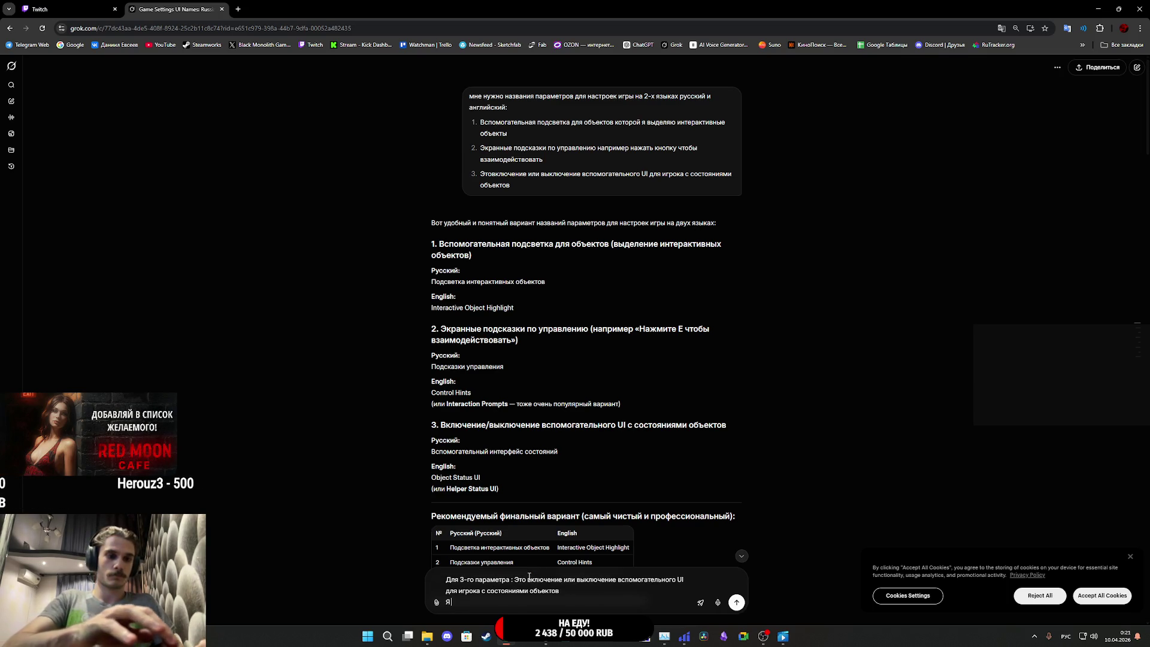
text( решил сделать 3 пункта настроек показывать)
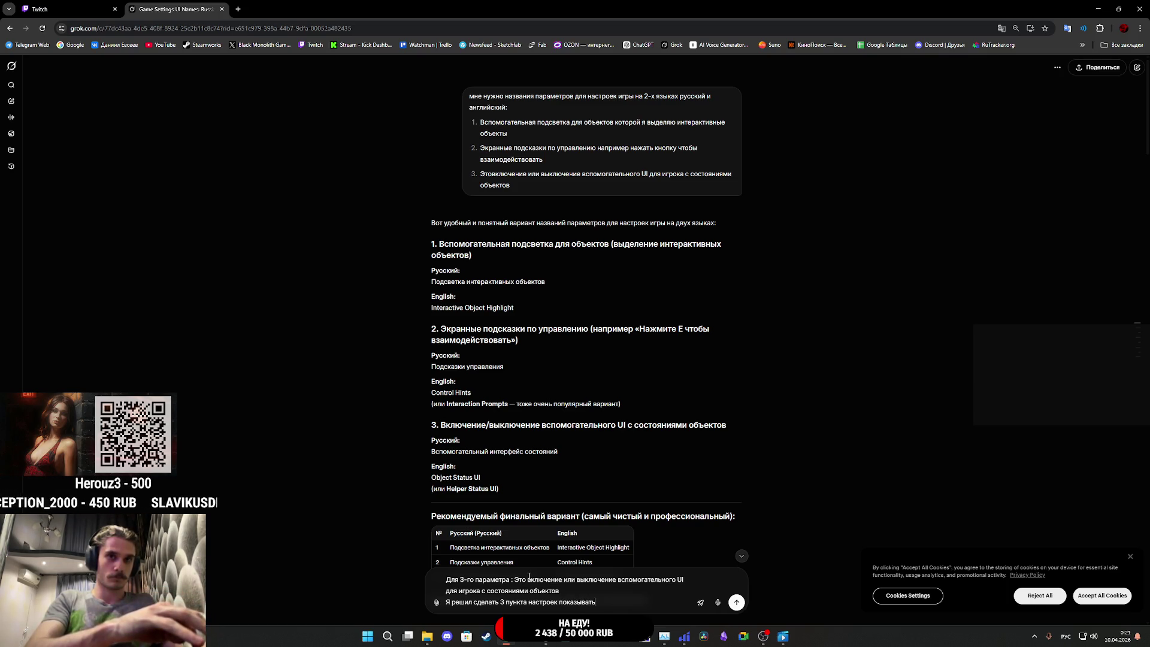
text(все объ)
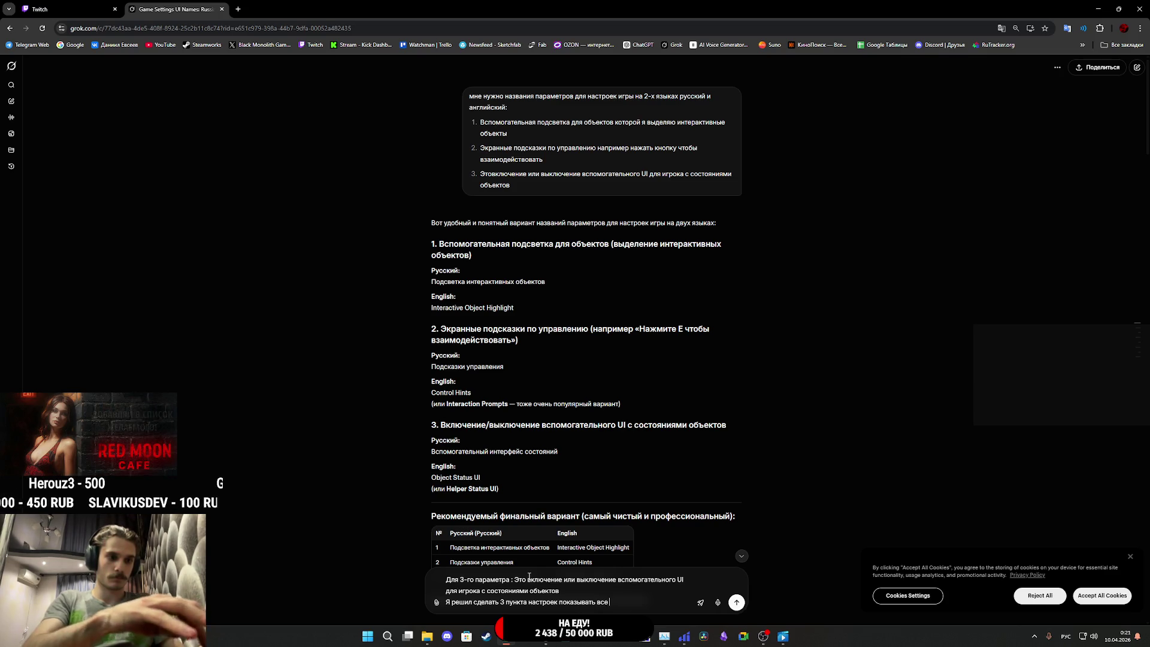
text(екты,)
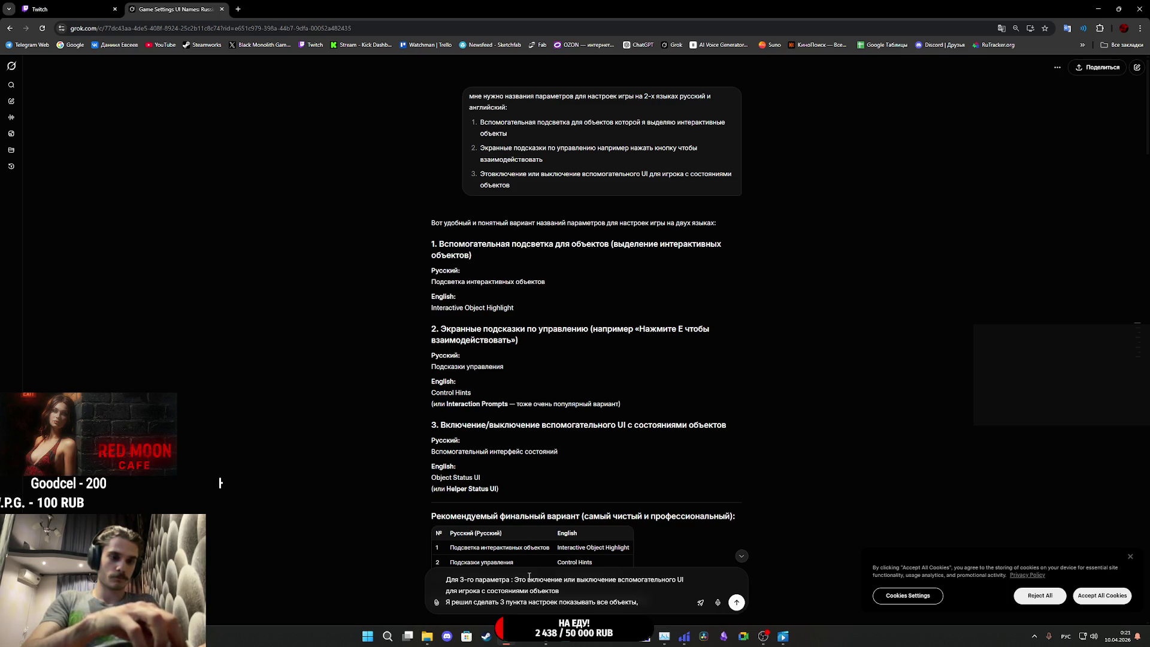
key(BackSpace)
key(BackSpace)
text(только дл)
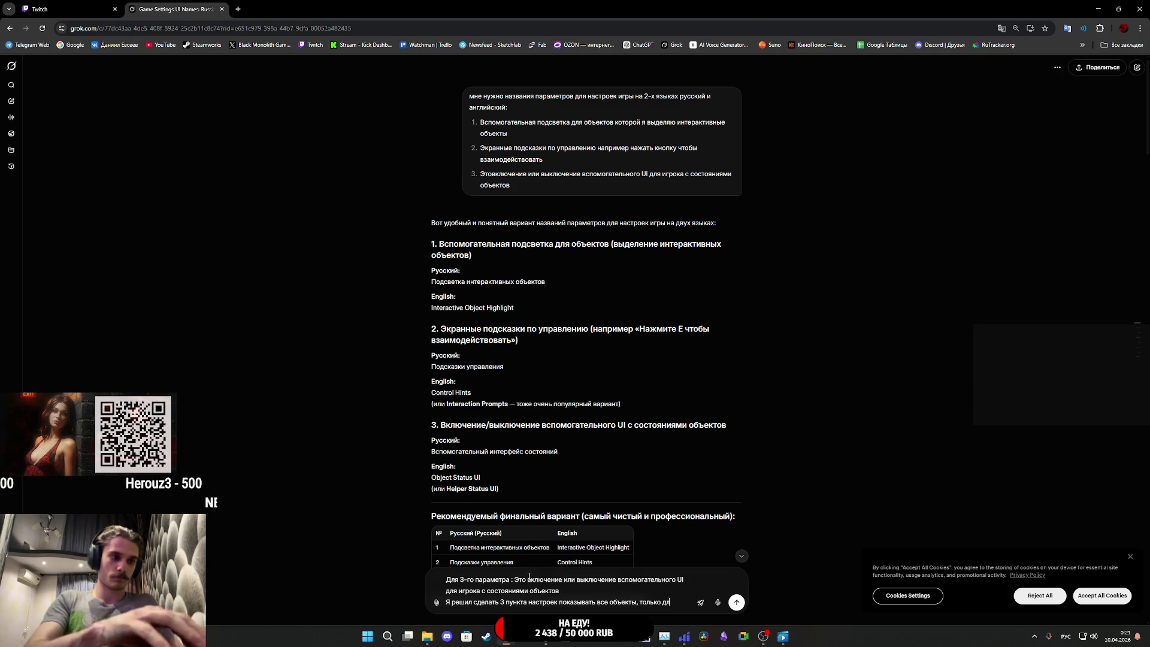
text(я кофе)
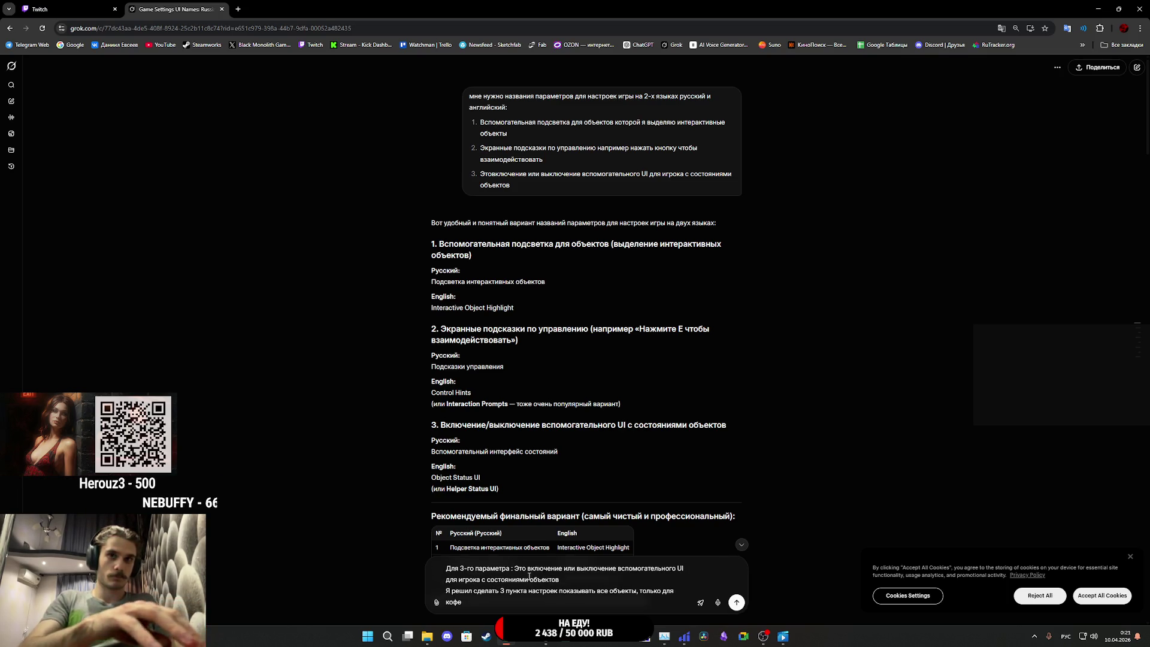
key(BackSpace)
key(BackSpace)
key(BackSpace)
text(бъ)
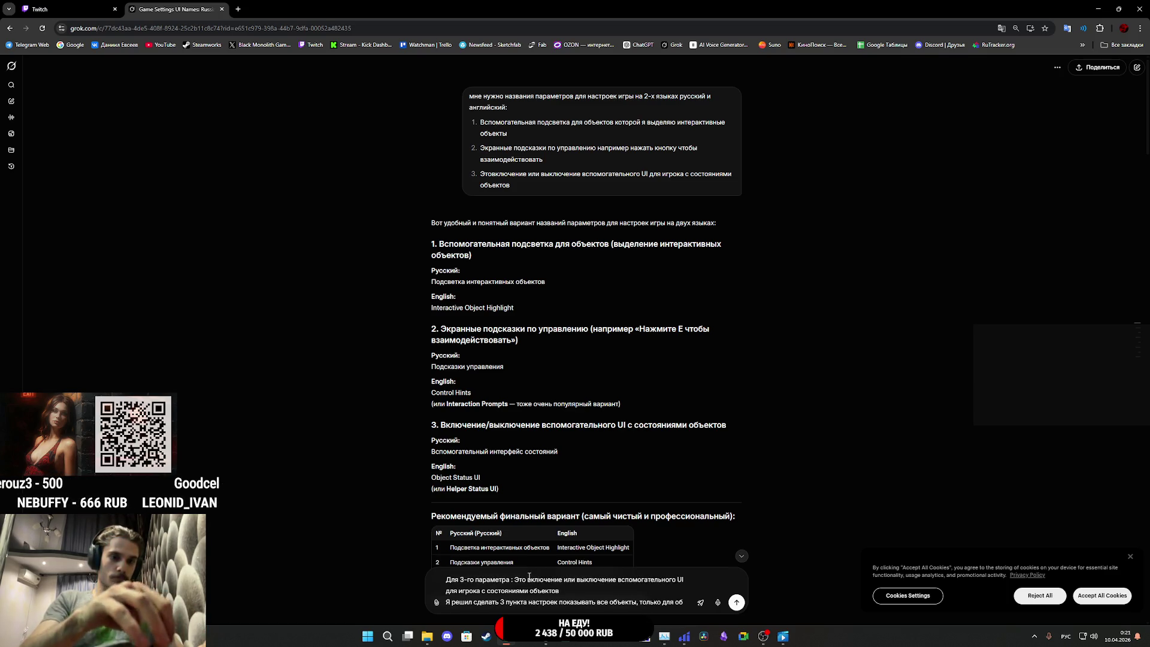
text(екто)
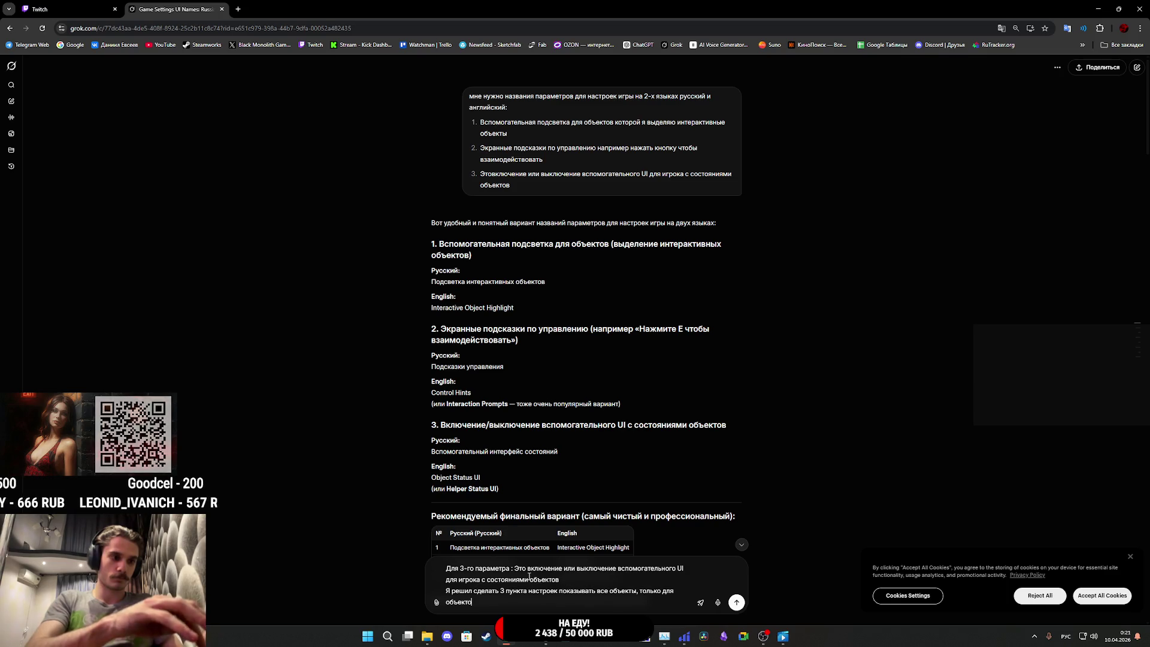
text(в связан)
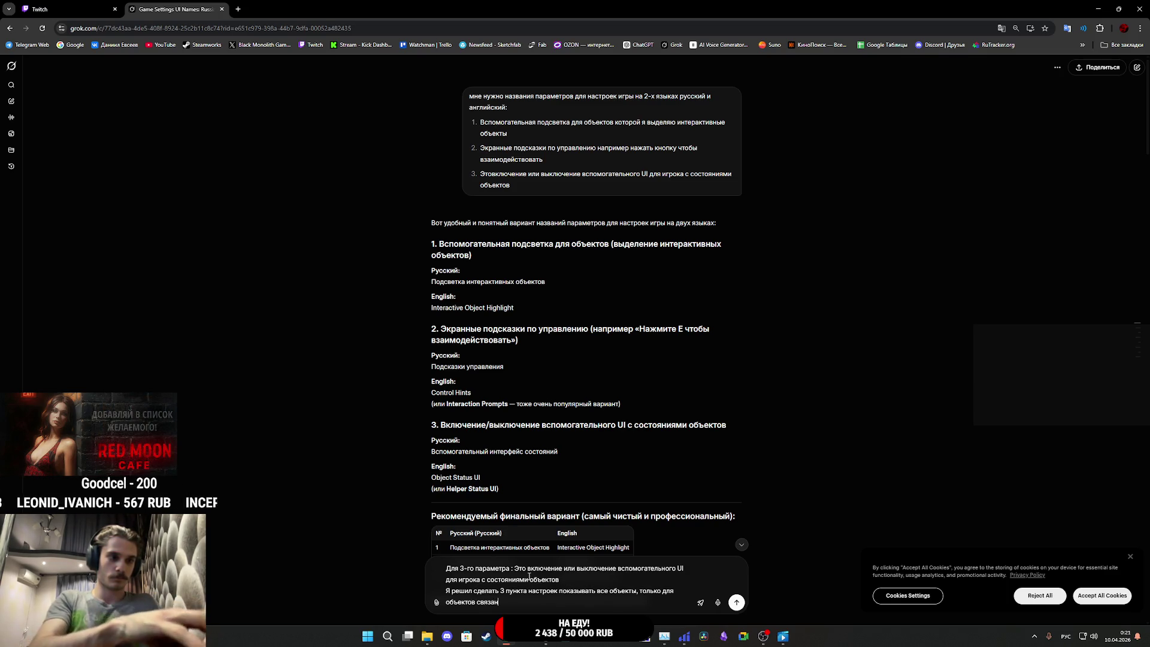
text(ых с работой)
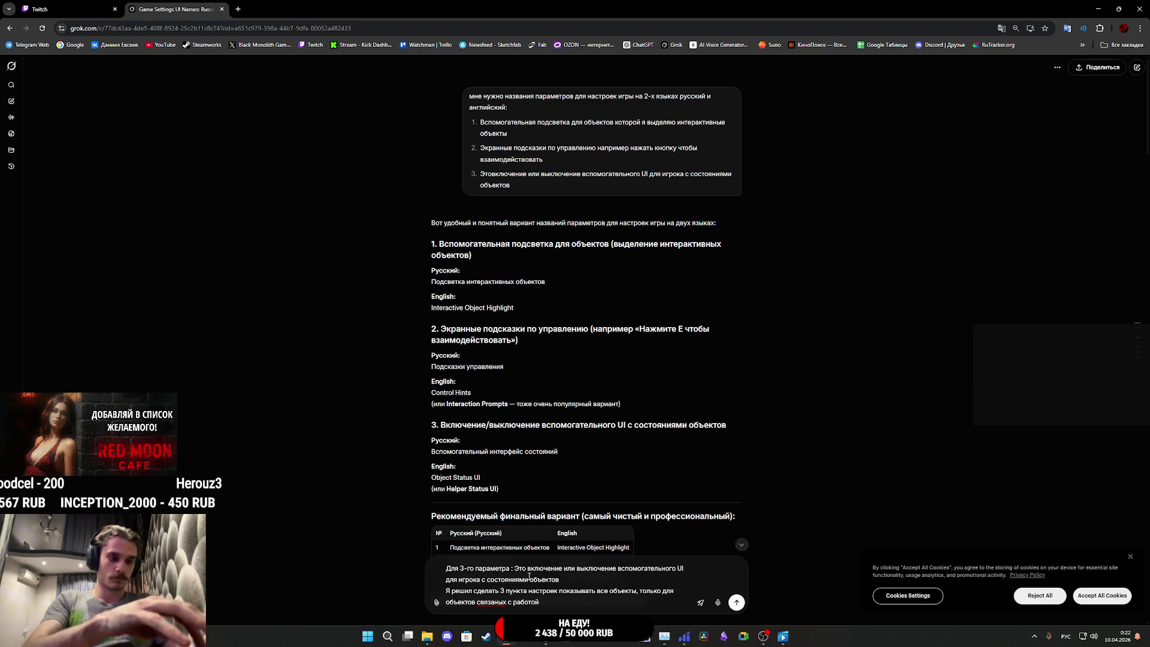
text( для кофейни)
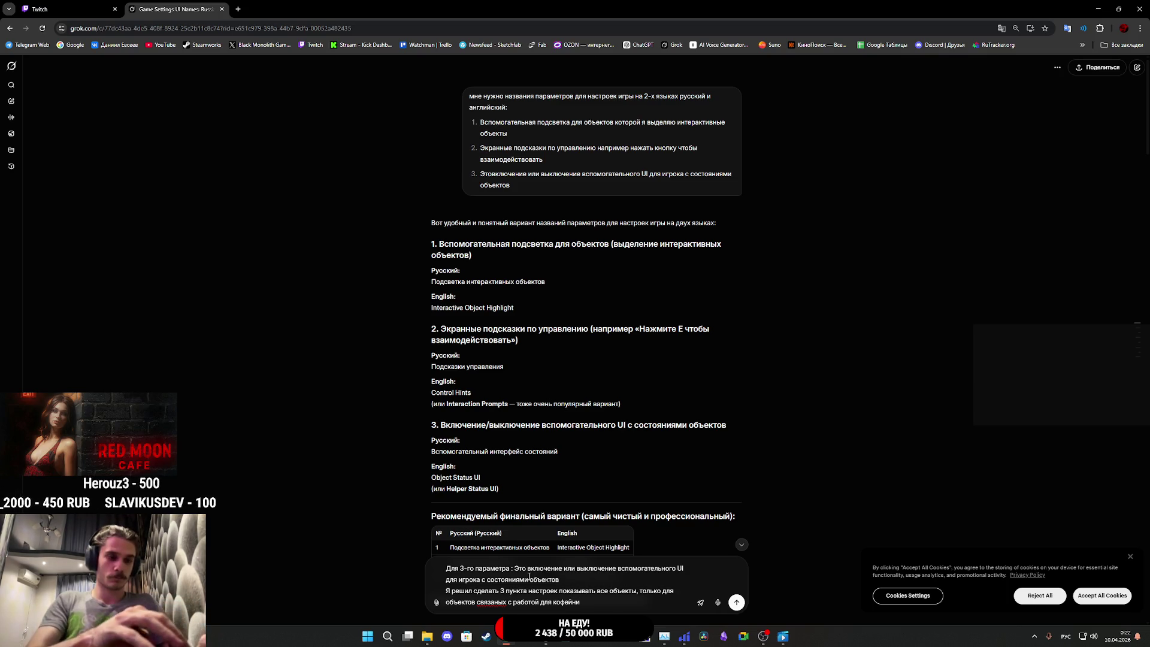
text( и по)
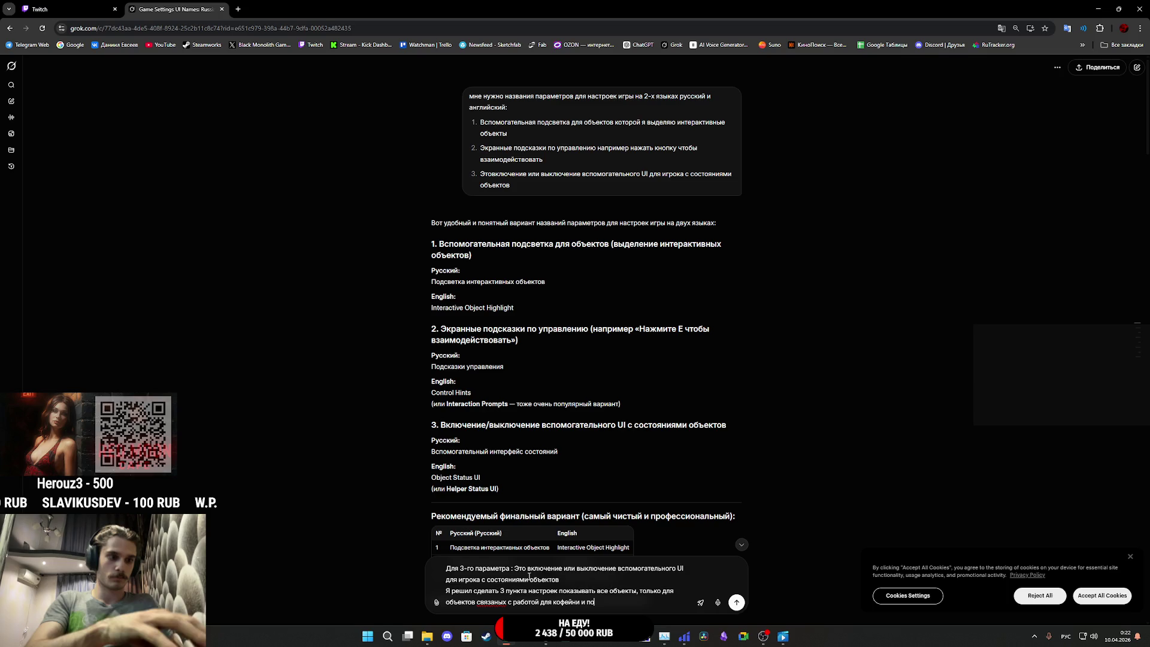
text(следний это)
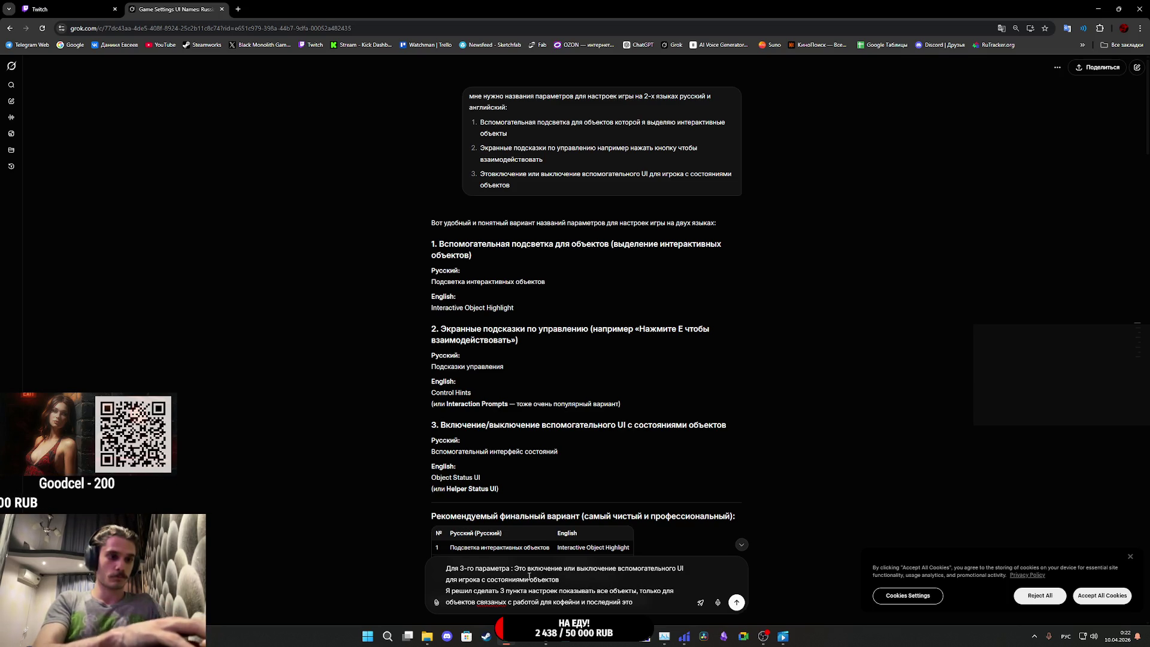
text( не показыва)
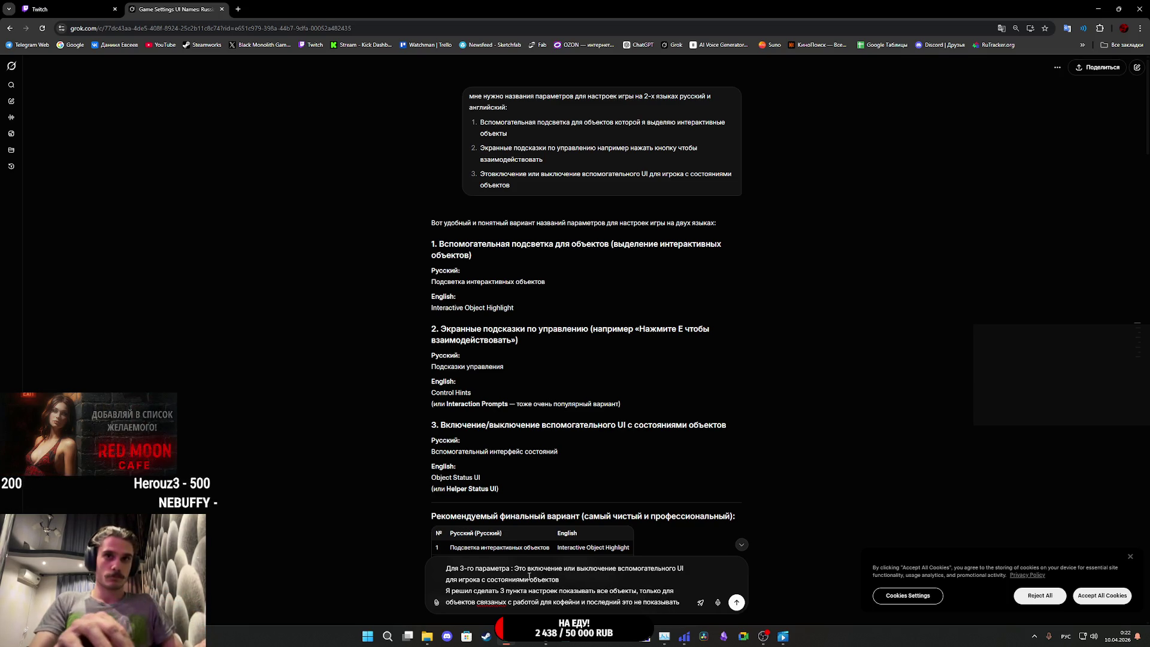
text(ть)
Step: Ask 'Как назвать 3 пункта' on a new line and send the message to Grok
key(shift+Return)
text(Как)
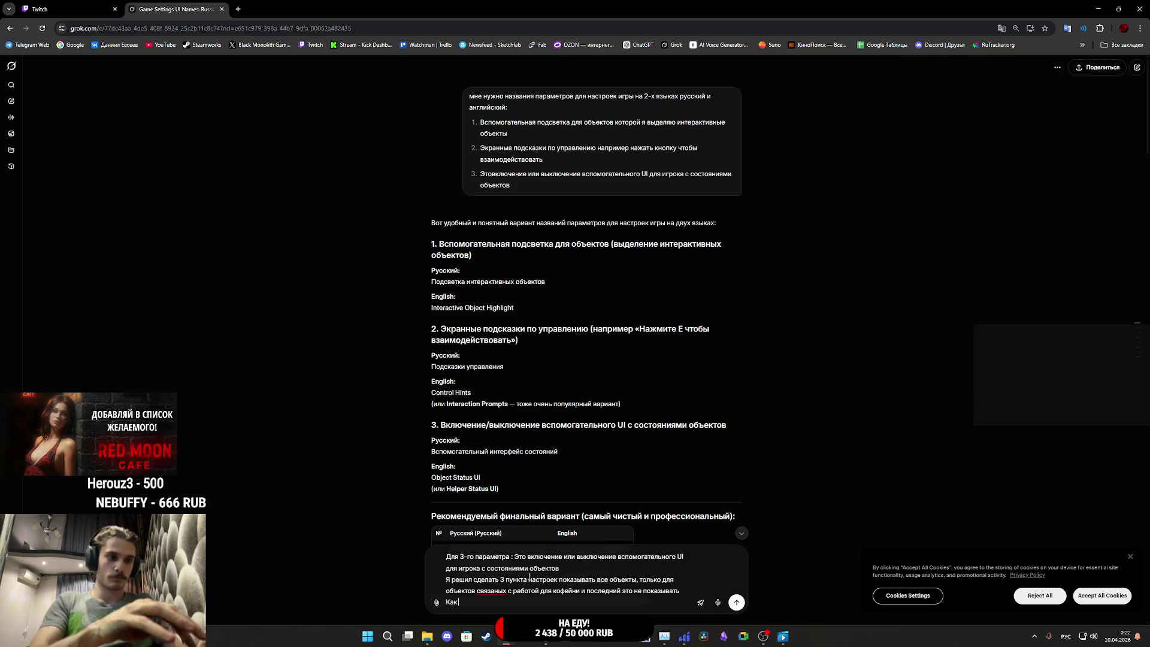
text( назвать)
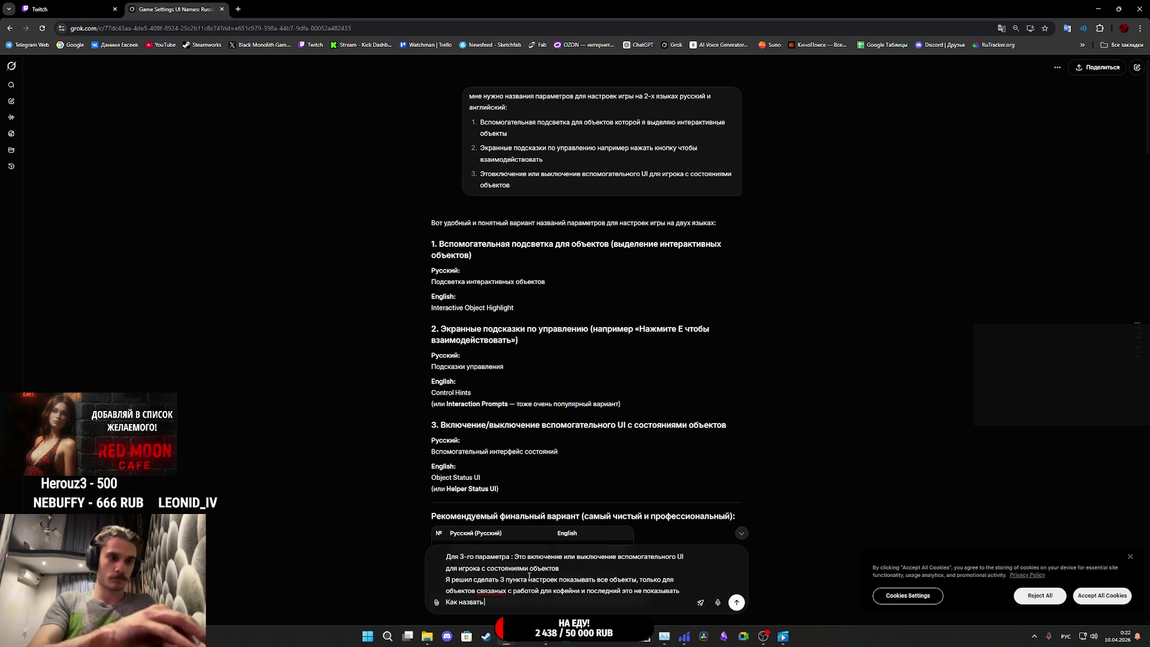
text( 3 пункто)
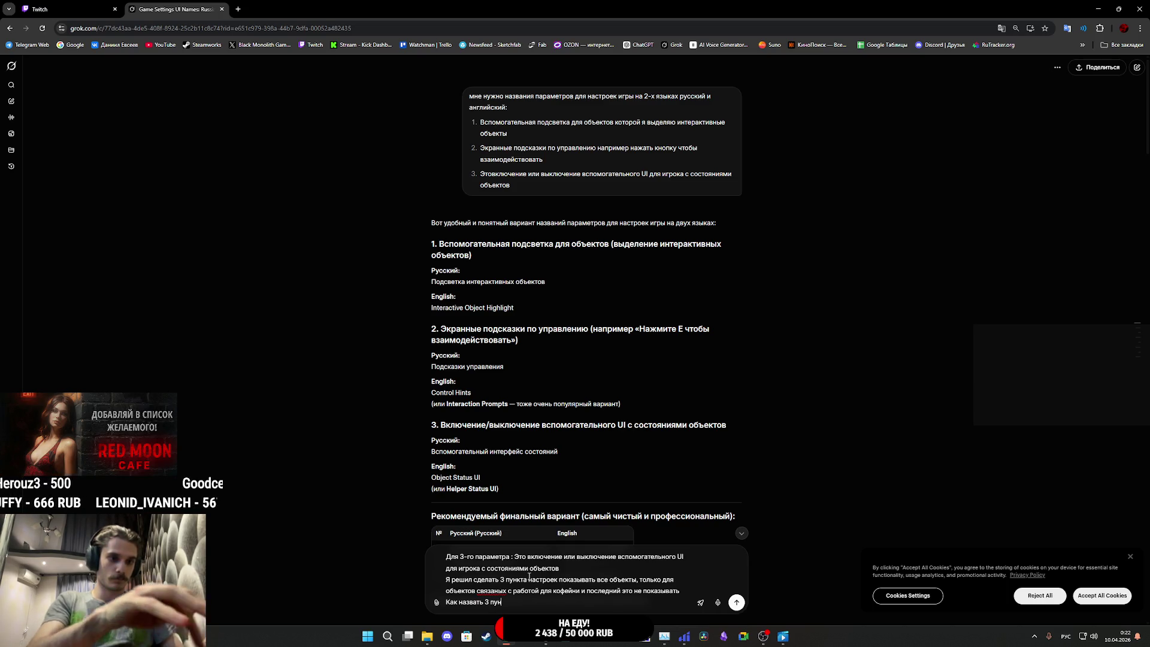
key(BackSpace)
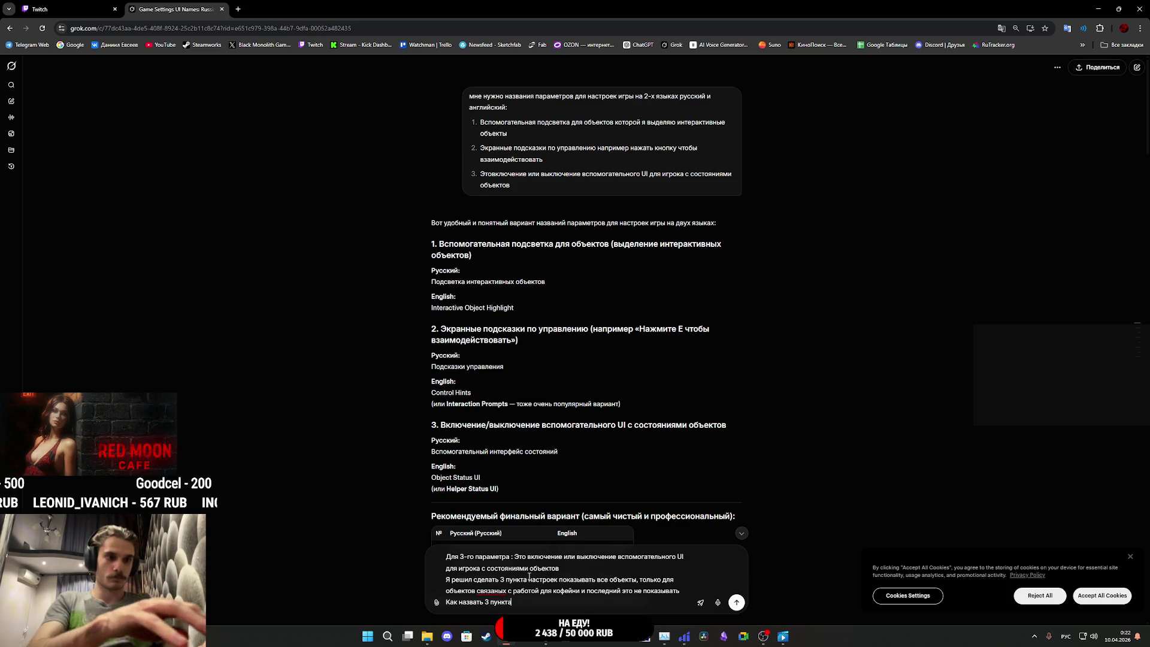
key(Return)
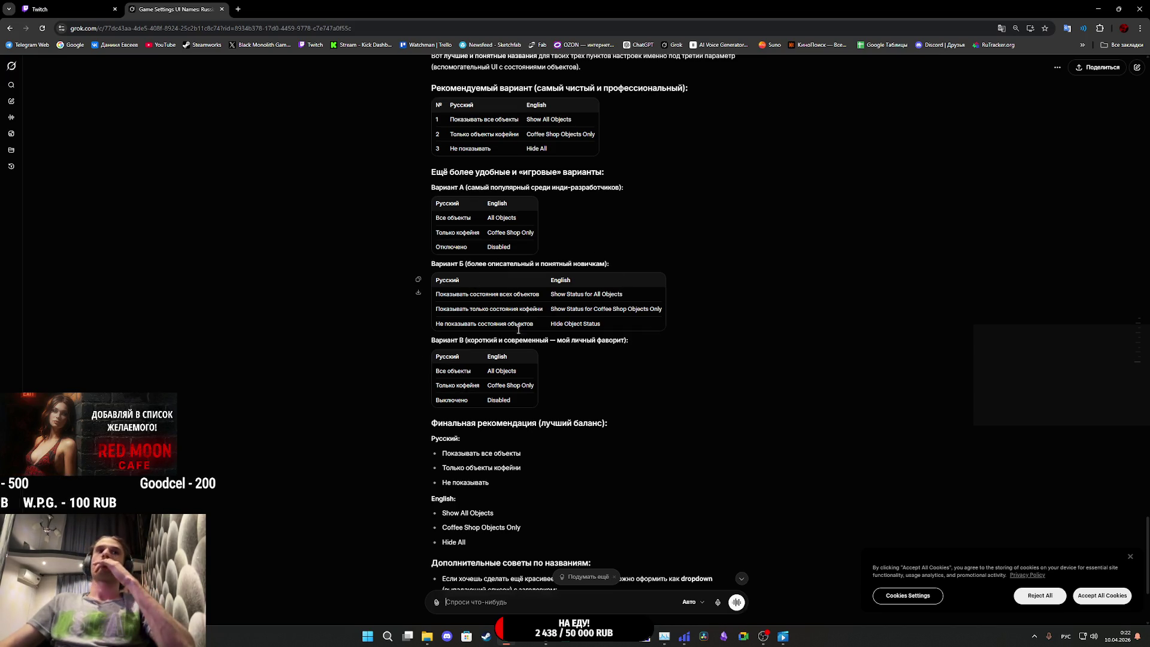
Step: Scroll through Grok's reply to review the suggested naming tables for the three options
scroll(581, 361, down, 1)
scroll(588, 372, down, 2)
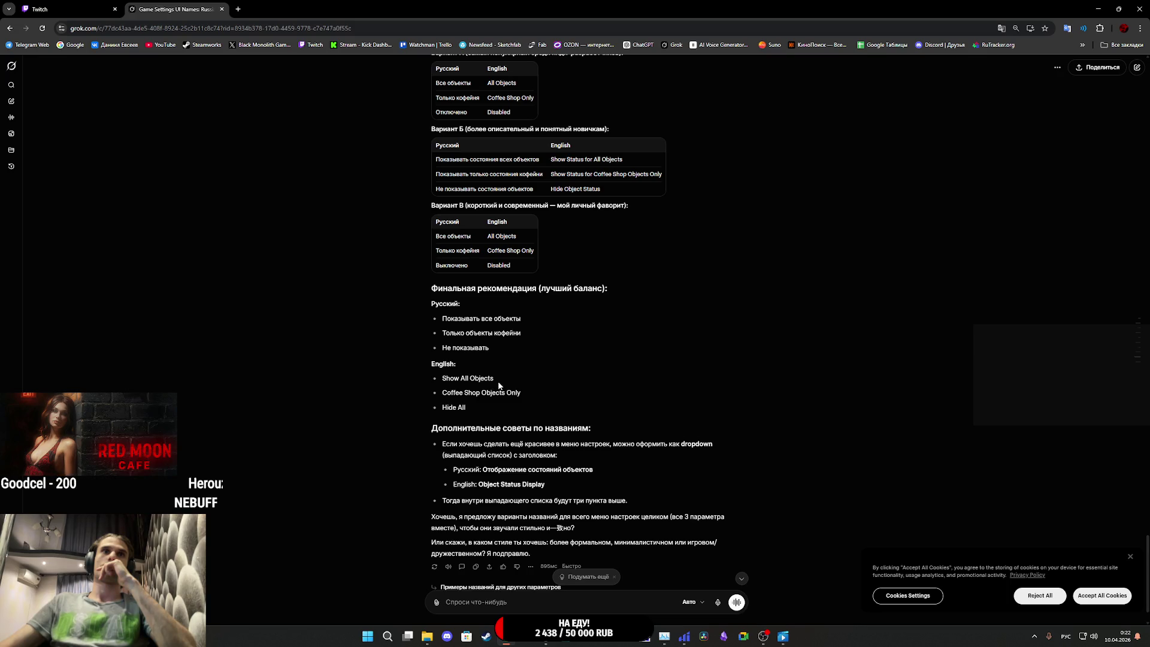
scroll(509, 390, down, 1)
scroll(518, 392, up, 3)
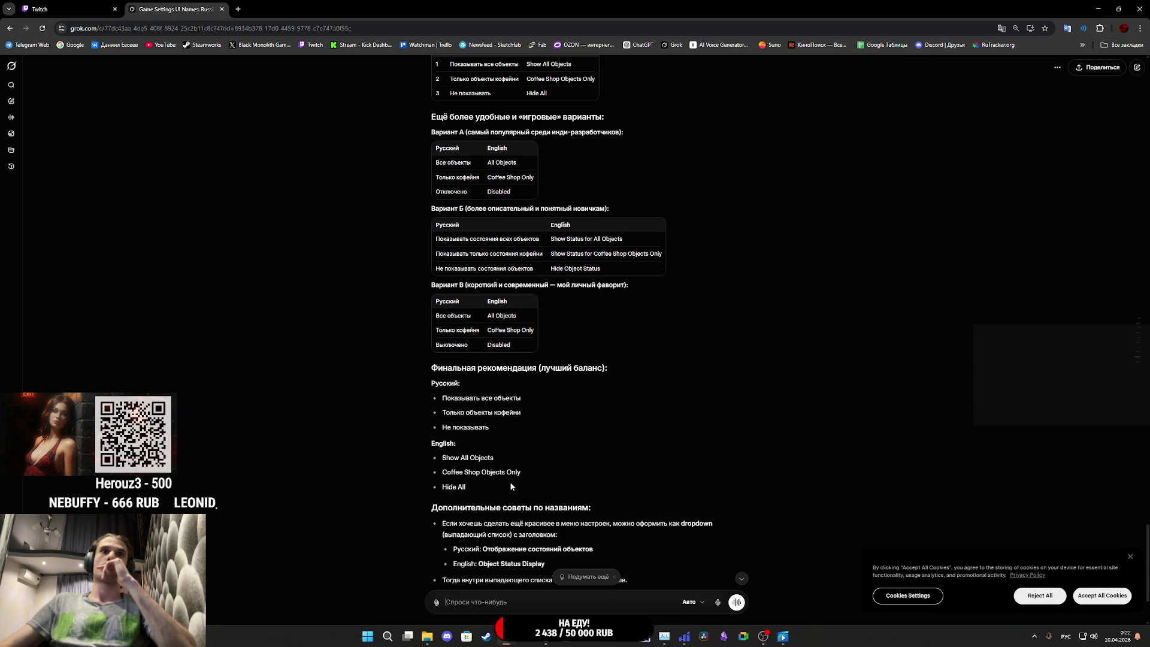
scroll(500, 475, up, 3)
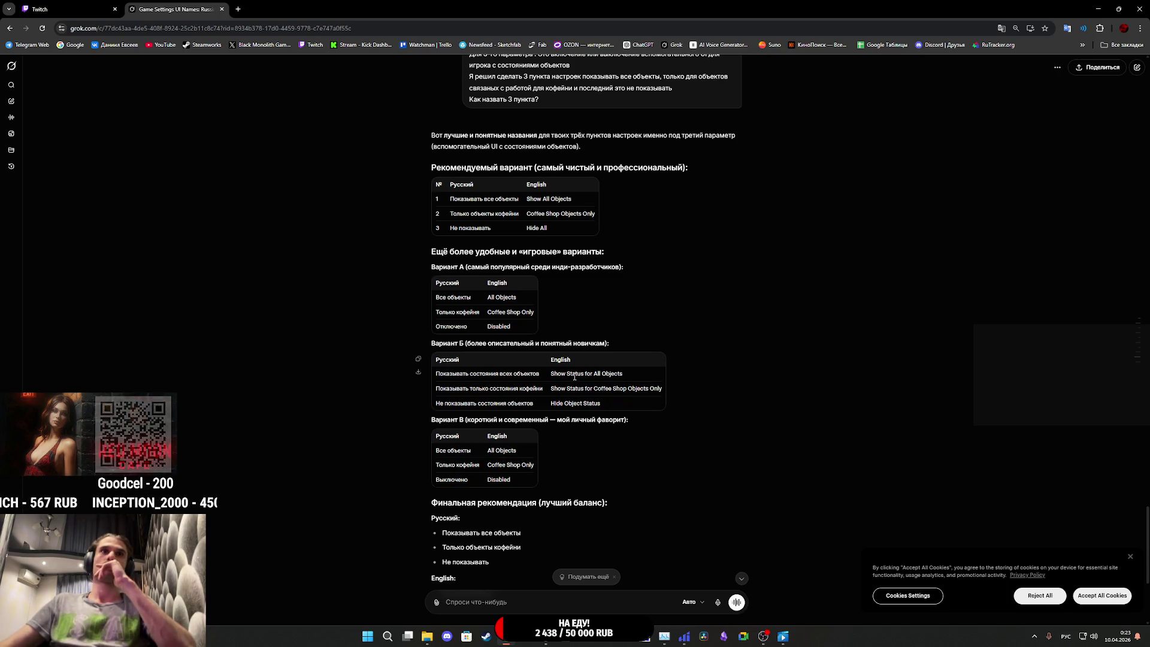
scroll(575, 366, up, 1)
scroll(575, 366, up, 2)
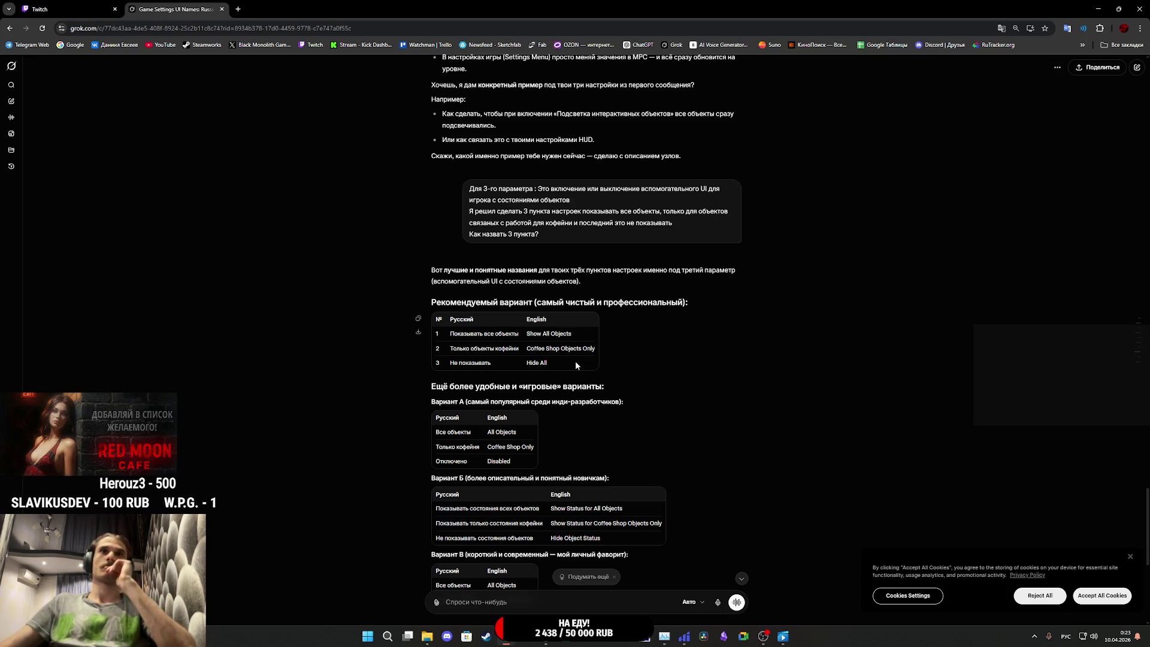
scroll(578, 364, down, 7)
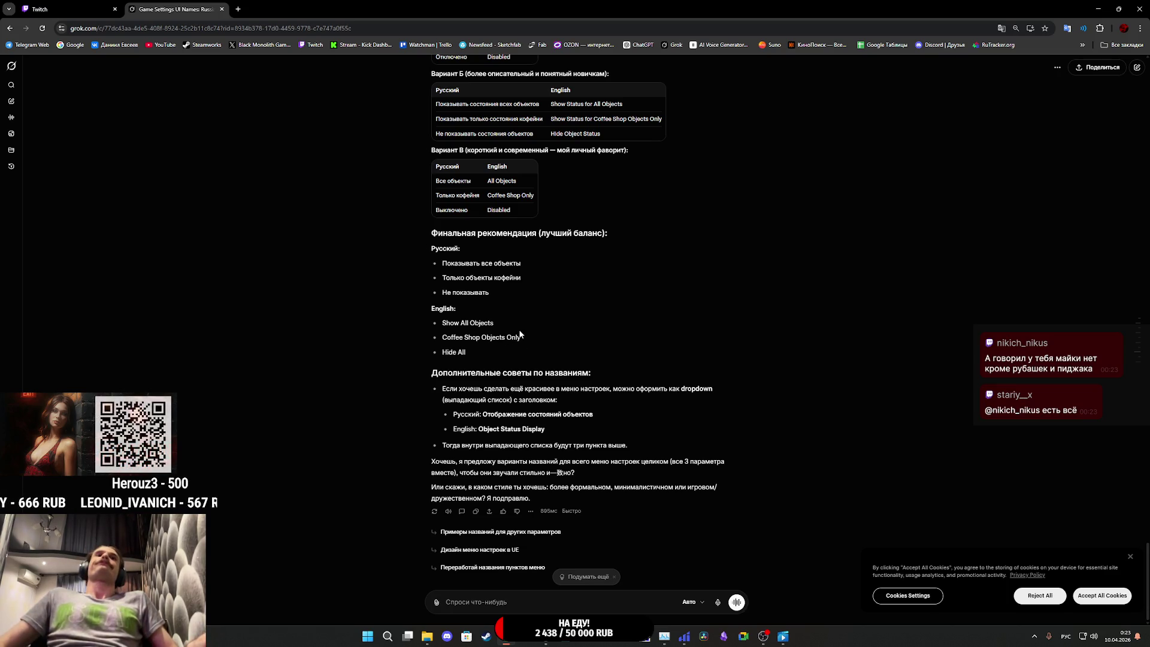
scroll(520, 334, up, 6)
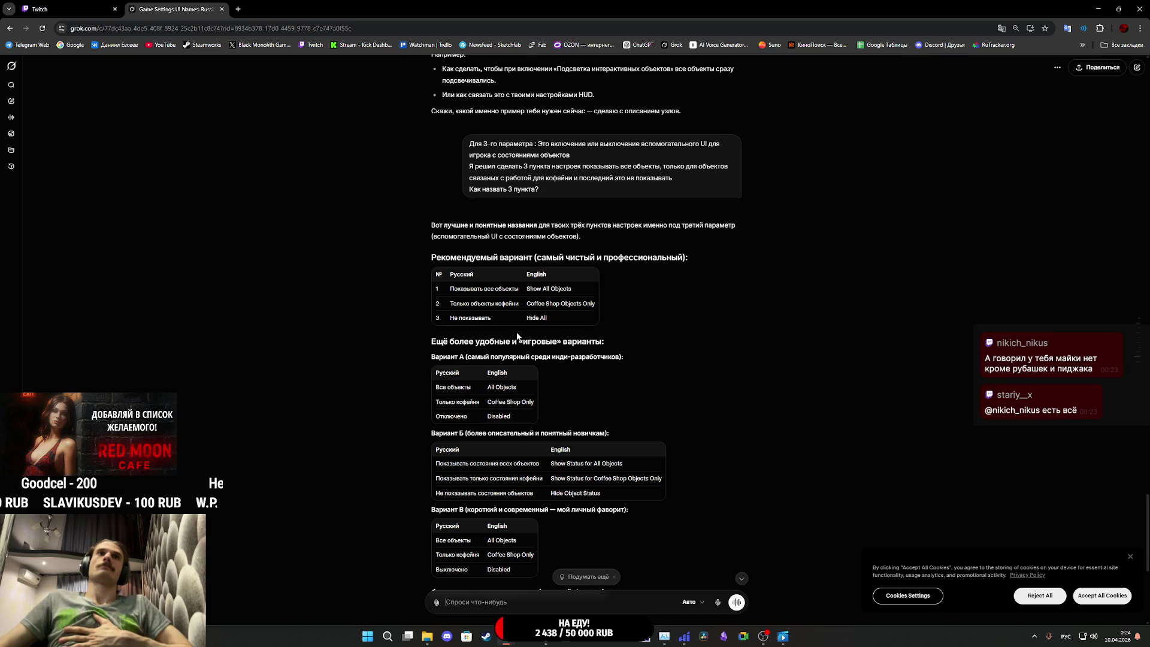
scroll(517, 336, down, 2)
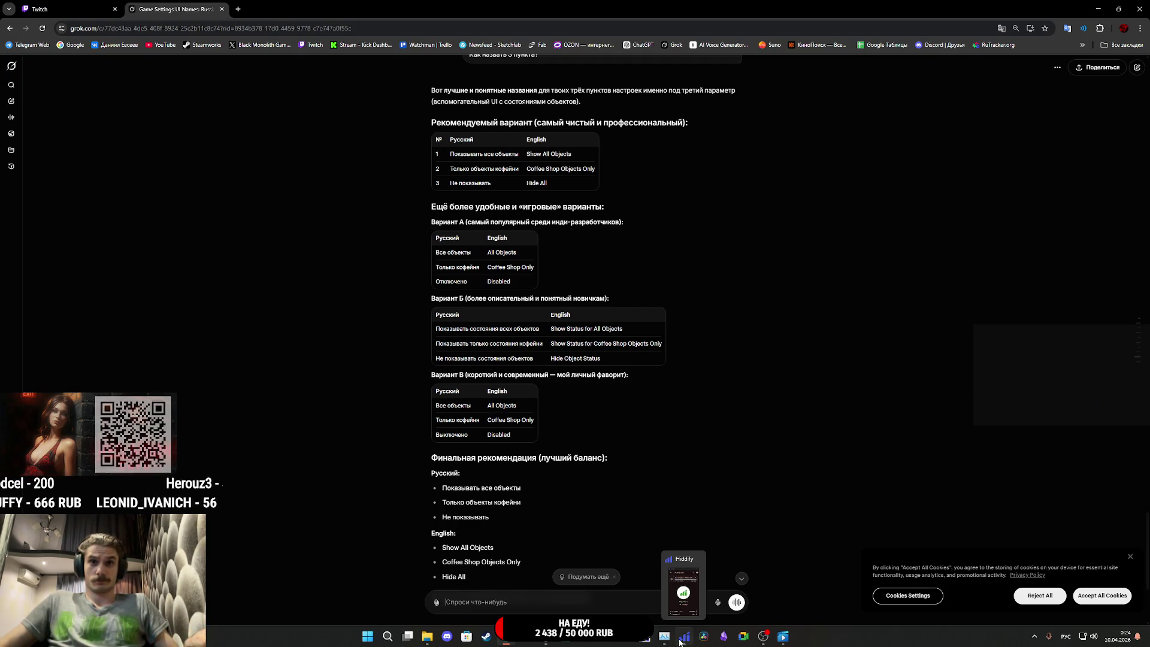
Step: In Unreal, change the third Display HUD entry from ALL SHOW to ALL OBJECTS, then return to Grok
mouse_move(546, 636)
click(581, 589)
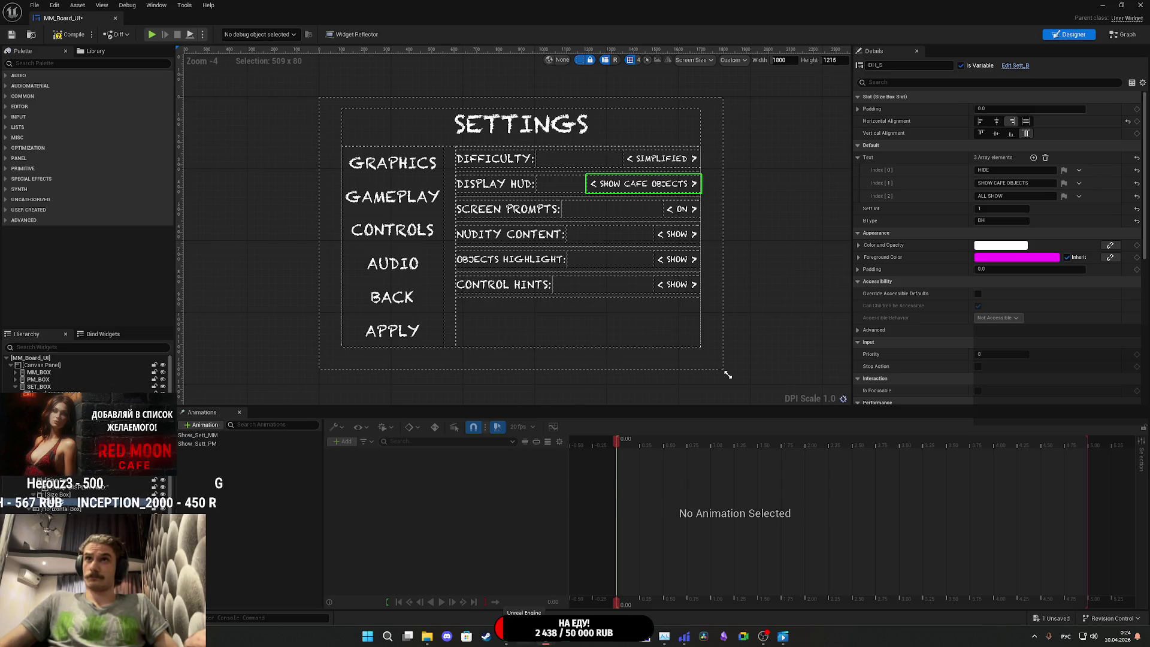
mouse_move(511, 638)
mouse_move(511, 585)
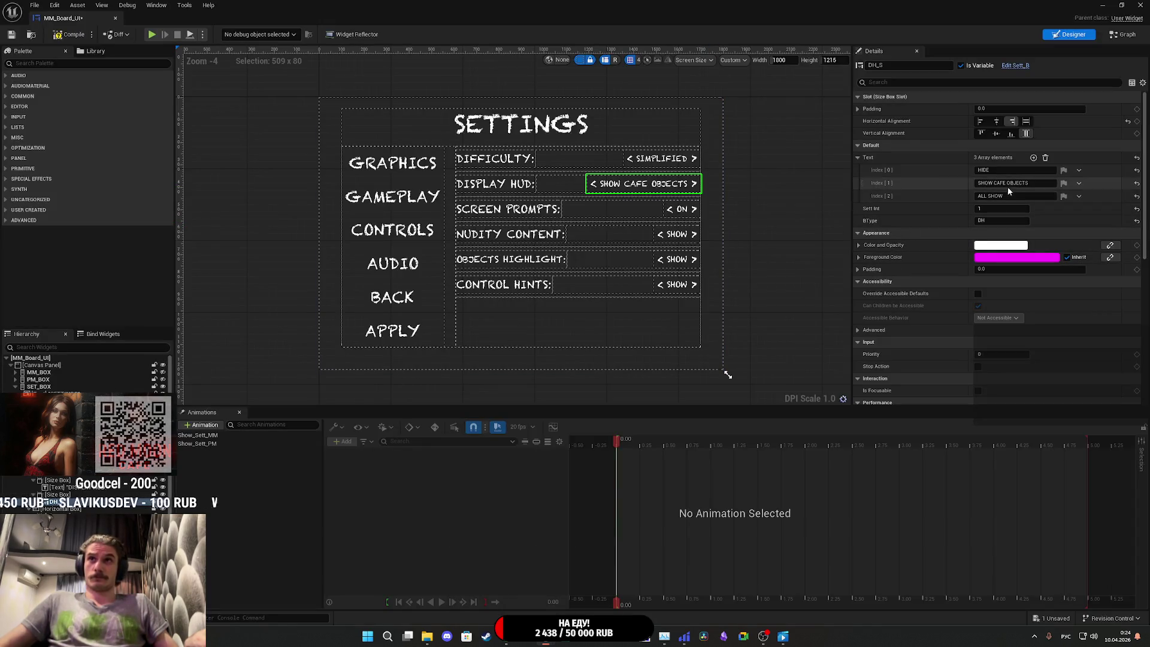
double_click(990, 197)
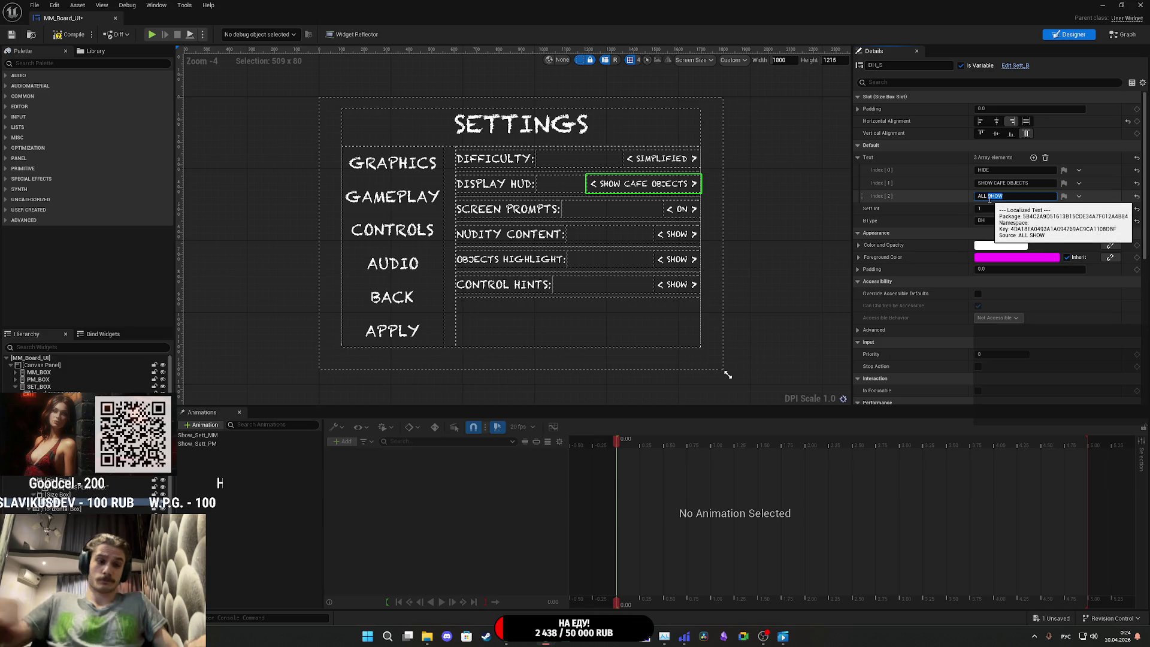
text(ЫРЩЦ)
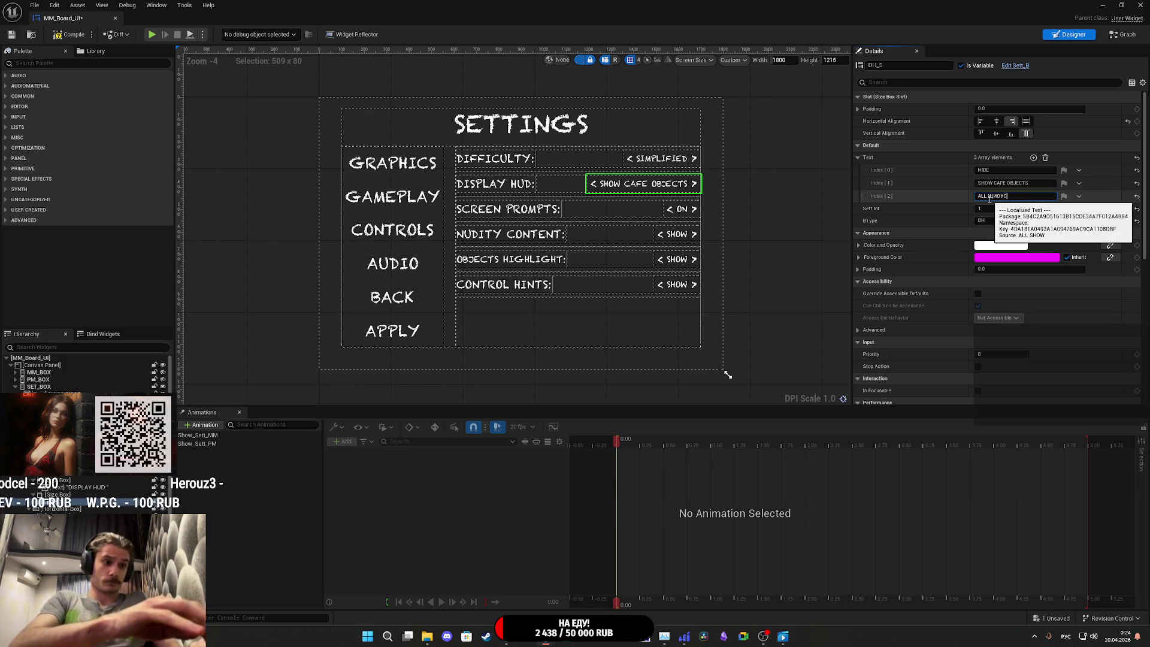
text(ЕЫ)
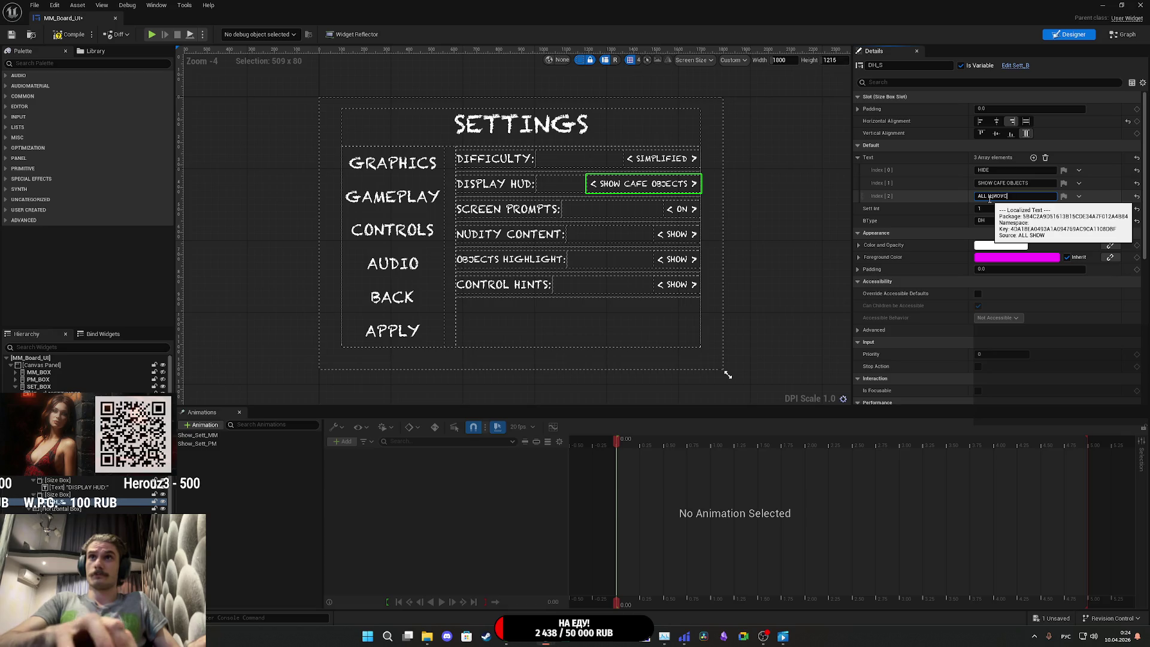
key(BackSpace)
key(BackSpace)
key(alt+shift)
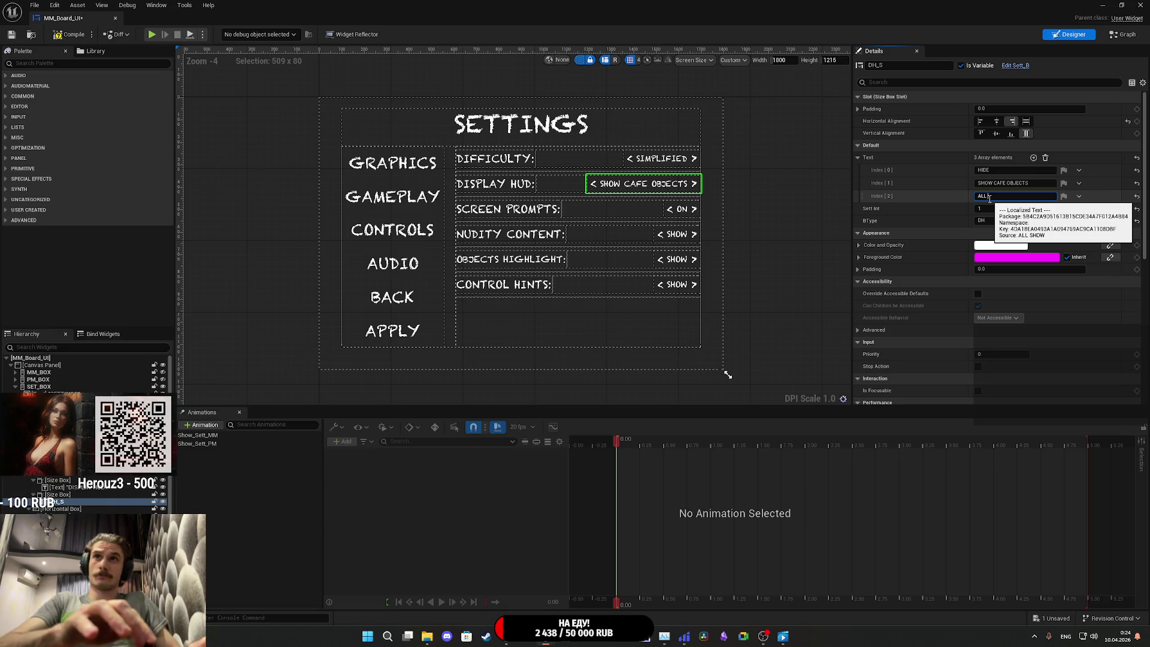
text( OBJECTS)
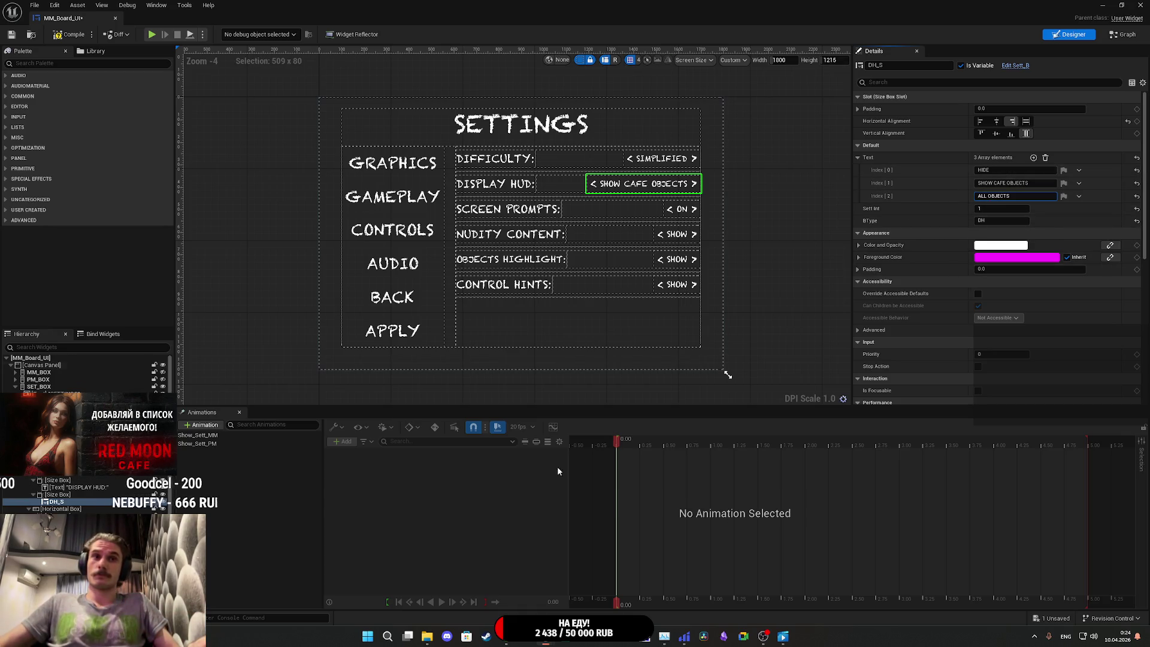
mouse_move(506, 638)
click(506, 592)
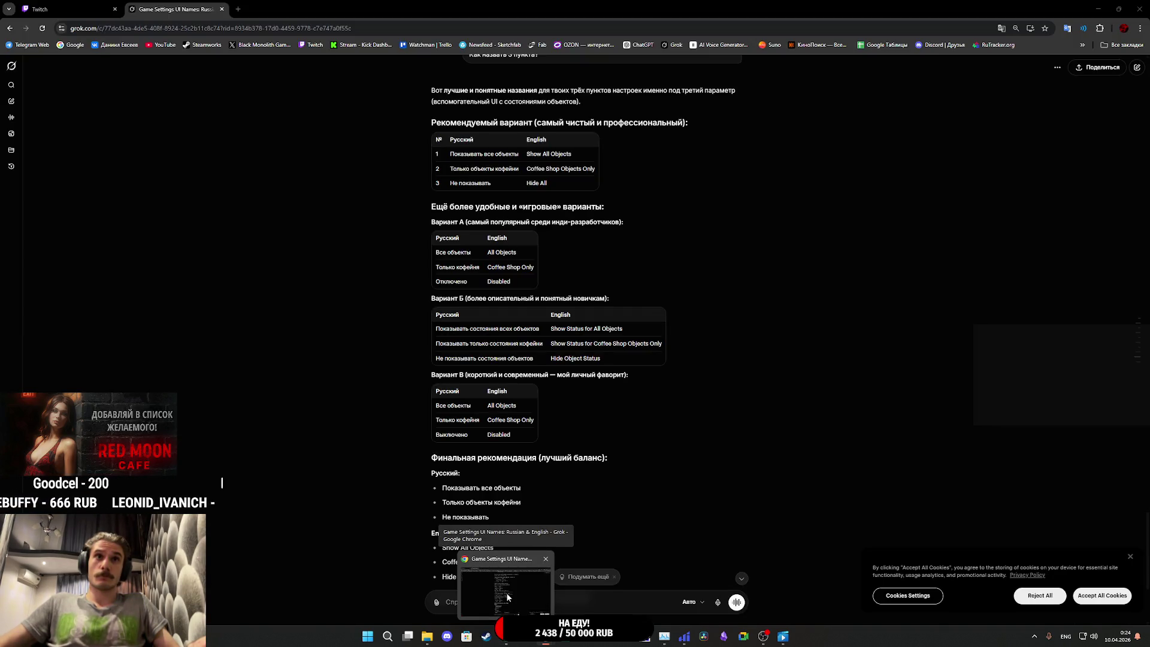
Step: Rename the first Display HUD entry from HIDE to DISABLED, then bring Grok back to the front
click(506, 593)
click(988, 170)
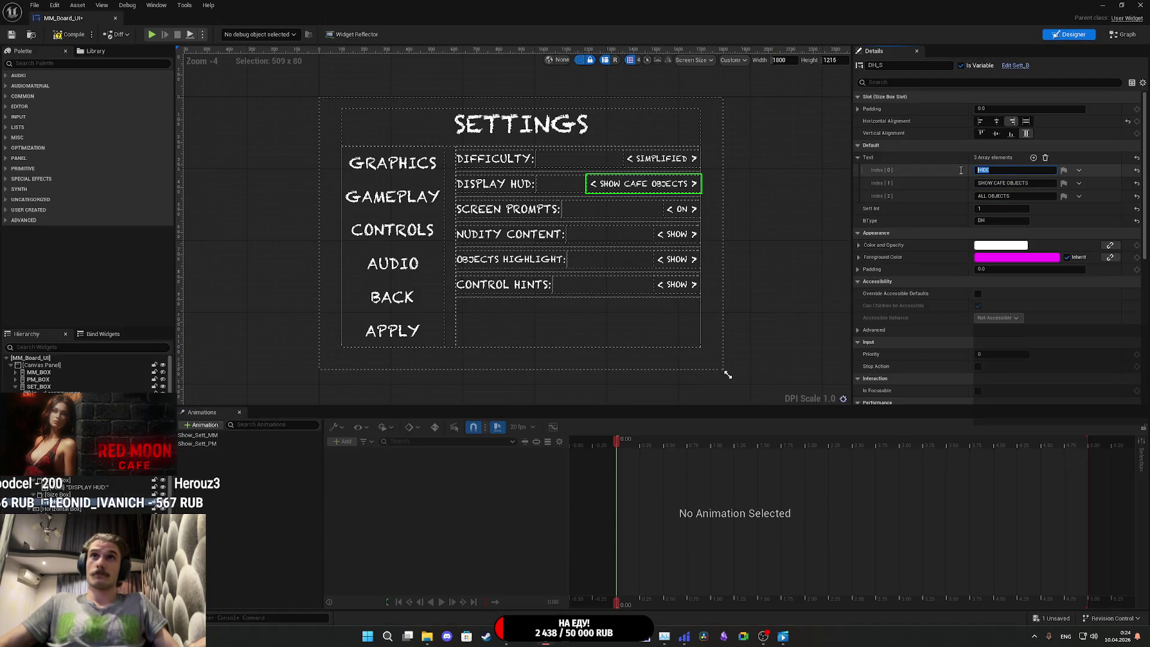
text(DISA)
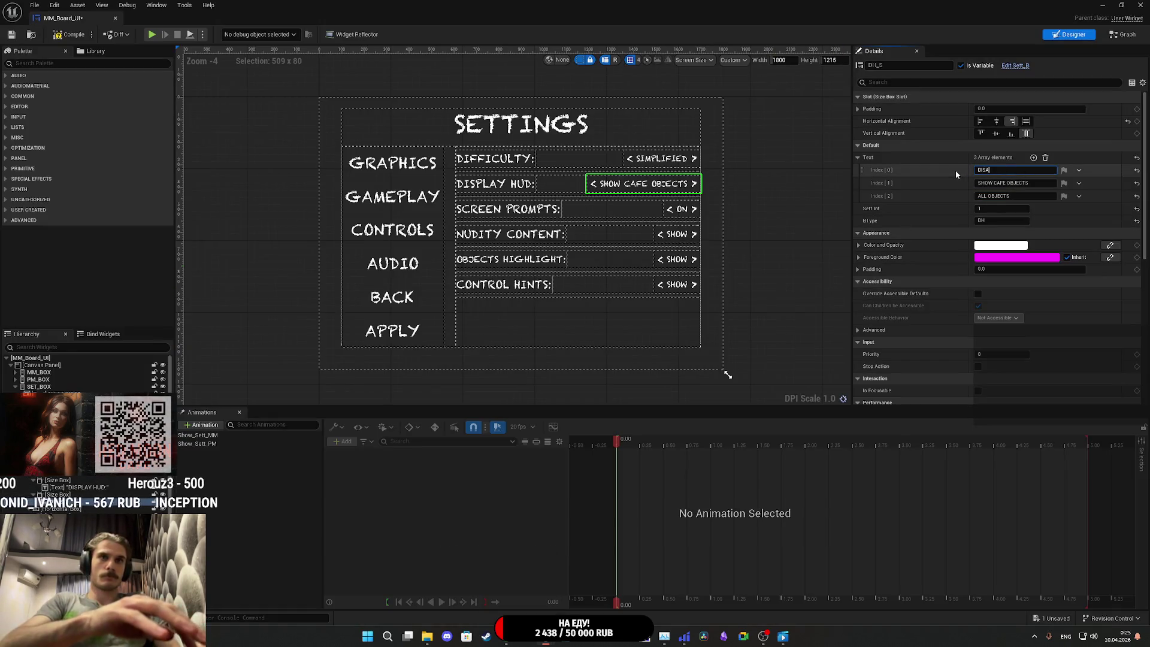
text(BLED)
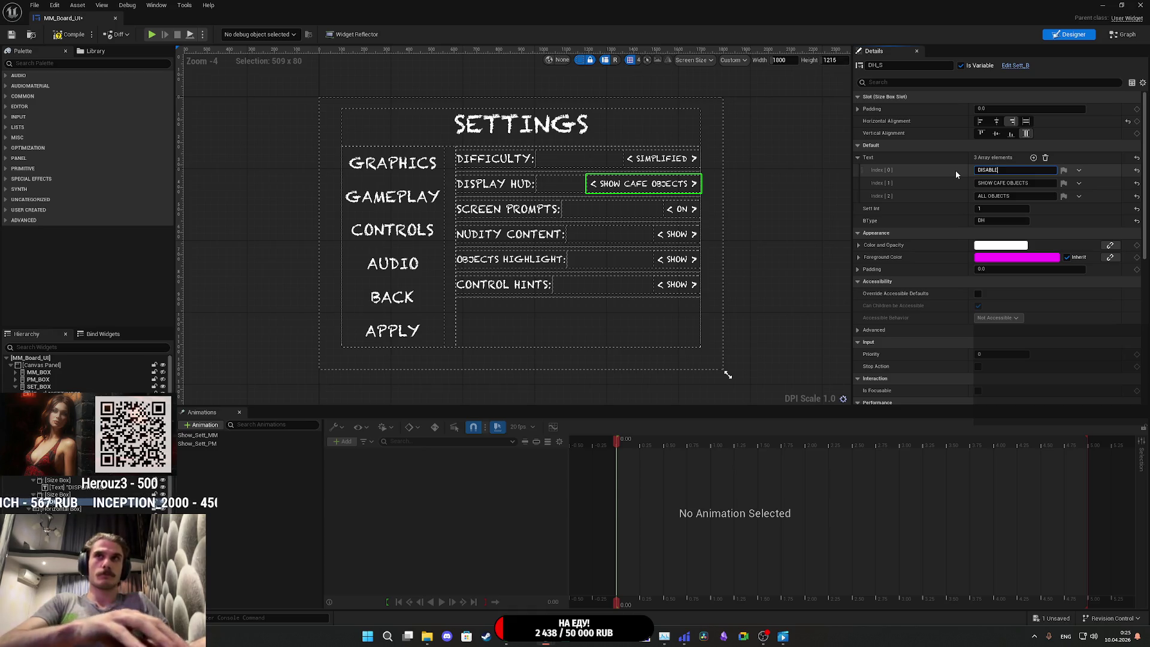
mouse_move(506, 636)
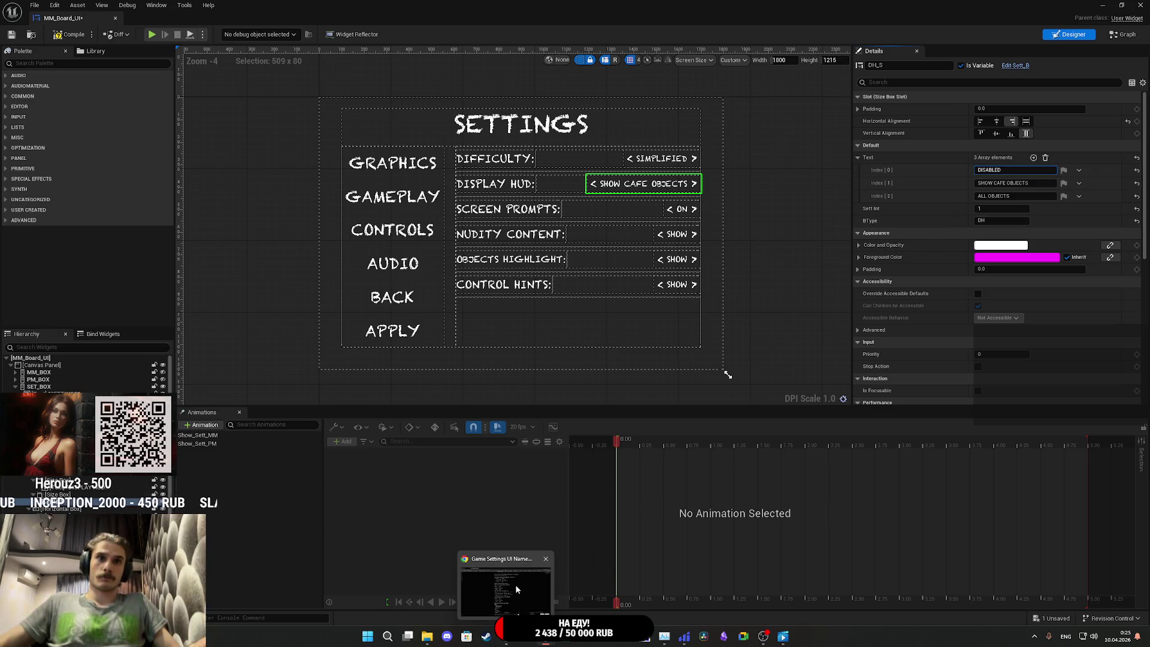
click(516, 585)
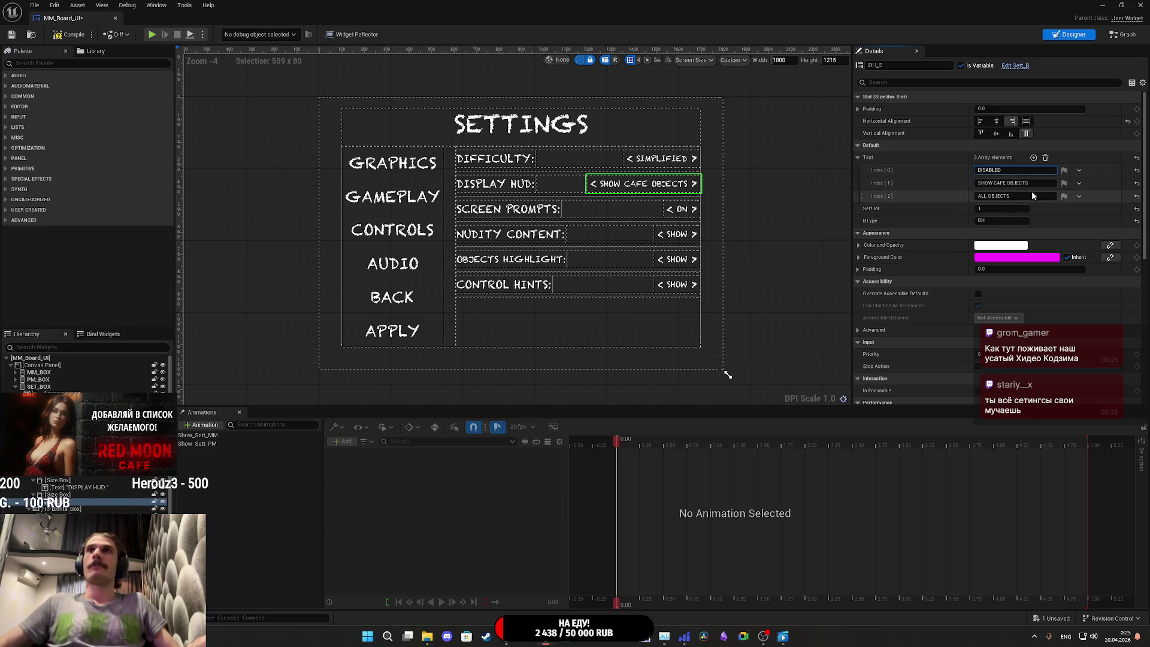
click(526, 636)
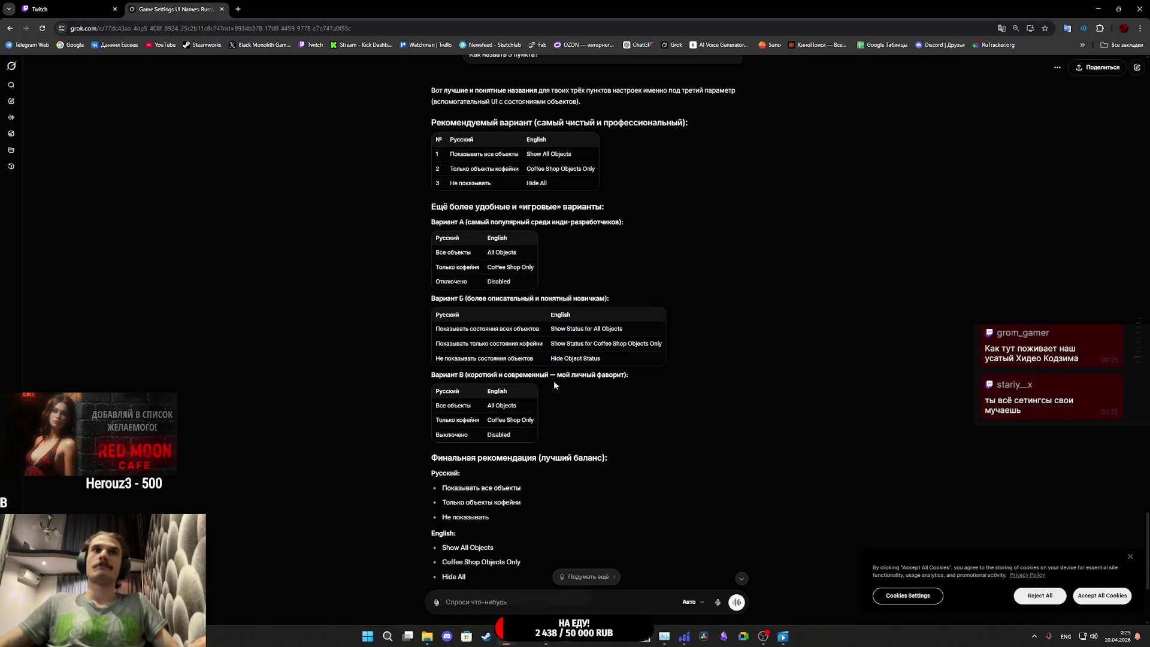
Step: Copy 'Coffee Shop Only' from Grok so the second entry reads COFFEE SHOP ONLY, then compile
triple_click(496, 267)
key(ctrl+c)
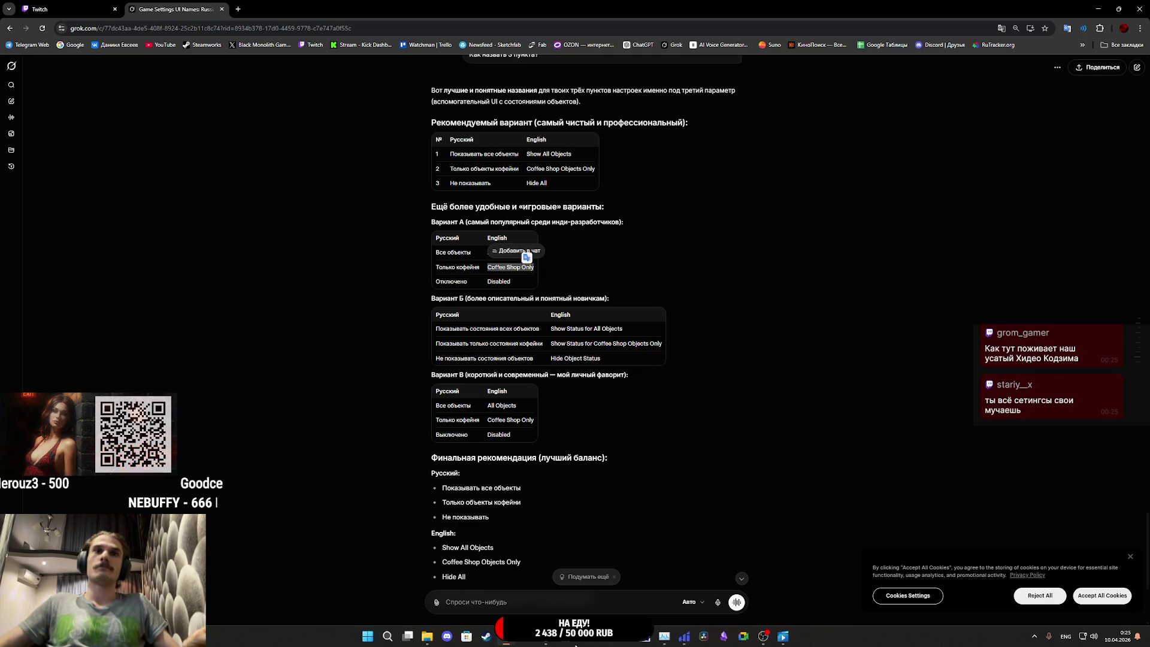
mouse_move(575, 642)
click(570, 592)
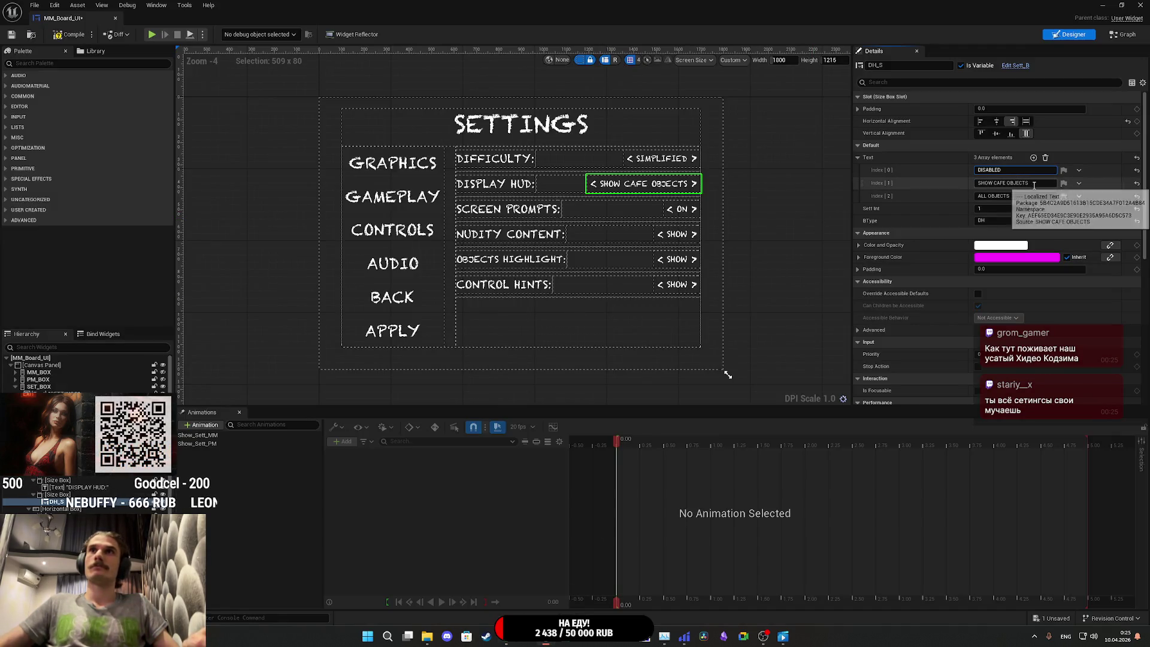
drag(1034, 184, 971, 183)
key(ctrl+v)
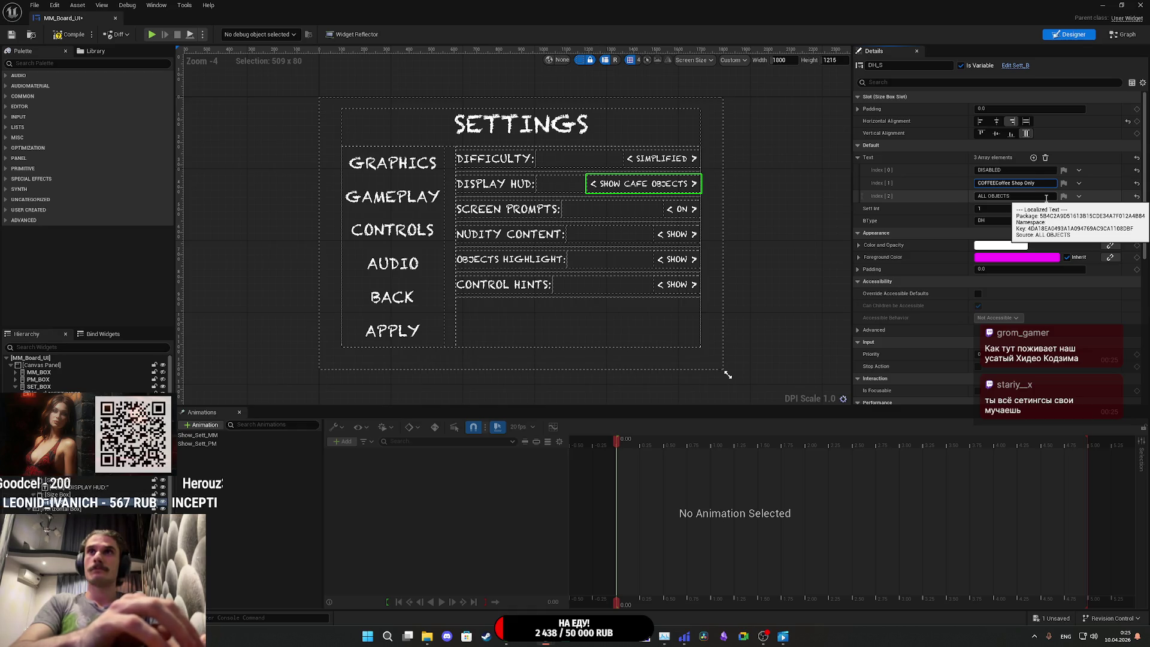
text(SHOP )
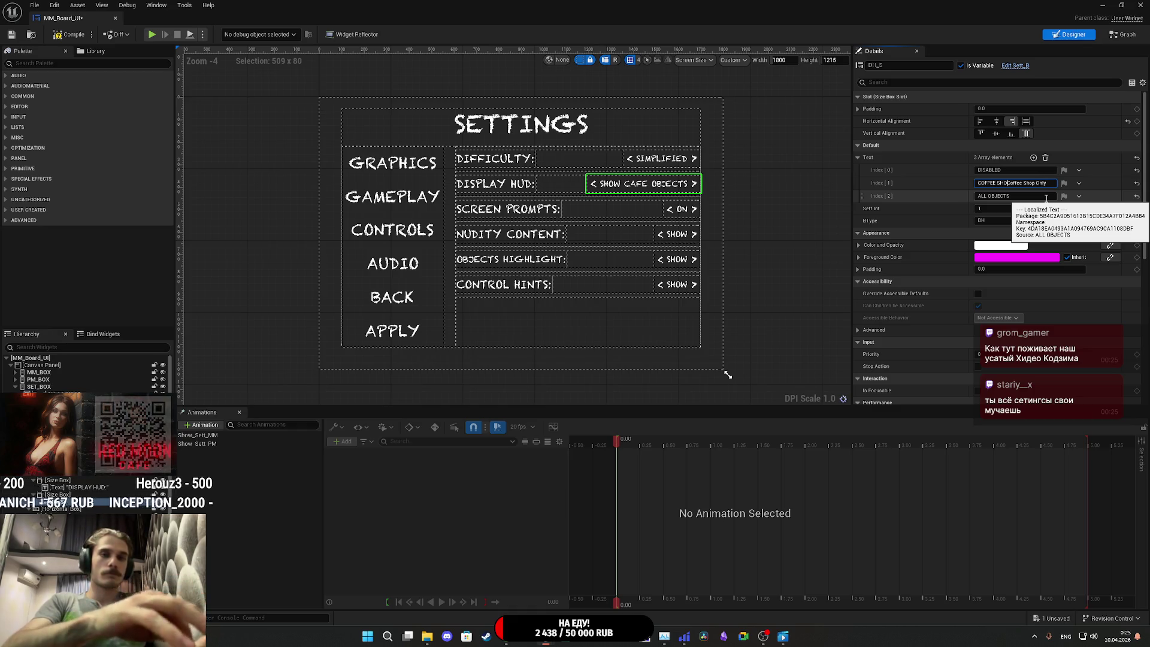
text(ONLY)
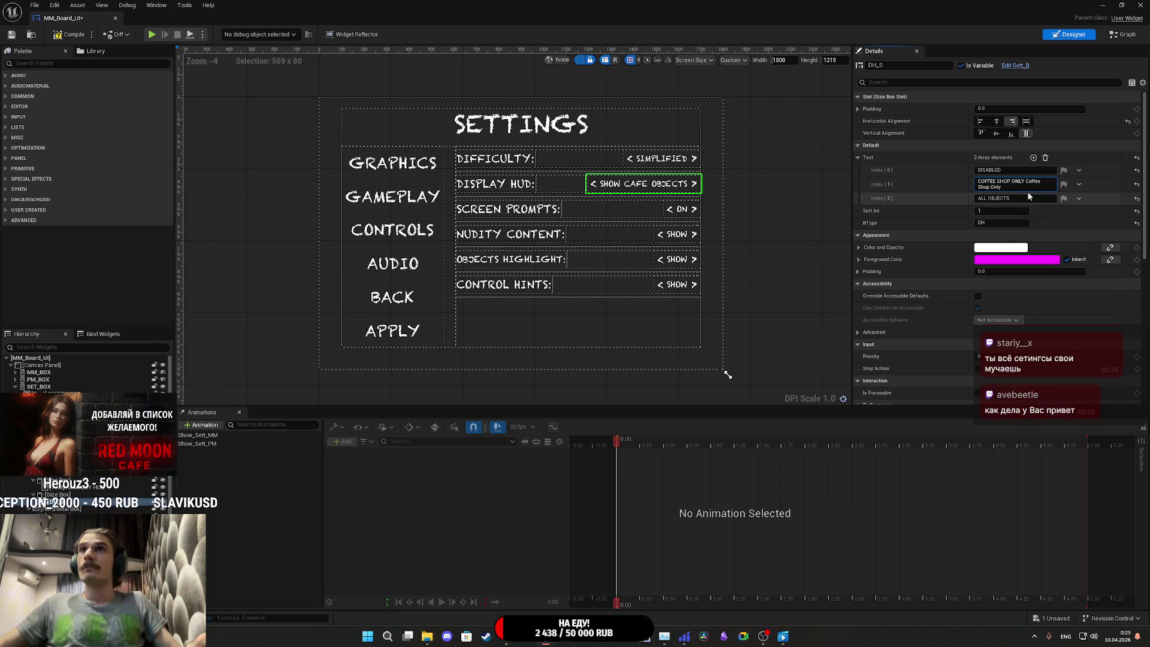
drag(1029, 178, 1025, 180)
key(BackSpace)
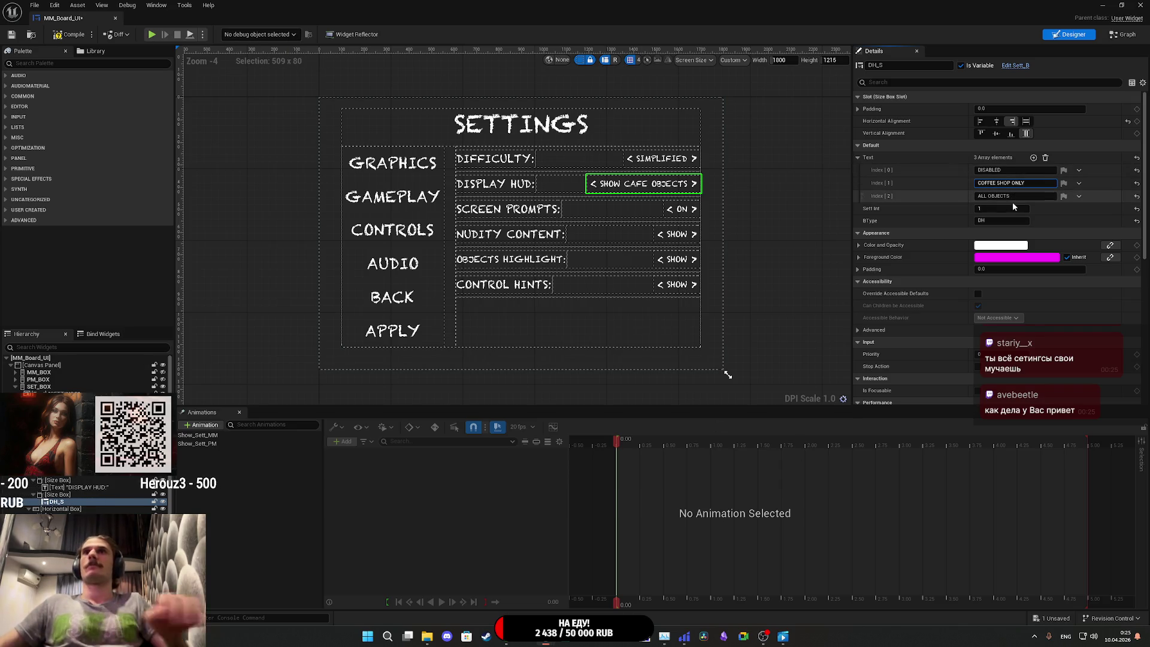
click(67, 37)
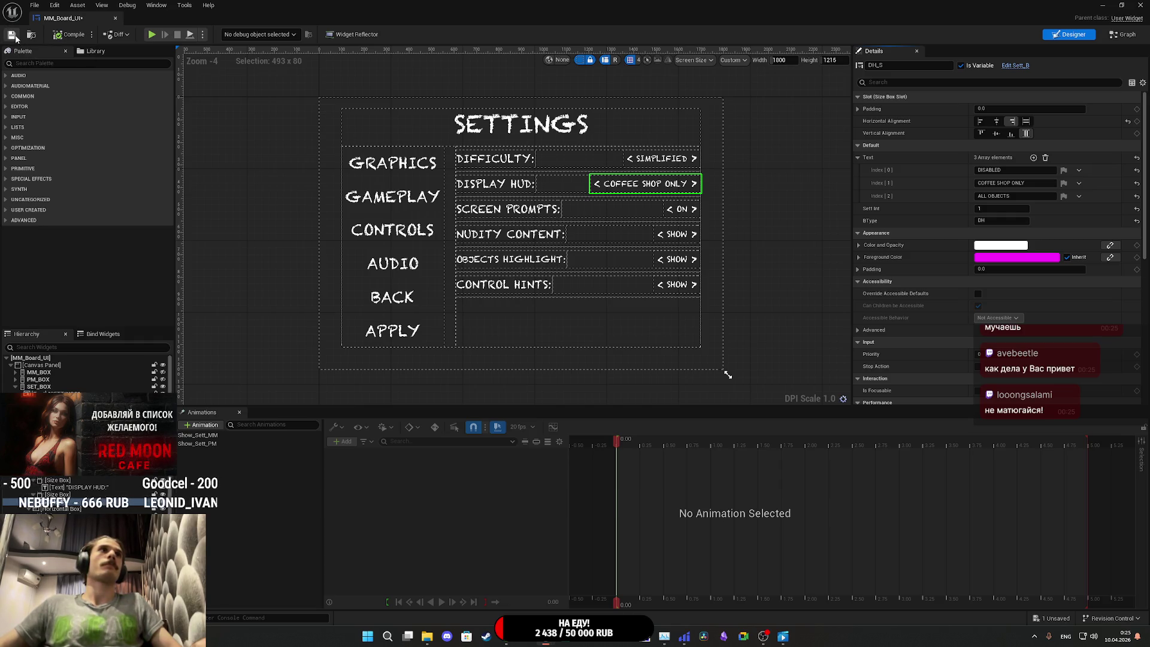
Step: Save, set the preview Sett Int to 2 to show ALL OBJECTS, and compile the widget
click(12, 34)
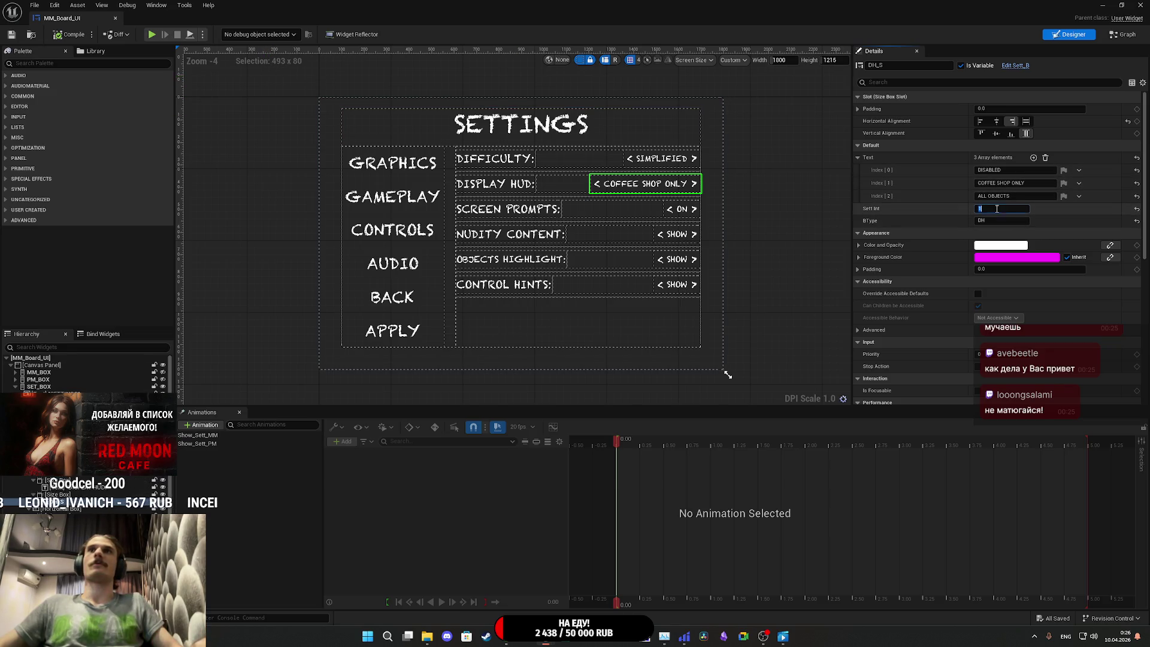
text(2)
key(Return)
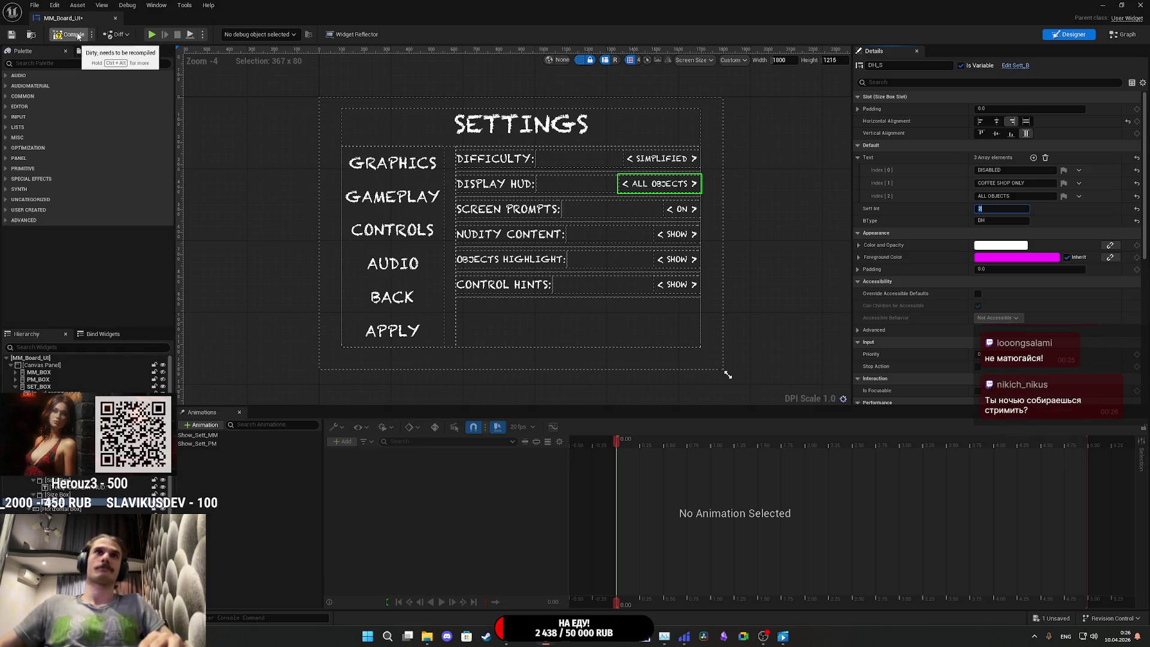
click(73, 35)
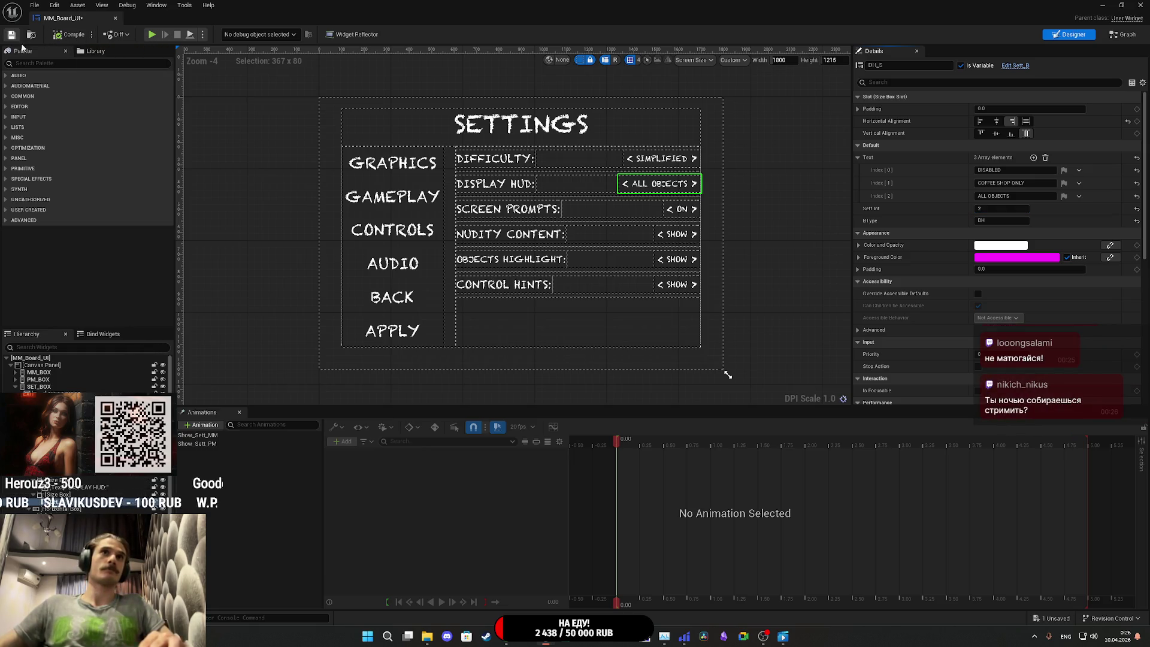
key(alt+Tab)
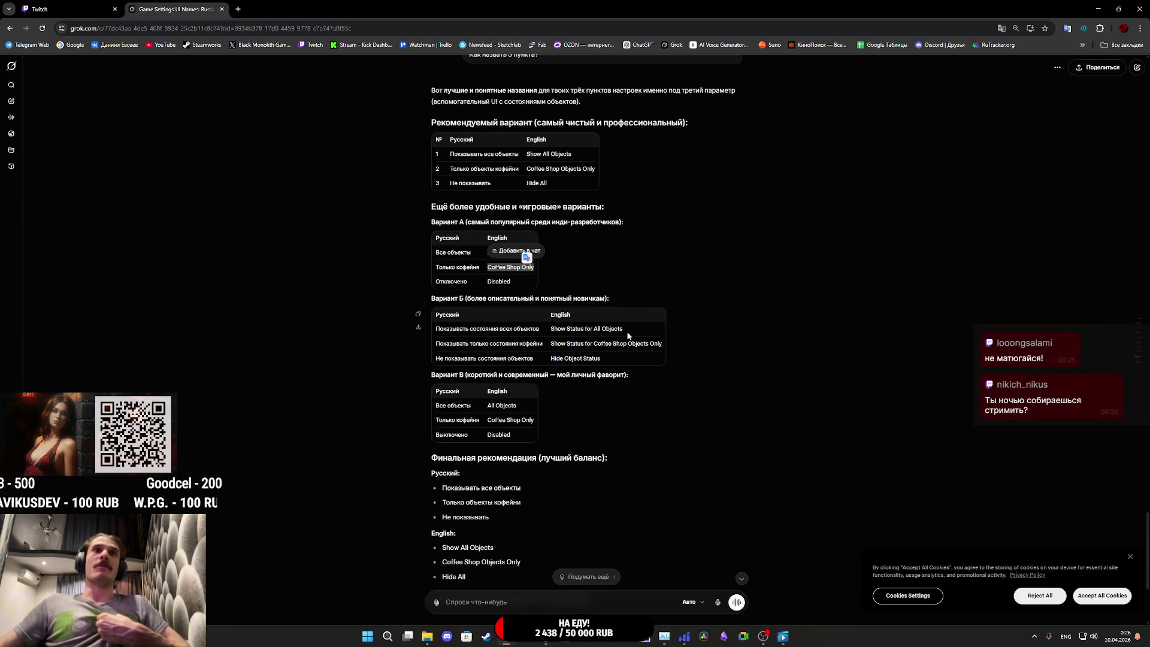
Step: Read Grok's final naming recommendation and tips, then return to the MM_Board_UI widget editor
scroll(628, 336, down, 4)
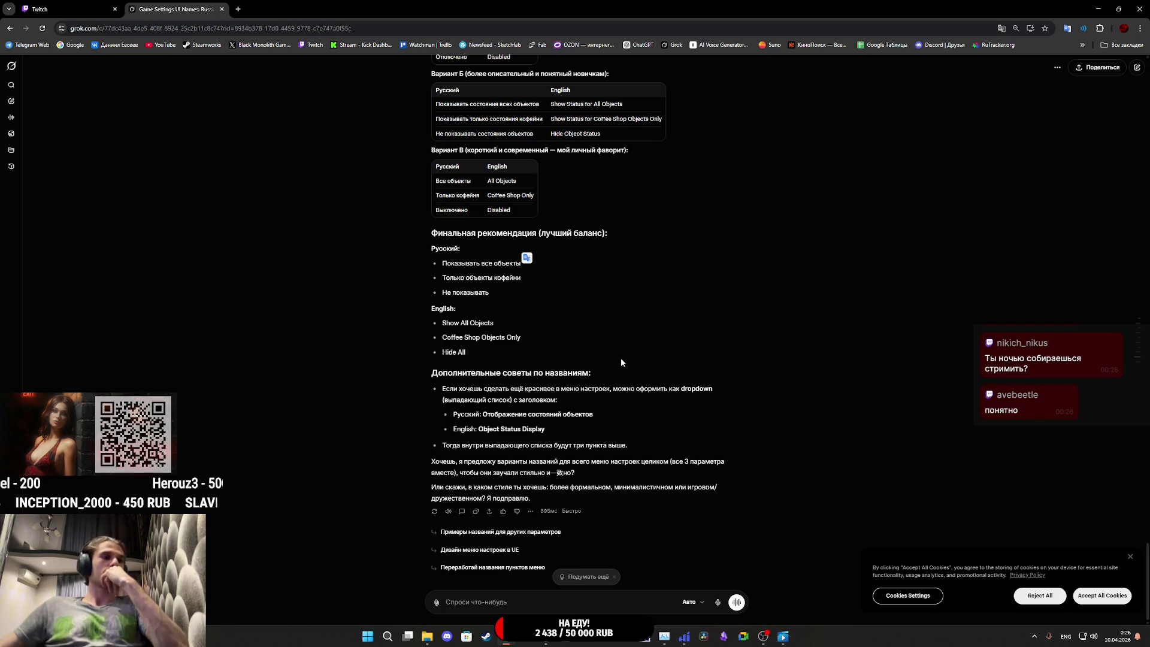
mouse_move(545, 636)
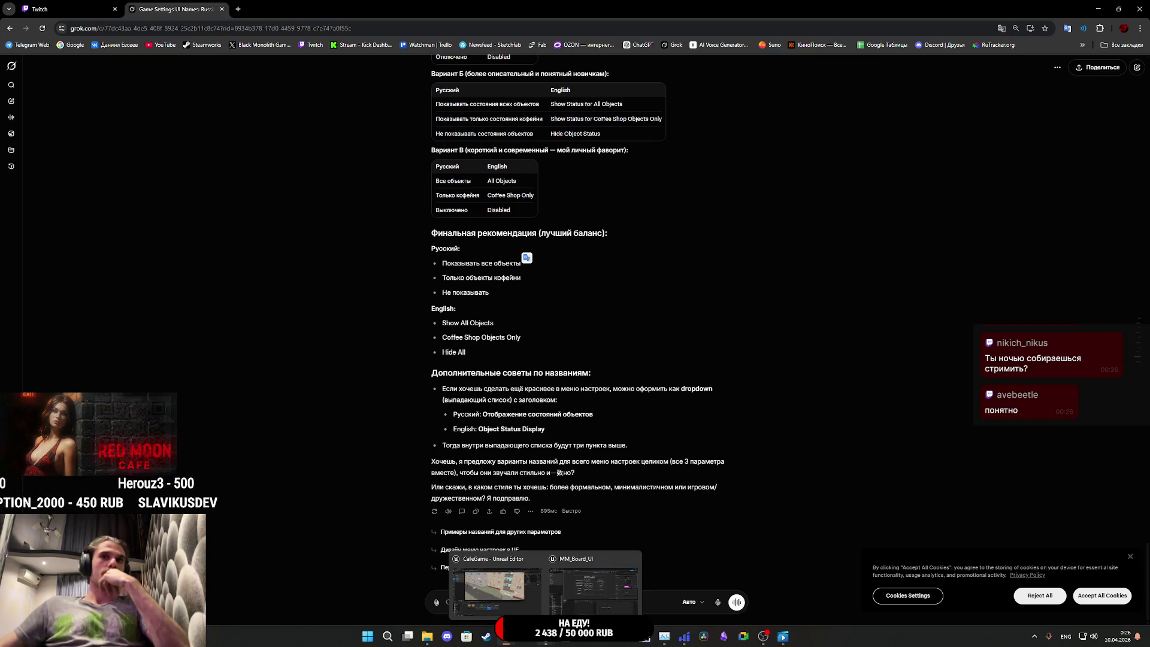
click(567, 606)
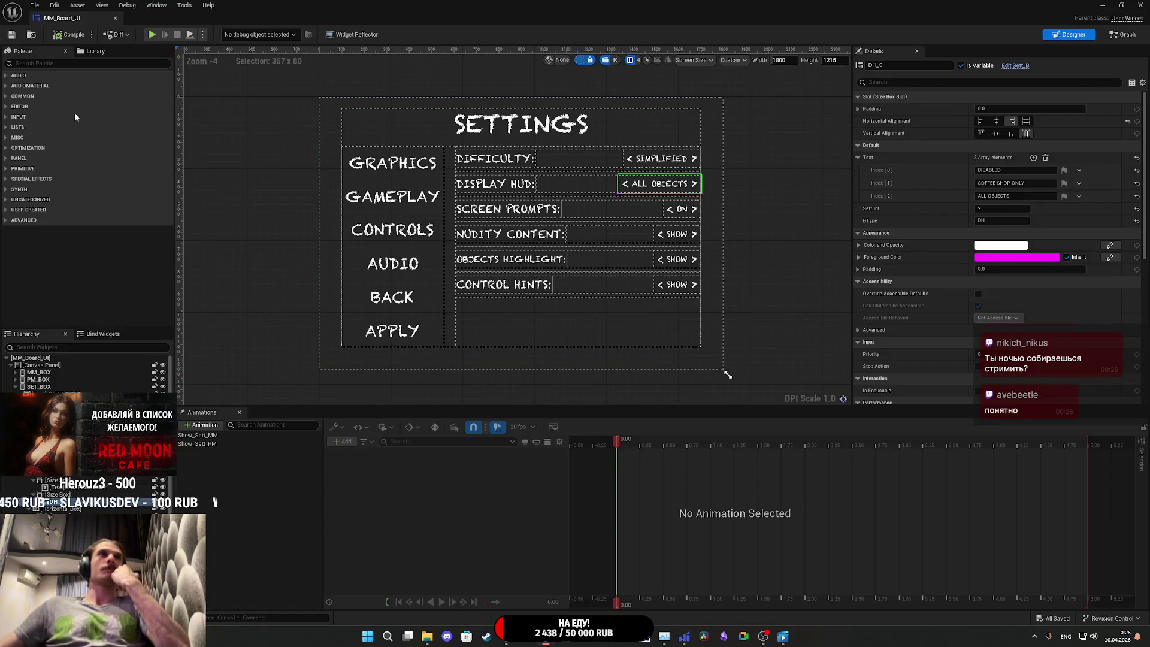
Step: Save the settings widget and open the Set_DH macro graph in the Sett_B blueprint
click(7, 36)
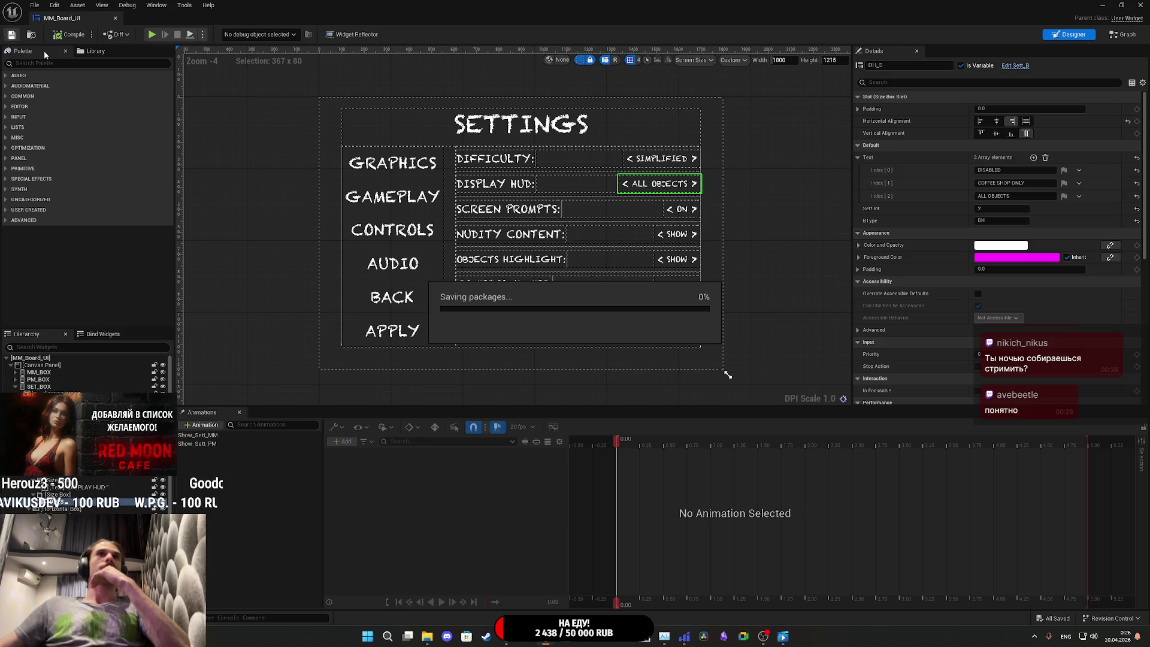
click(1018, 65)
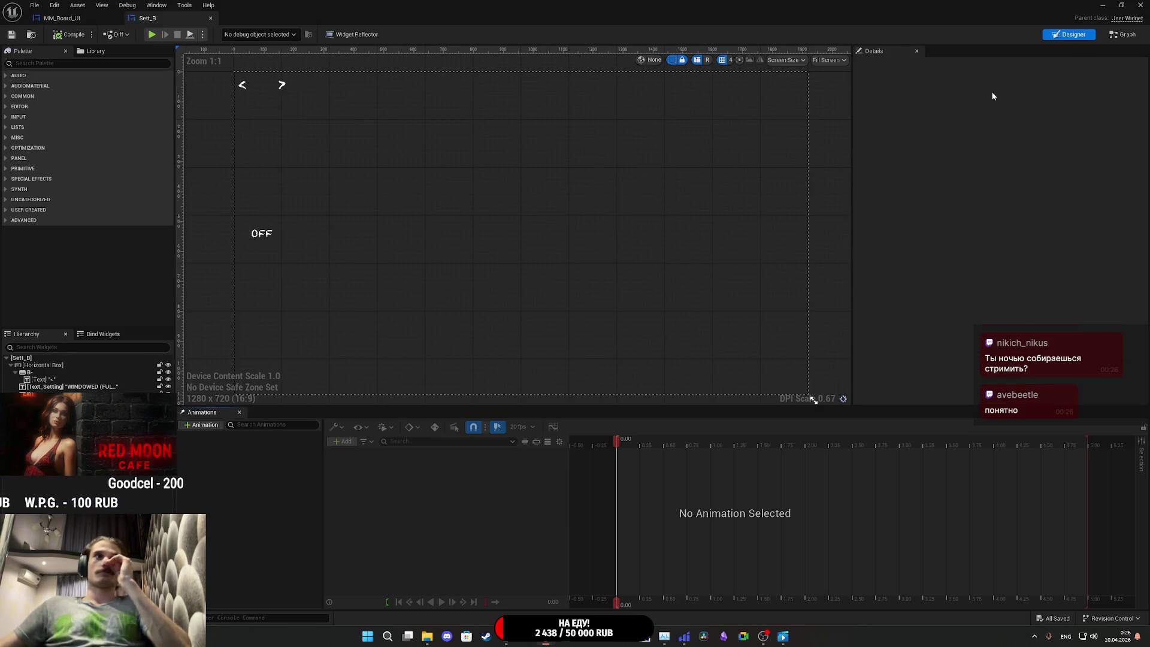
click(1124, 36)
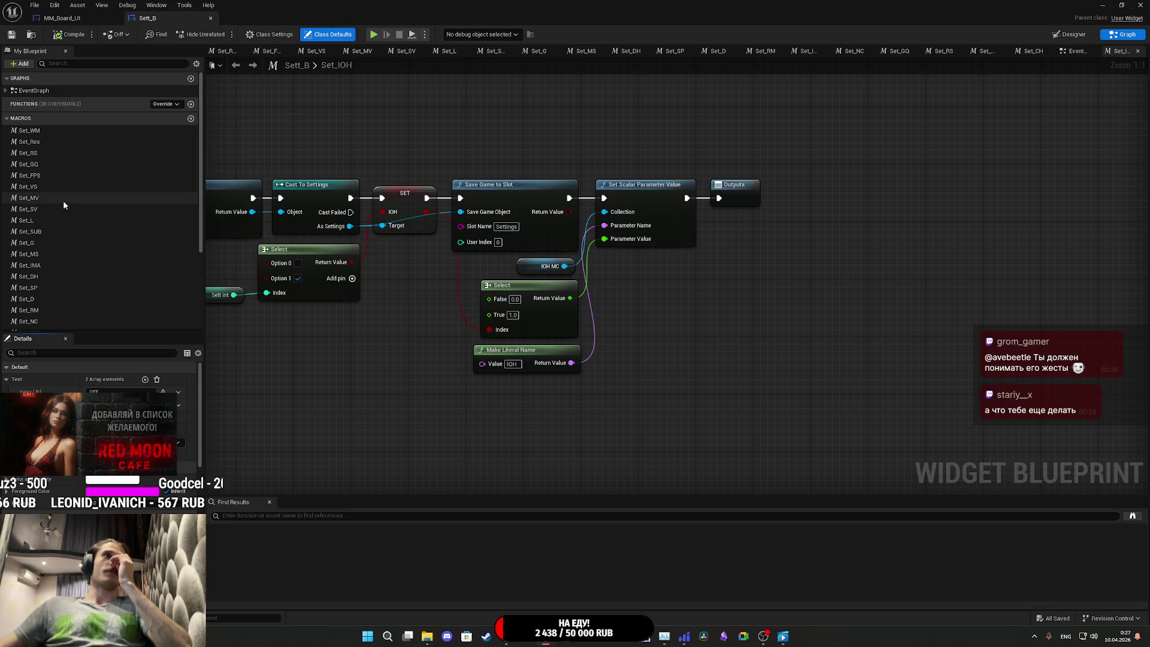
scroll(63, 200, down, 3)
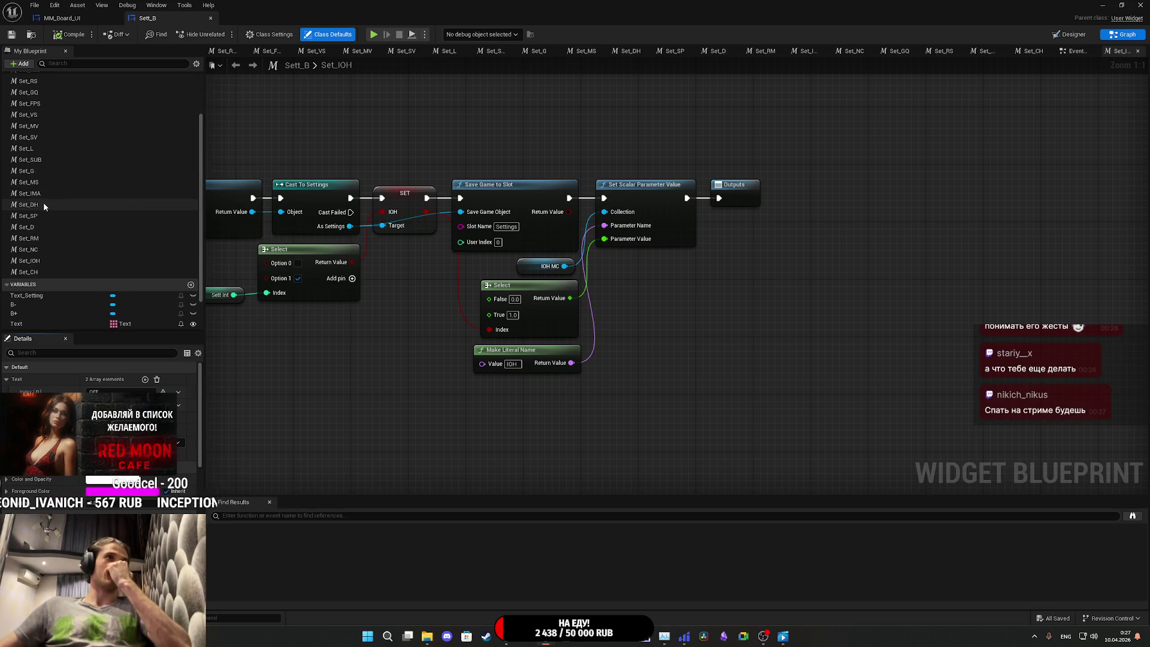
double_click(50, 204)
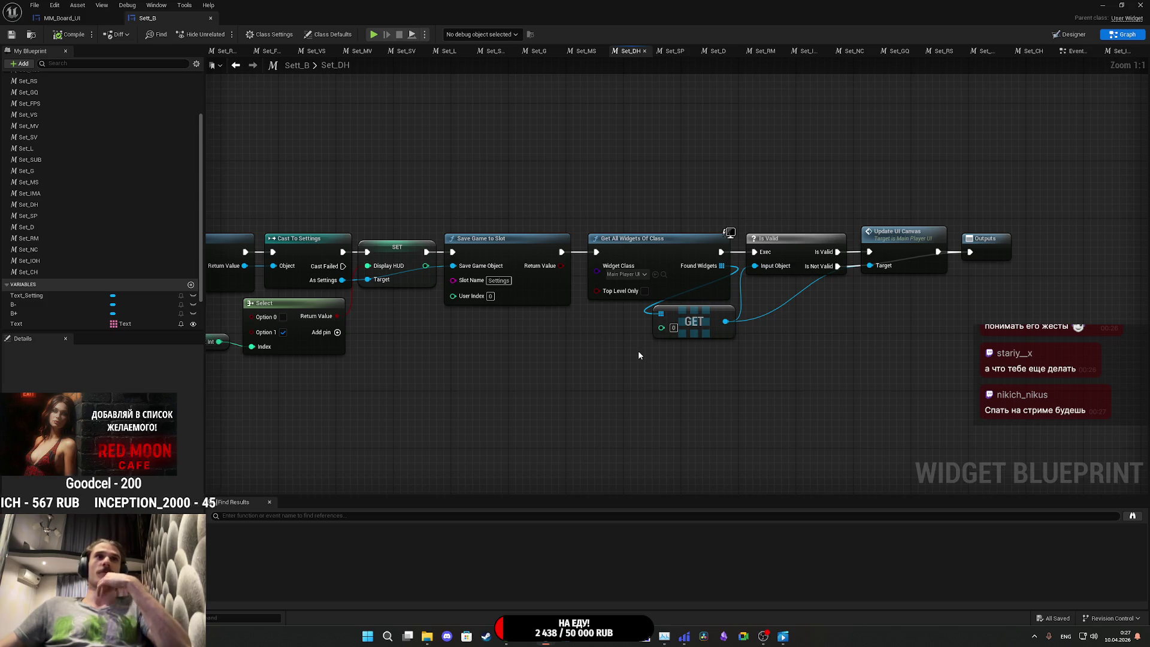
Step: Remove the Select node, wire Sett Int straight into Display HUD, and save Sett_B
mouse_move(638, 354)
mouse_down()
mouse_move(680, 325)
mouse_move(770, 332)
mouse_up()
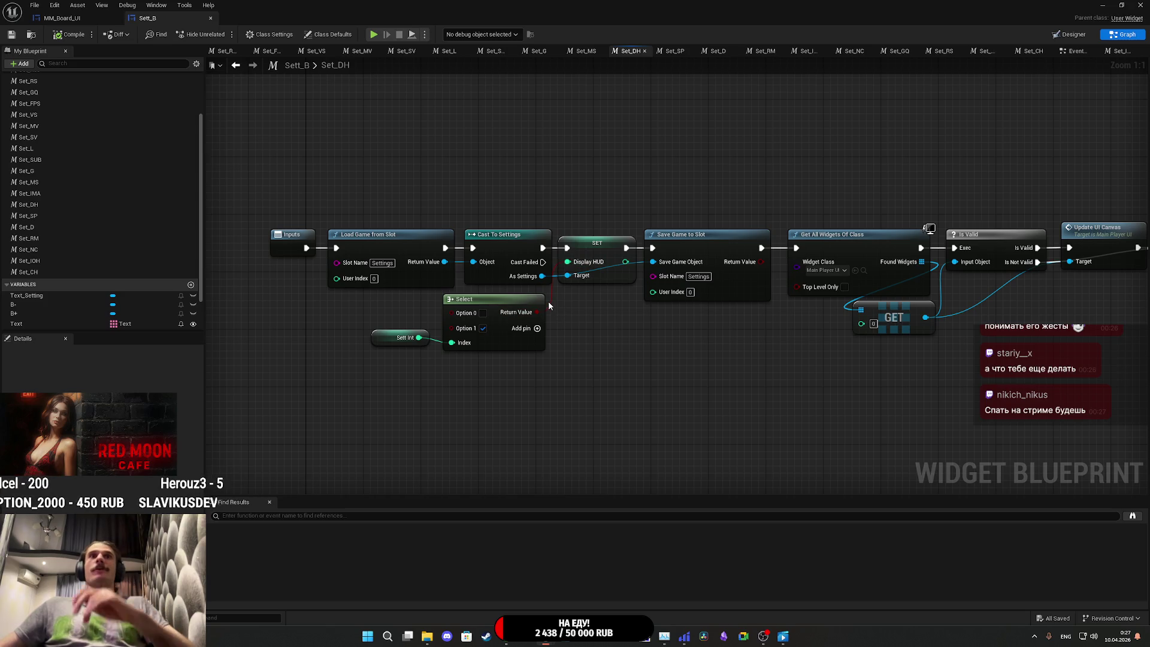
drag(507, 339, 500, 354)
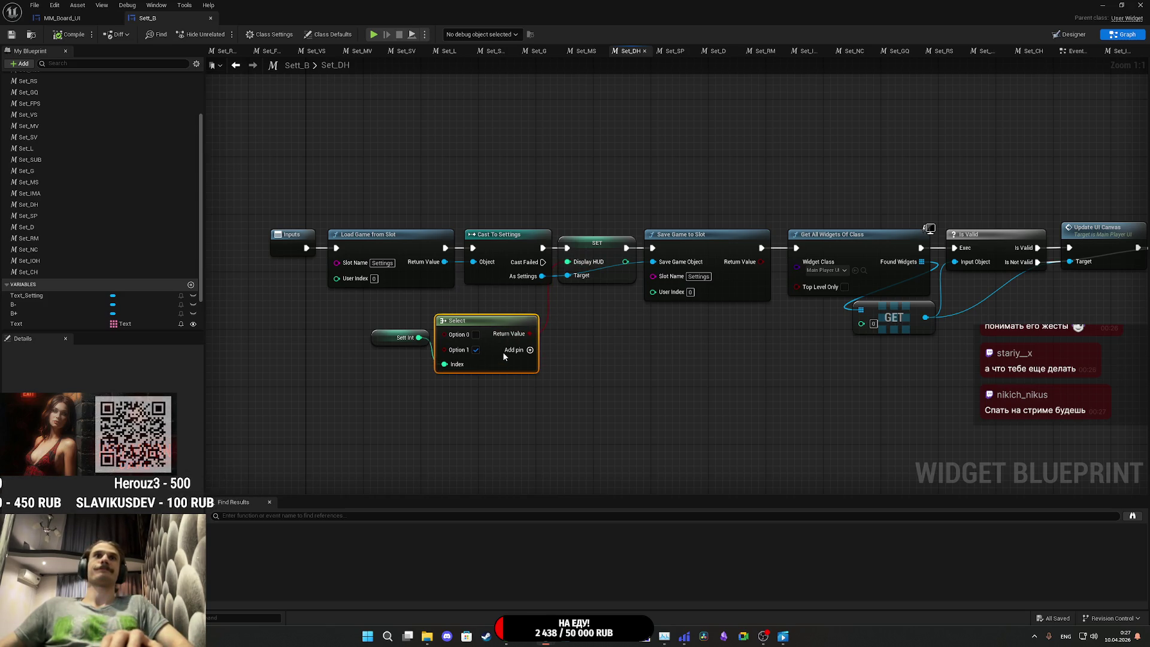
key(Delete)
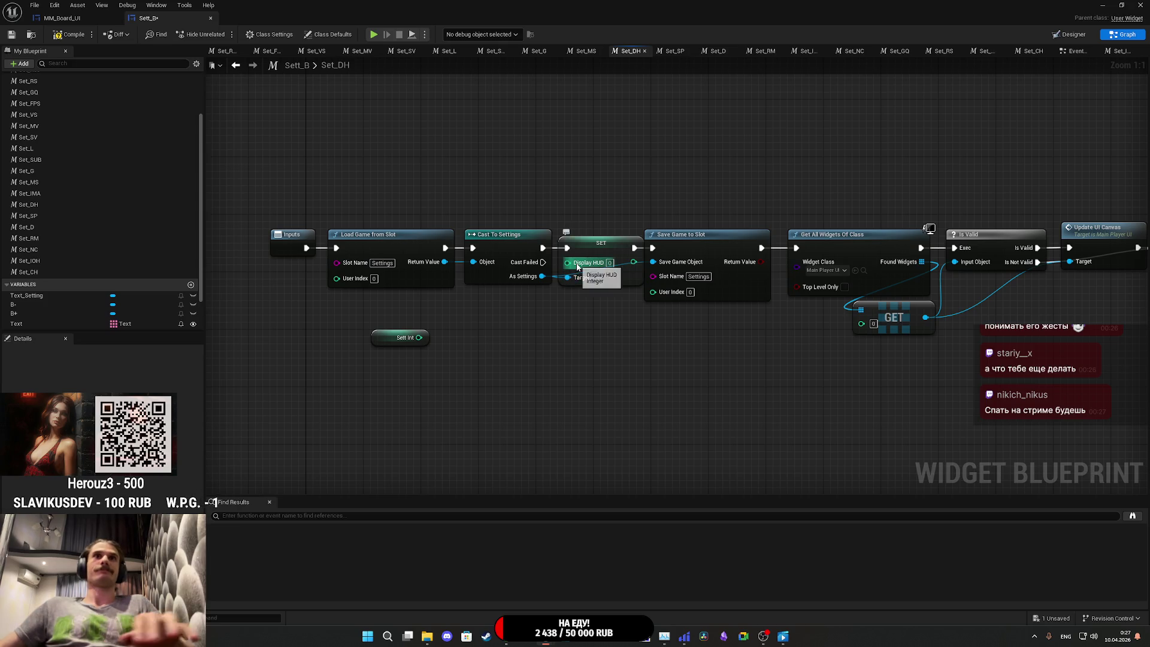
mouse_move(419, 338)
mouse_down()
mouse_move(567, 263)
mouse_move(414, 336)
mouse_move(509, 302)
mouse_up()
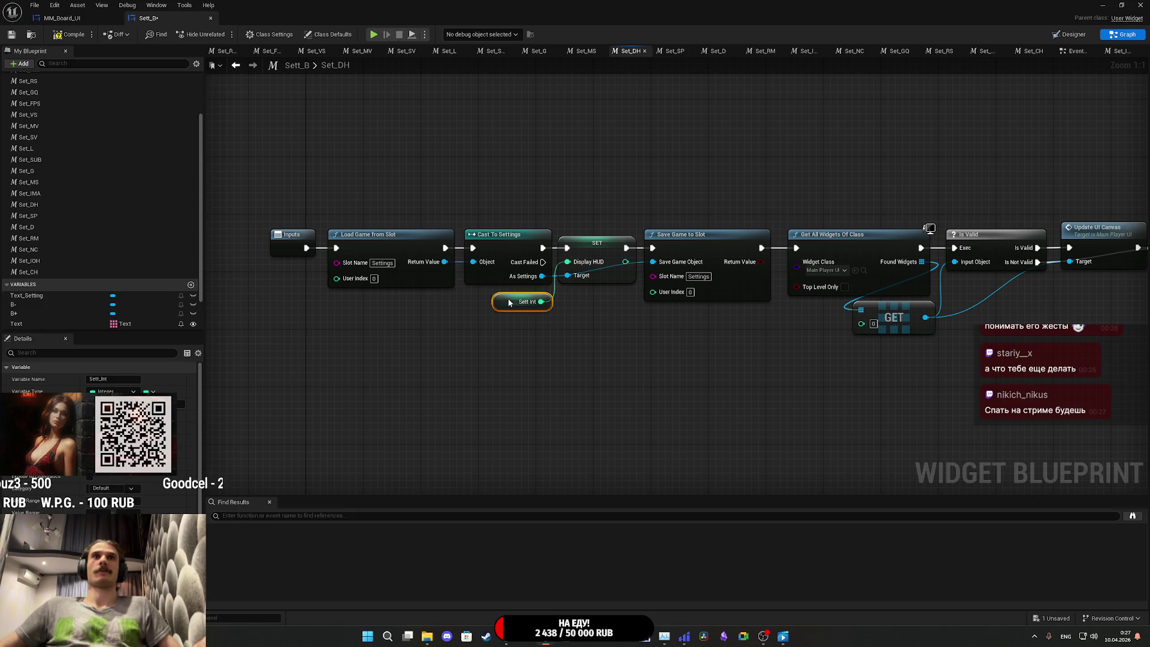
click(614, 320)
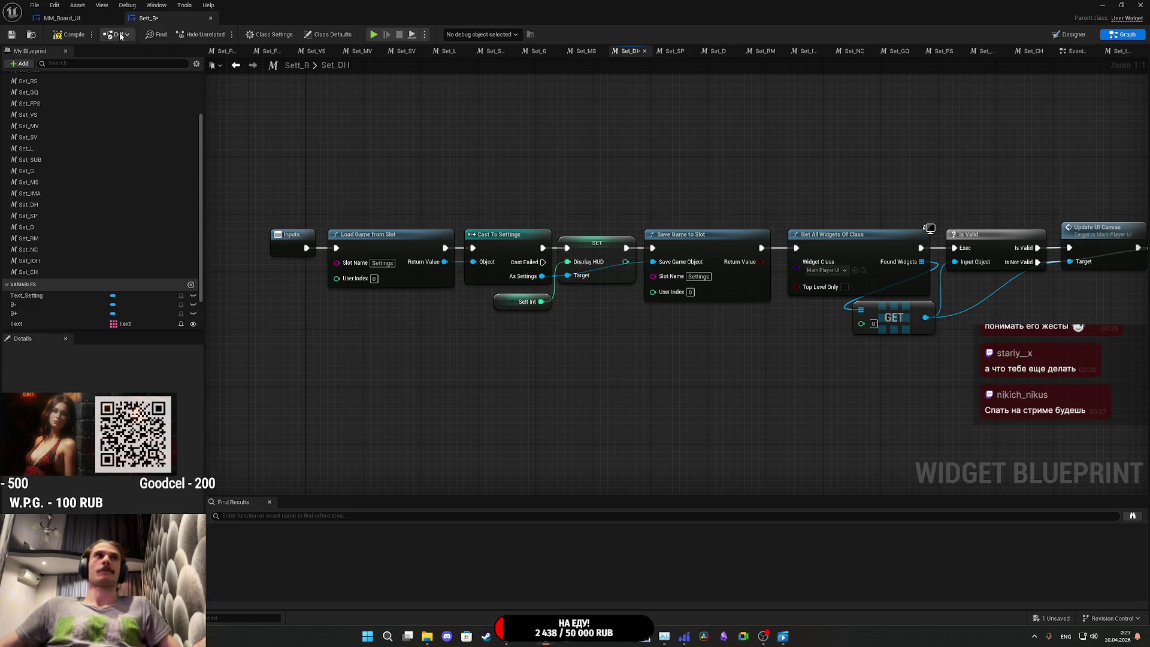
click(12, 35)
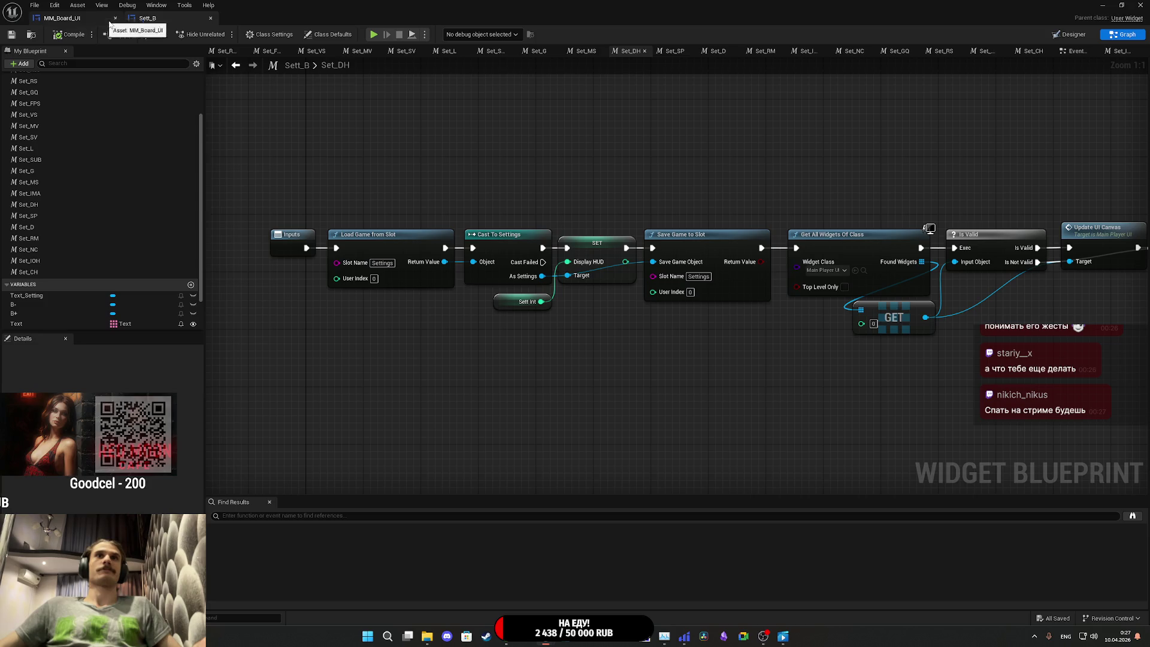
drag(677, 169, 559, 172)
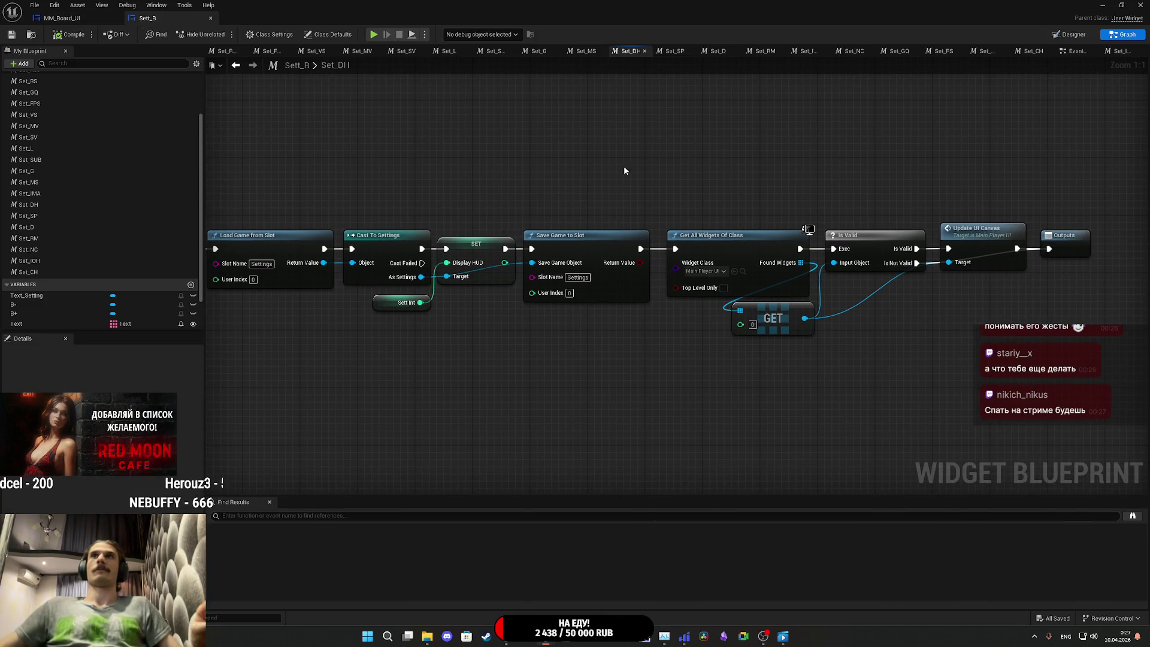
drag(559, 190, 642, 194)
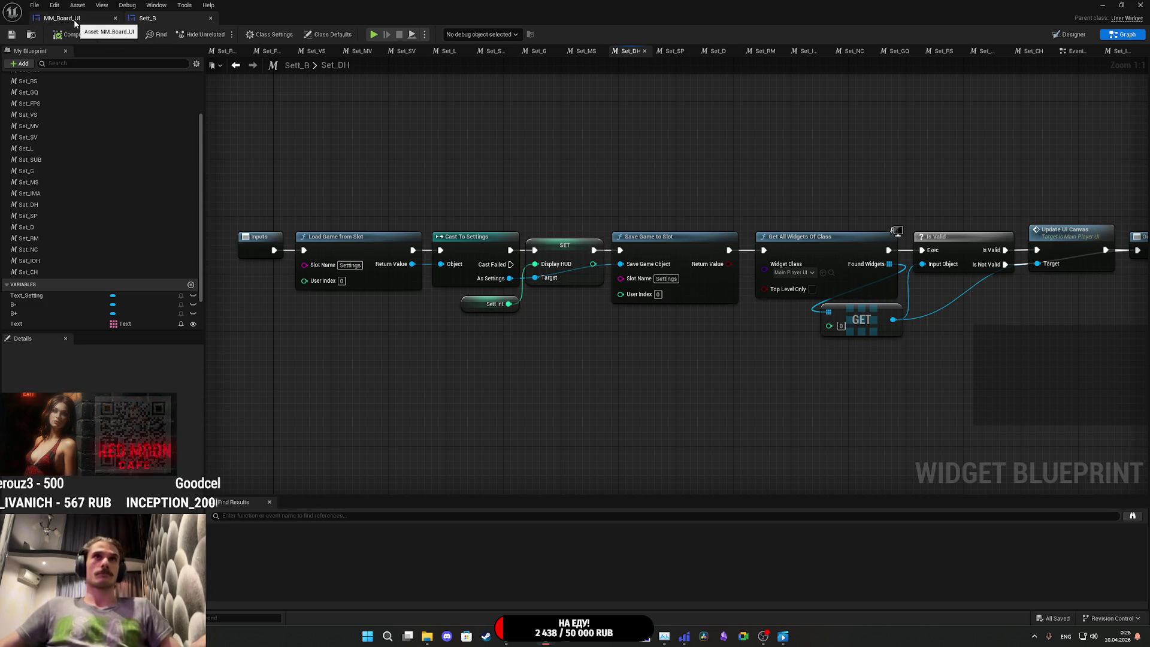
Step: Open Sett_B's event graph and inspect the Set_MS function graph and its Inputs node
click(1080, 53)
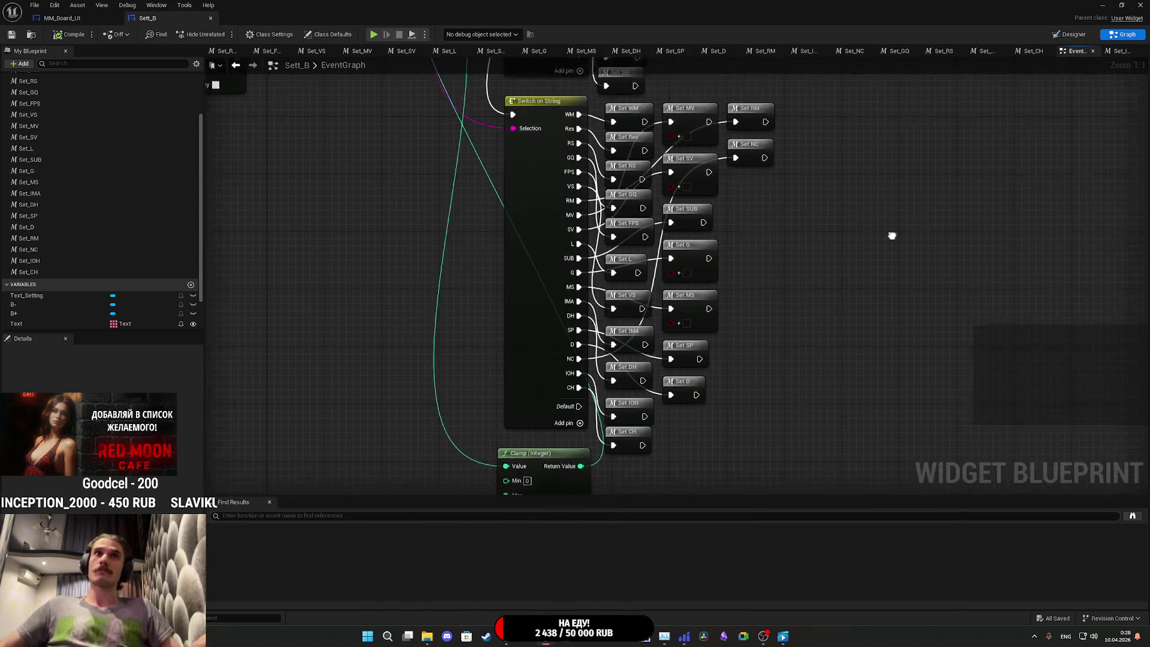
drag(891, 236, 901, 326)
drag(860, 283, 860, 392)
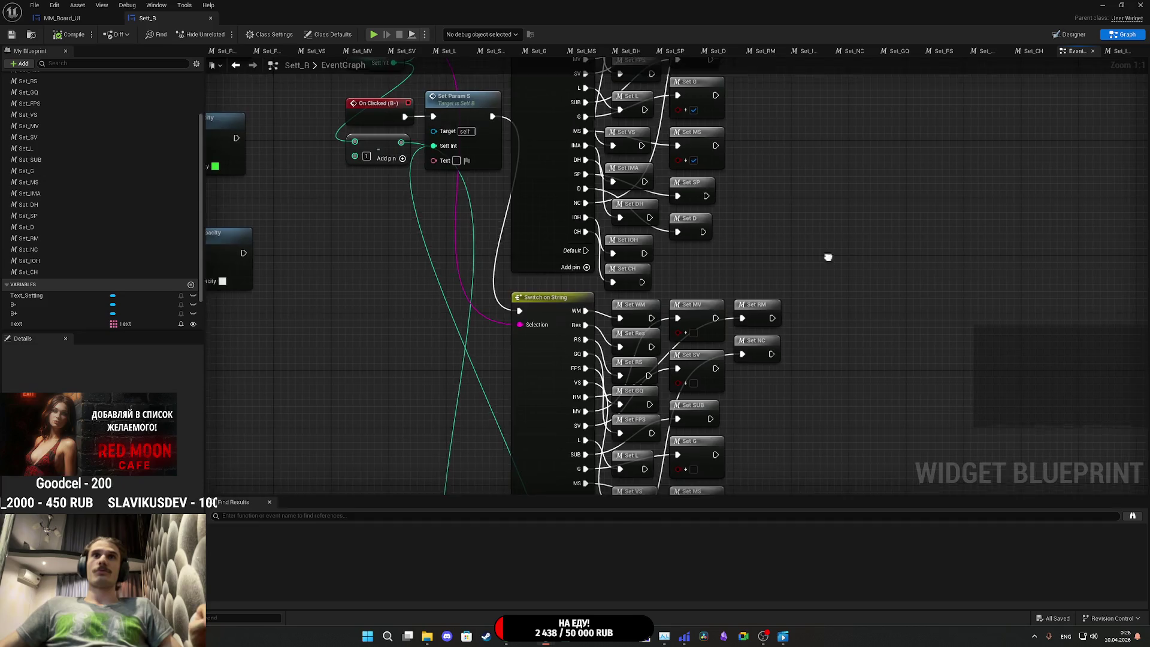
mouse_move(828, 258)
mouse_down()
mouse_move(844, 289)
mouse_move(772, 143)
mouse_move(799, 36)
mouse_up()
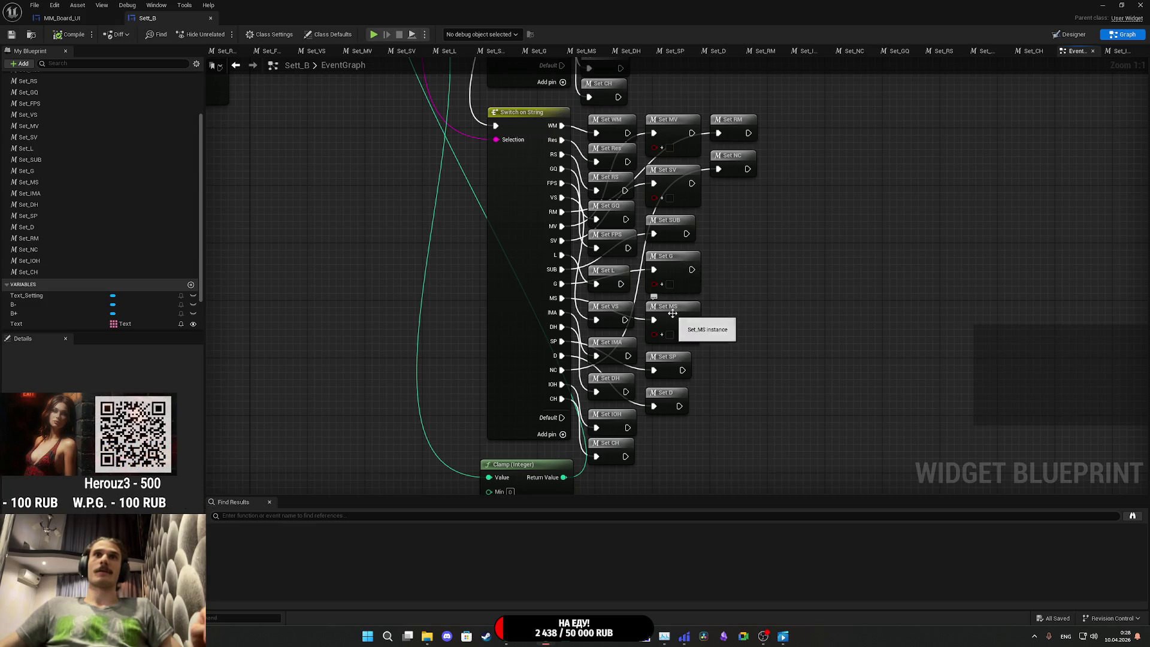
double_click(672, 313)
drag(659, 313, 1047, 318)
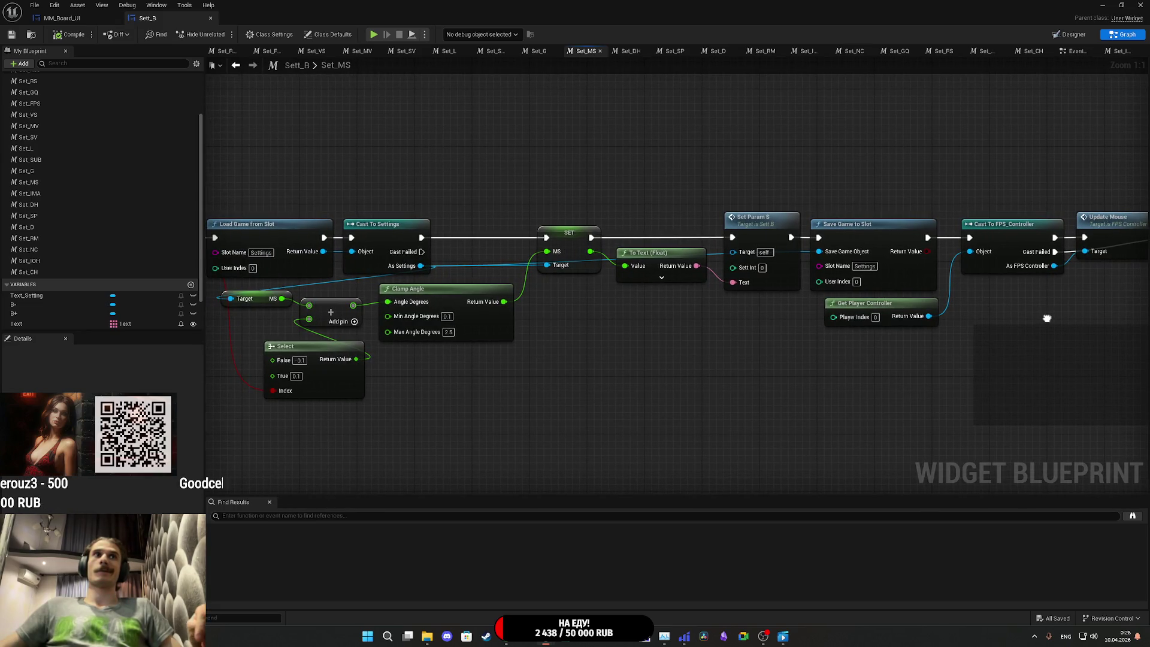
drag(1049, 315, 1145, 326)
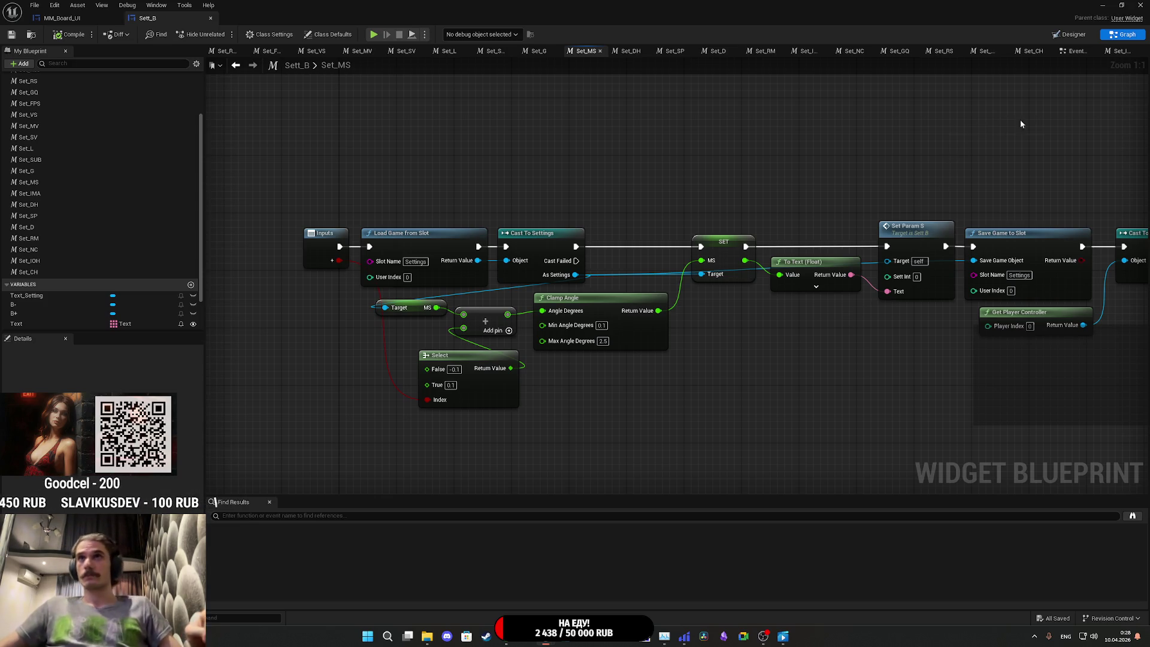
Step: Return to the event graph near the On Clicked B+/B- handlers and open Set_IOH
click(1073, 53)
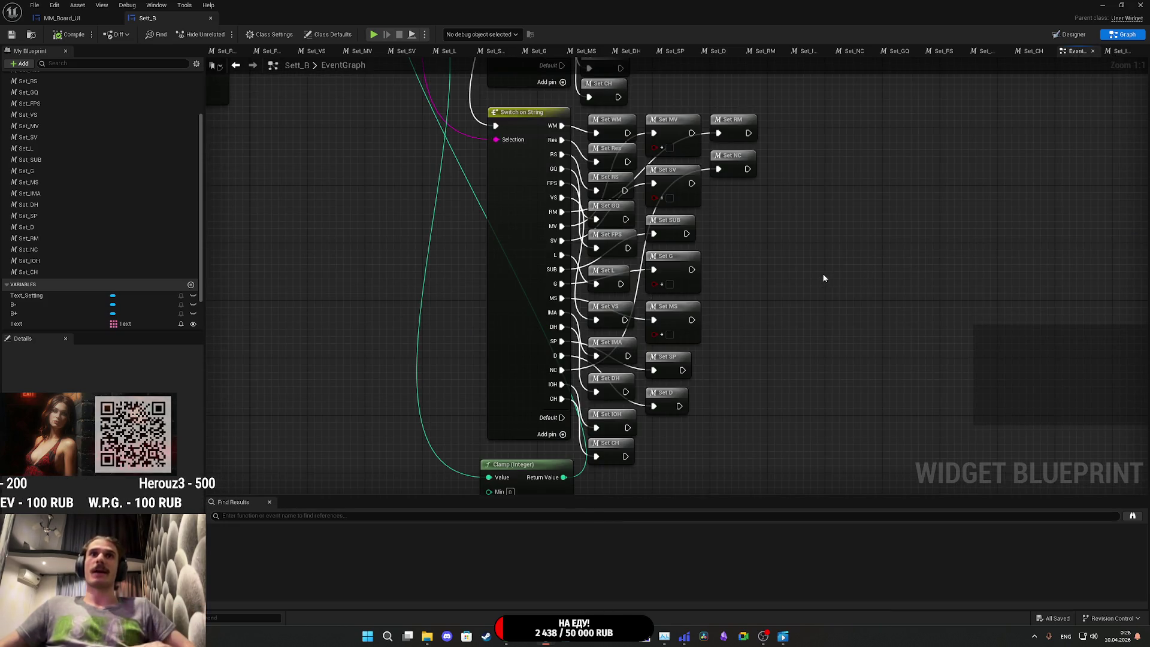
drag(824, 275, 844, 477)
mouse_move(855, 259)
mouse_down()
mouse_move(842, 392)
mouse_move(881, 313)
mouse_move(874, 454)
mouse_up()
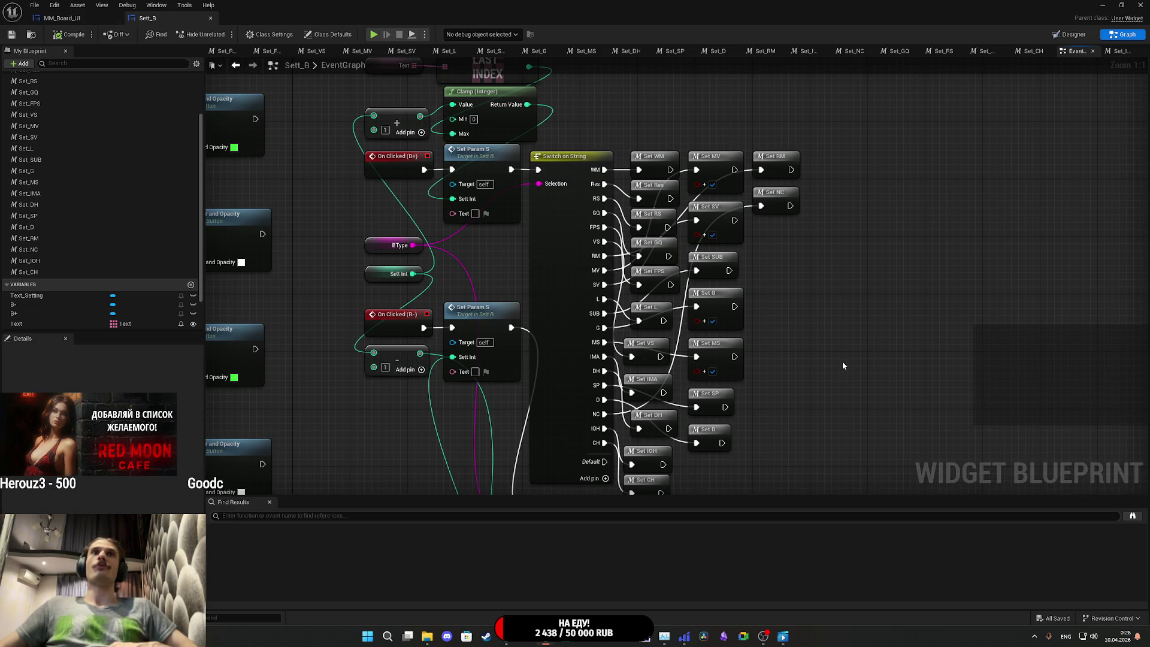
mouse_move(844, 365)
mouse_down()
mouse_move(855, 380)
mouse_move(898, 354)
mouse_move(891, 325)
mouse_up()
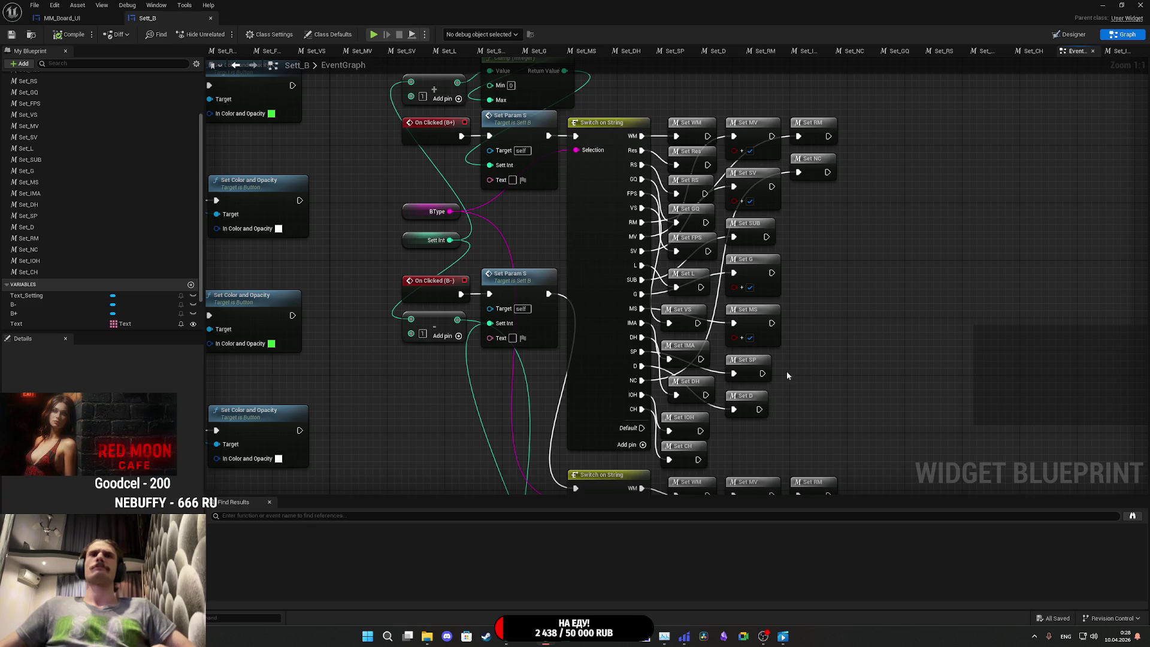
double_click(683, 426)
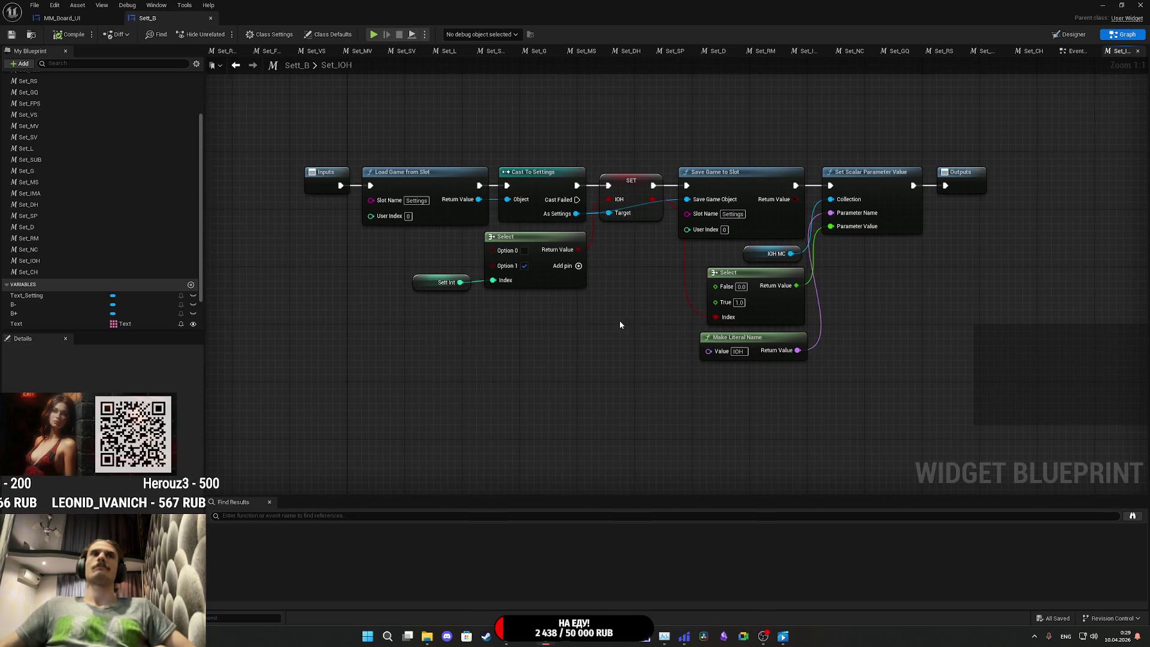
Step: Check Set_IOH's Select and Sett Int nodes, then open Set_DH from the Switch on String outputs
mouse_move(619, 320)
mouse_down()
mouse_move(360, 239)
mouse_move(309, 242)
mouse_up()
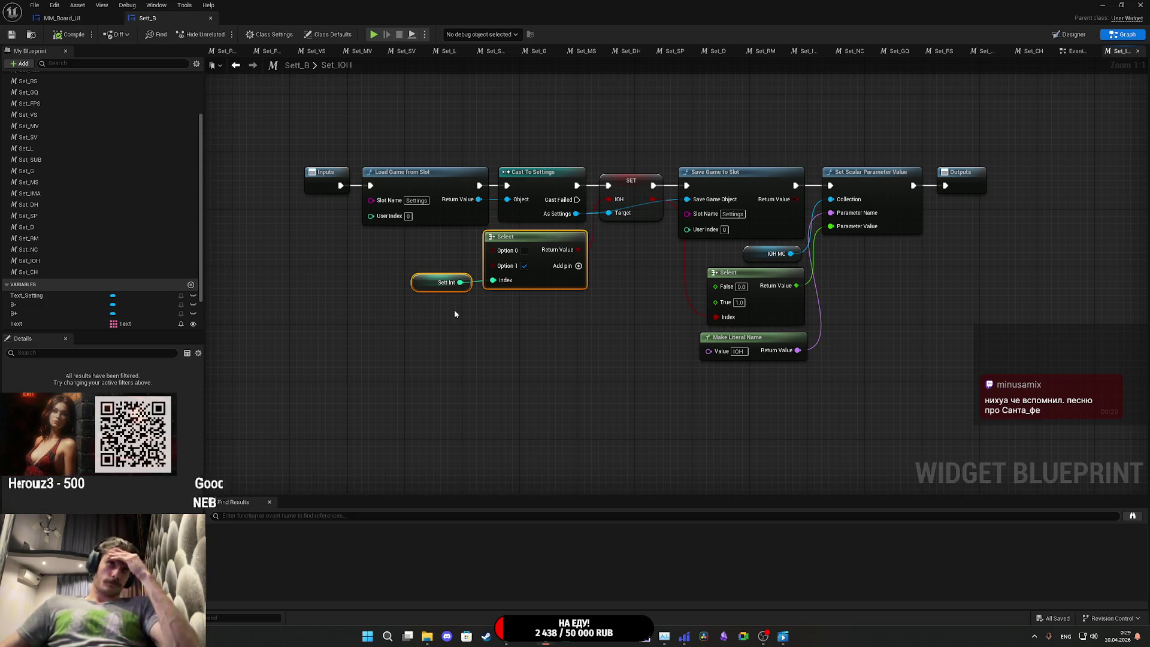
key(alt+Left)
mouse_move(475, 308)
mouse_down()
mouse_move(493, 495)
mouse_move(465, 318)
mouse_move(475, 329)
mouse_up()
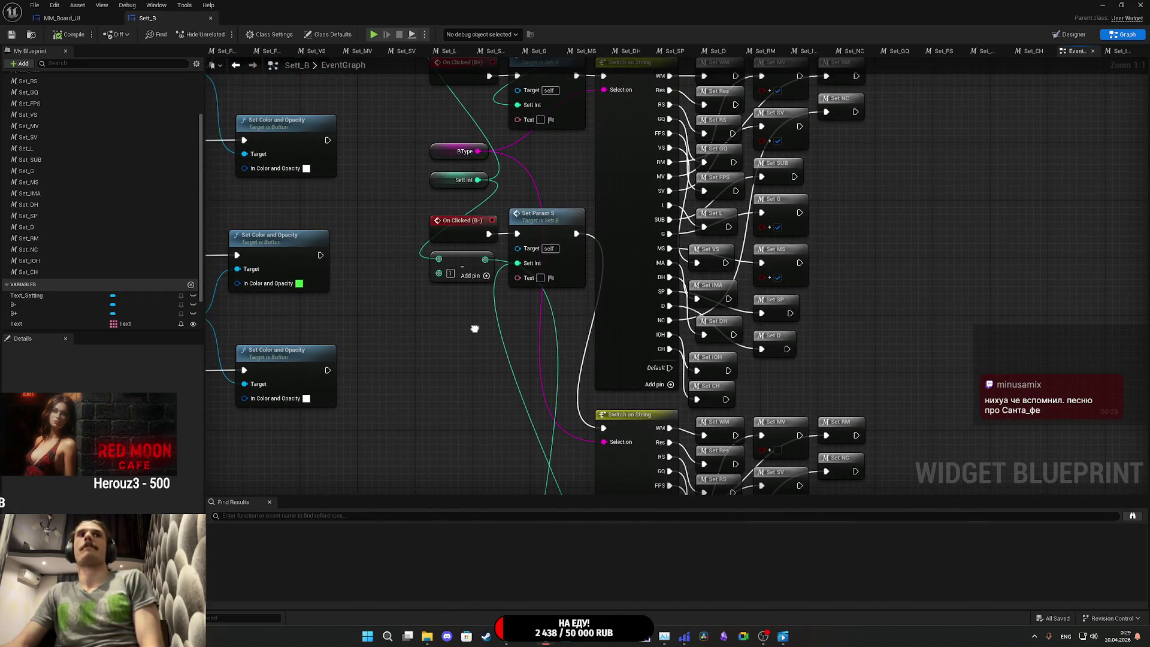
mouse_move(475, 329)
mouse_down()
mouse_move(470, 90)
mouse_move(466, 99)
mouse_up()
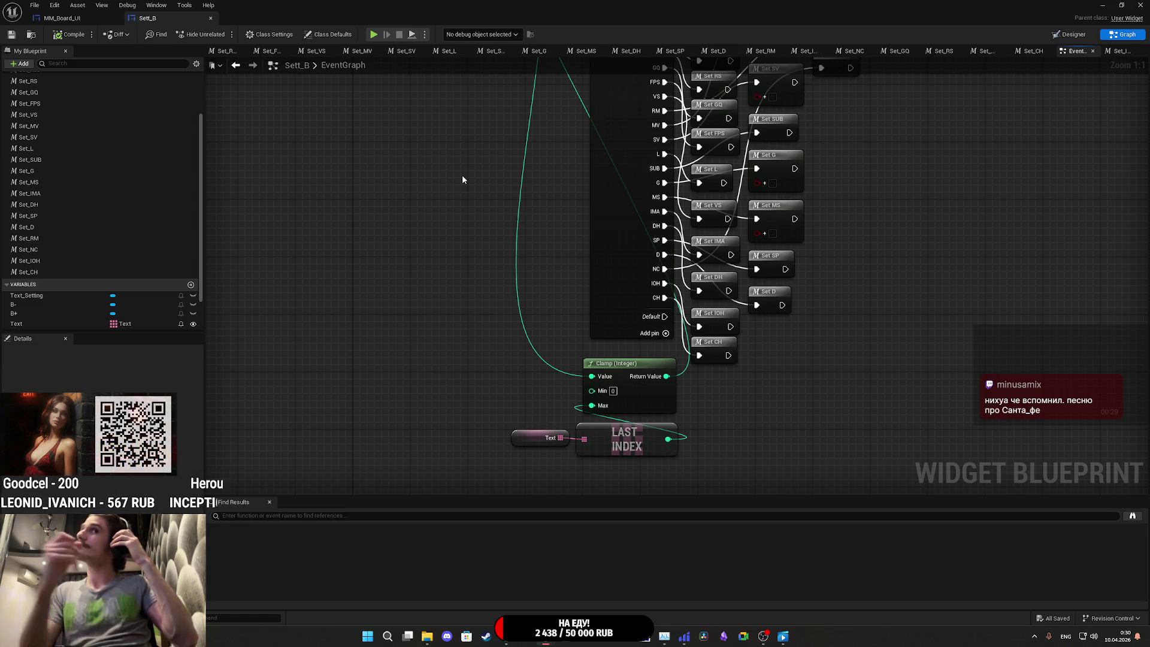
drag(927, 320, 915, 265)
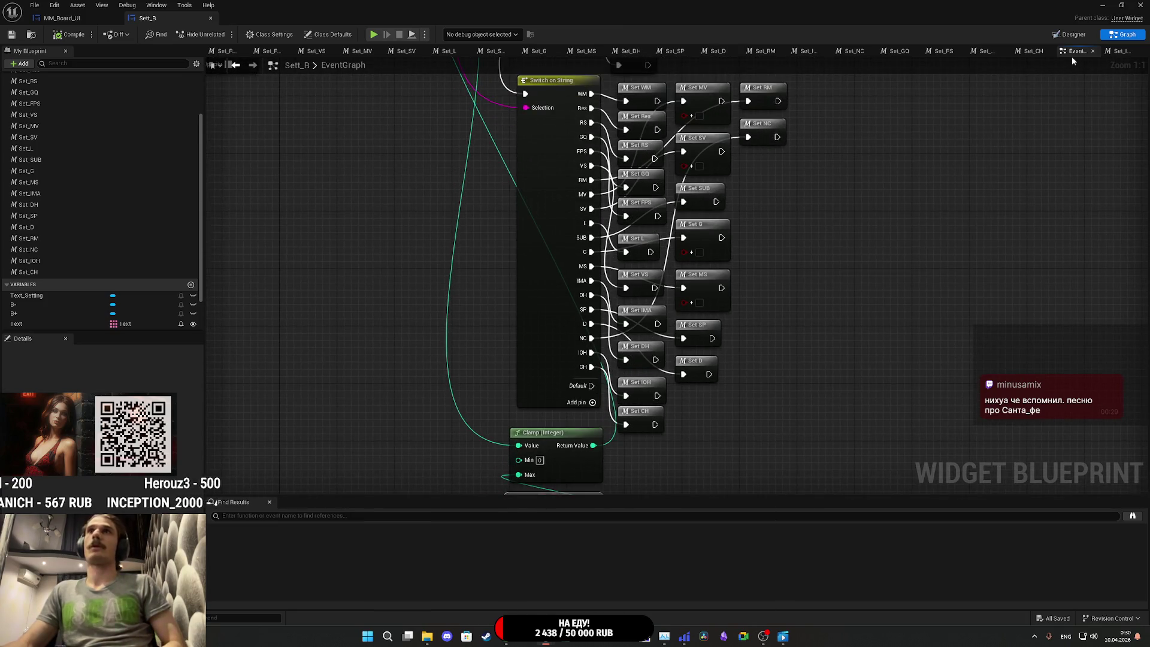
drag(923, 204, 912, 258)
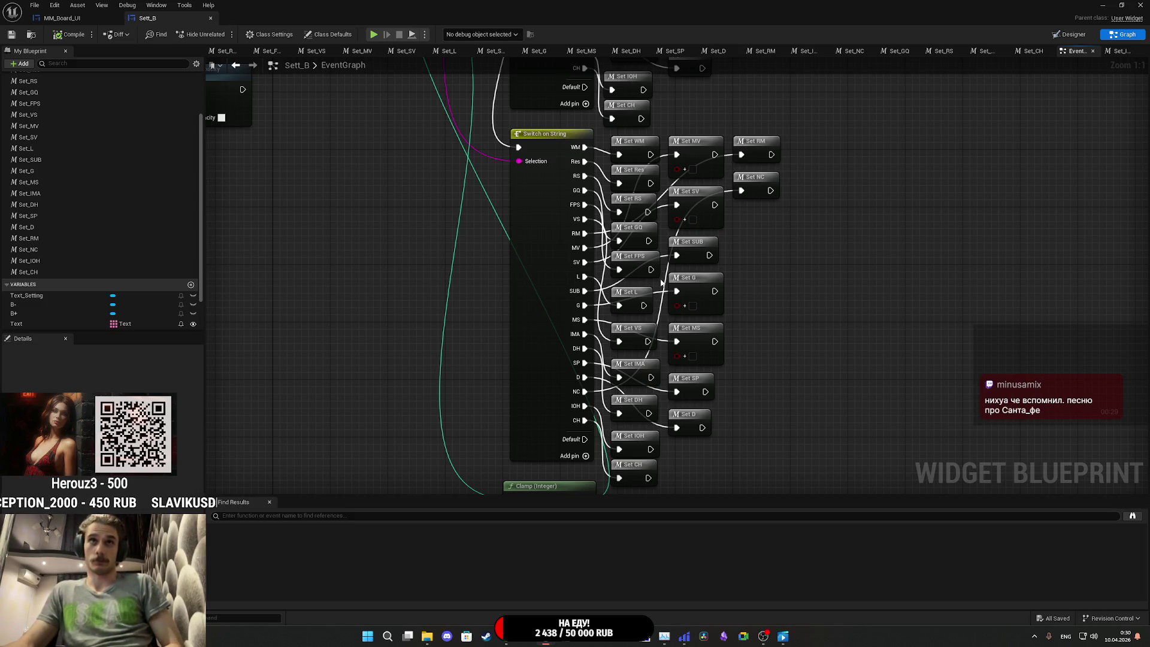
mouse_move(788, 283)
mouse_down()
mouse_move(826, 205)
mouse_move(865, 378)
mouse_move(900, 319)
mouse_move(892, 356)
mouse_move(893, 323)
mouse_move(855, 278)
mouse_up()
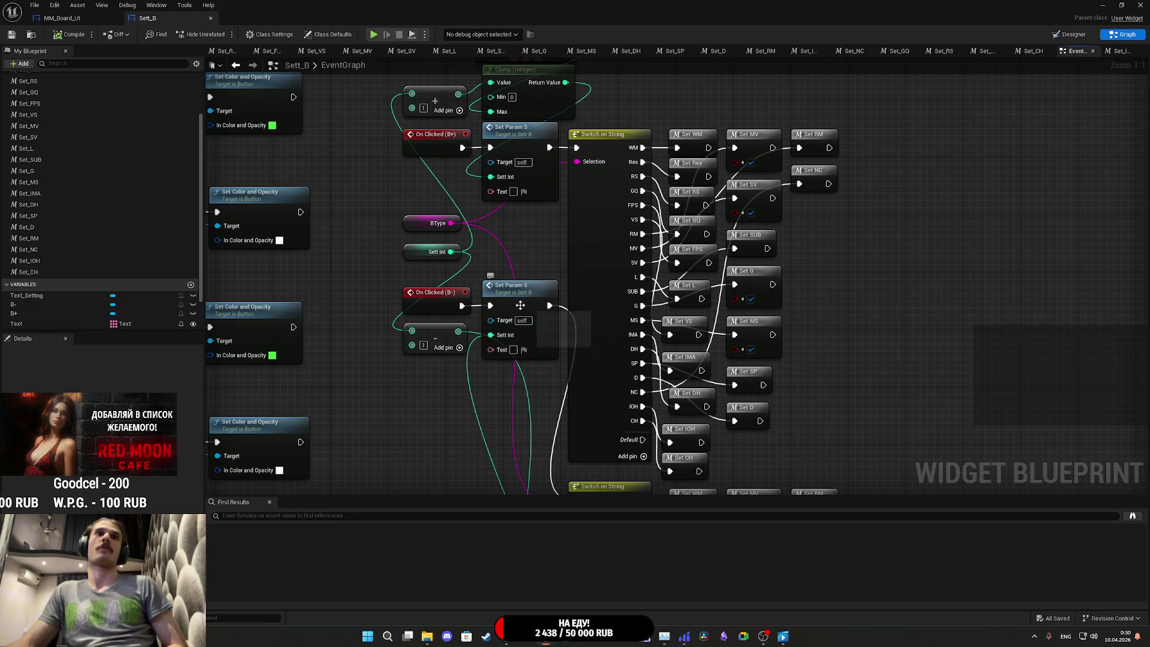
double_click(690, 401)
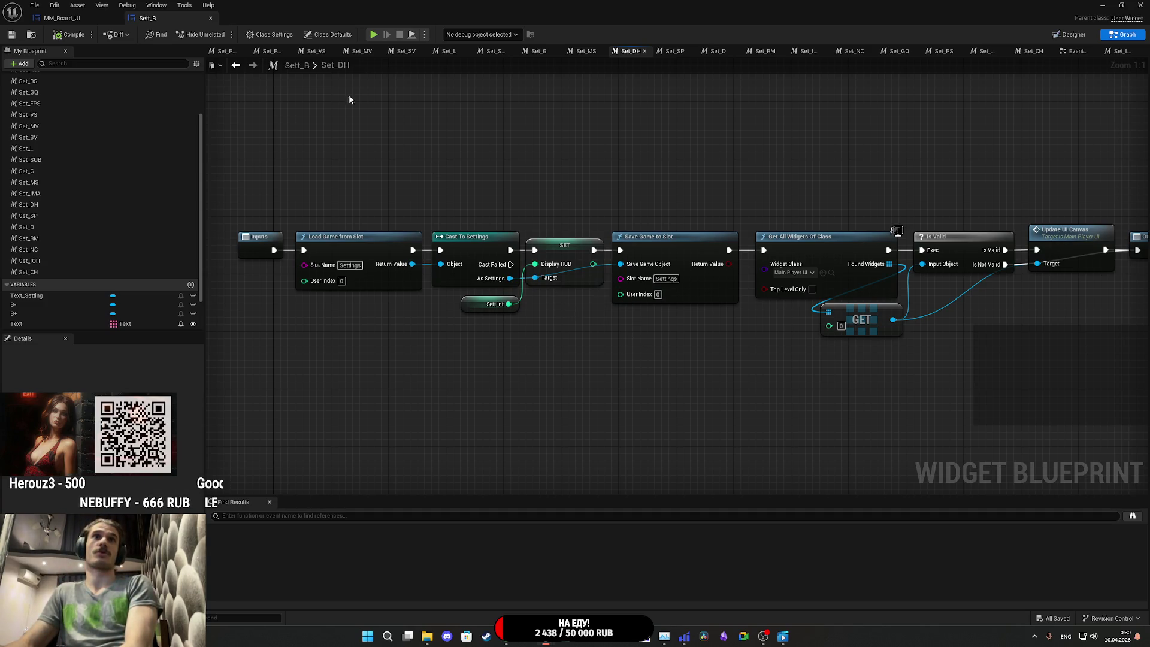
Step: Compile Sett_B, start a play session, walk up to the lit door and pause
click(58, 35)
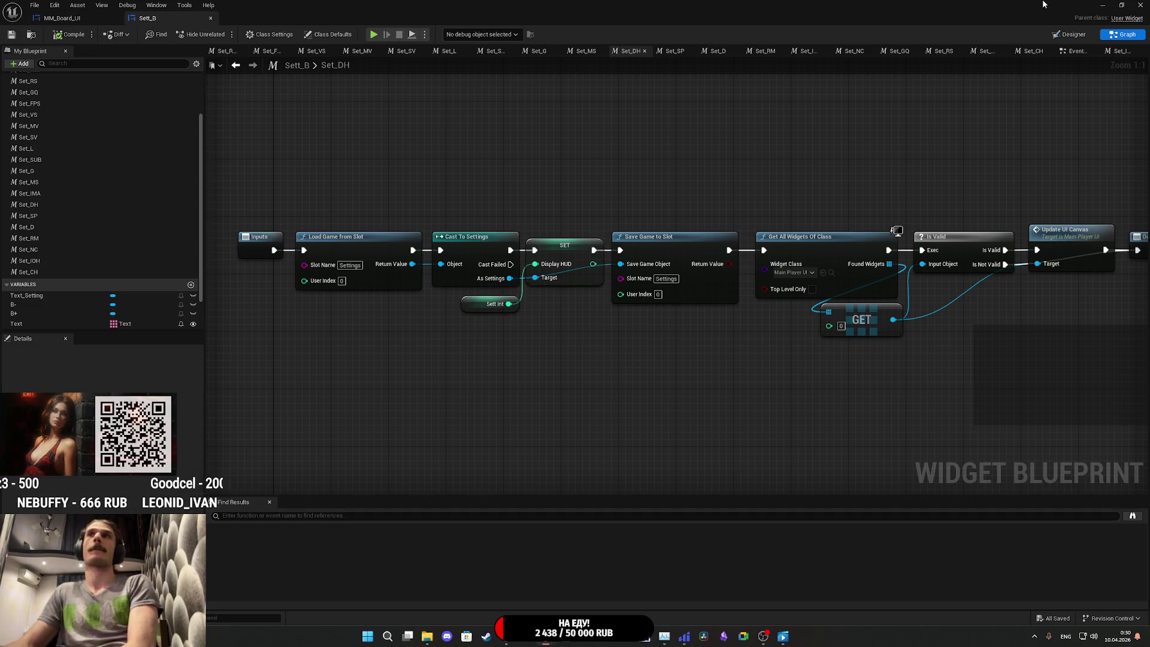
click(1099, 4)
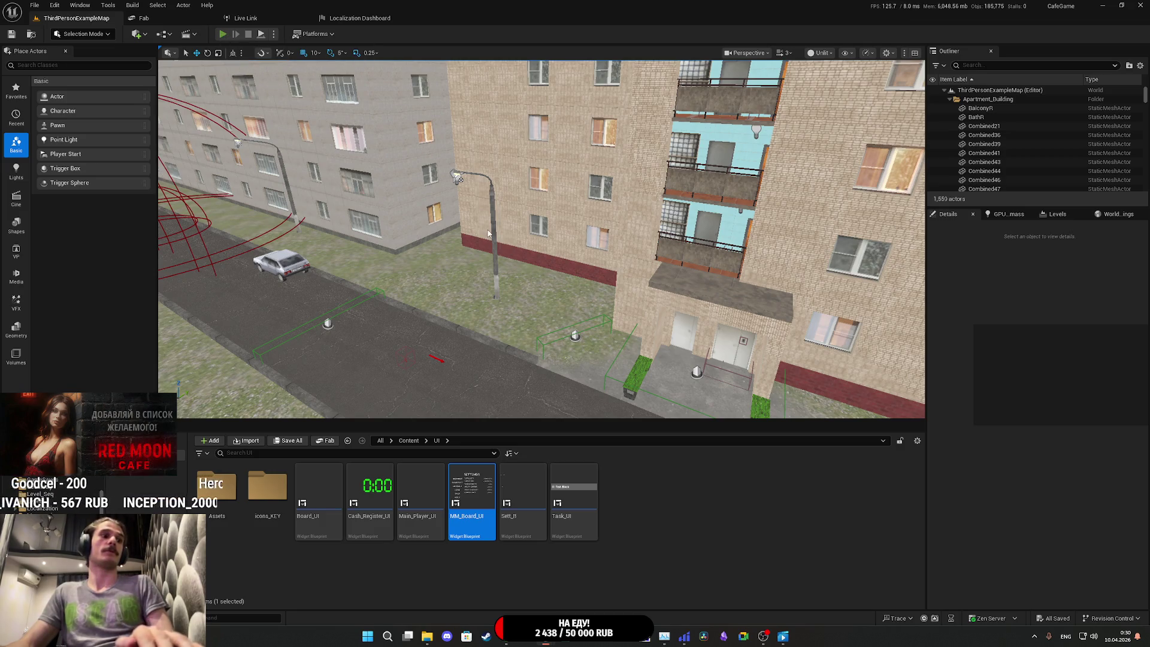
key(F11)
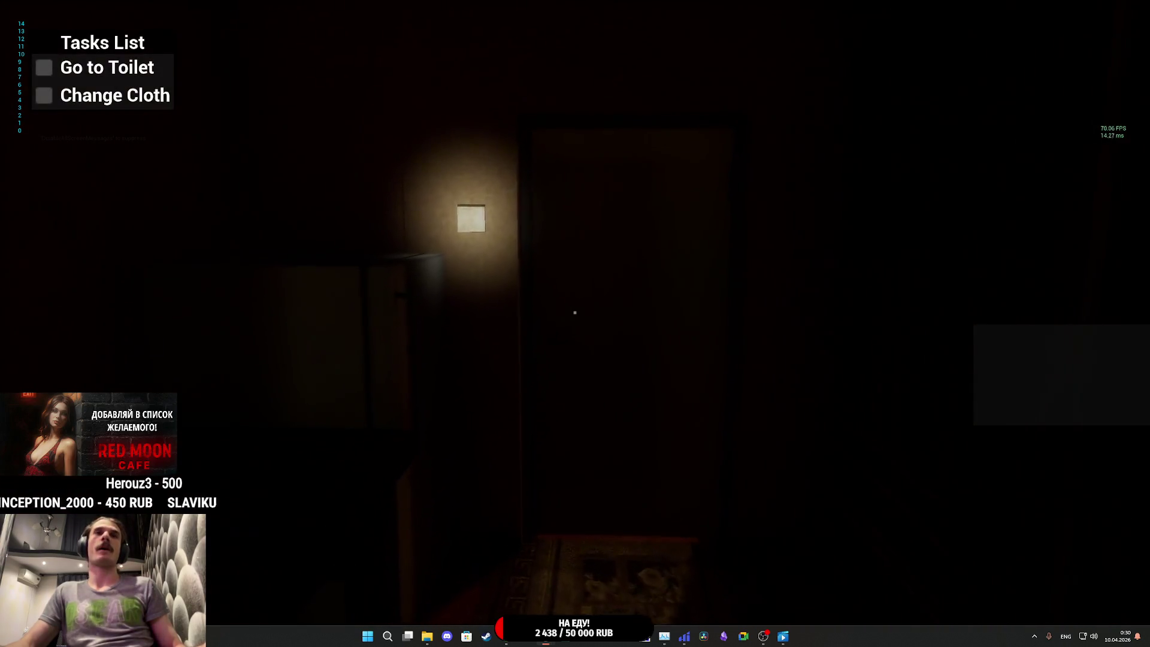
key(w)
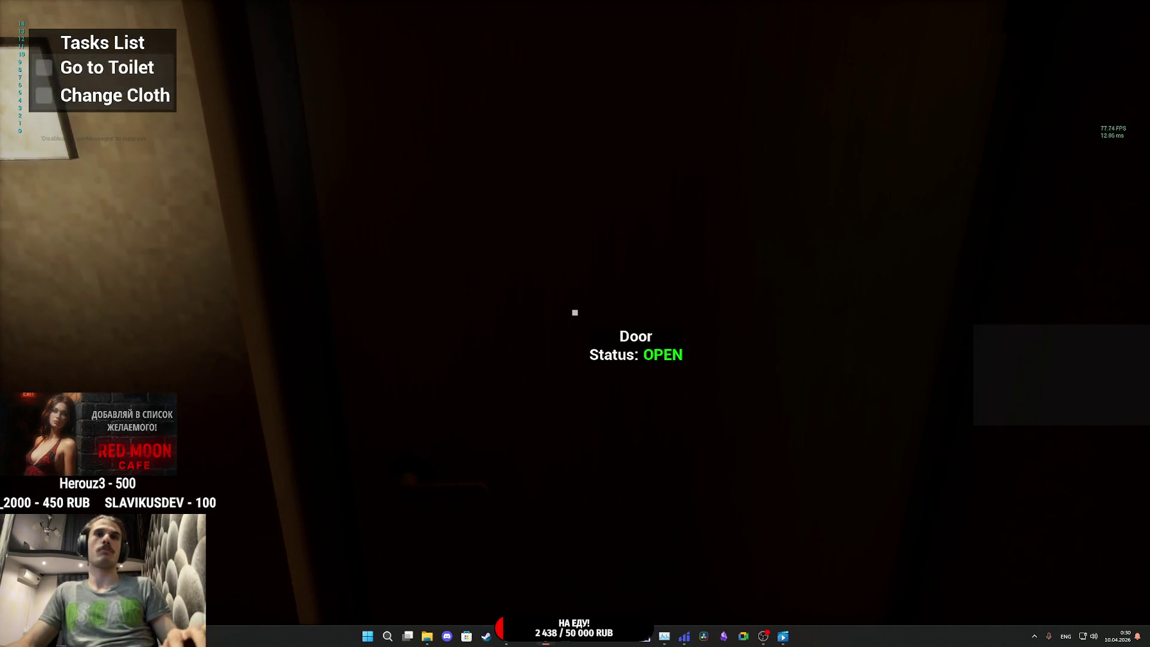
key(Escape)
Step: In Settings > Gameplay, switch Display HUD to Disabled, back to Coffee Shop Only, then resume
click(683, 331)
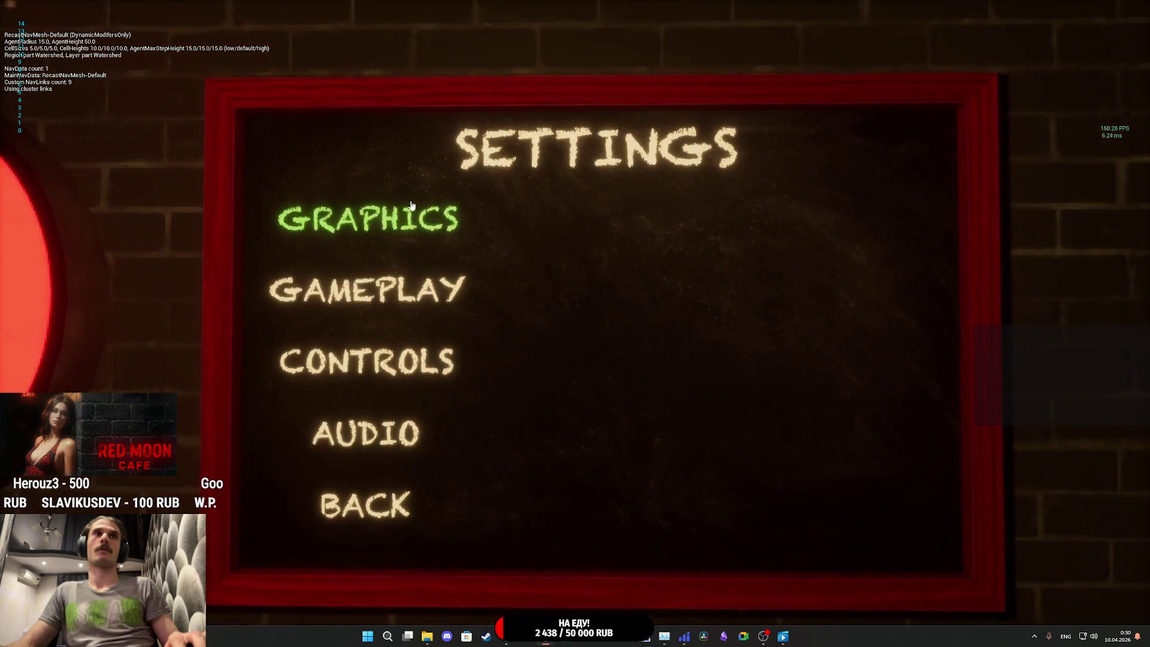
click(379, 270)
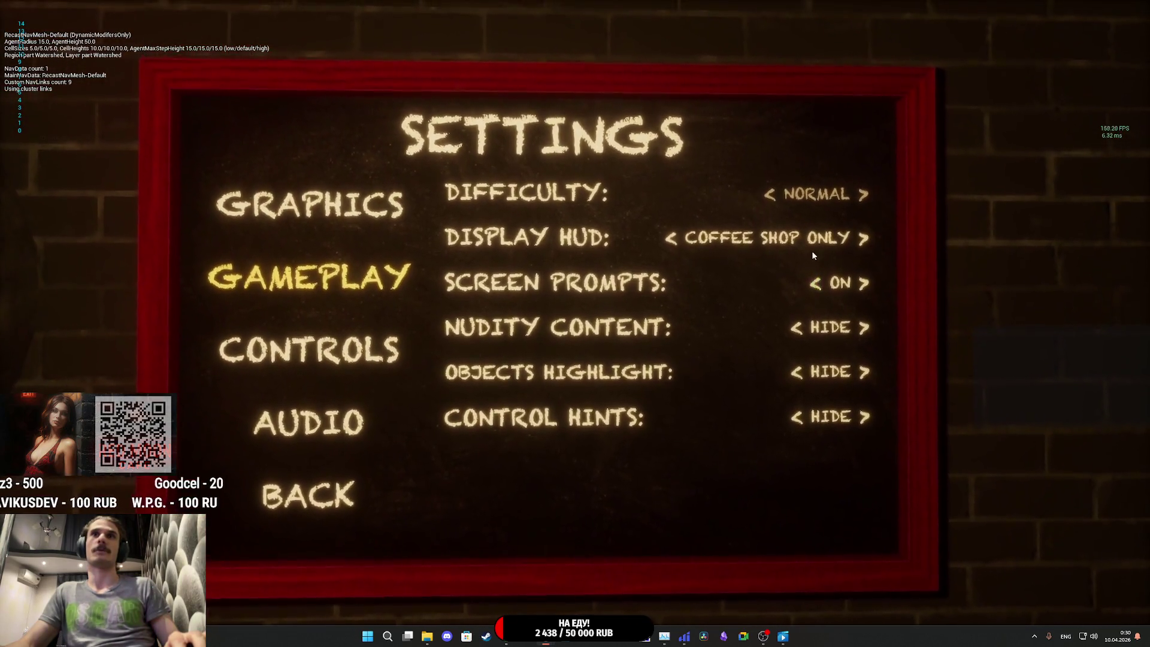
click(671, 238)
click(863, 238)
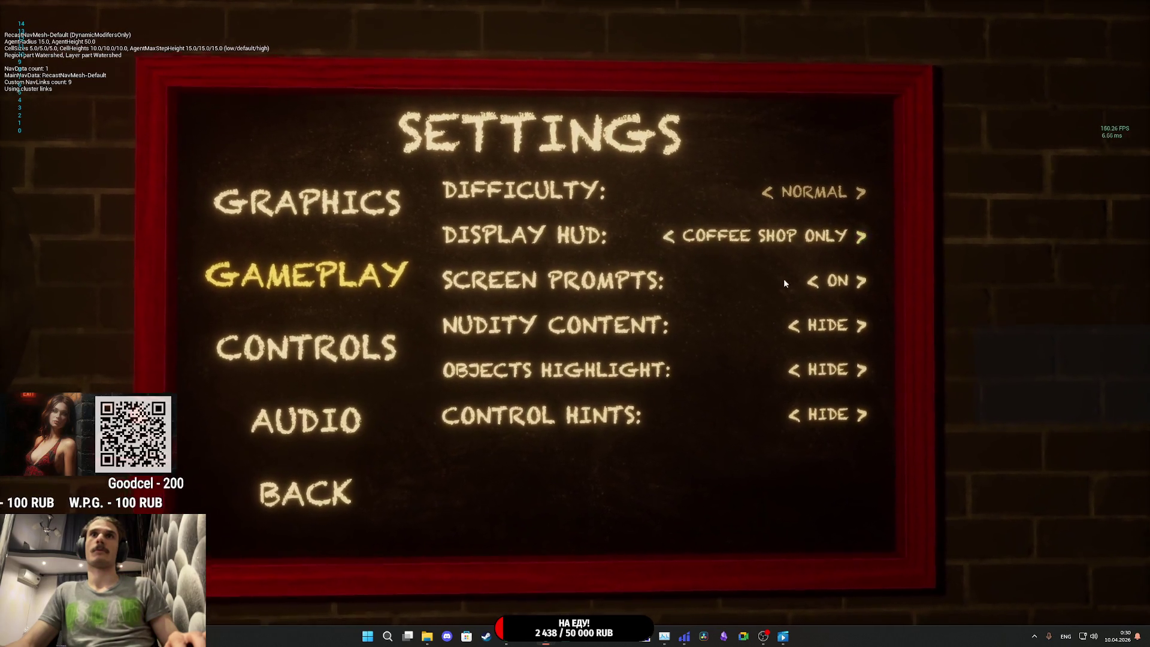
click(370, 444)
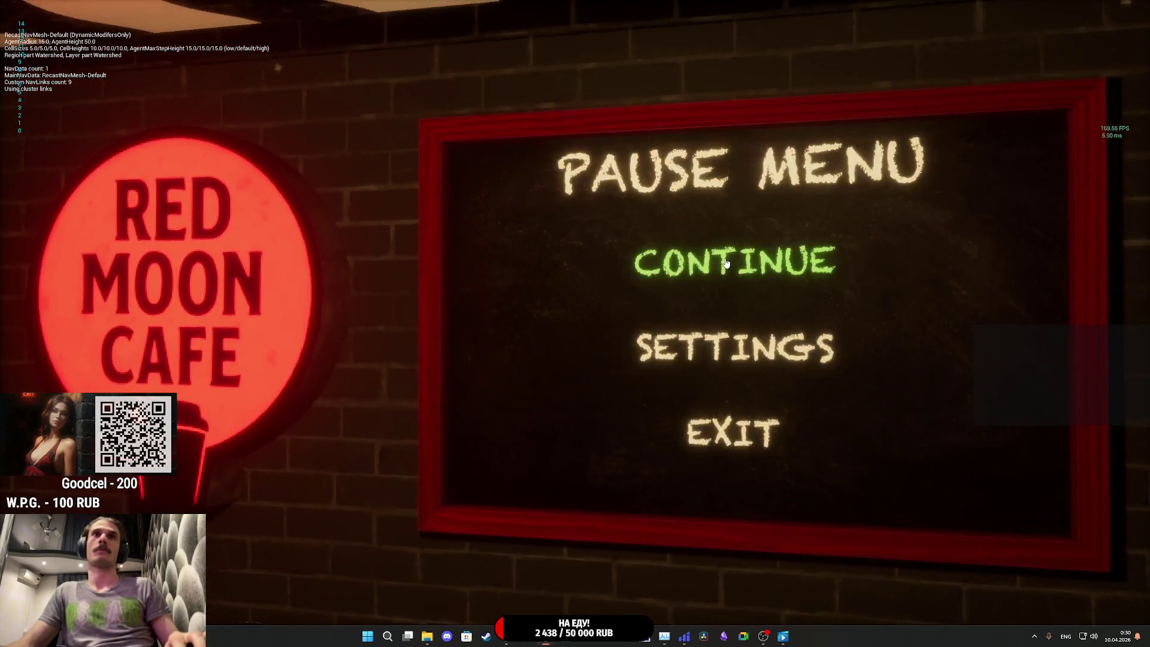
click(726, 263)
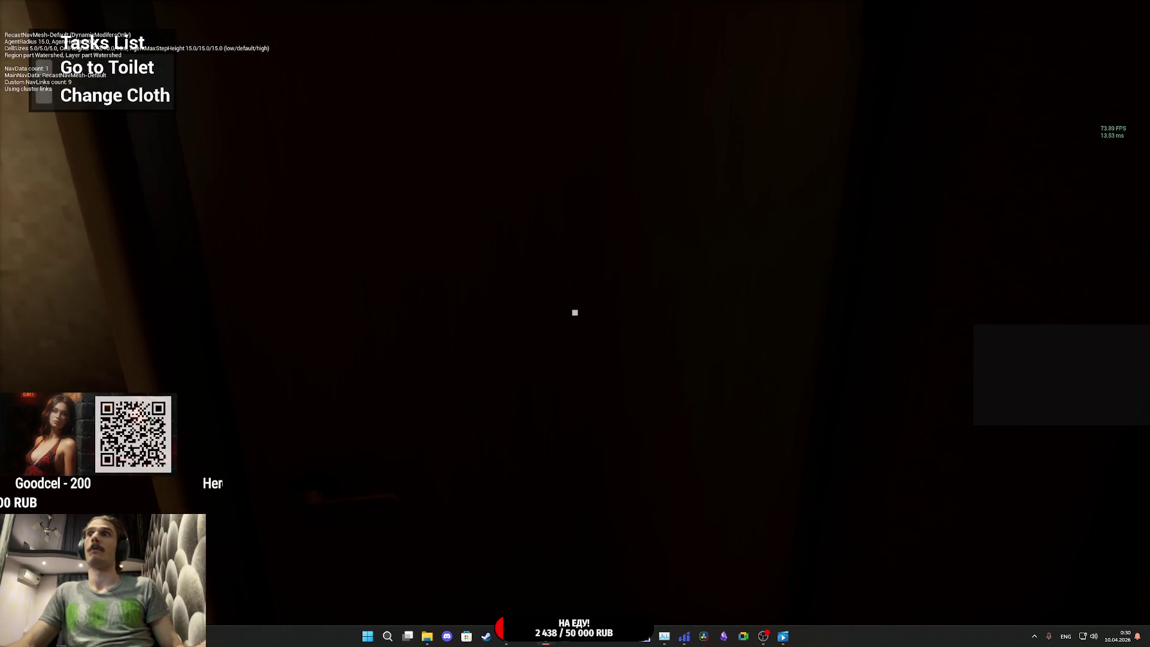
Step: Open the door, walk through to the cafe door, stop play, and restore the Sett_B window
key(e)
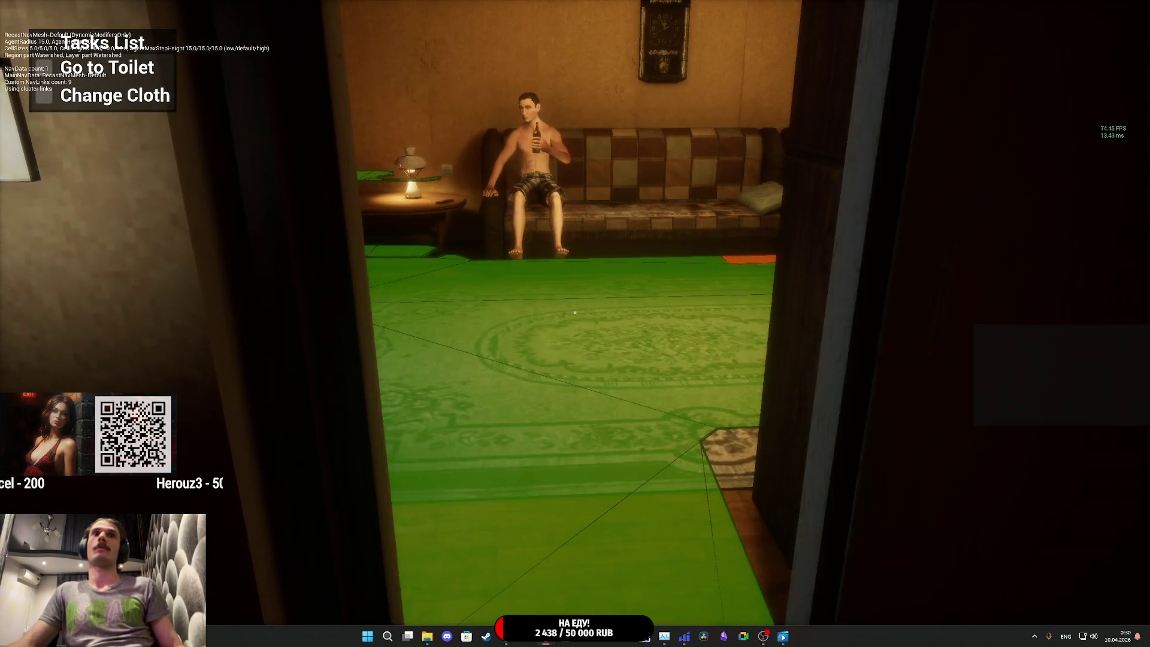
key(w)
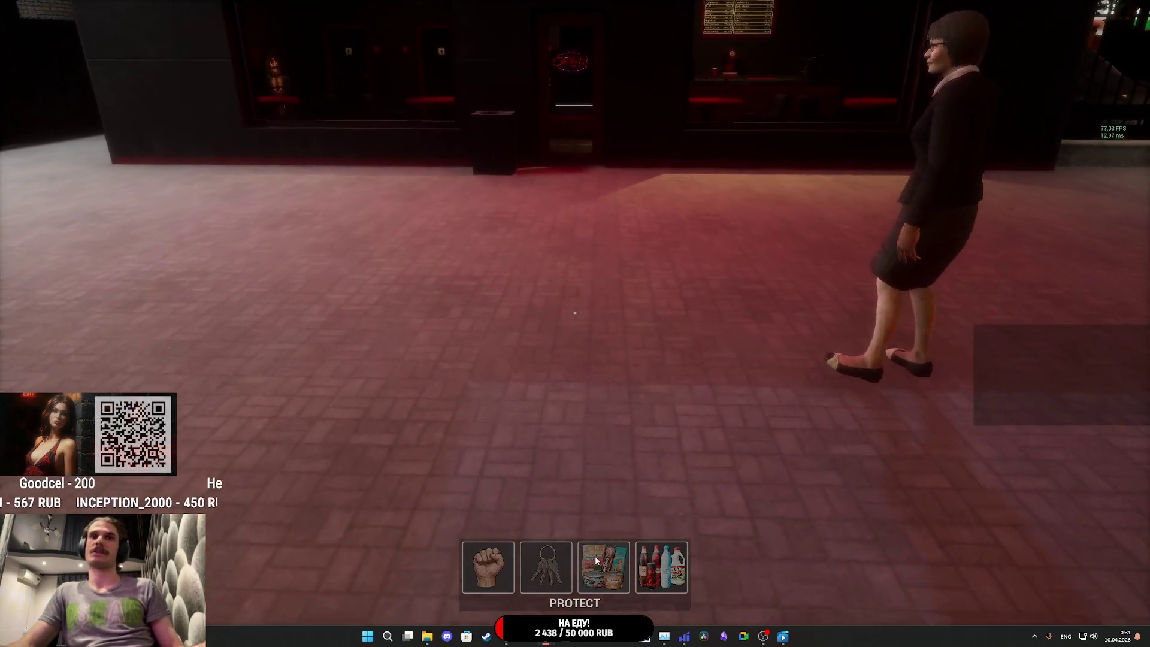
key(w)
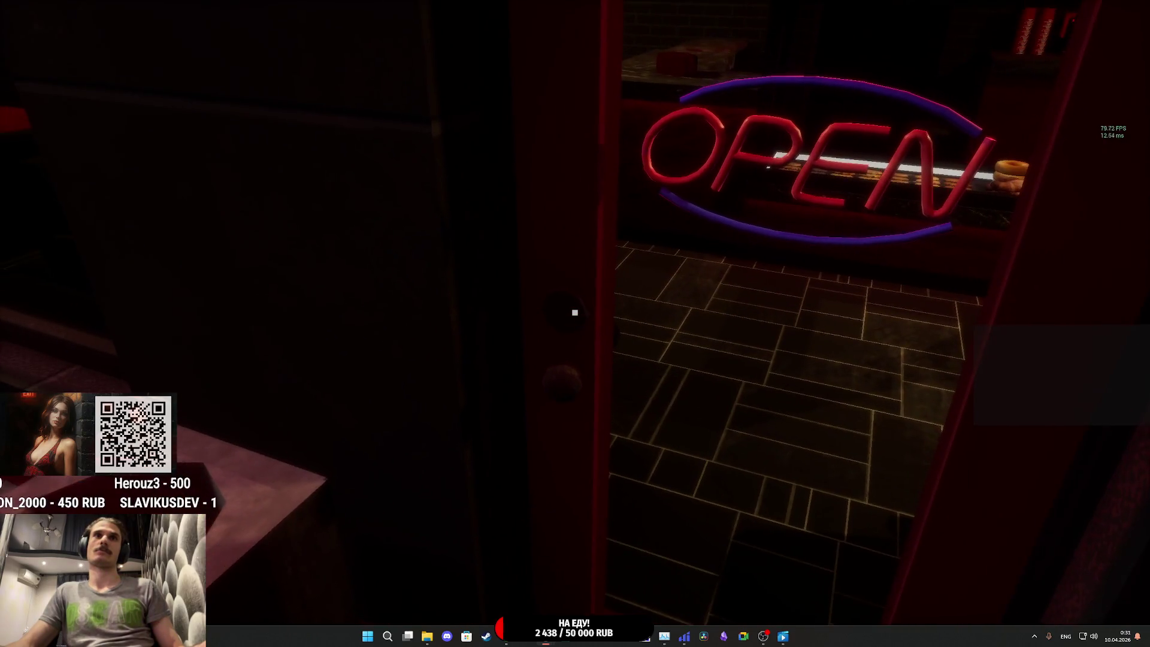
key(F8)
key(Escape)
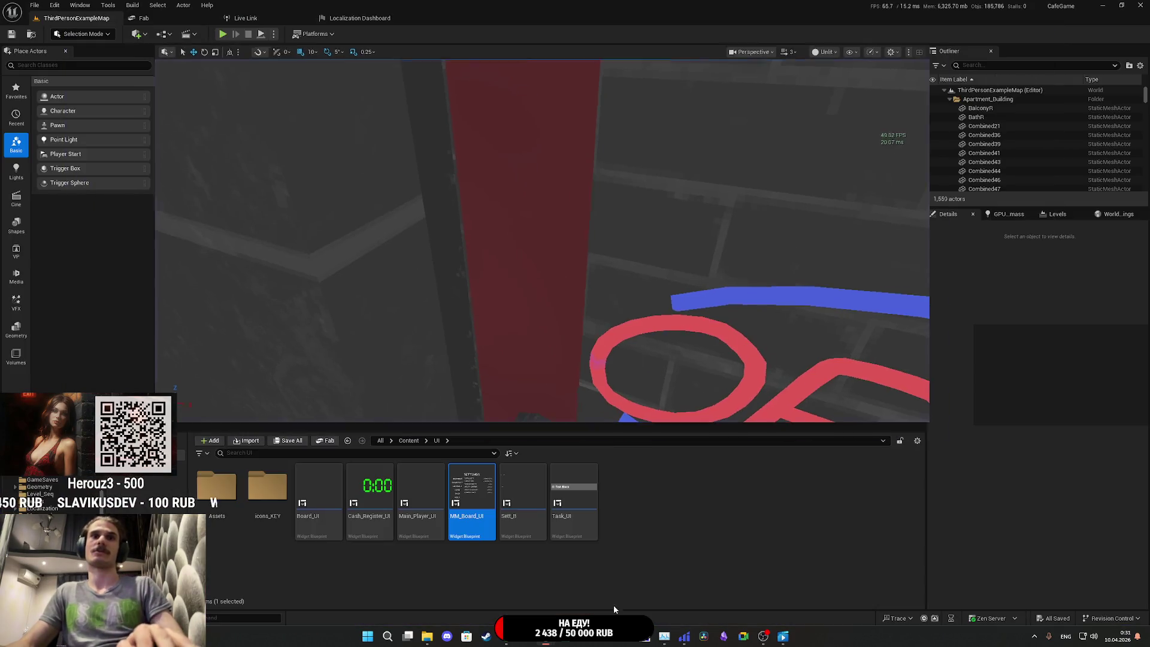
click(566, 595)
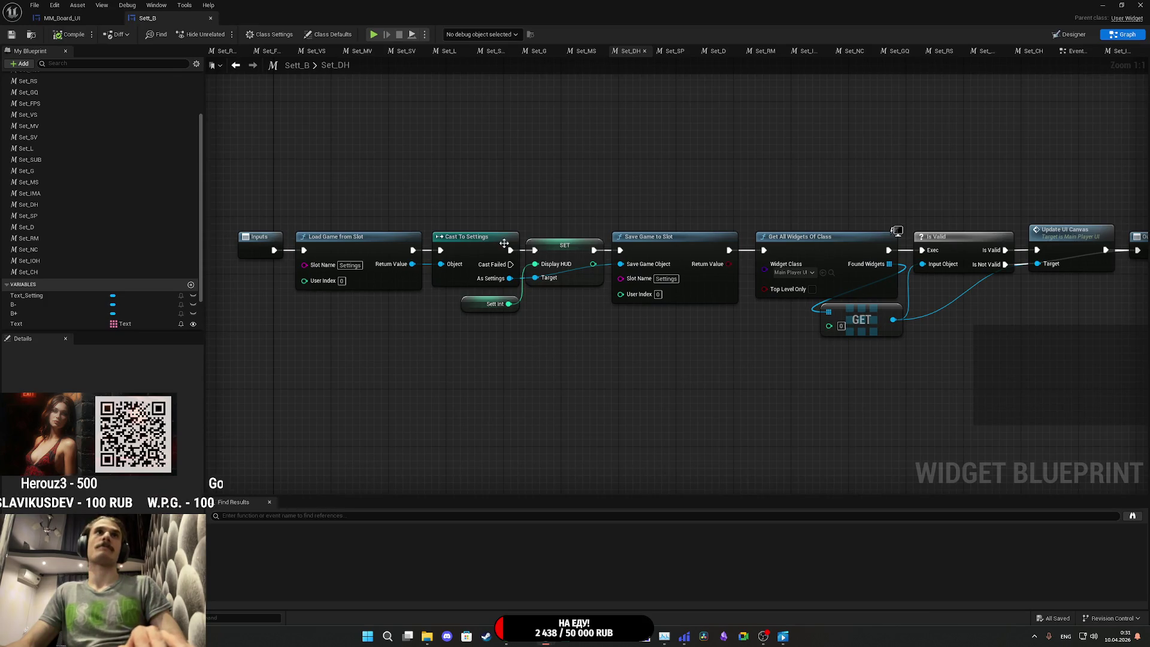
Step: Review the MM_Board_UI widget's event graph, then return to Sett_B's Set_DH graph
click(60, 19)
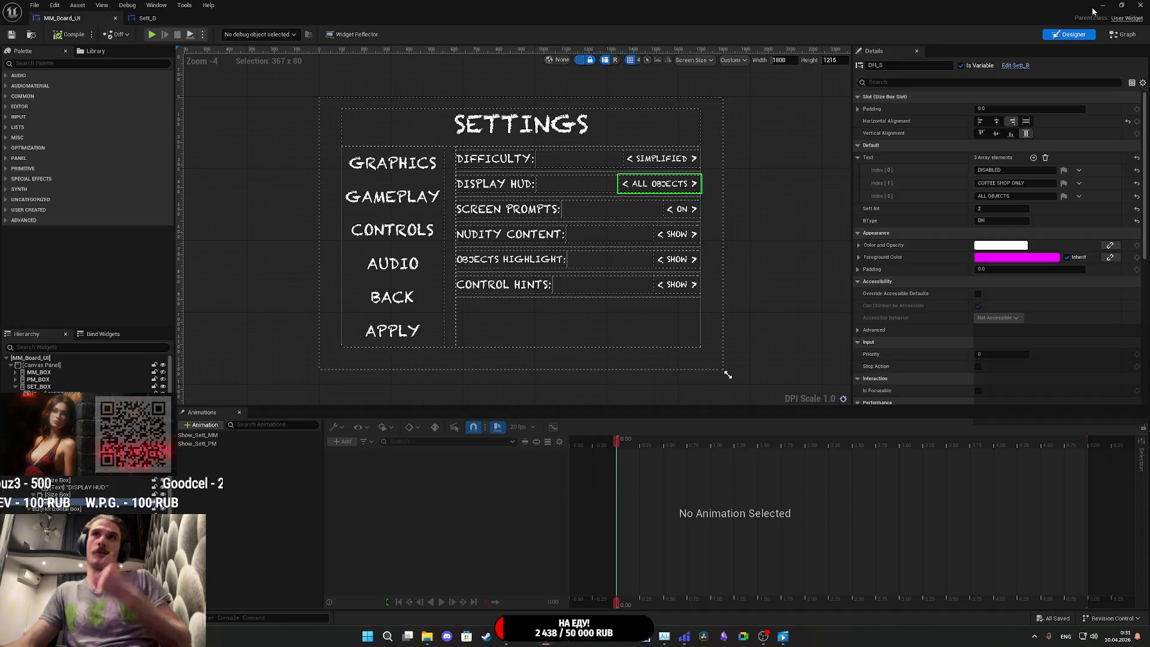
click(1115, 34)
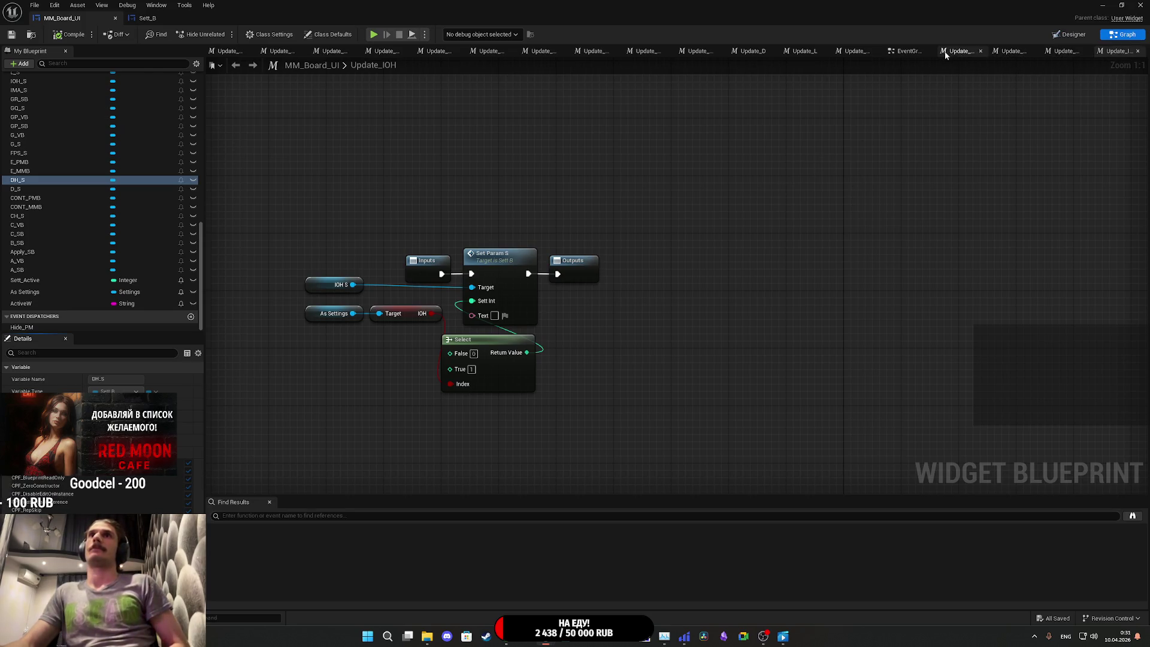
click(905, 53)
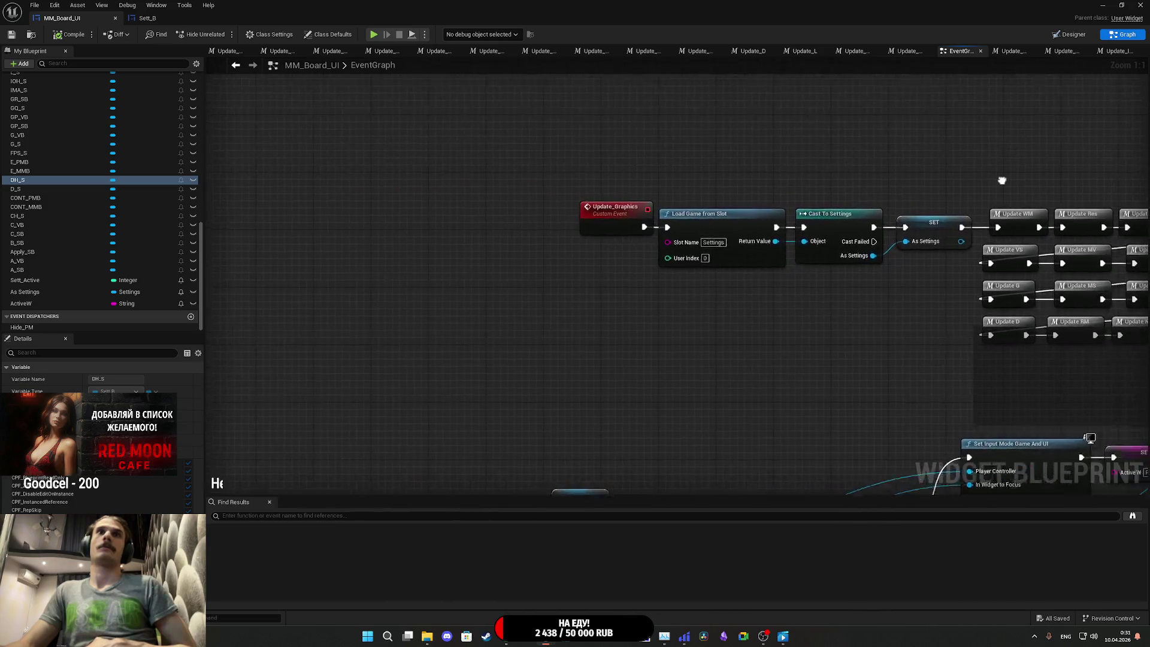
scroll(599, 305, down, 2)
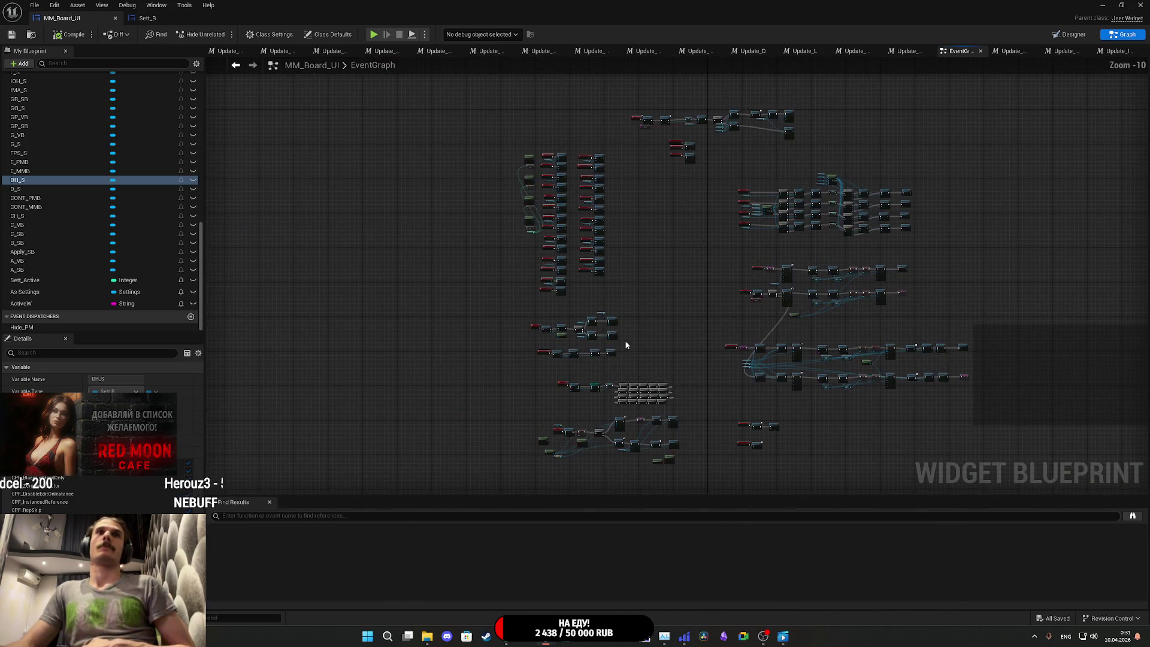
scroll(623, 372, up, 7)
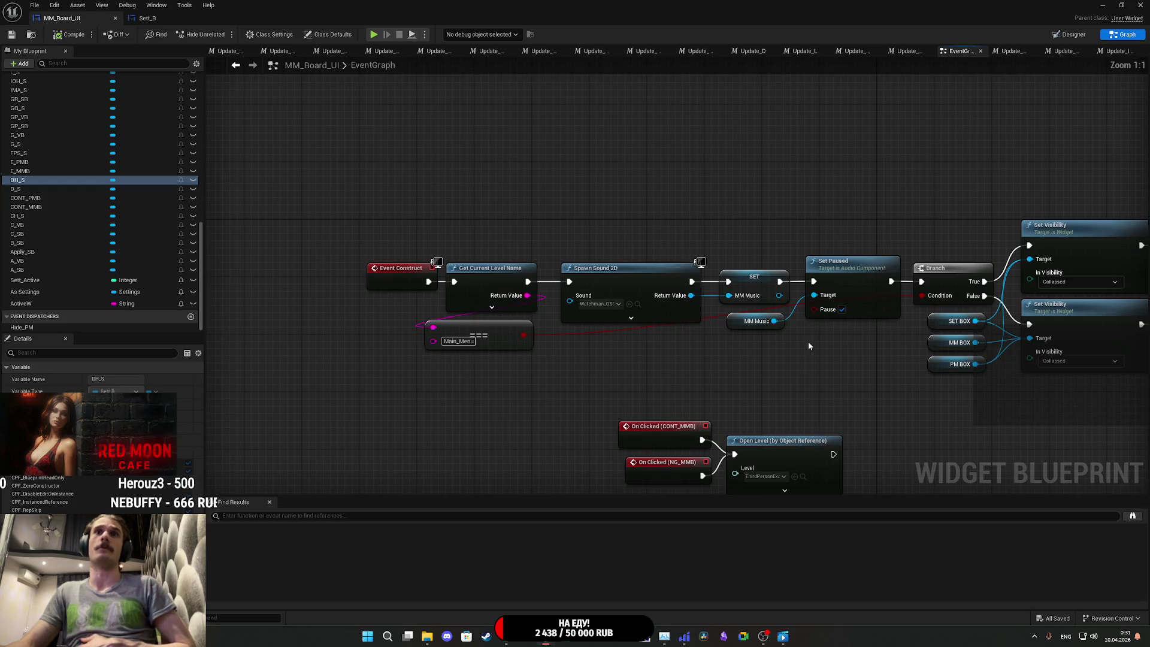
scroll(726, 326, down, 7)
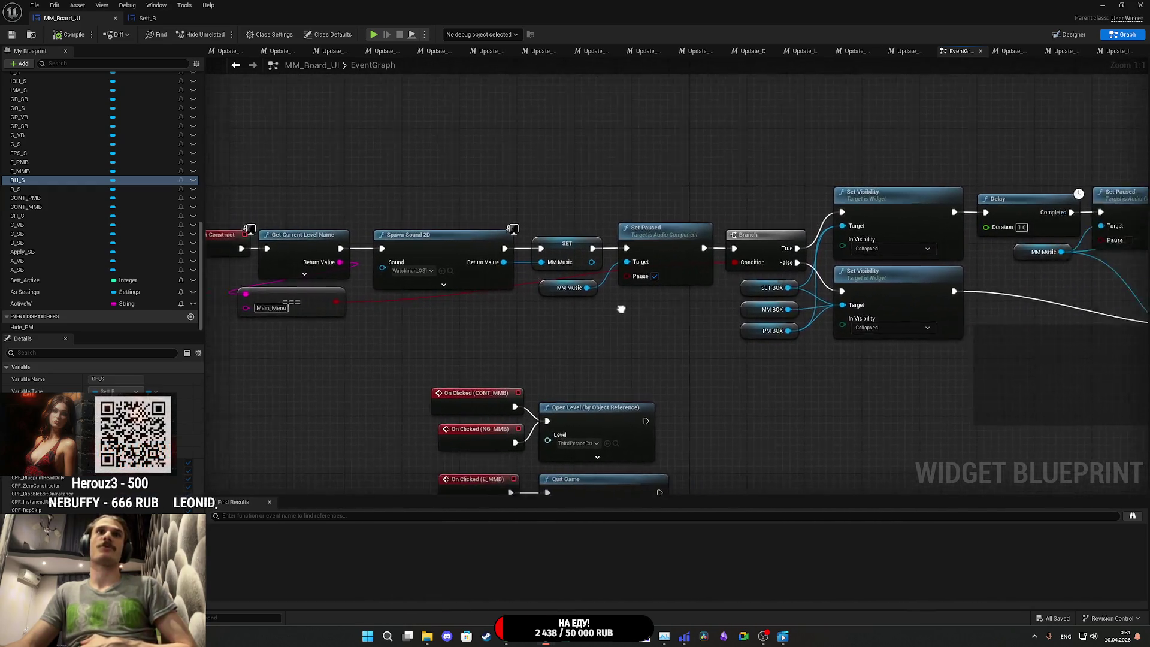
drag(609, 333, 717, 106)
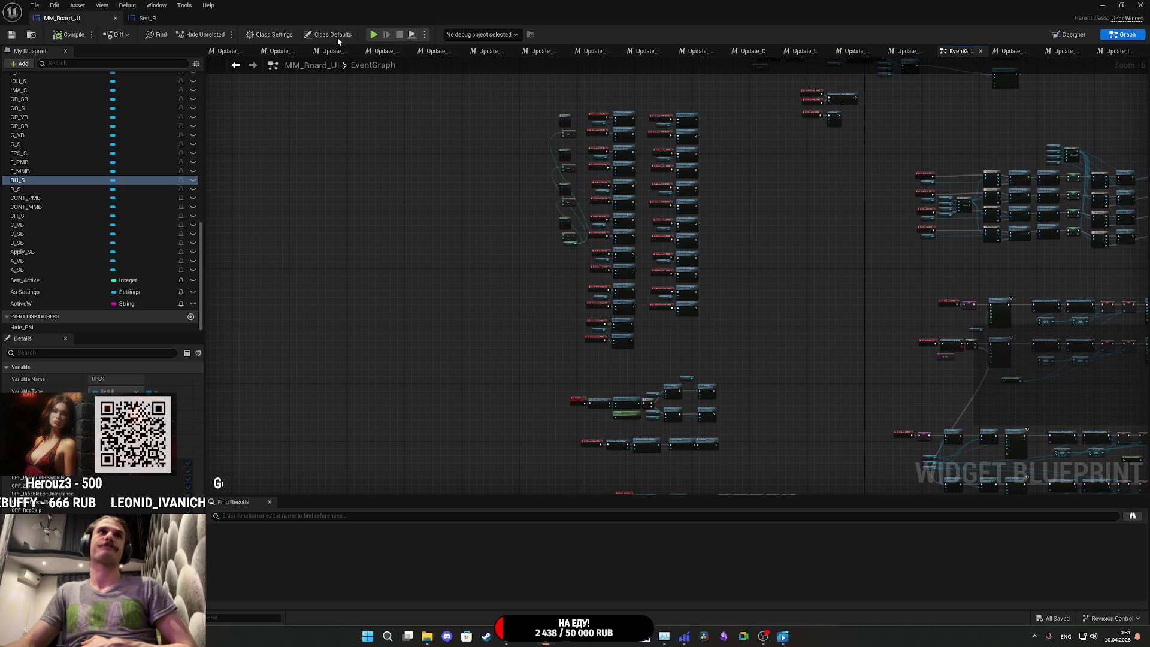
click(147, 18)
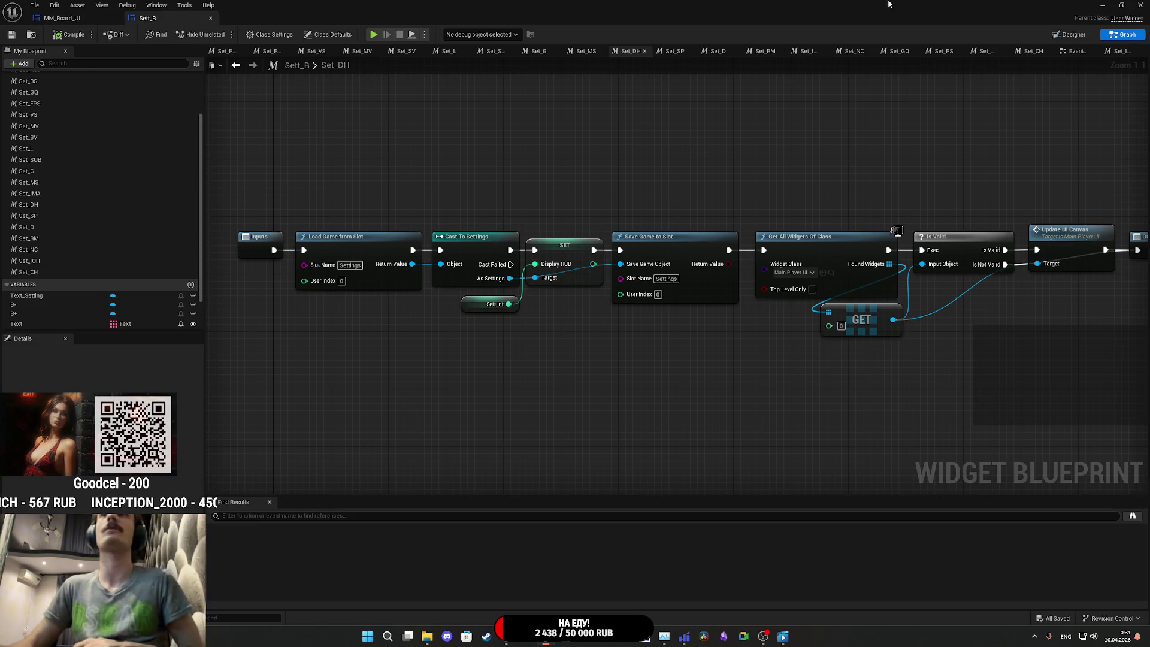
Step: Open the Main_Player_UI widget blueprint from the Content Browser and view its event graph
click(1110, 5)
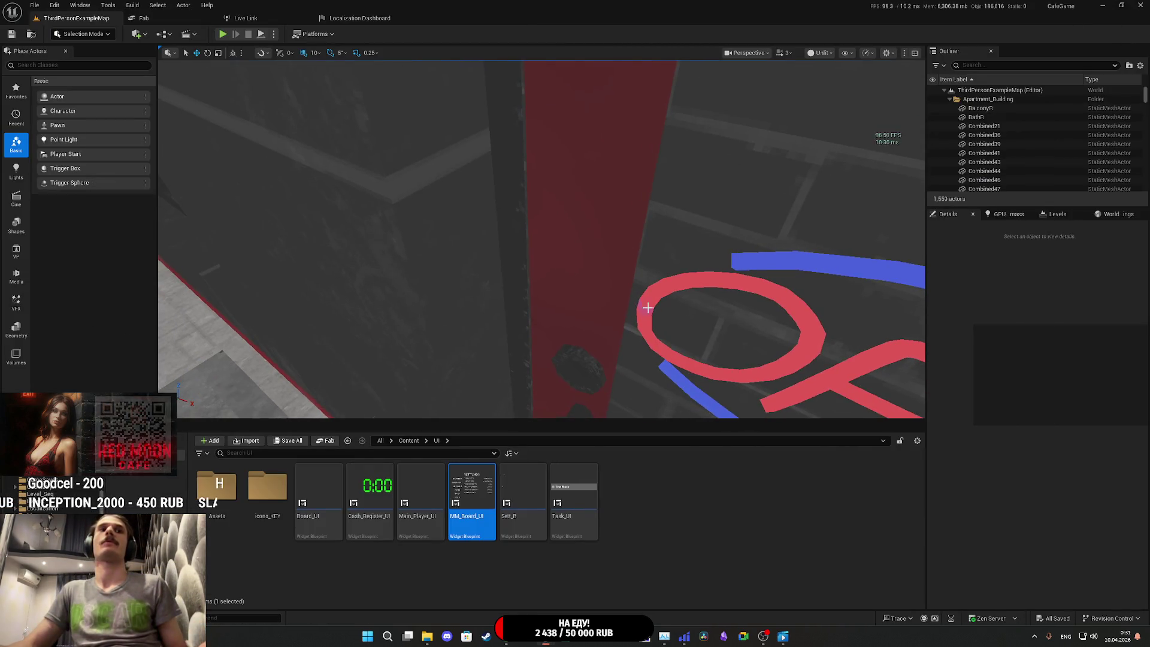
double_click(415, 488)
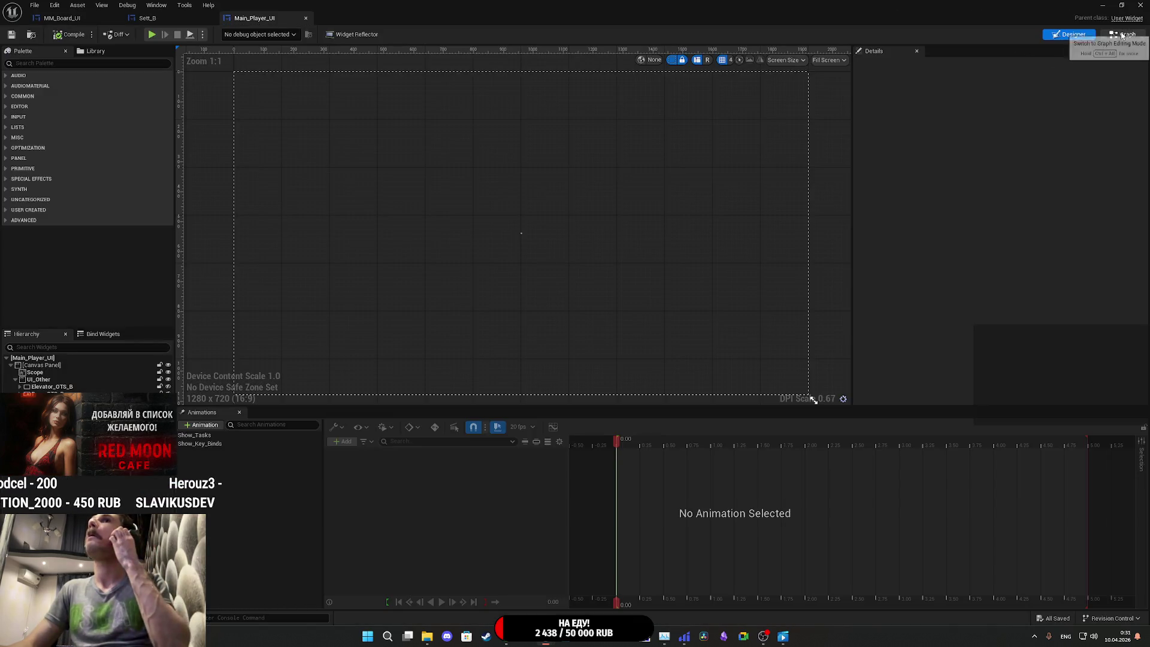
click(1121, 34)
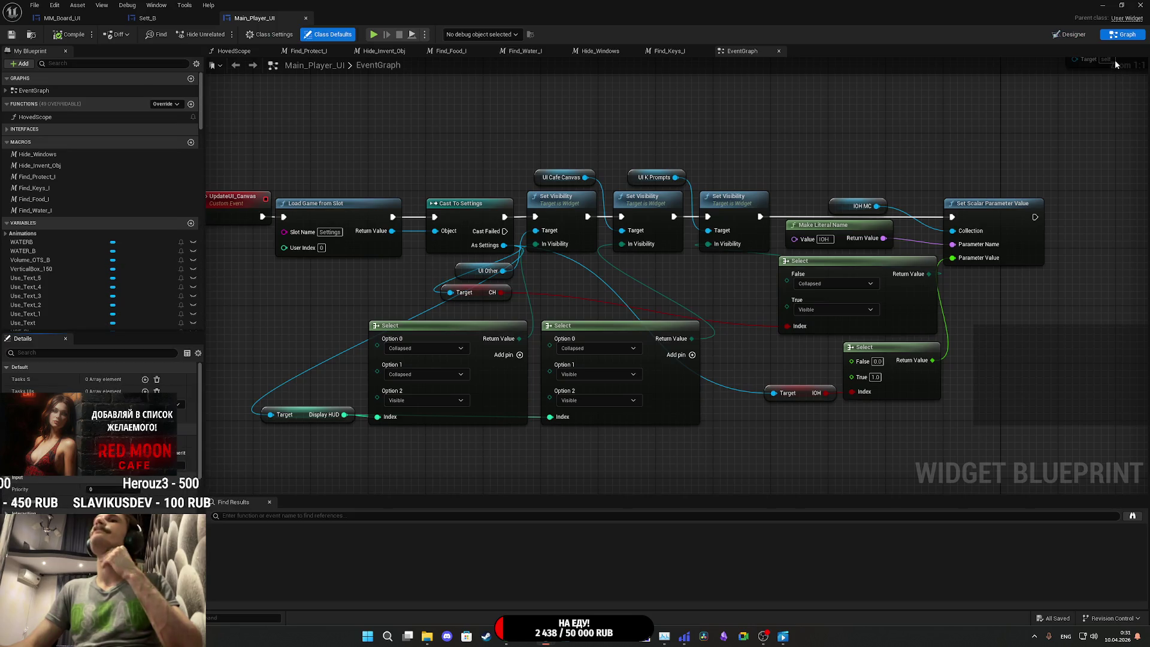
scroll(799, 159, down, 1)
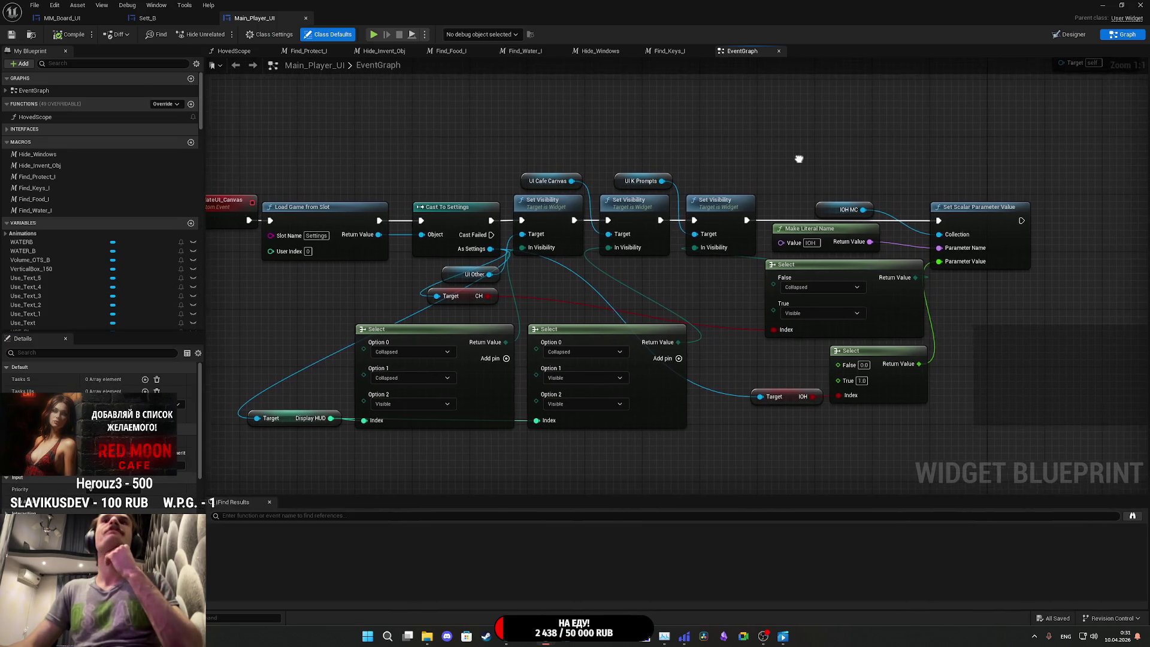
scroll(827, 146, up, 1)
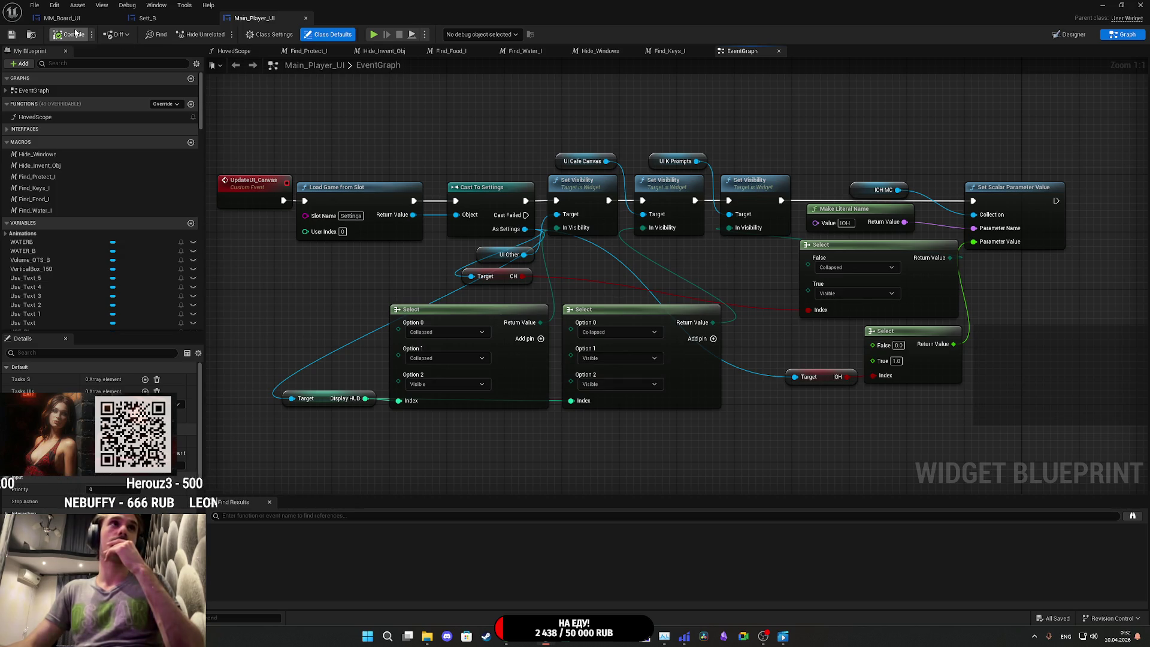
Step: Start a play-test and open and close the item hotbar inside the apartment
click(1103, 5)
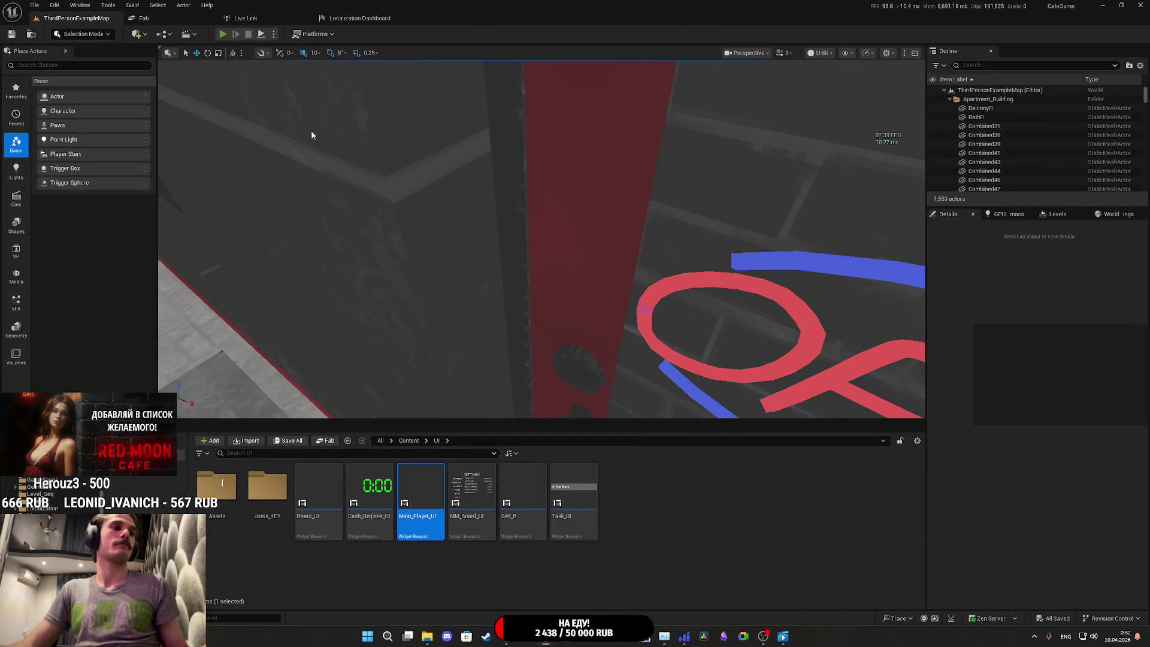
key(alt+p)
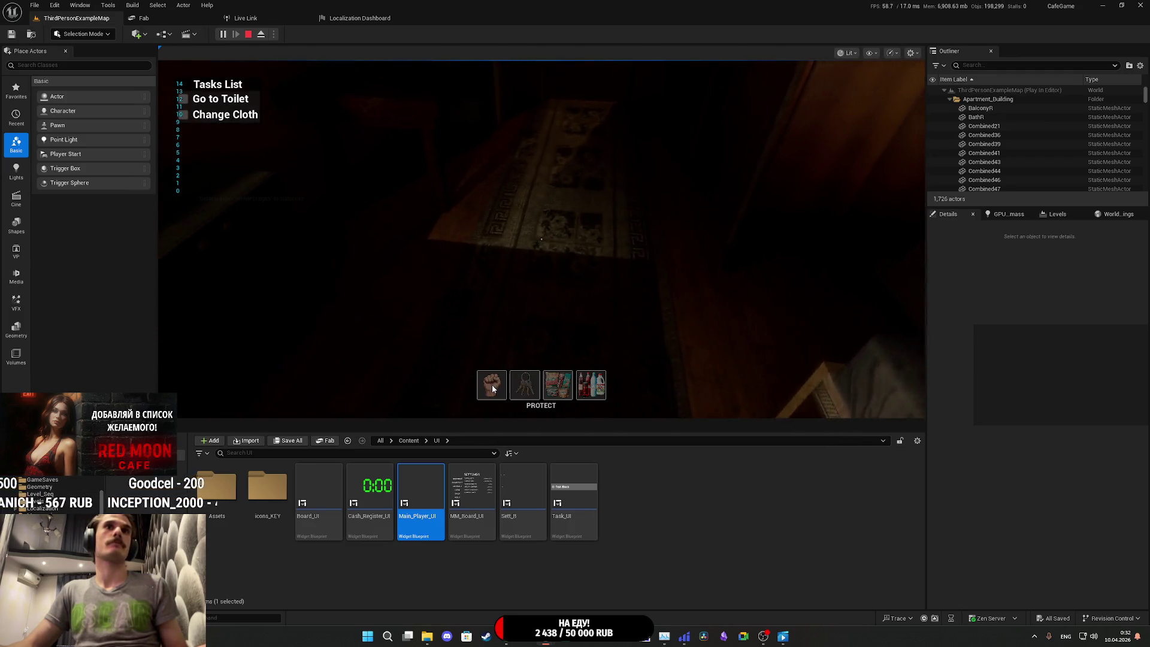
click(554, 392)
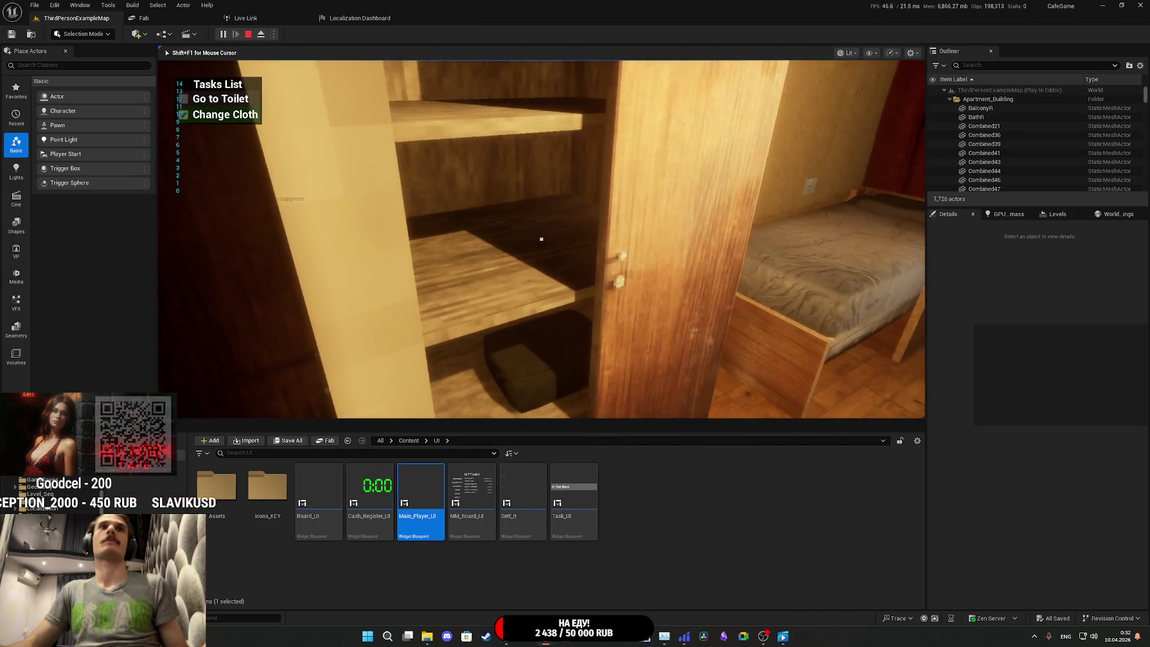
key(Tab)
key(w)
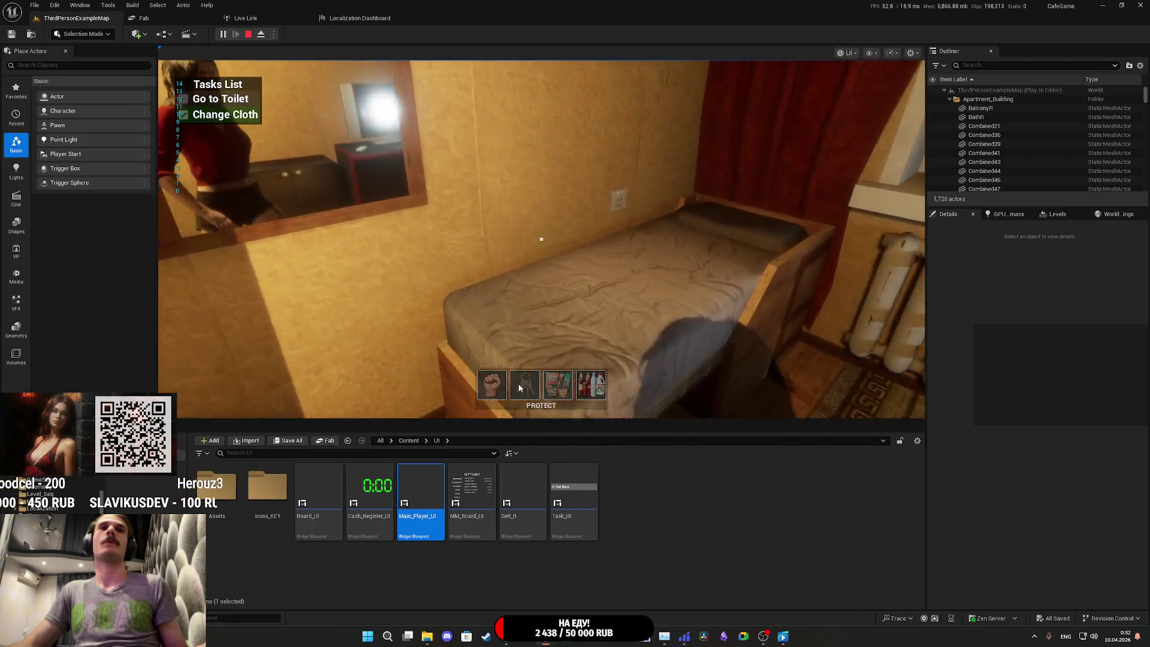
click(486, 378)
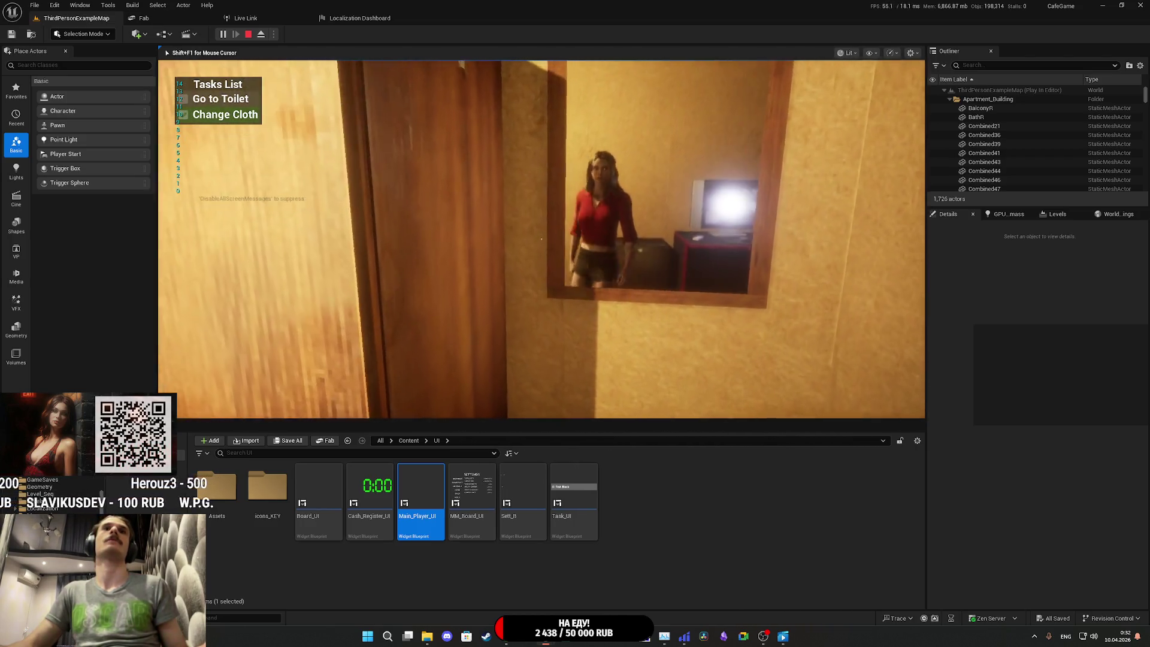
Step: Walk out past the Red Moon Cafe and the parked car to the red door, then stop play
key(w)
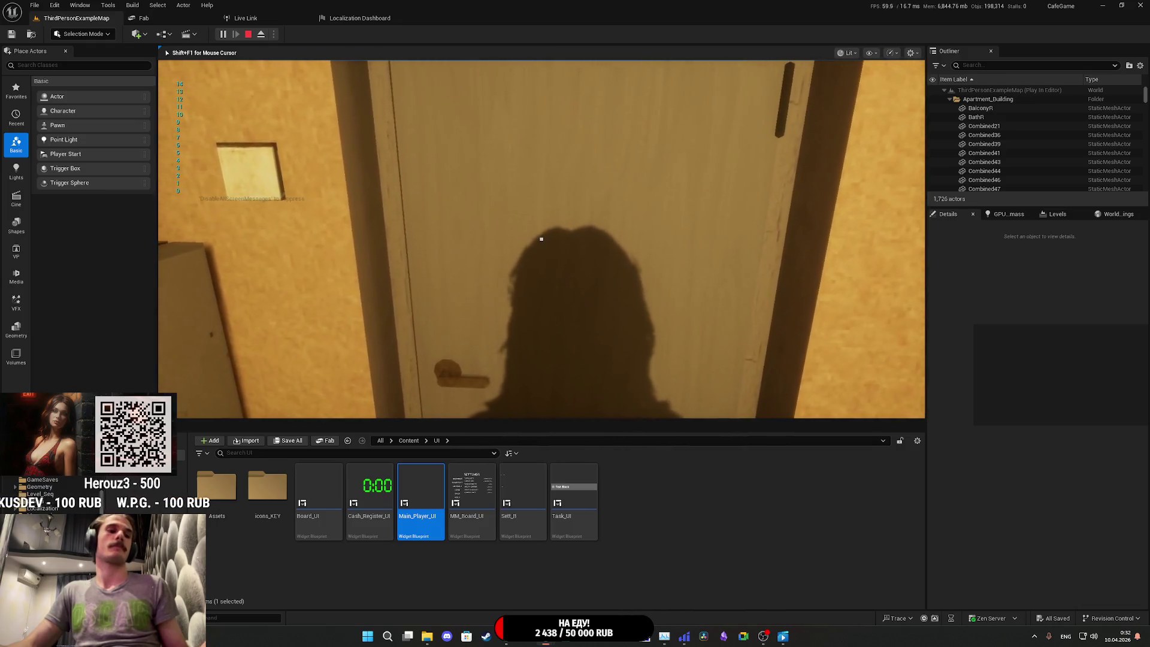
key(e)
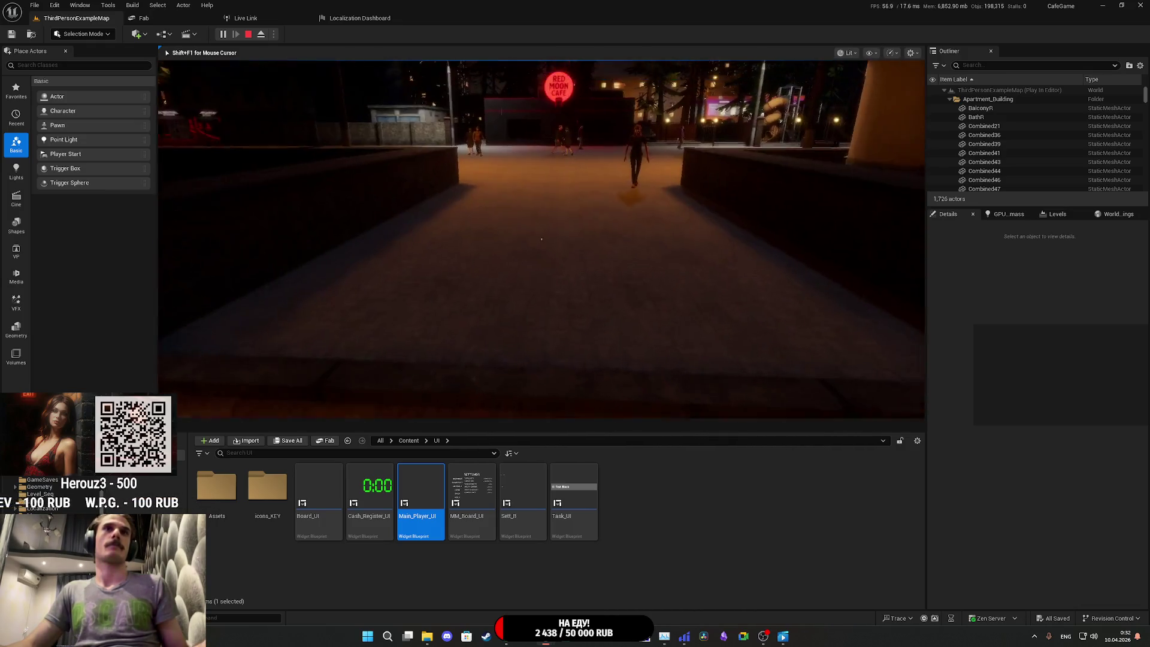
key(w)
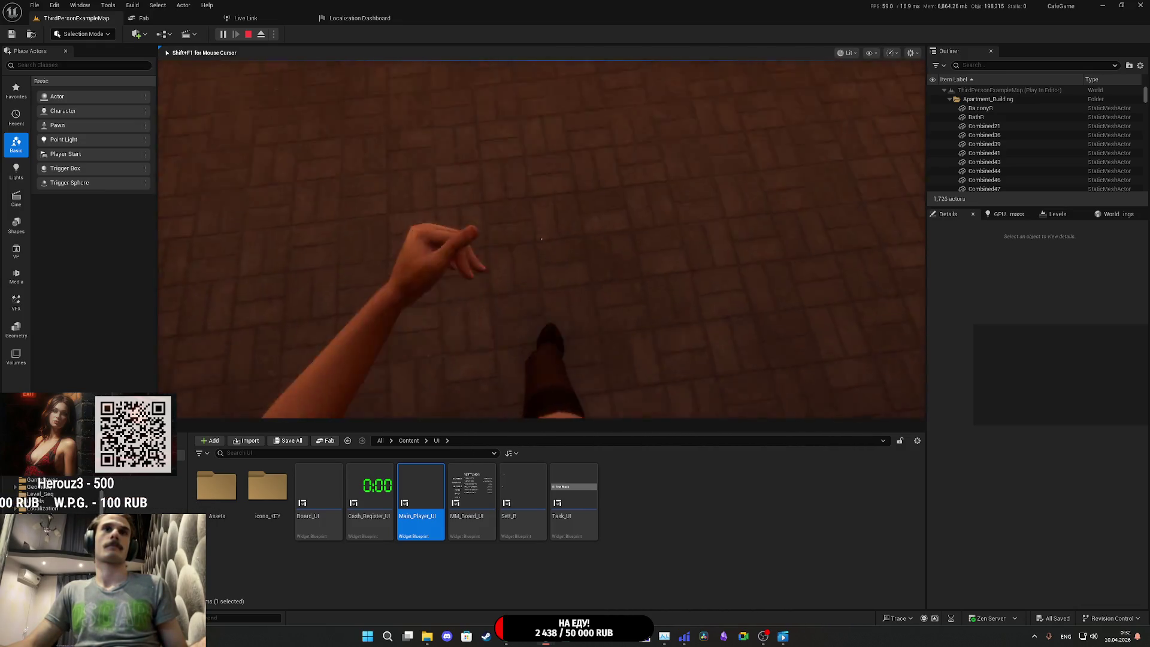
key(w)
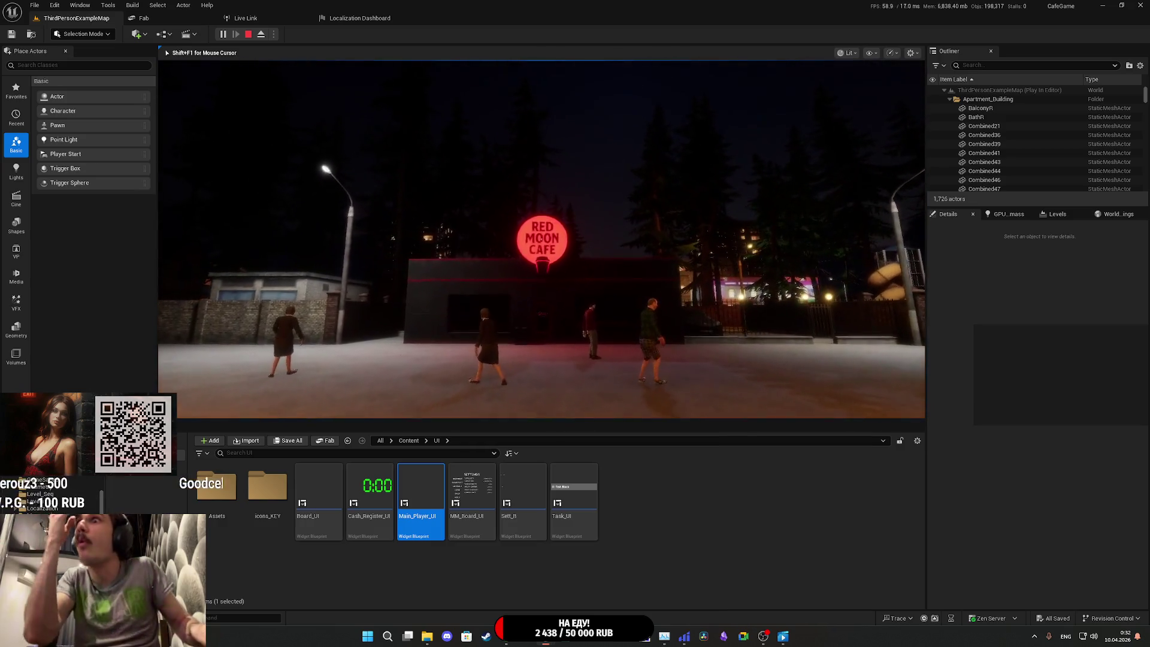
key(w)
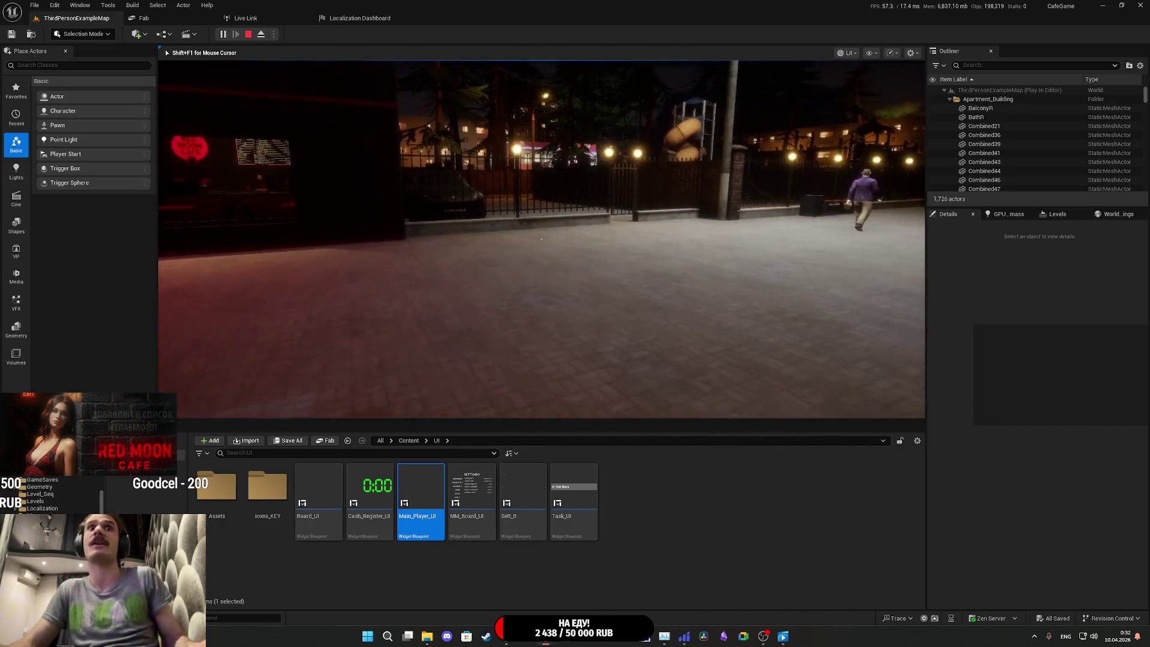
key(w)
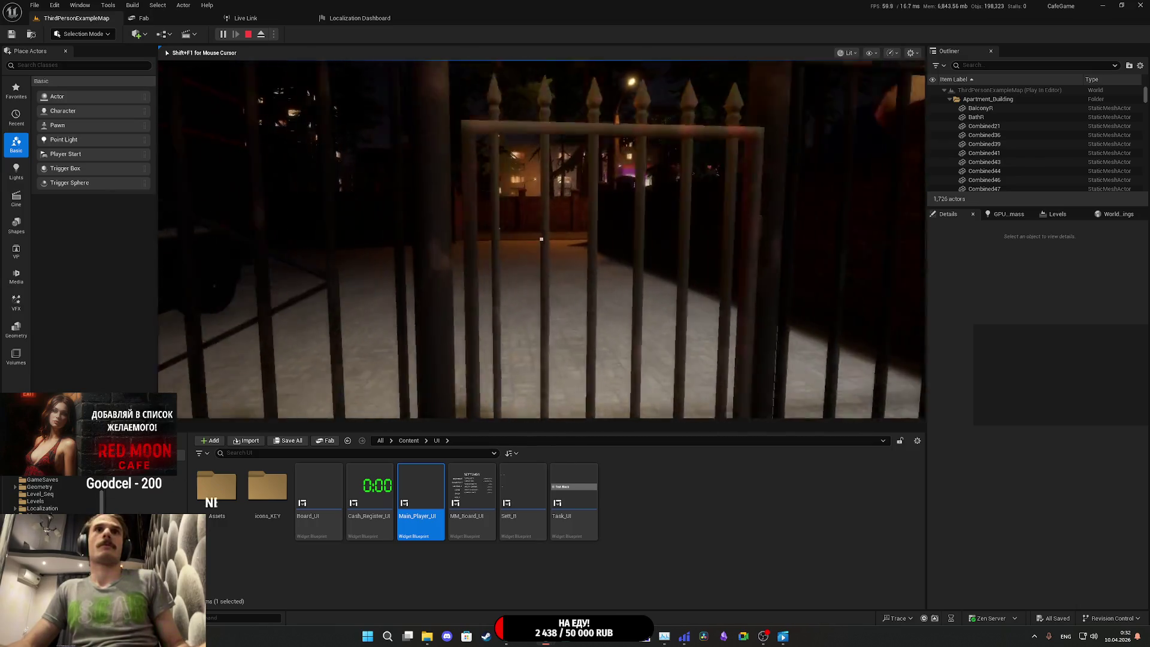
key(w)
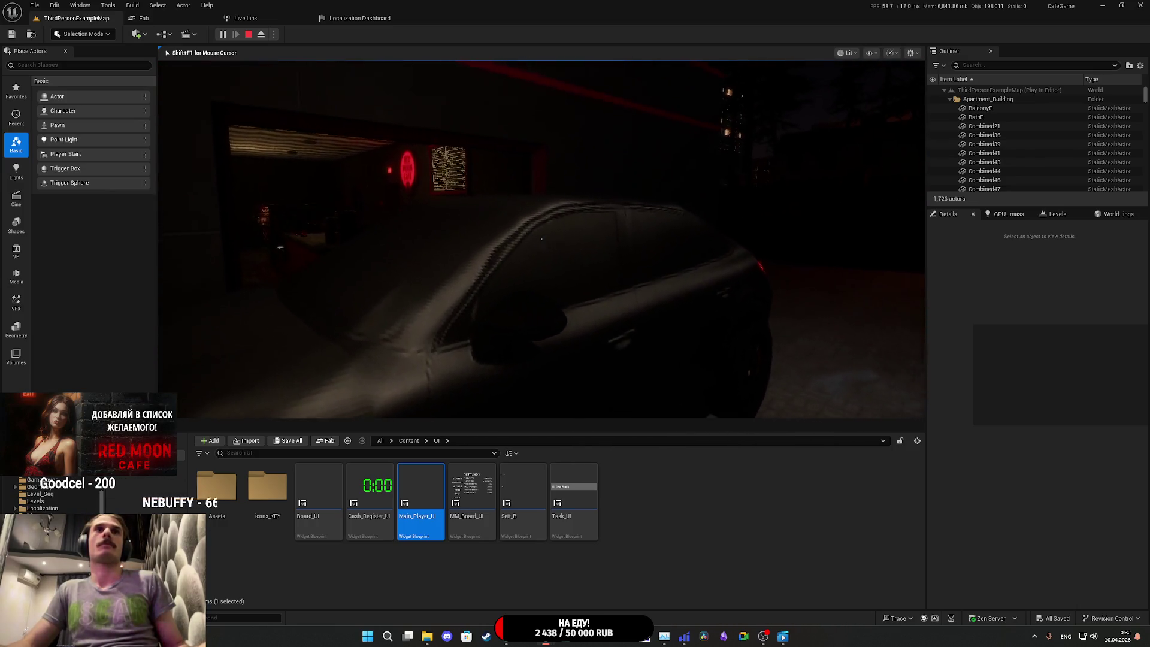
key(w)
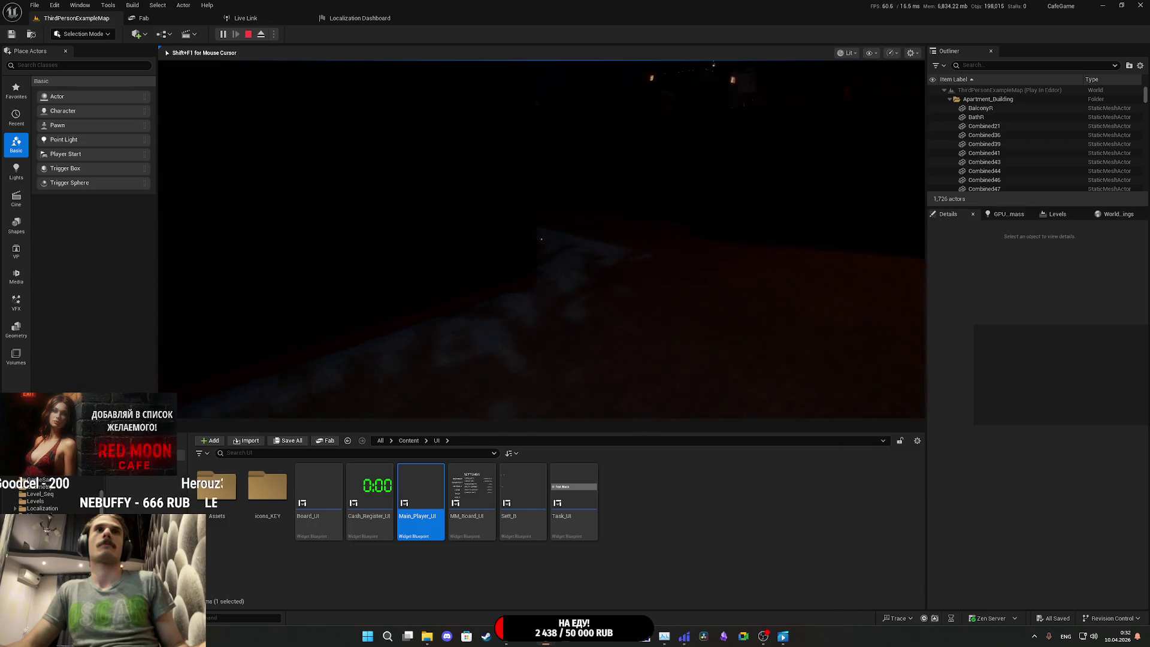
key(w)
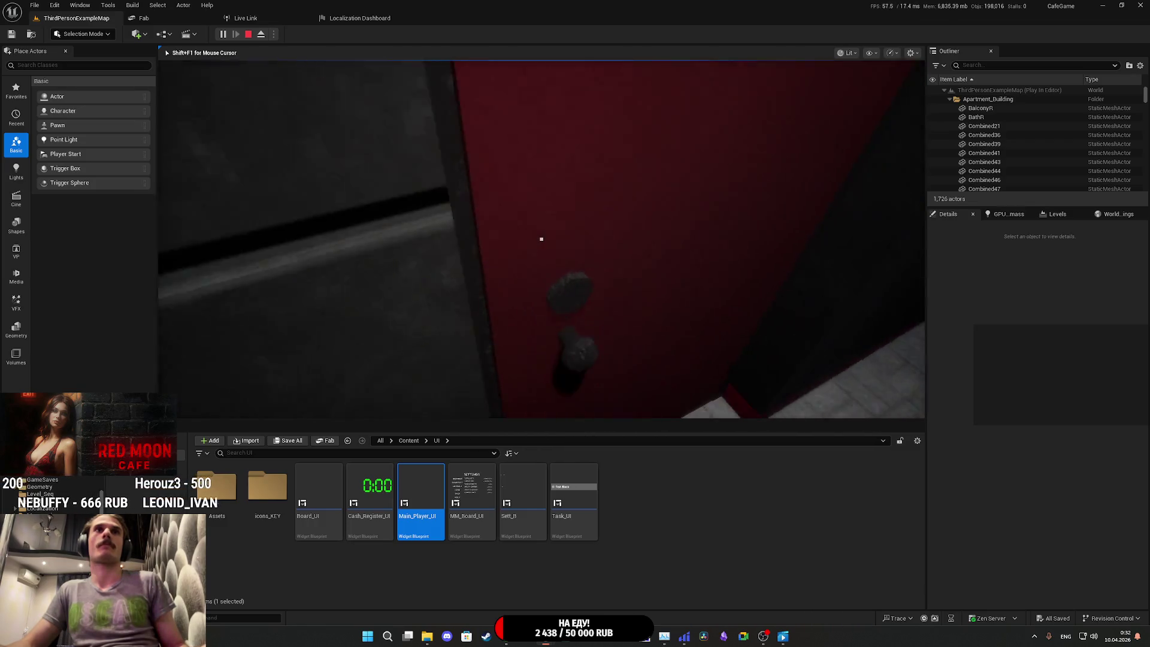
key(w)
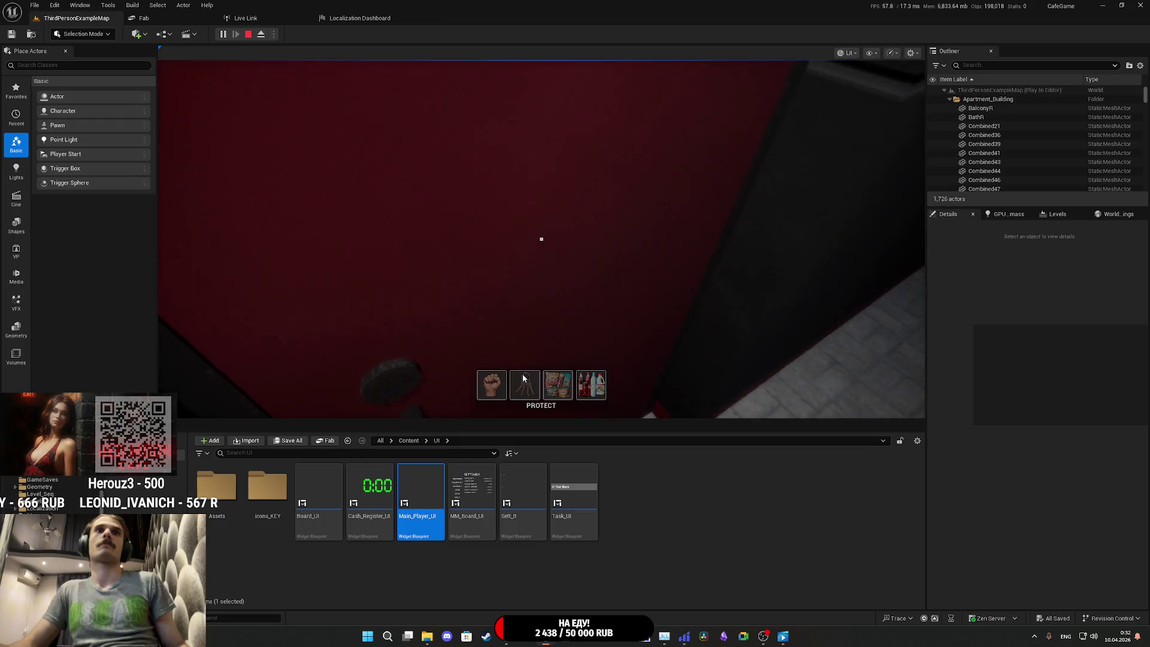
key(shift+F1)
Step: Review Main_Player_UI, then fly the viewport into the bedroom and select the female character
mouse_move(646, 636)
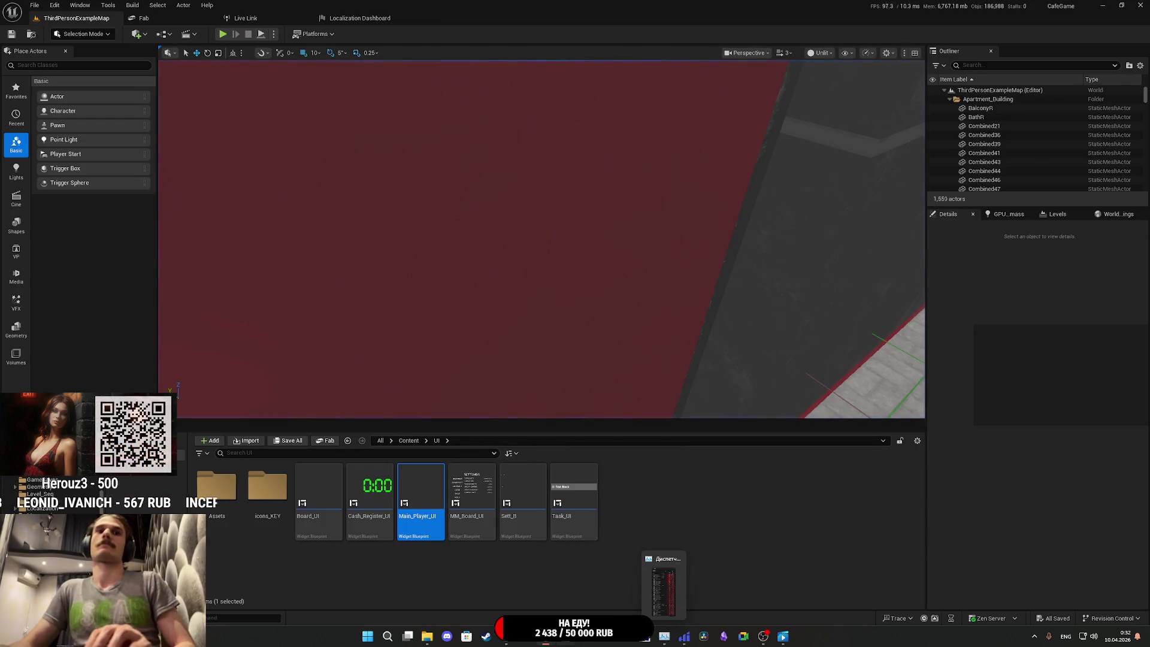
click(583, 584)
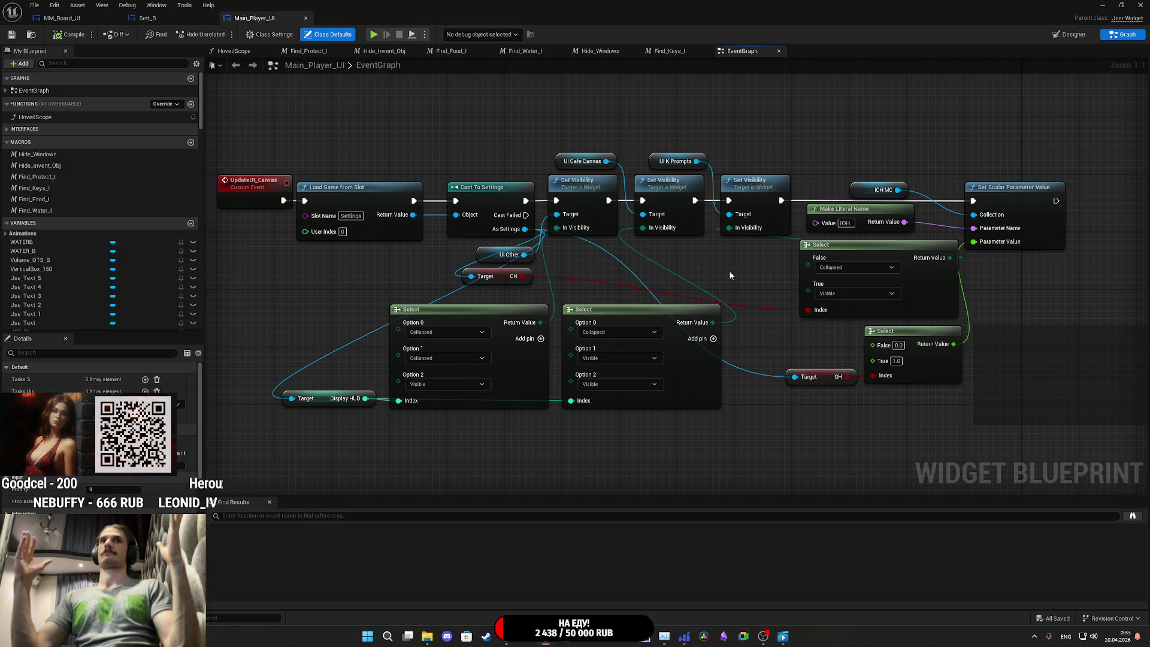
click(1103, 5)
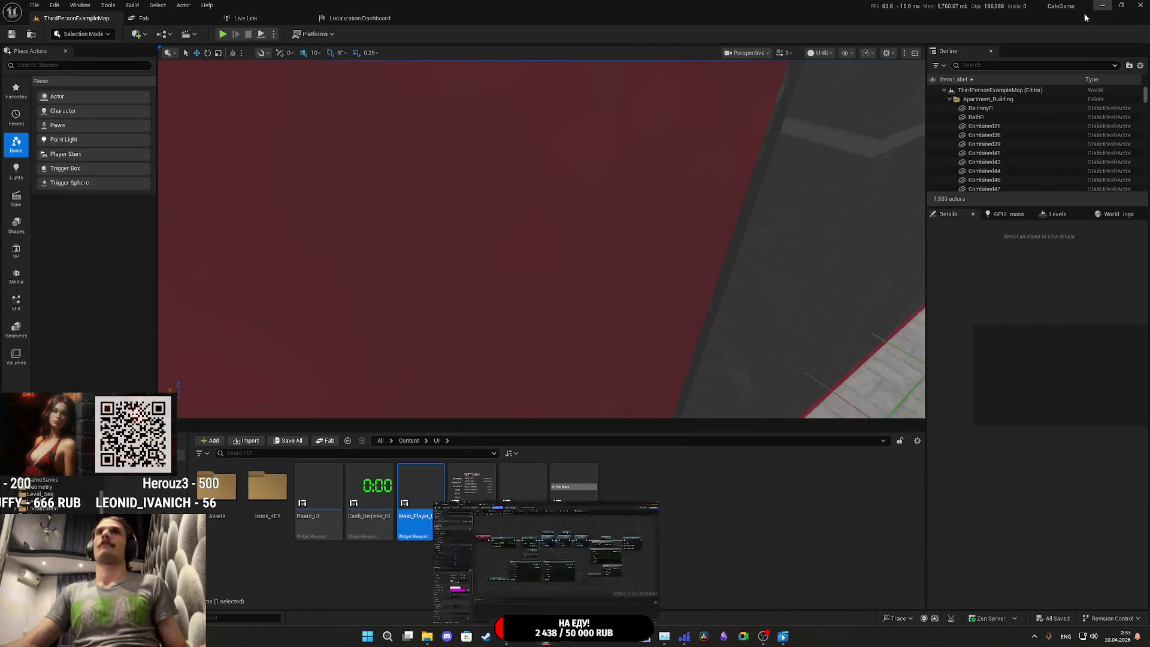
key(w)
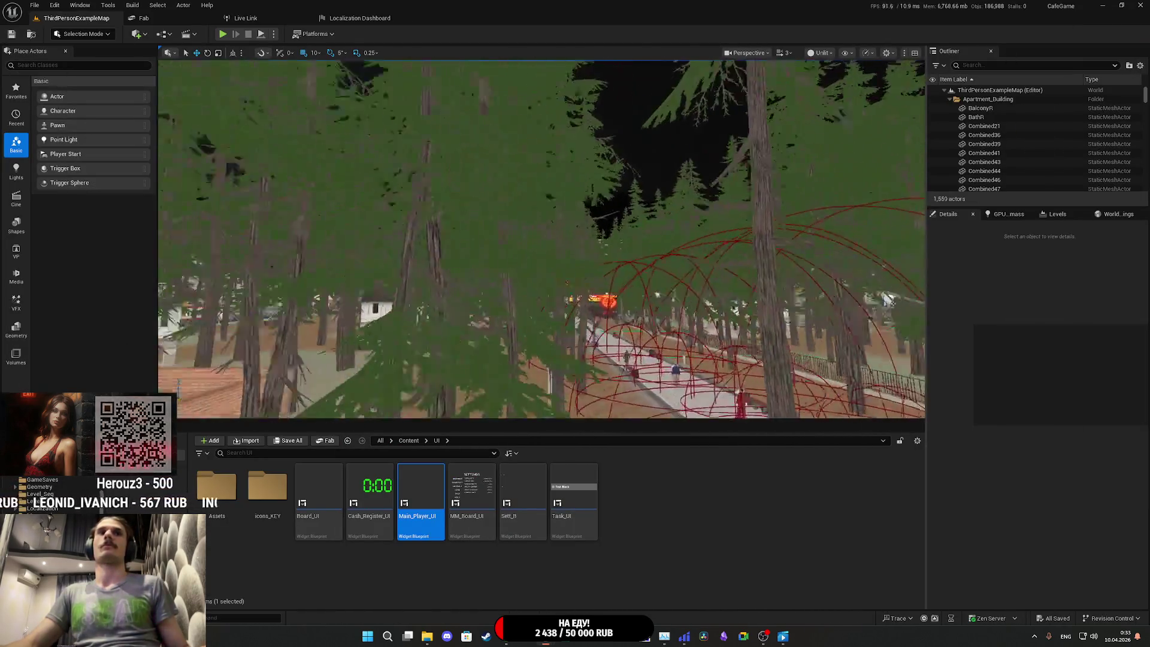
key(w)
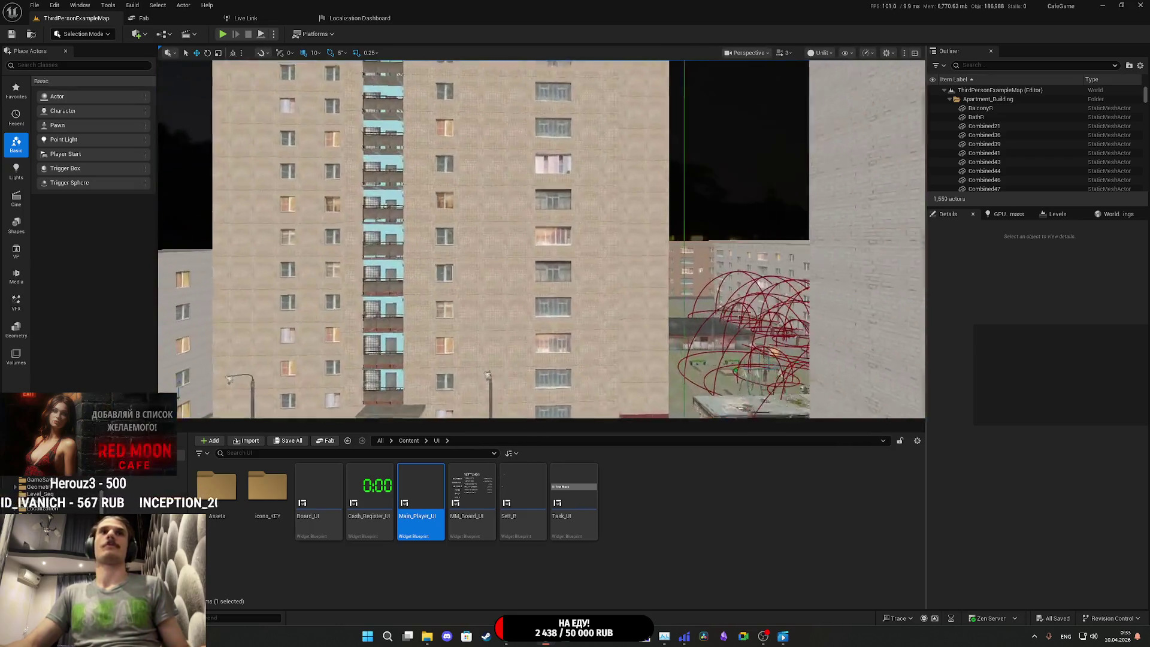
key(w)
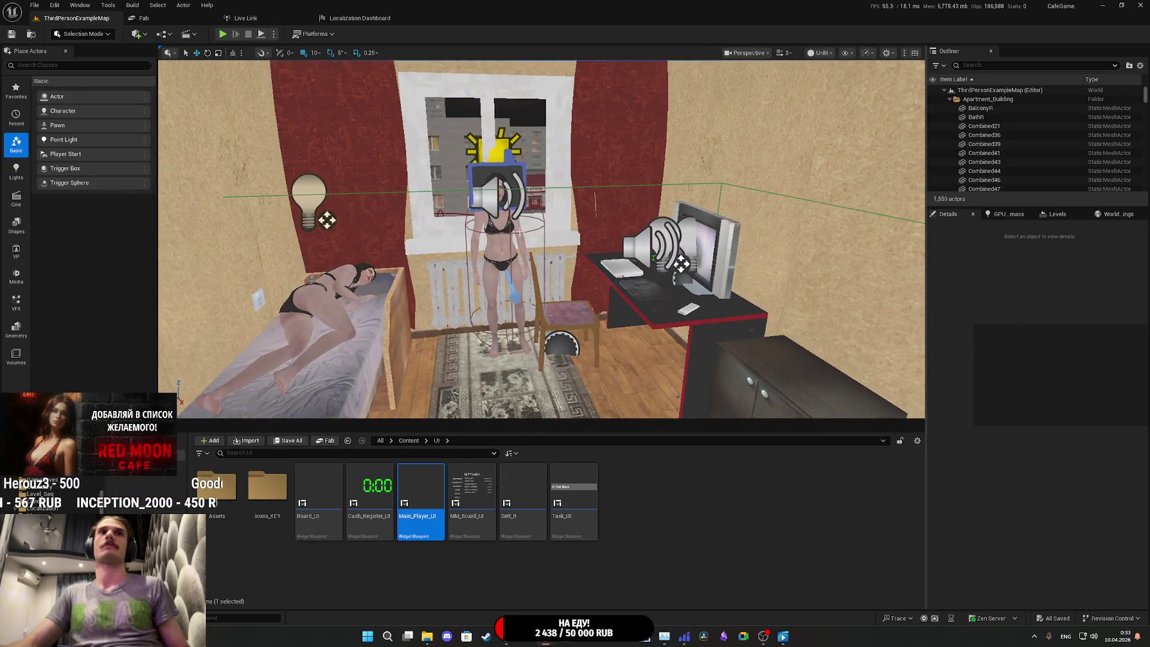
click(503, 234)
click(1063, 252)
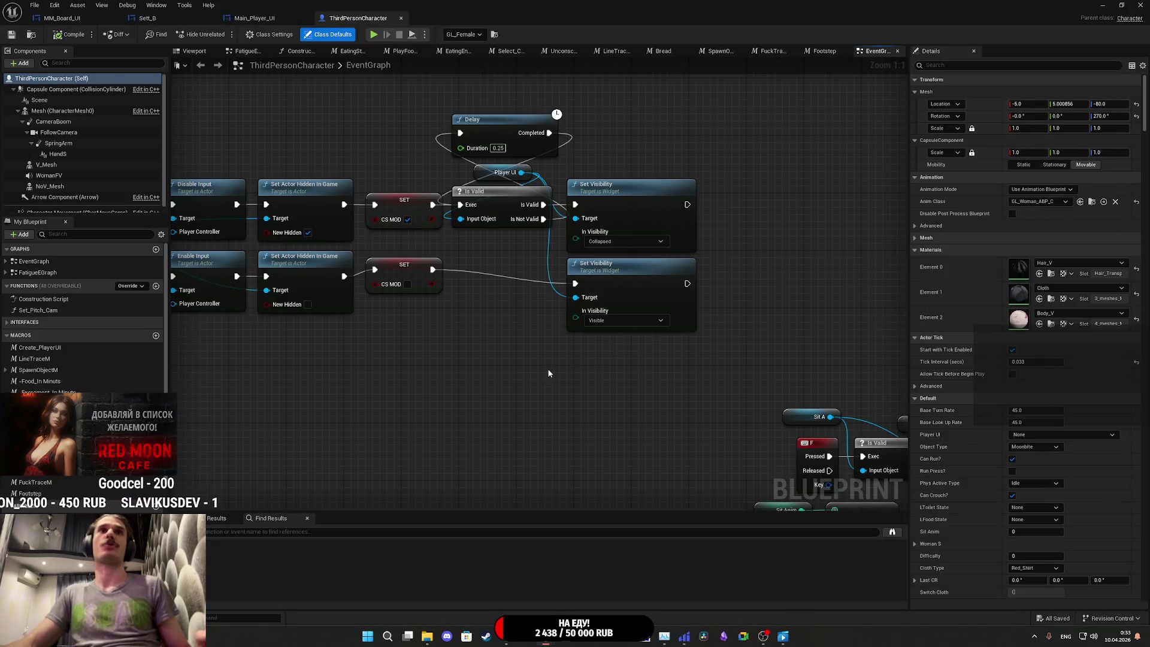
mouse_move(549, 377)
mouse_down()
mouse_move(742, 377)
mouse_move(904, 400)
mouse_move(650, 403)
mouse_move(891, 395)
mouse_move(649, 392)
mouse_up()
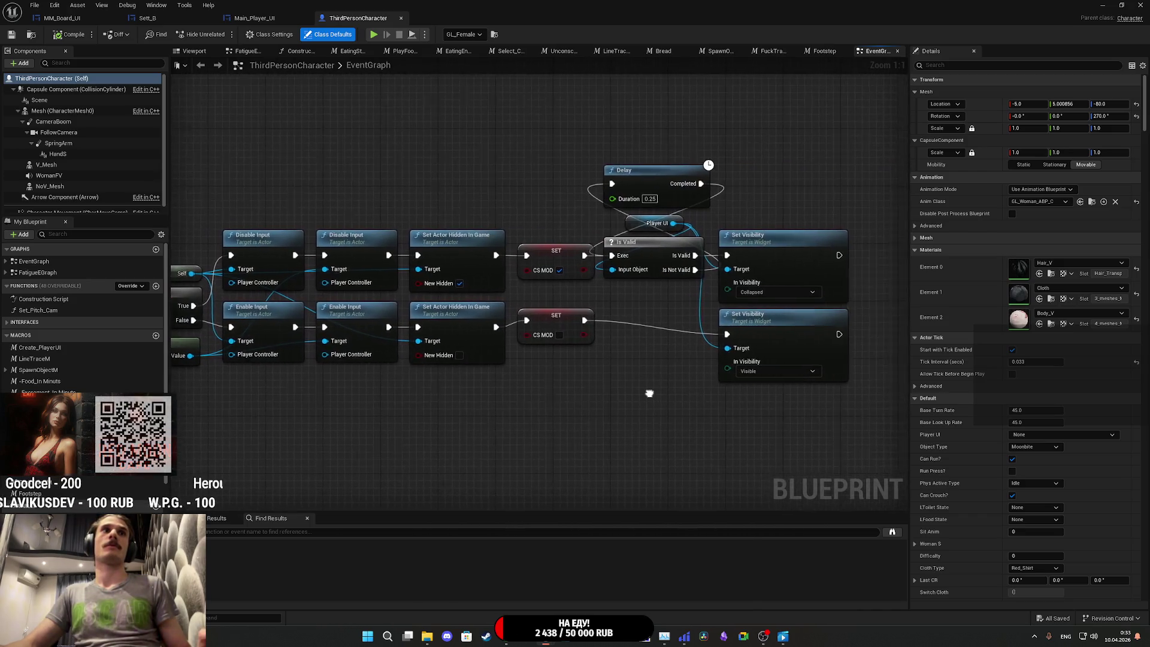
mouse_move(689, 333)
mouse_down()
mouse_move(692, 398)
mouse_move(791, 398)
mouse_up()
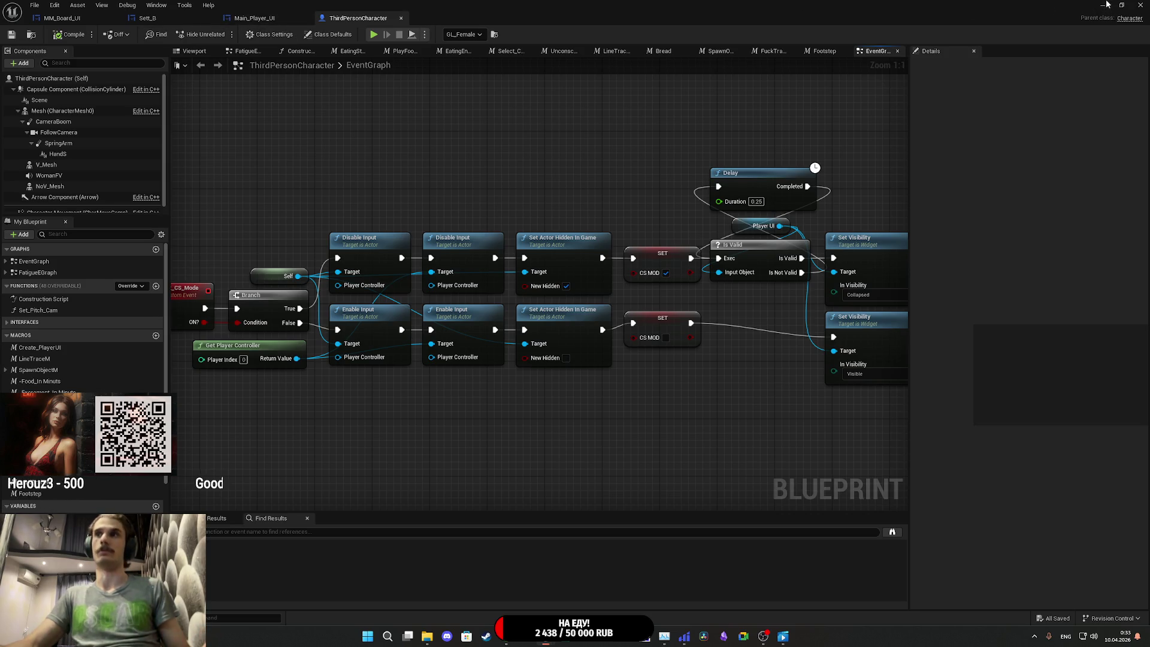
click(1102, 5)
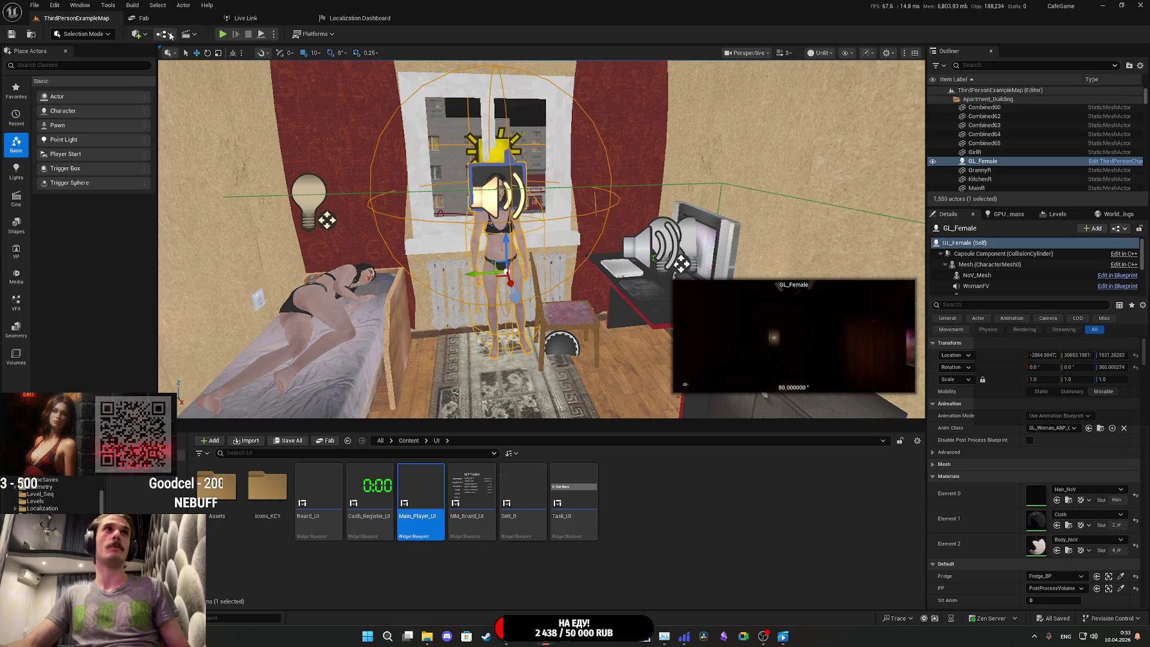
Step: Open the level blueprint, refresh Set CS Mode to clear the stale Delay pin, compile and save
click(163, 34)
click(192, 100)
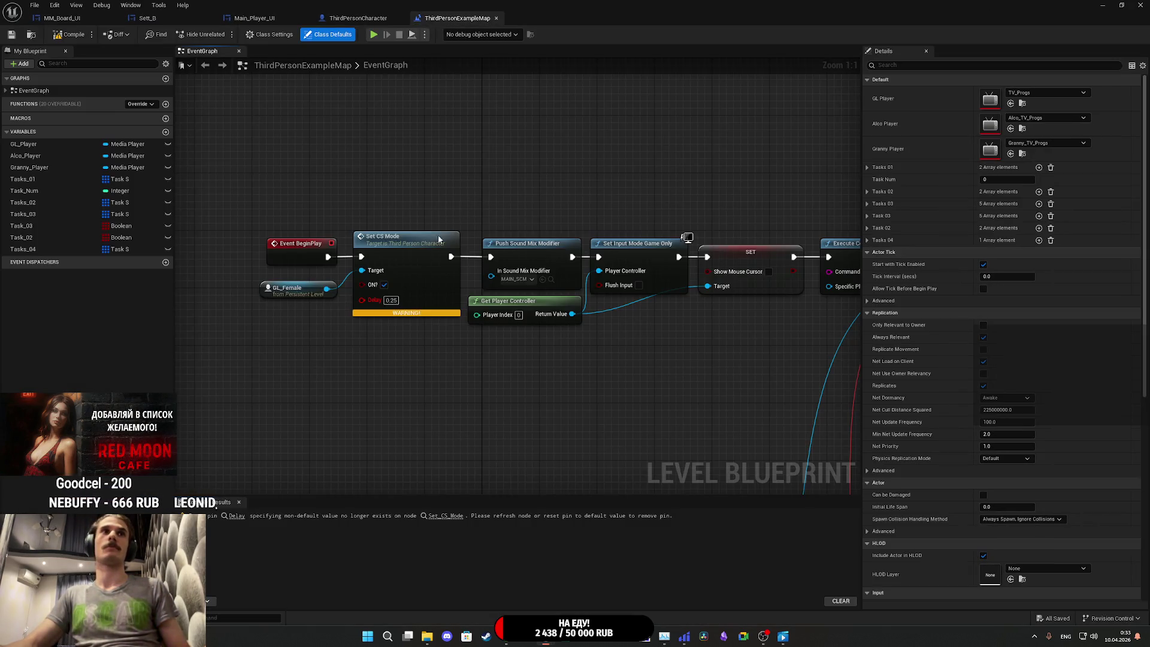
alt+click(371, 300)
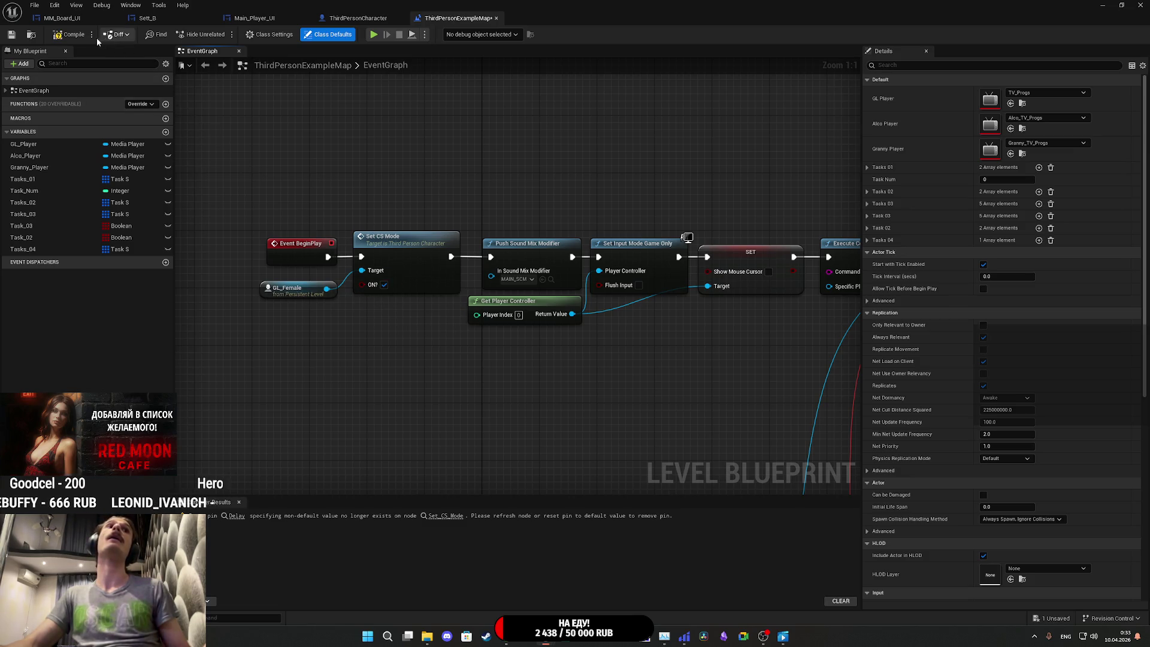
click(11, 36)
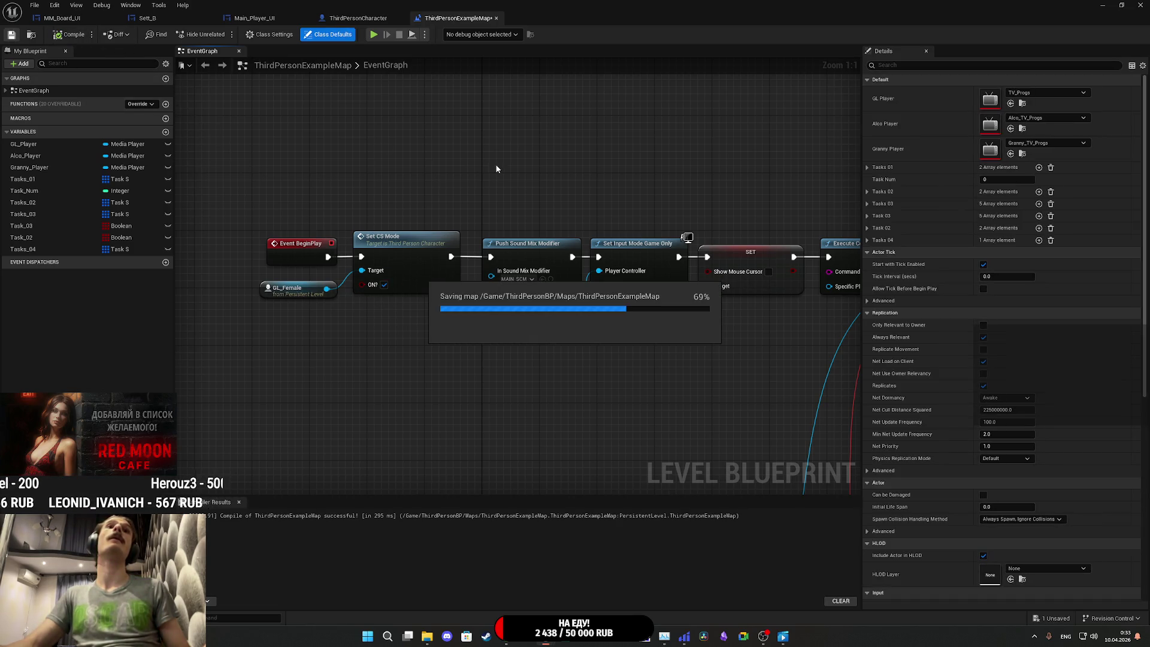
Step: Inspect the level blueprint's Show Inventory chain: P/Escape keys, Switch, Set Input Mode and Branch nodes
scroll(539, 174, down, 2)
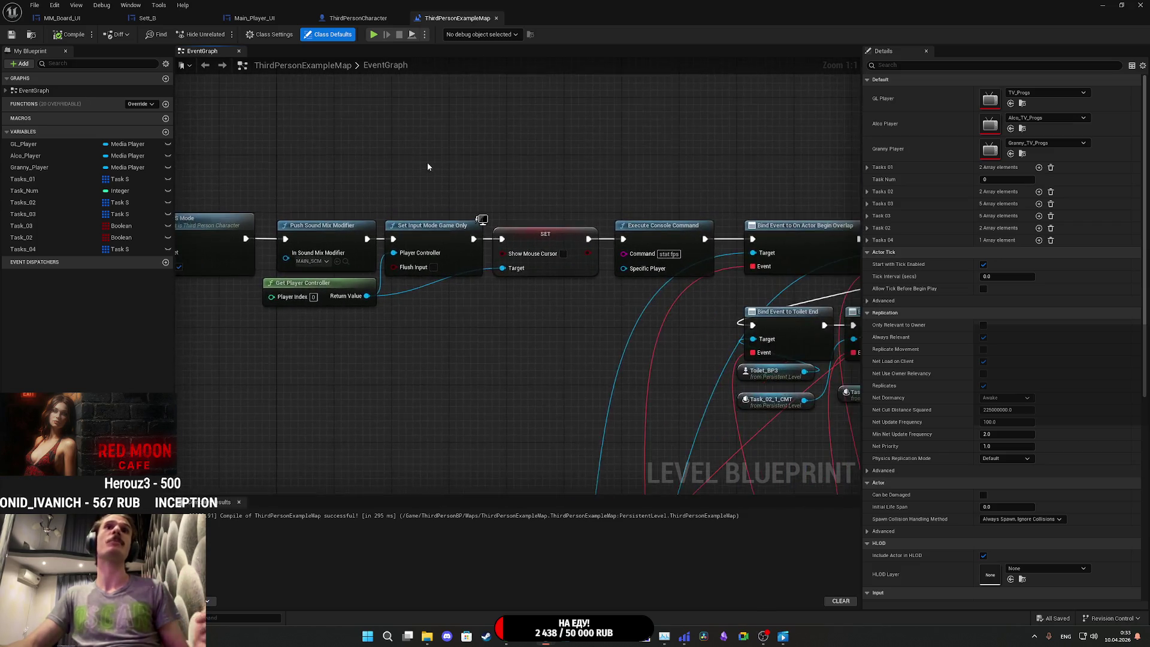
scroll(427, 163, down, 4)
scroll(501, 172, up, 4)
scroll(593, 327, down, 6)
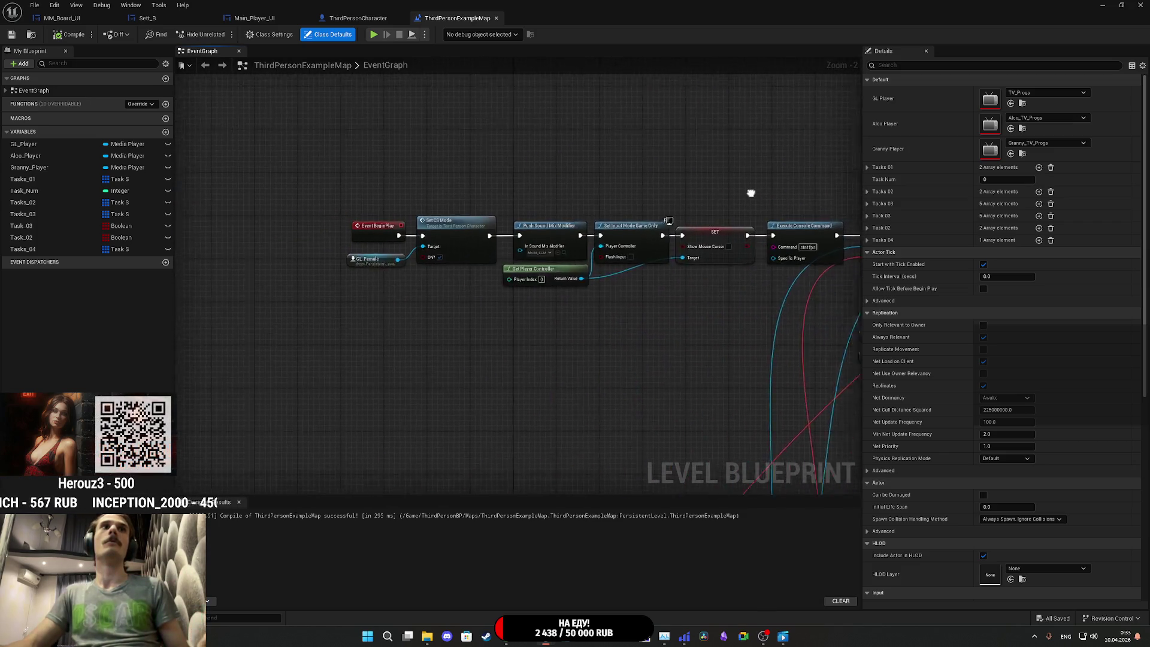
mouse_move(593, 328)
mouse_down()
mouse_move(587, 230)
mouse_move(375, 281)
mouse_move(532, 230)
mouse_move(653, 145)
mouse_up()
scroll(652, 145, up, 5)
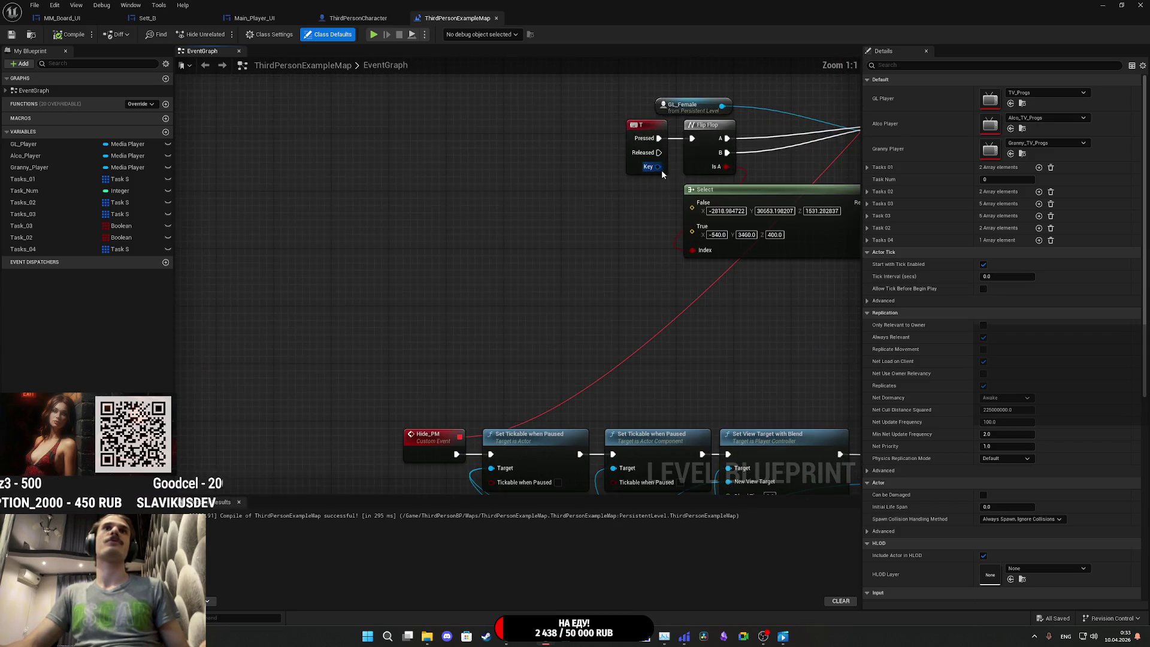
scroll(642, 224, down, 2)
drag(443, 400, 432, 263)
scroll(439, 249, up, 4)
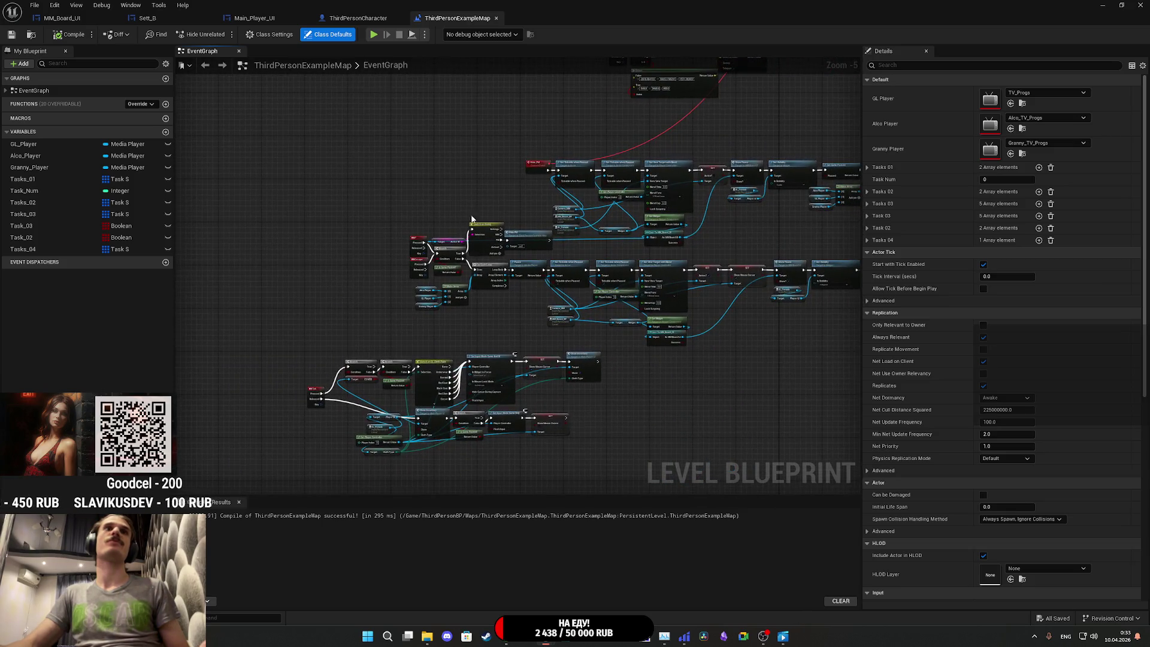
scroll(438, 249, down, 4)
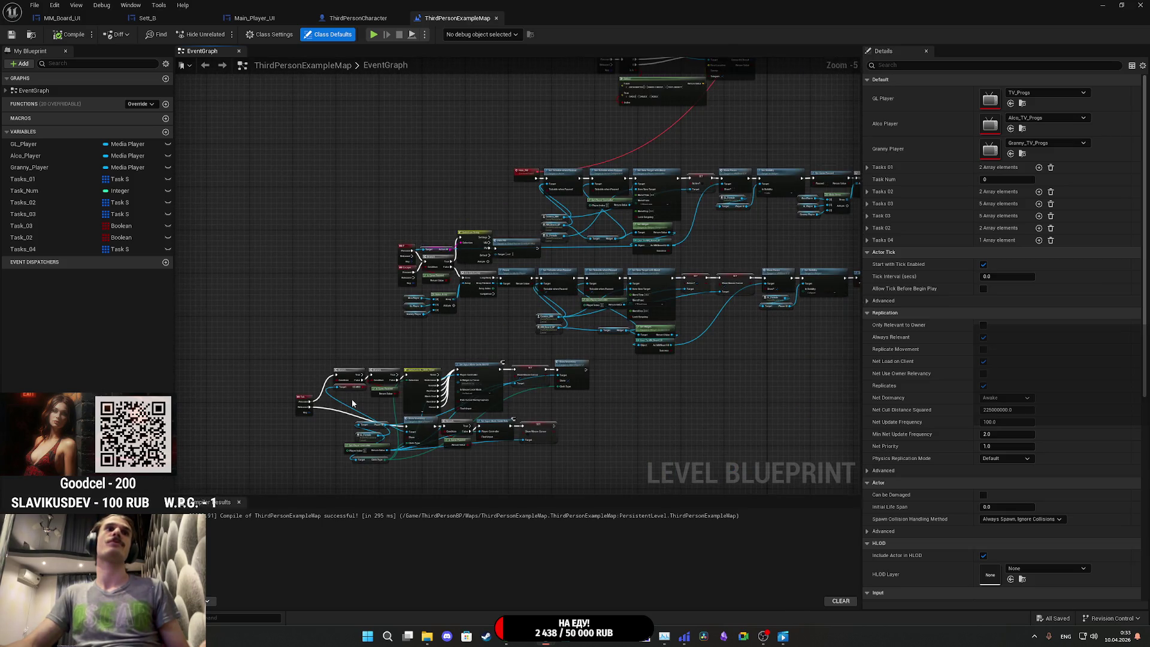
scroll(353, 403, up, 4)
drag(352, 403, 318, 242)
scroll(319, 241, up, 1)
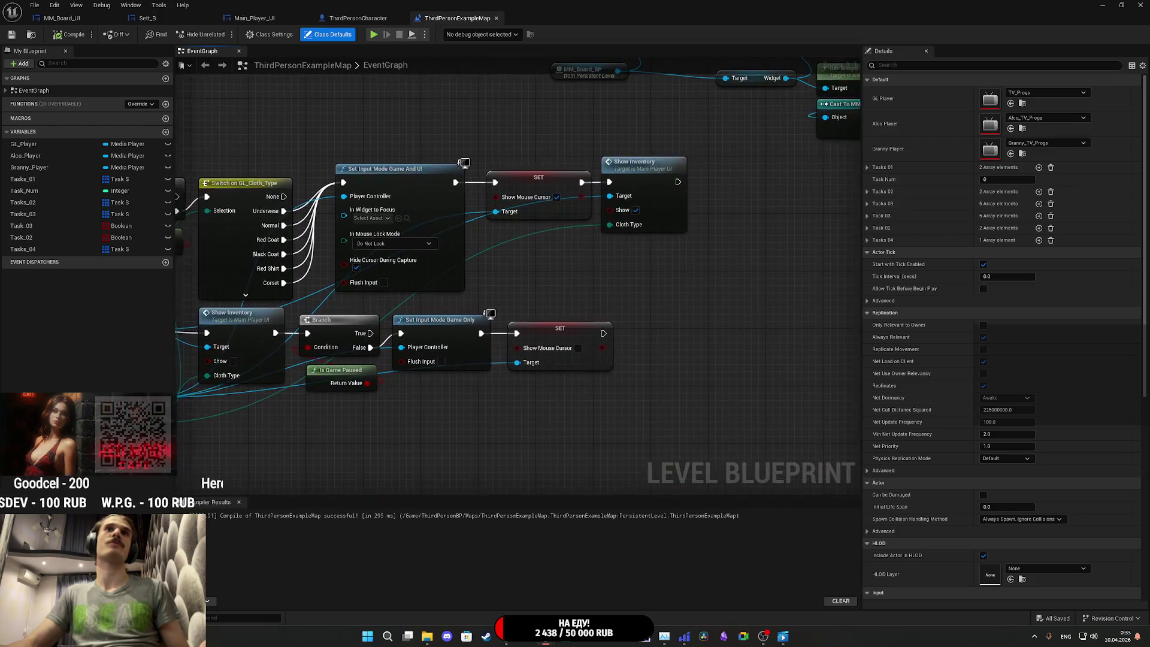
drag(199, 277, 346, 267)
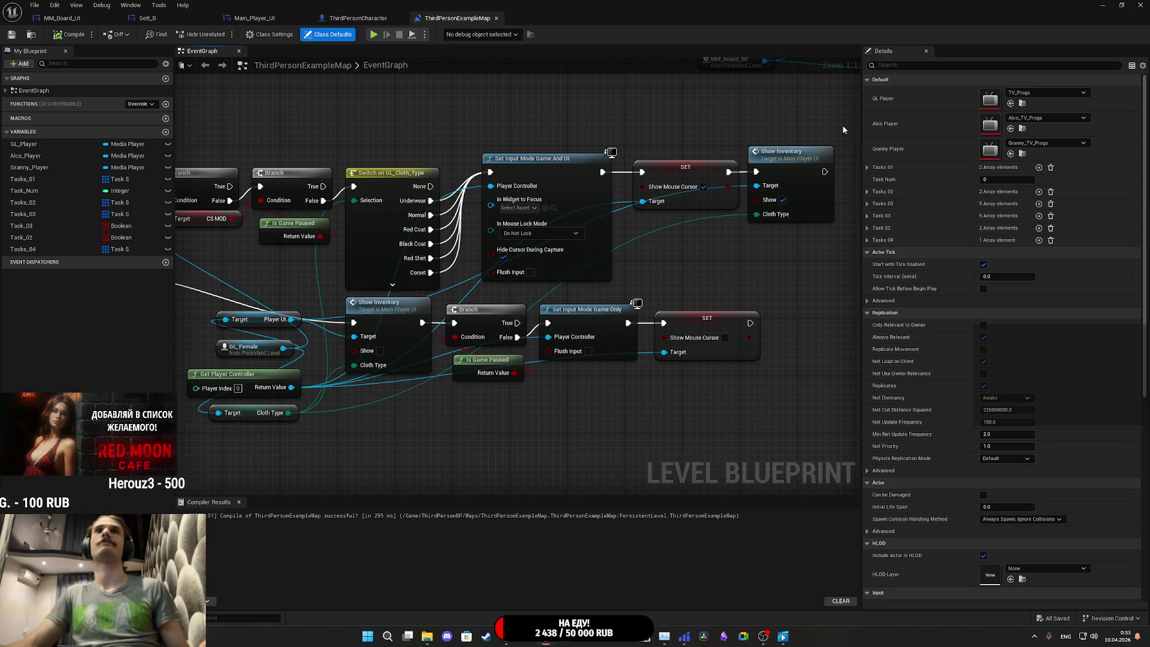
Step: Start a play session and walk the character through the door into the sofa room
click(1099, 5)
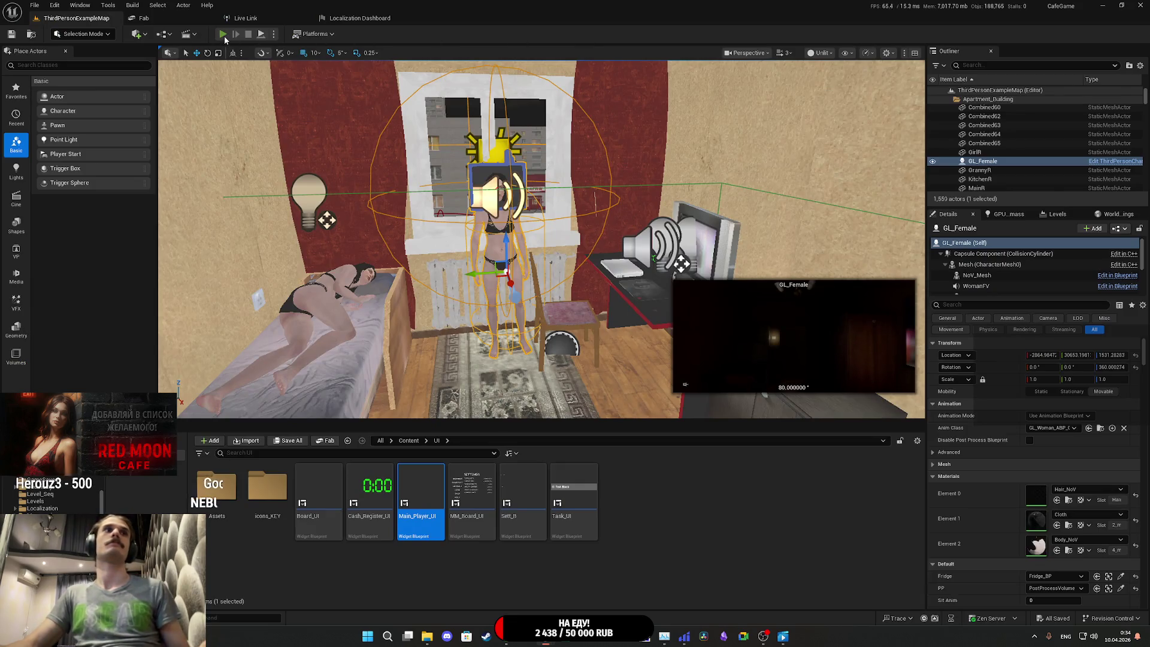
key(alt+p)
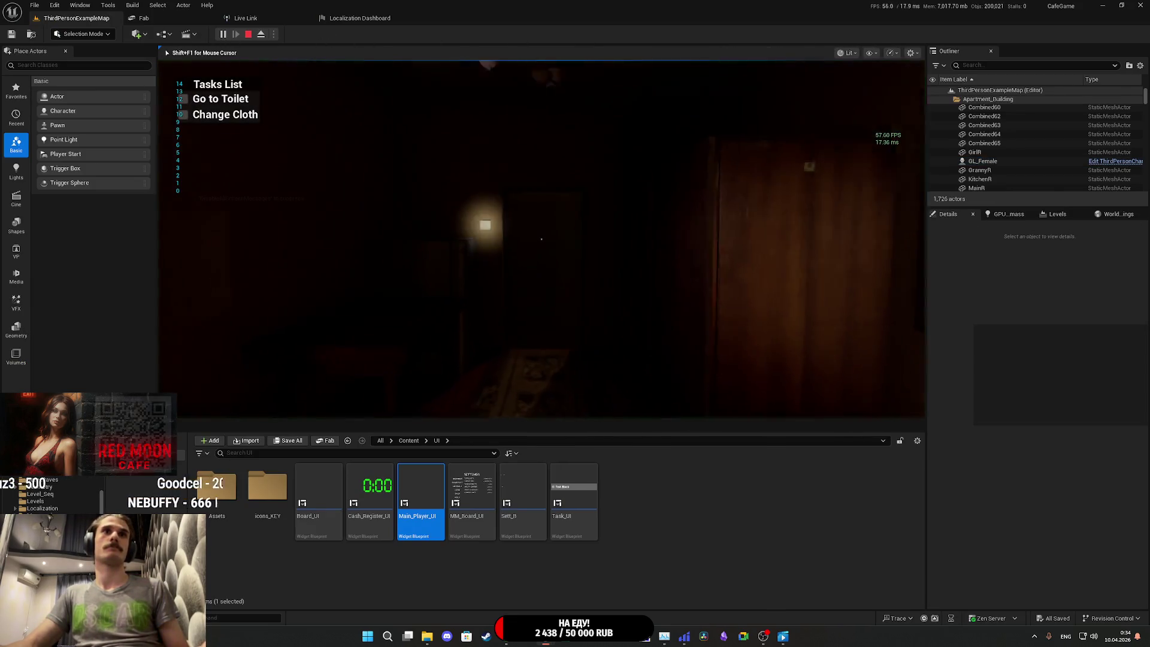
key(w)
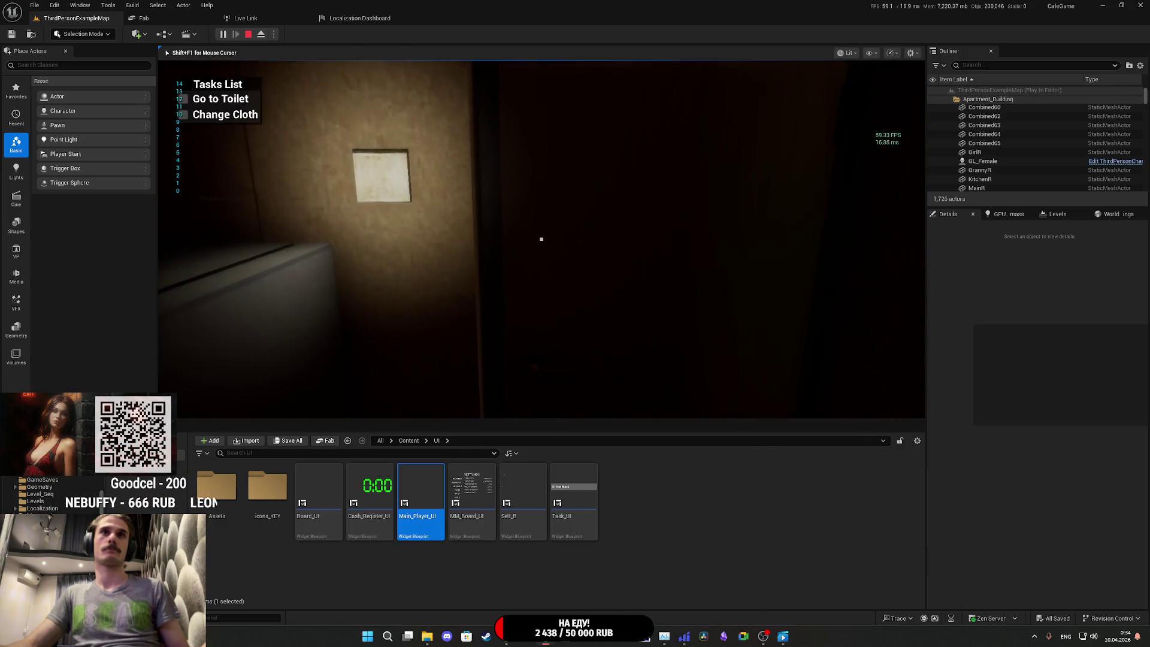
key(d)
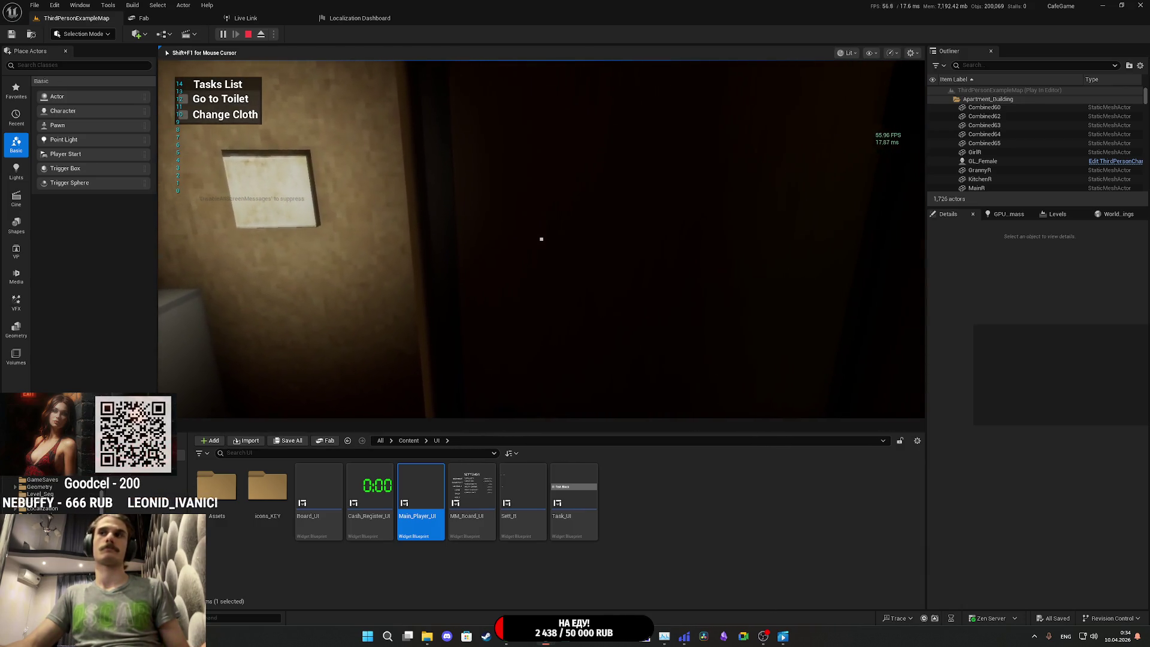
key(Tab)
click(506, 392)
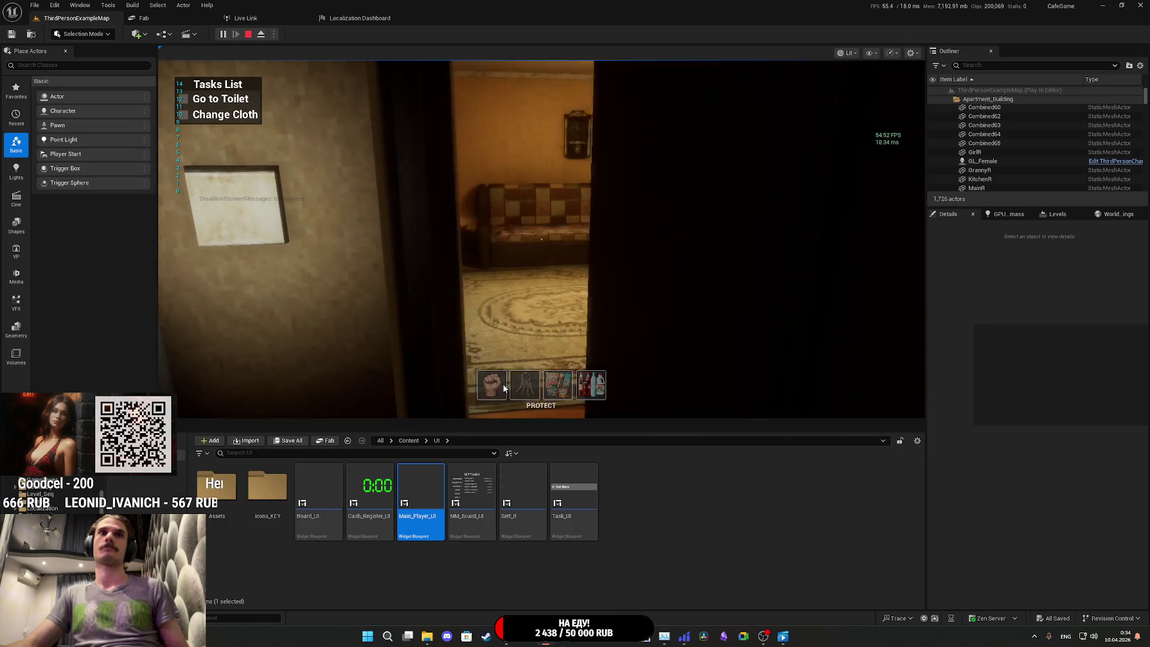
key(w)
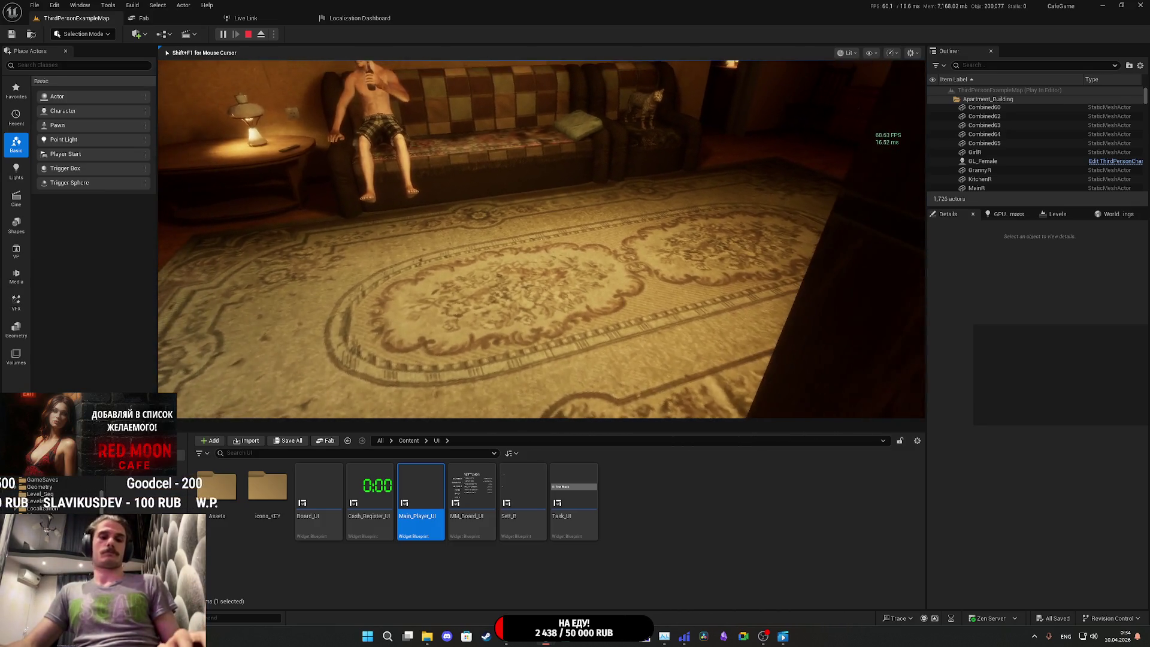
Step: Pause the game, look at the Gameplay settings, then resume play
key(Escape)
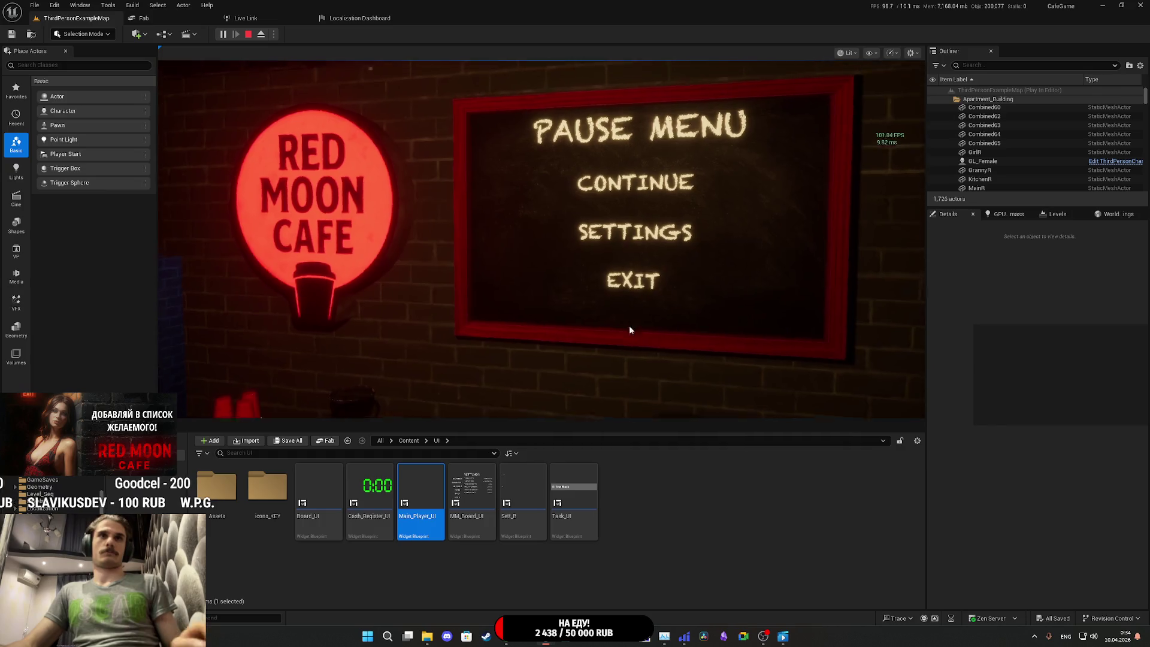
click(647, 256)
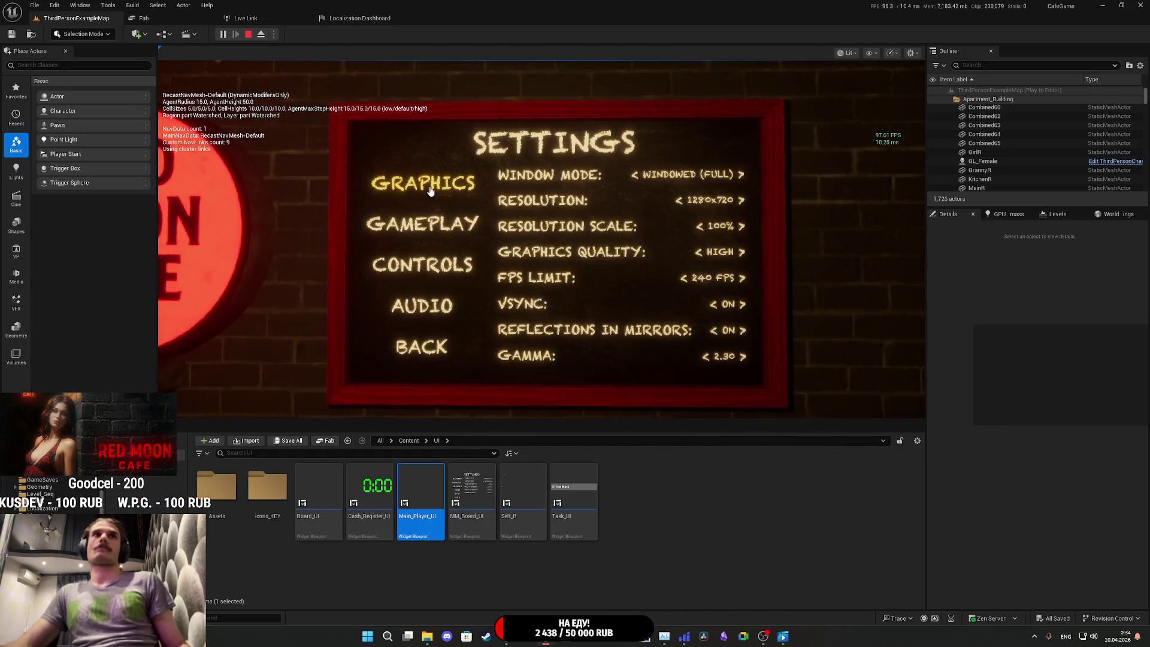
click(446, 217)
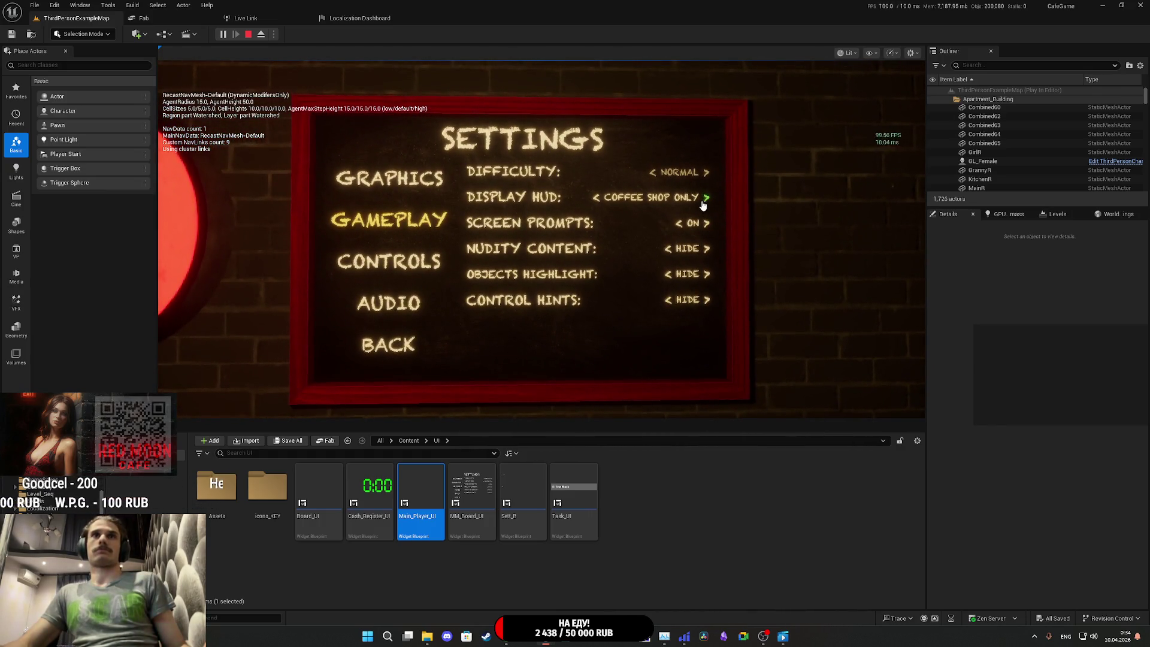
click(419, 311)
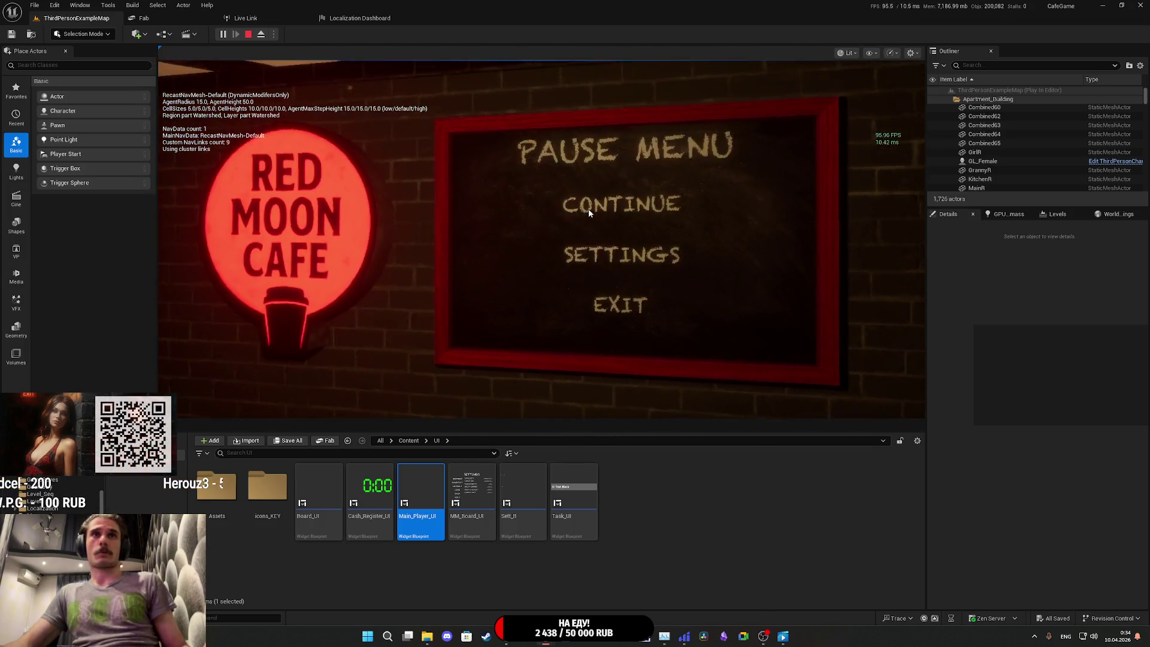
click(617, 210)
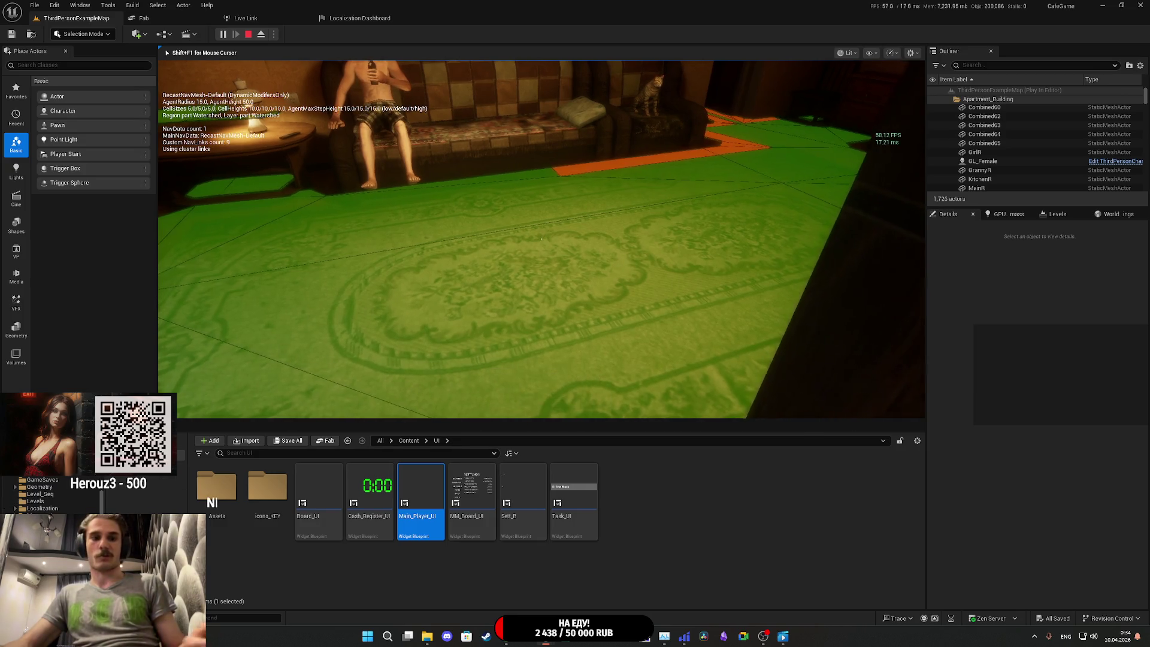
Step: Pause again and switch Display HUD to DISABLED in the game settings
key(Escape)
click(635, 249)
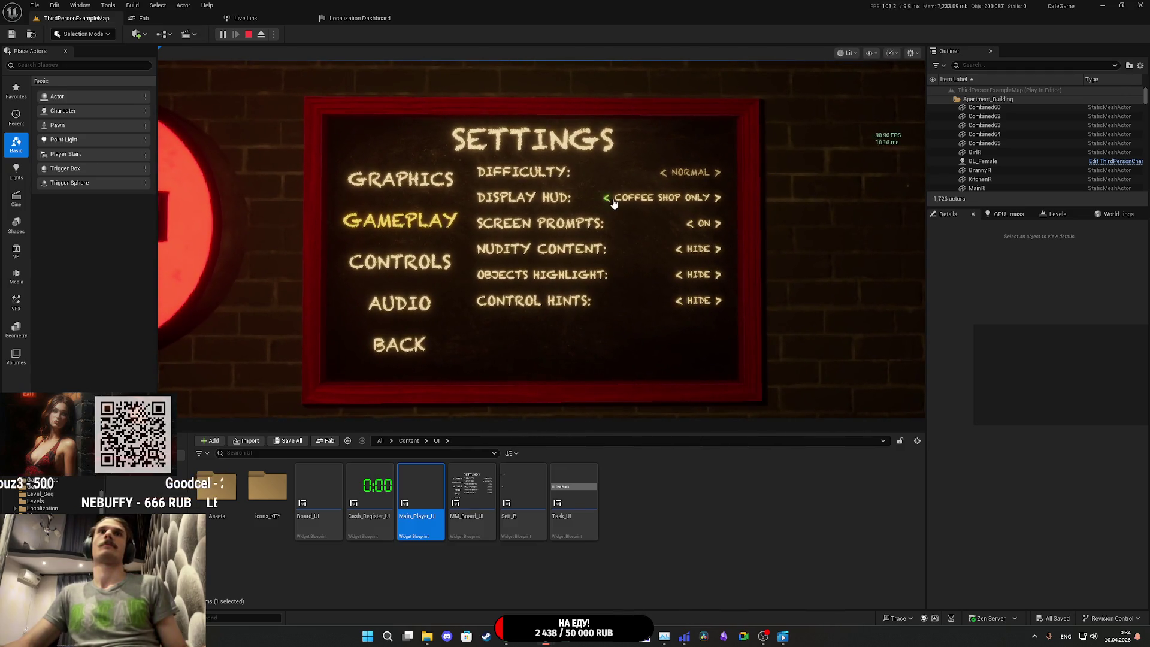
click(638, 198)
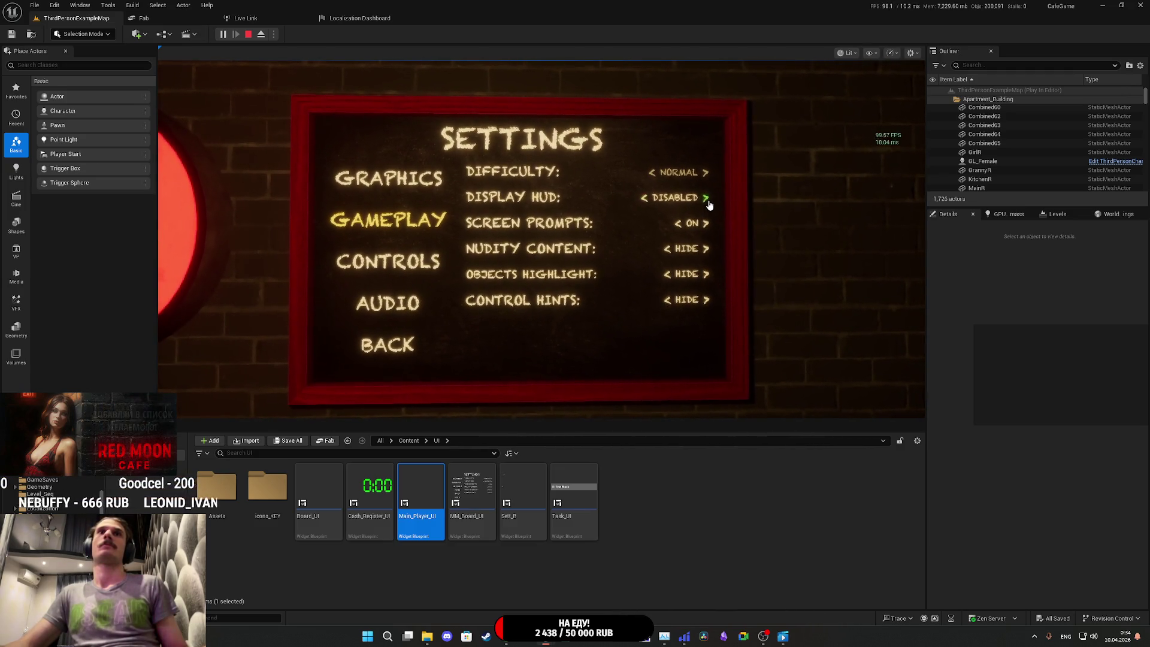
click(636, 198)
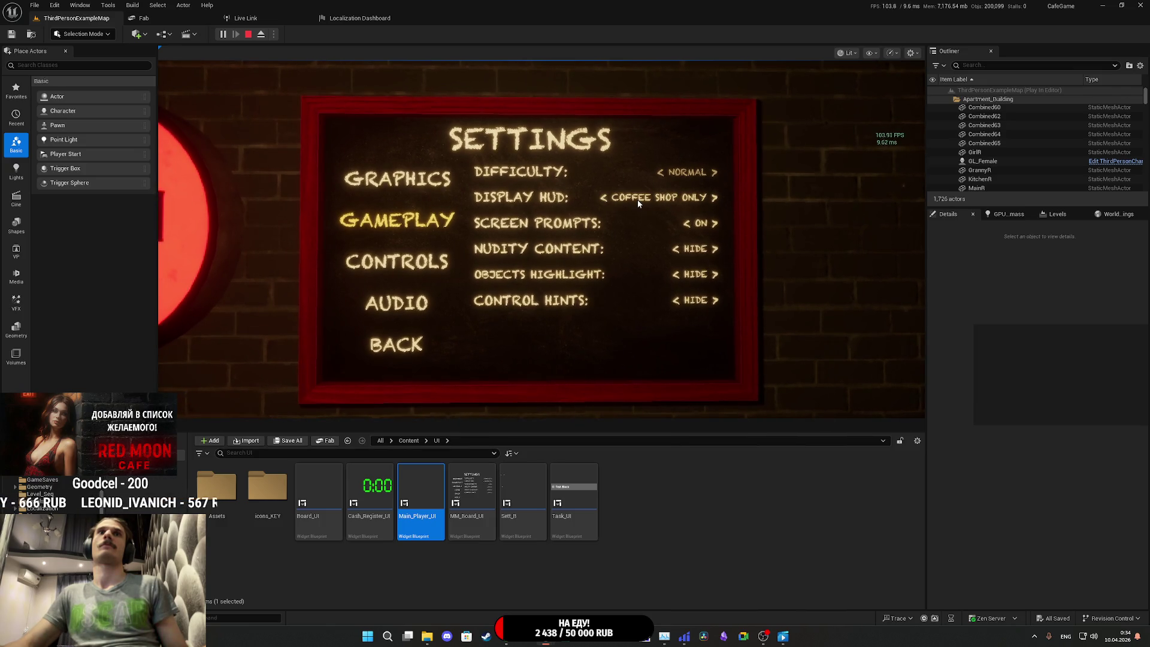
click(609, 196)
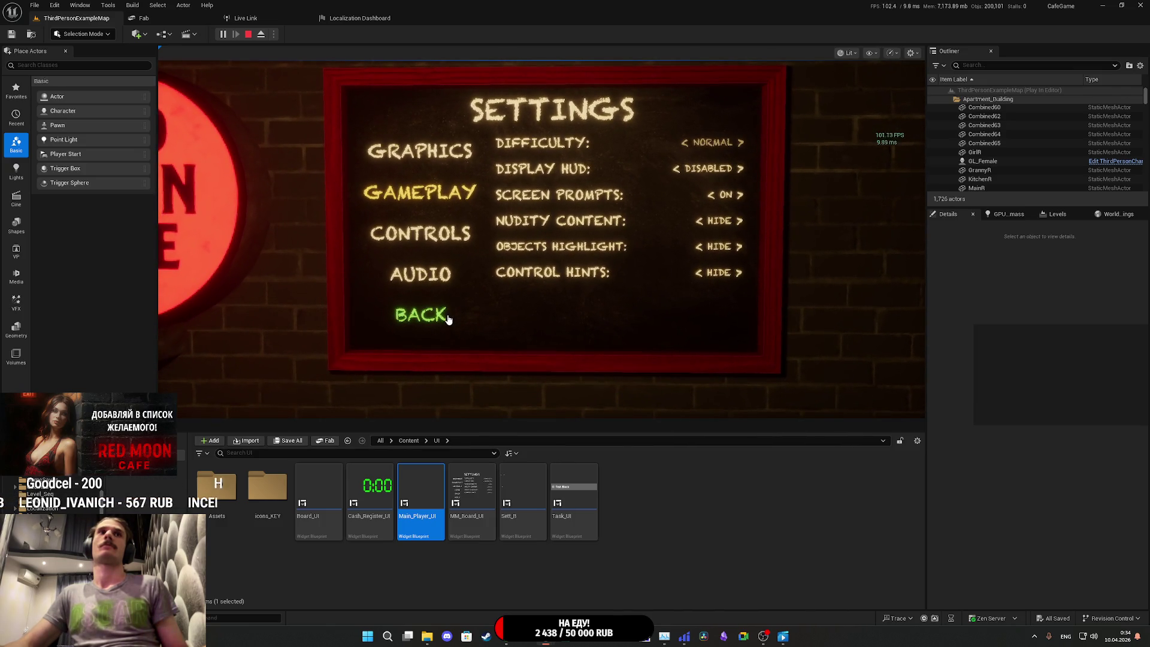
click(448, 314)
Step: Set Display HUD back to COFFEE SHOP ONLY and resume the game
click(584, 254)
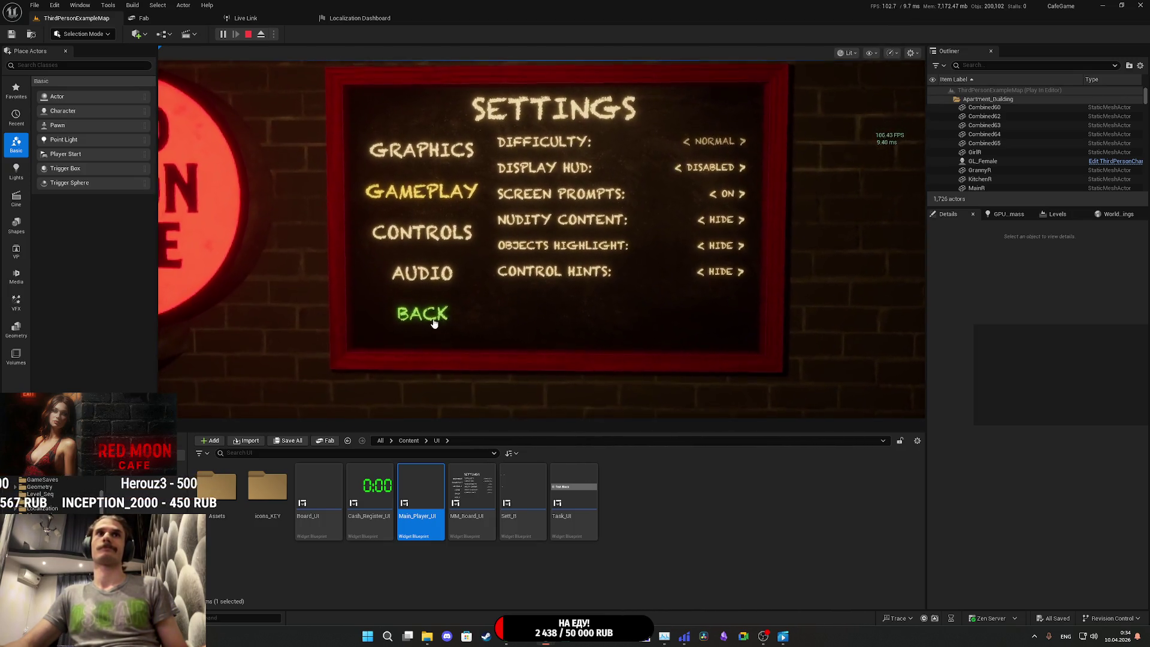
click(706, 201)
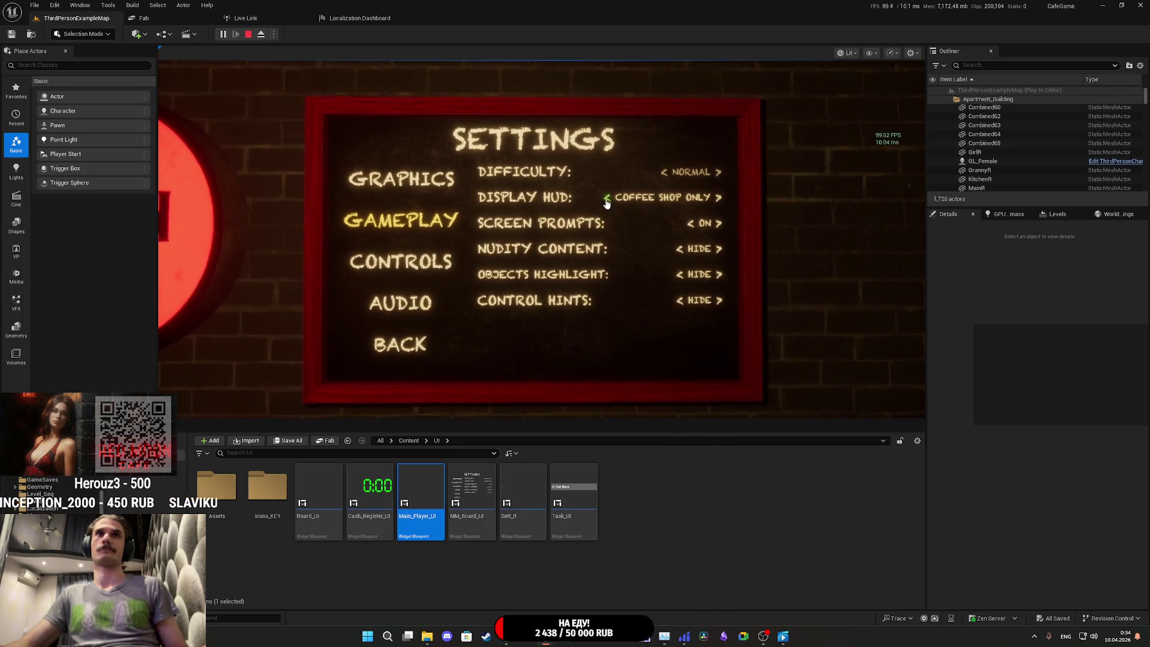
click(446, 312)
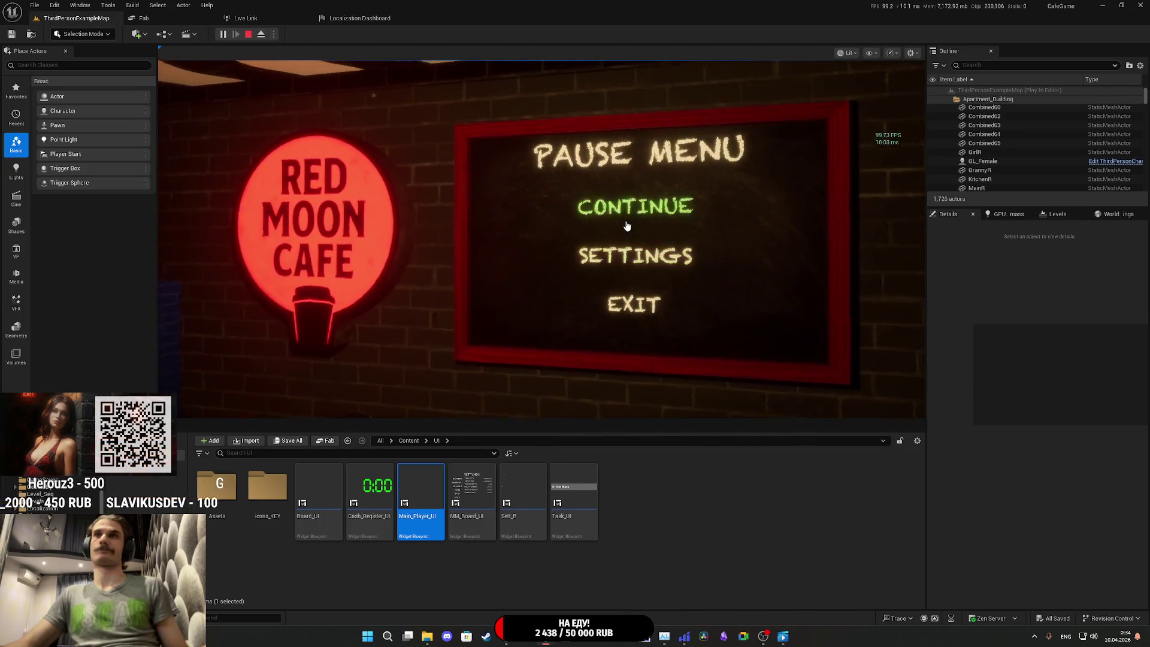
click(632, 203)
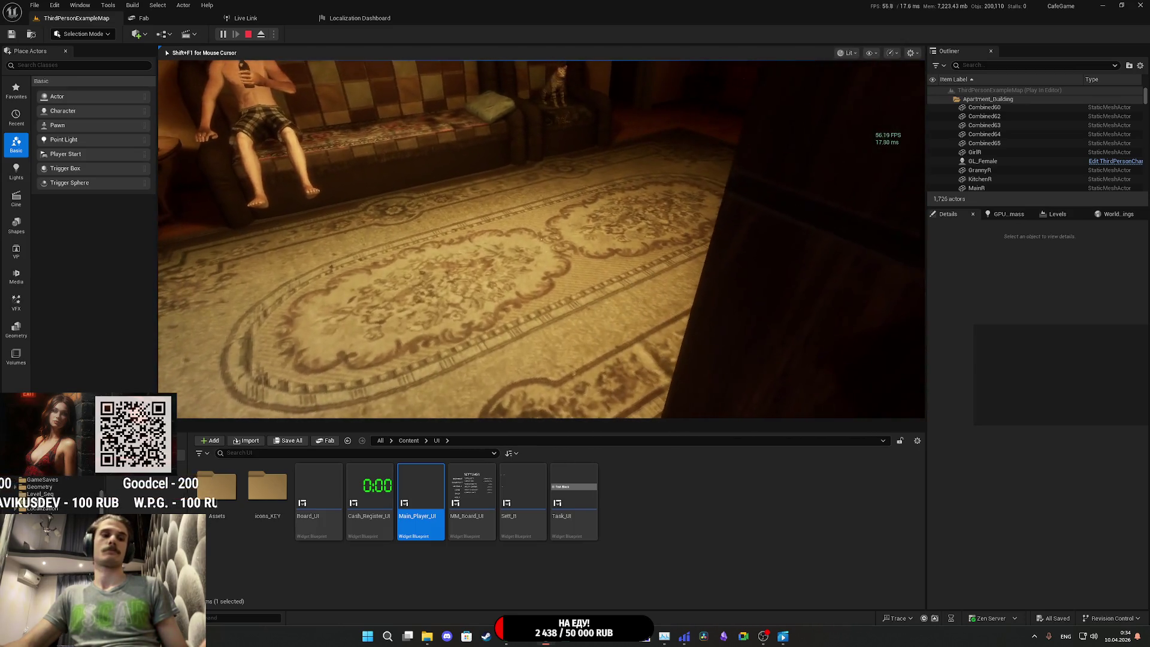
Step: Take the Keys from the inventory hotbar into hand, then stop the play test
key(Tab)
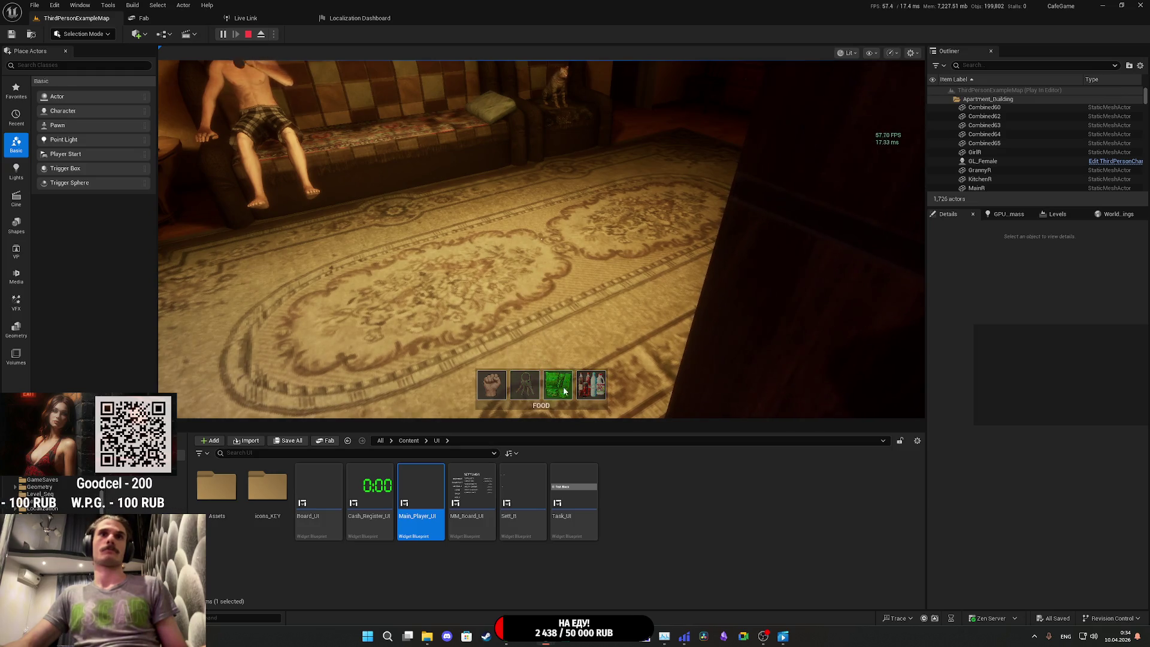
mouse_move(502, 393)
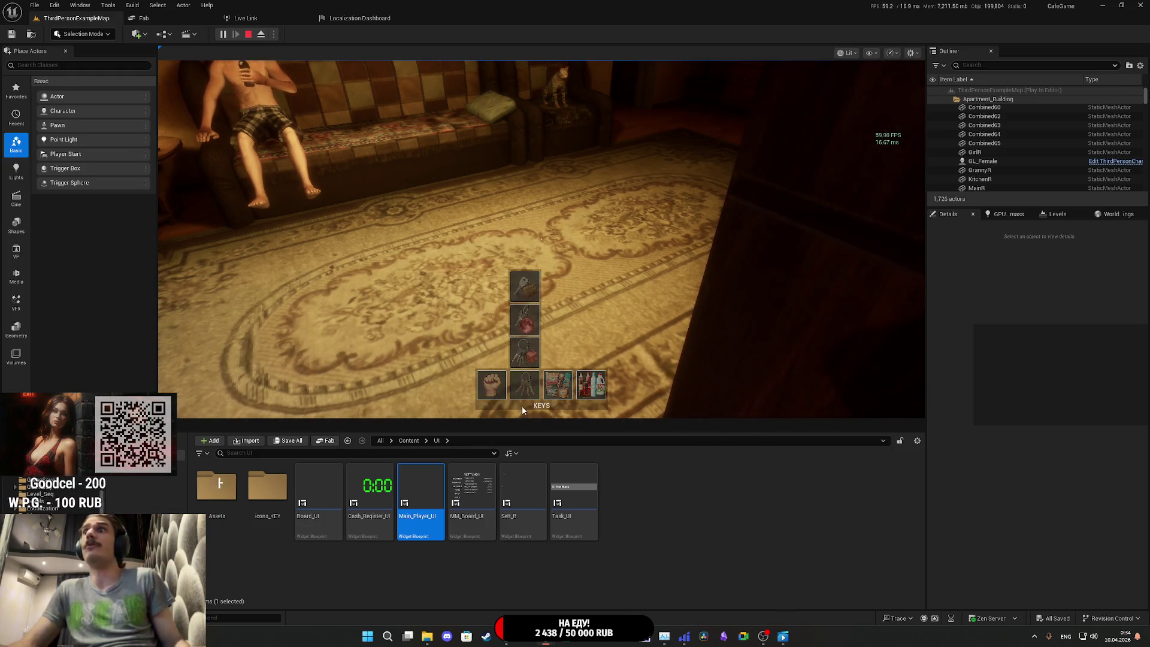
mouse_move(549, 392)
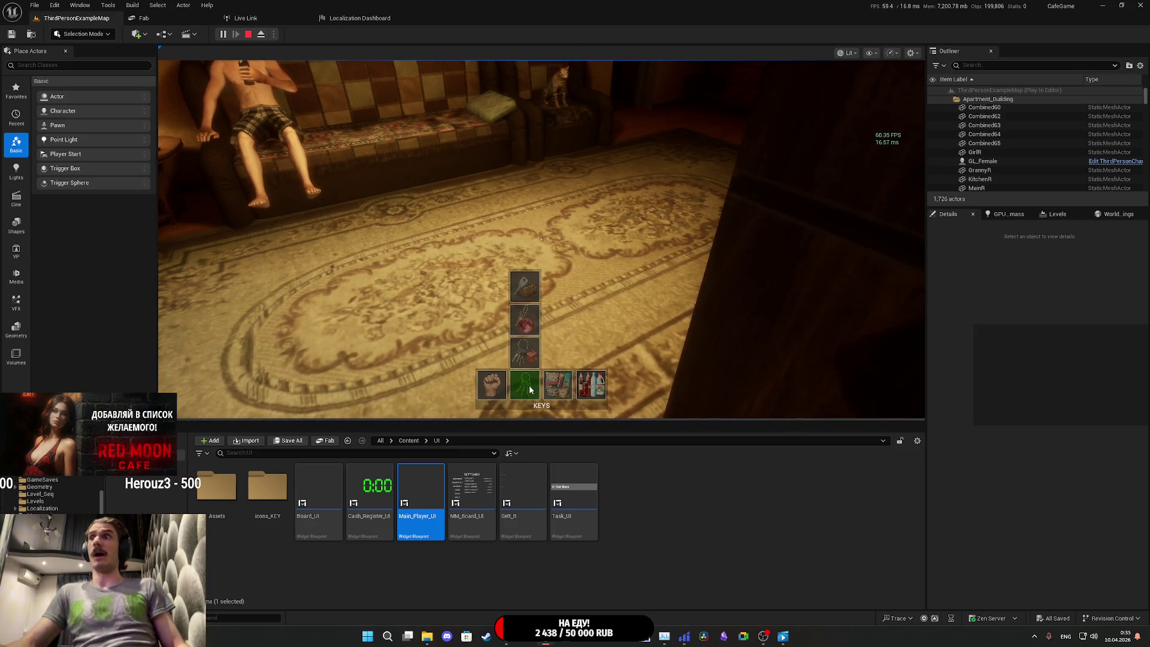
click(525, 386)
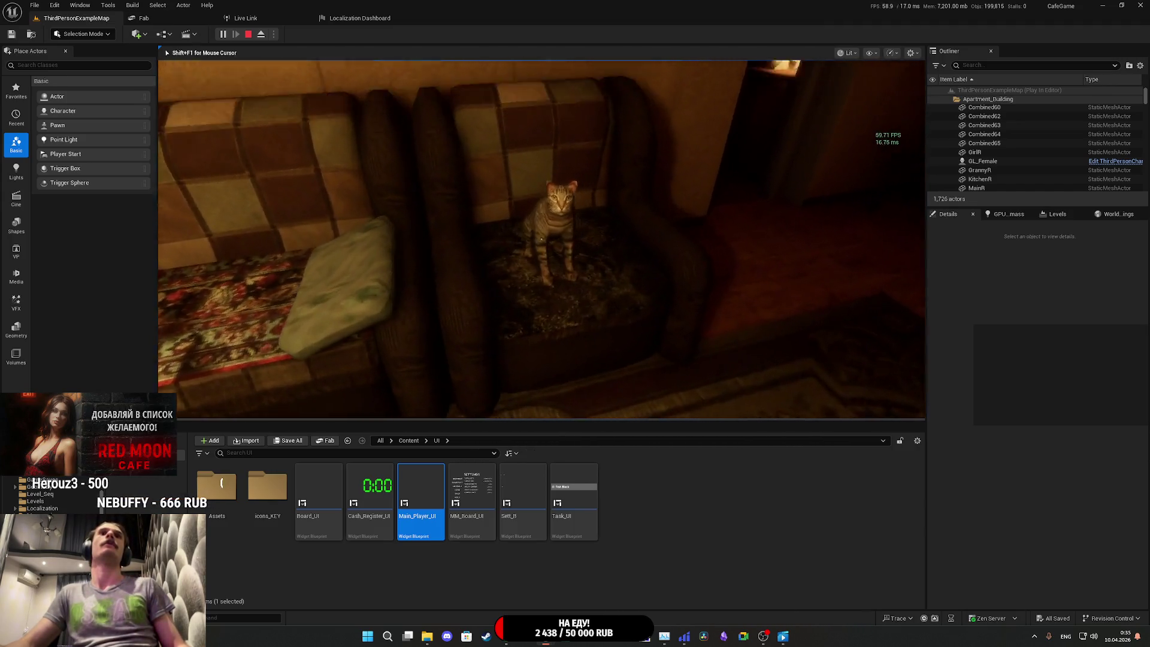
key(Escape)
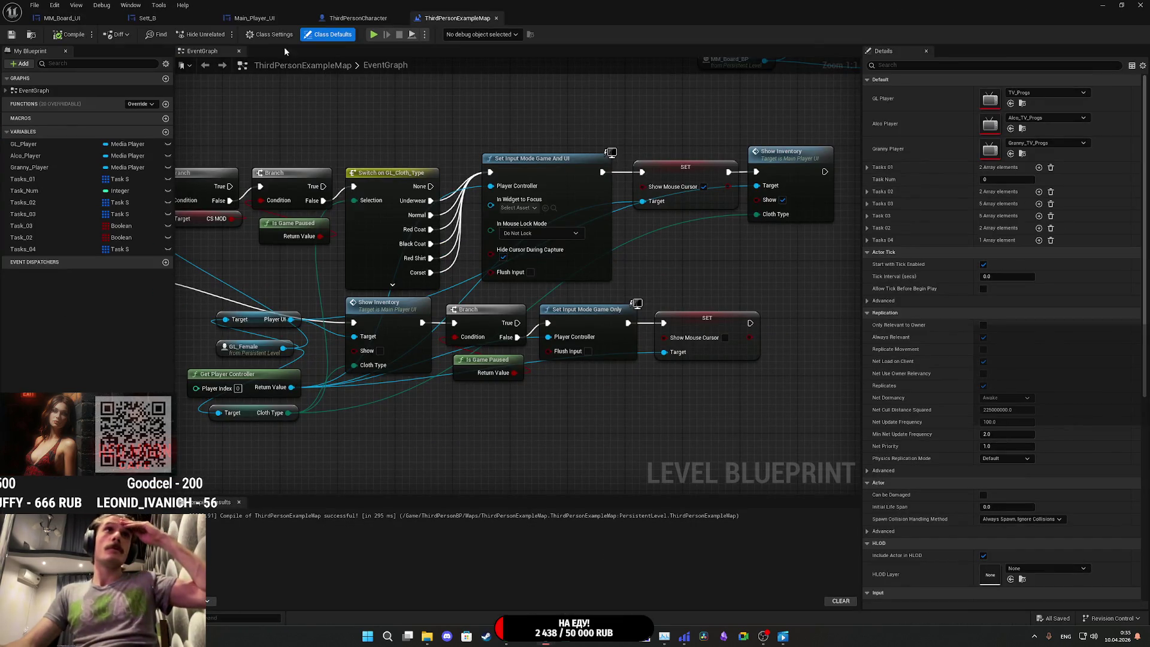
Step: Look over the MM_Board_UI and Main_Player_UI widget blueprints, including MM_Board_UI's Designer layout
click(254, 19)
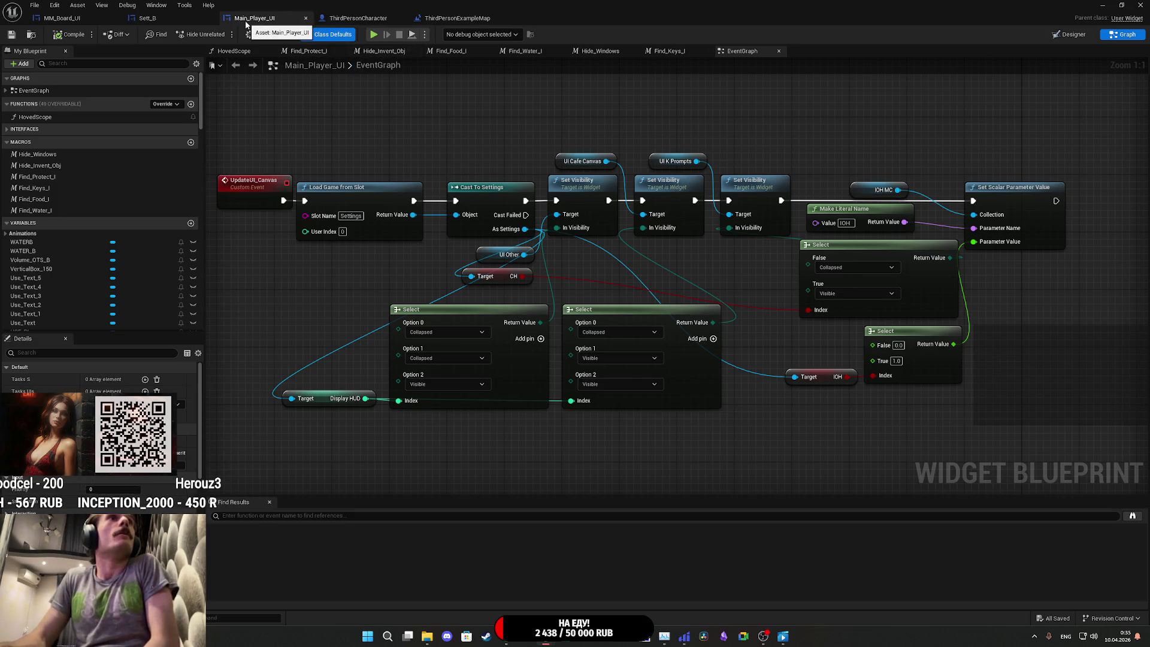
click(164, 18)
click(80, 19)
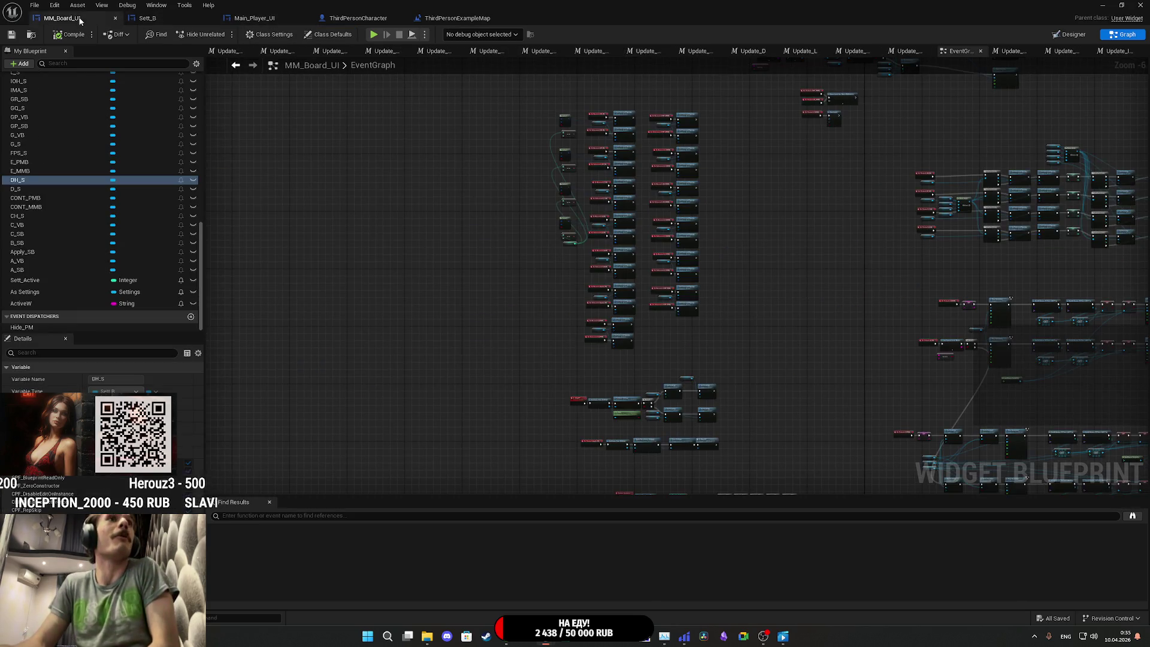
click(1069, 35)
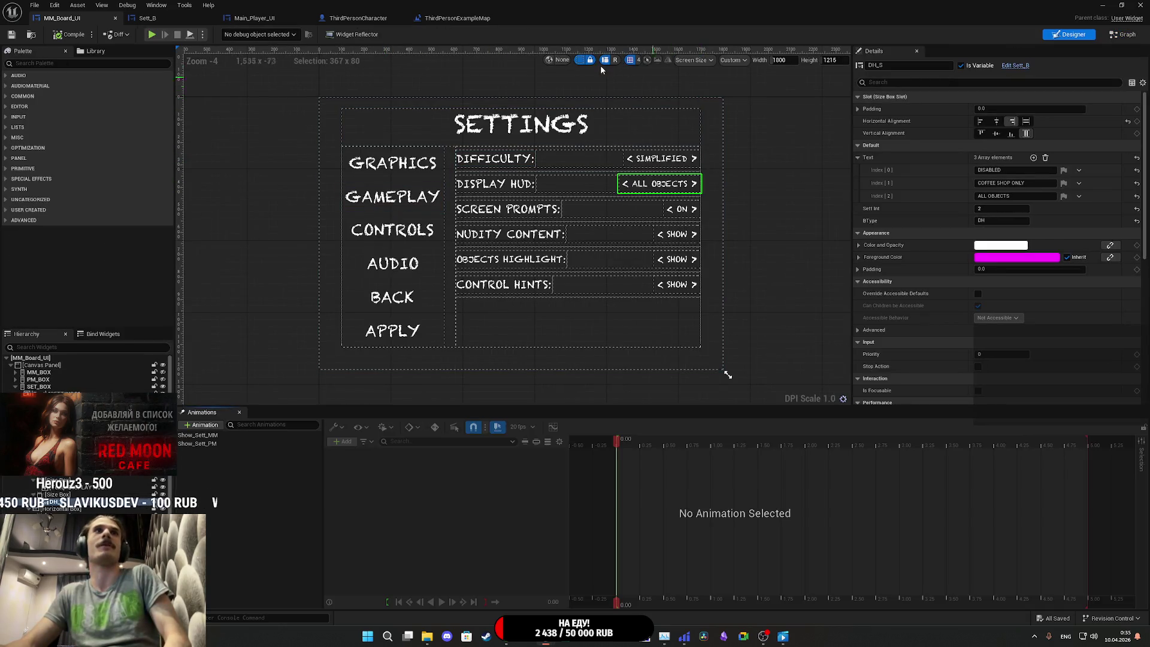
click(255, 18)
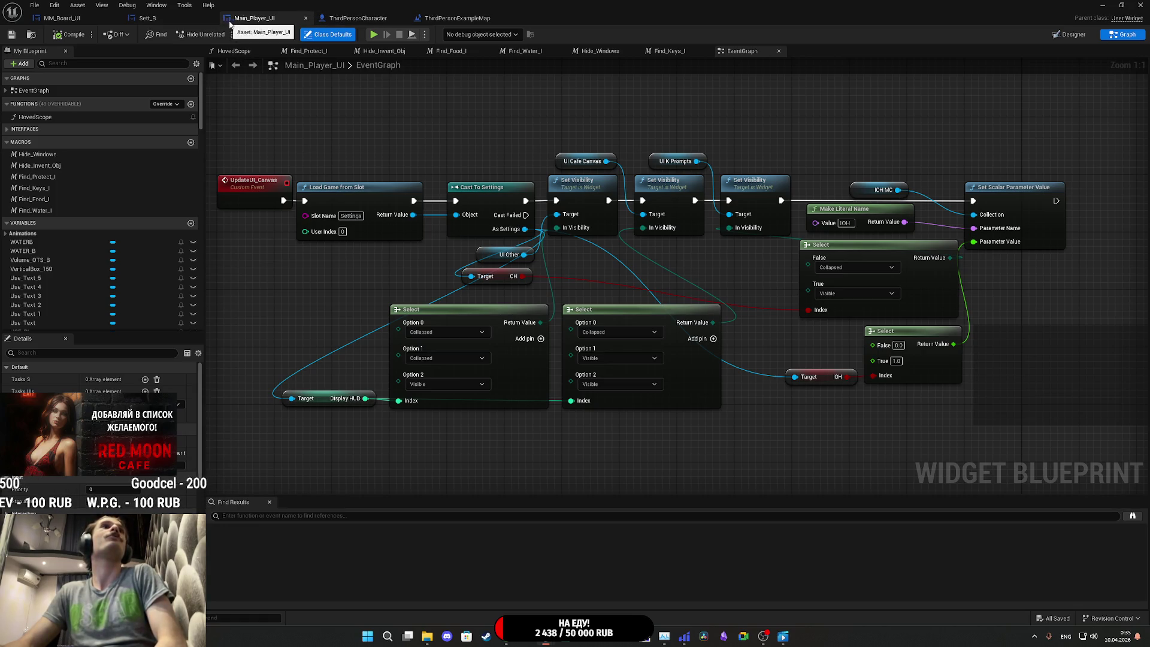
Step: Select UI_Inventory in Main_Player_UI's Designer, save the blueprint, and start a new play test
click(1069, 34)
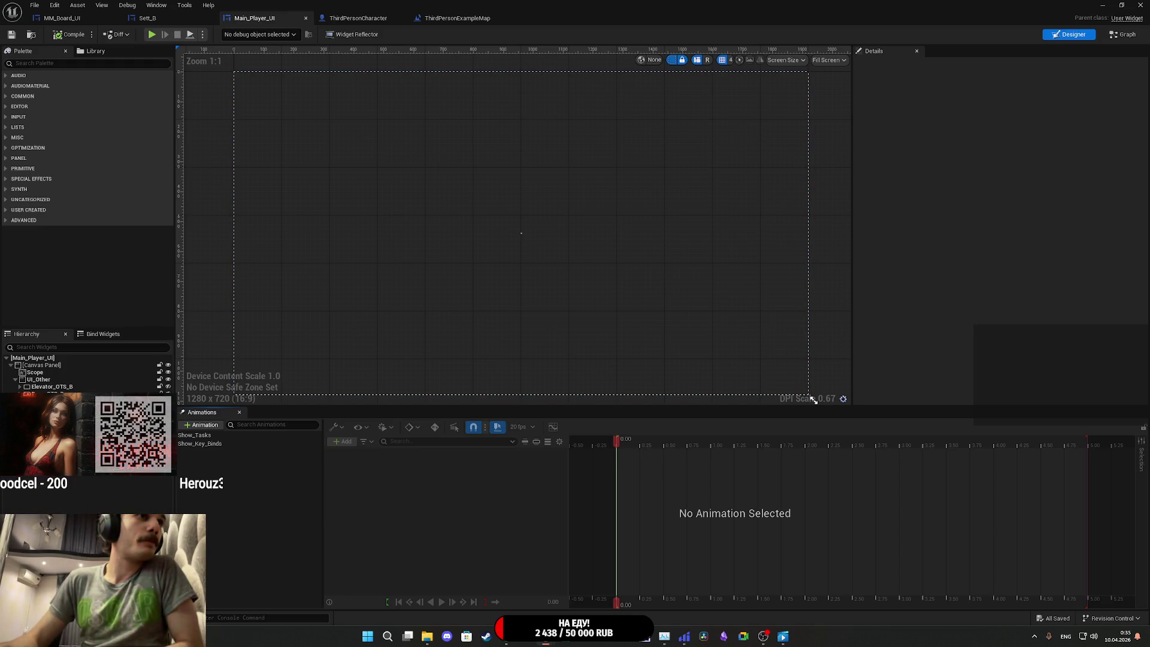
click(814, 400)
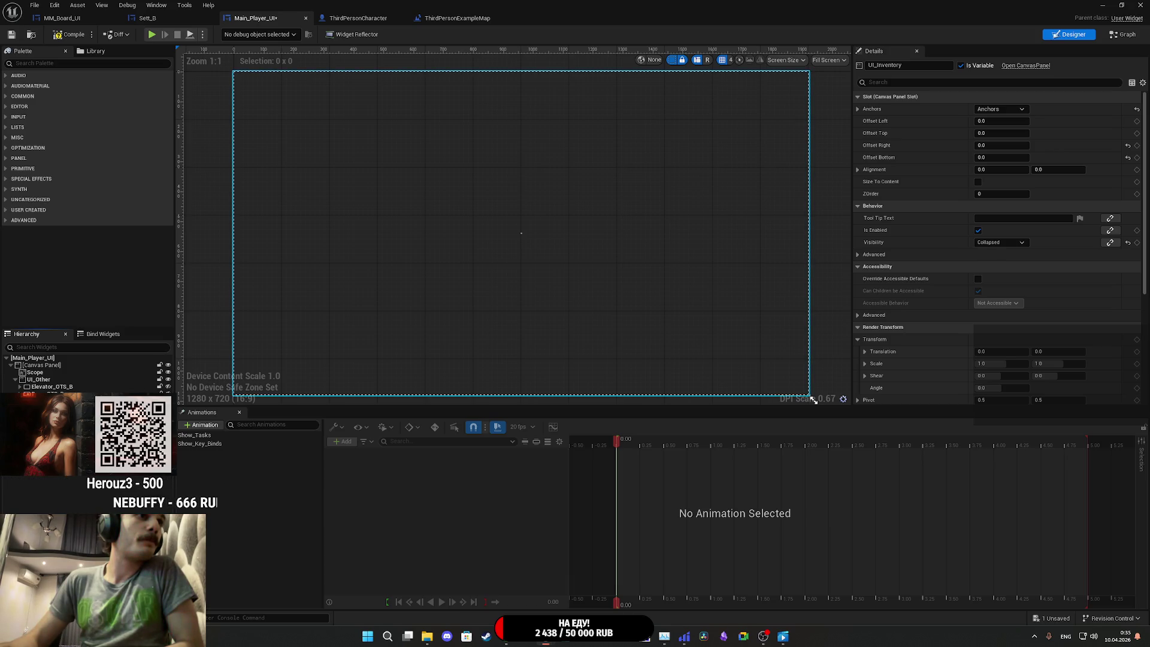
click(12, 35)
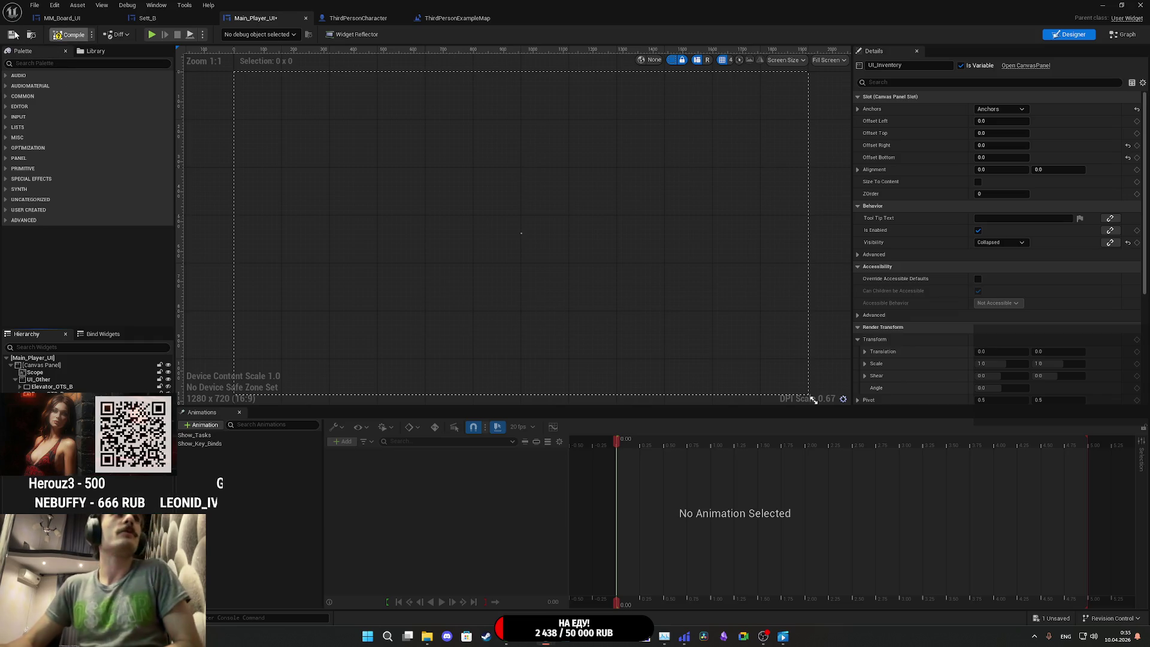
click(1101, 5)
click(219, 34)
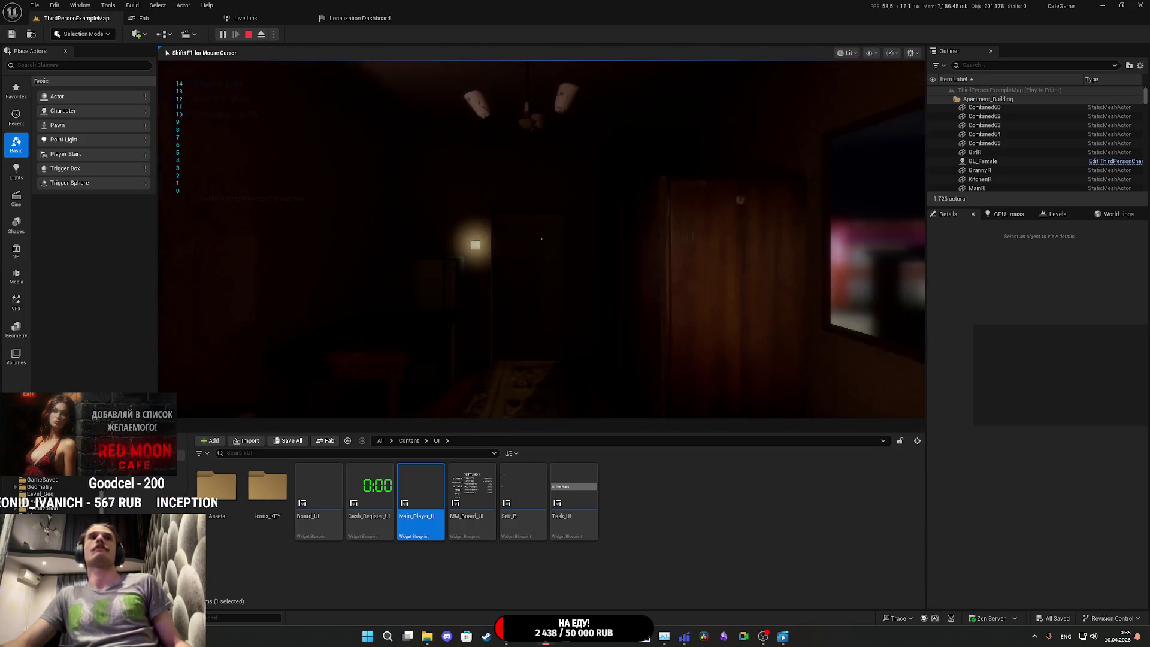
Step: Stop the play test and close the Main_Player_UI widget editor
click(497, 389)
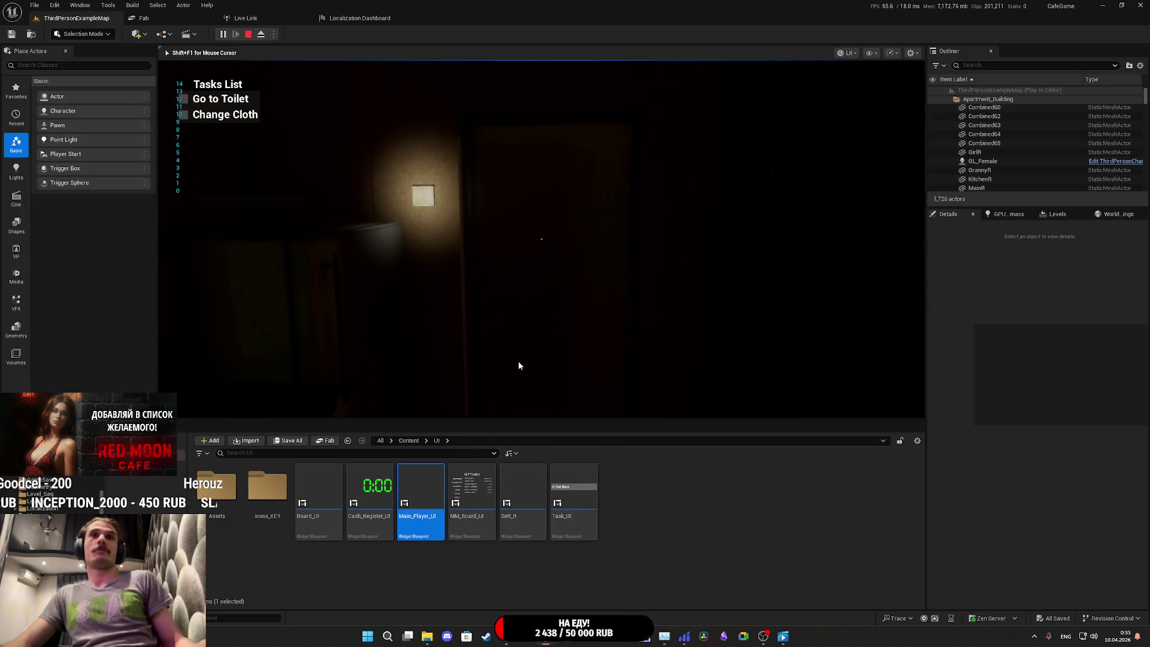
key(Escape)
mouse_move(546, 636)
click(492, 576)
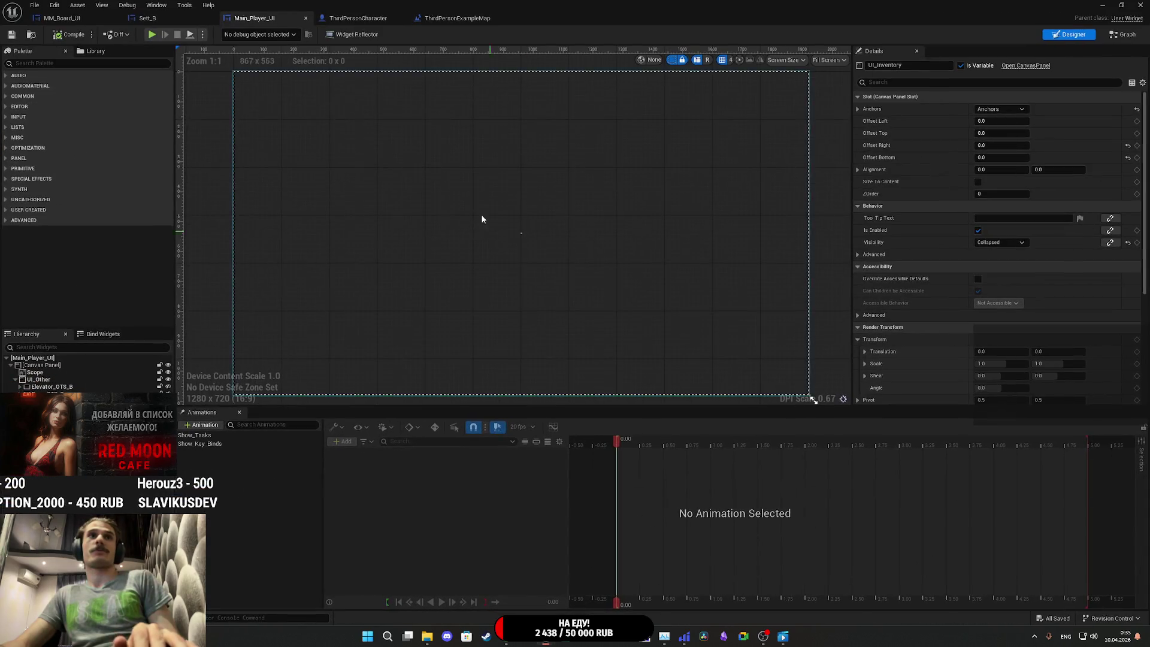
click(1142, 3)
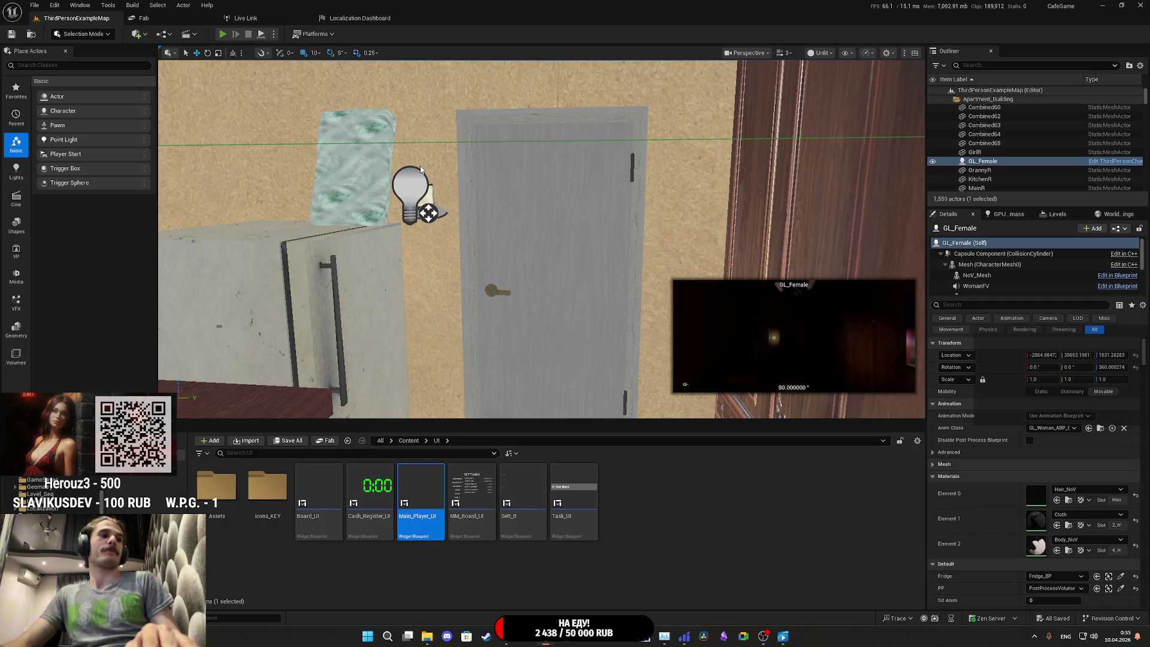
Step: Launch the game and set Display HUD to ALL OBJECTS under Settings > Gameplay
key(alt+p)
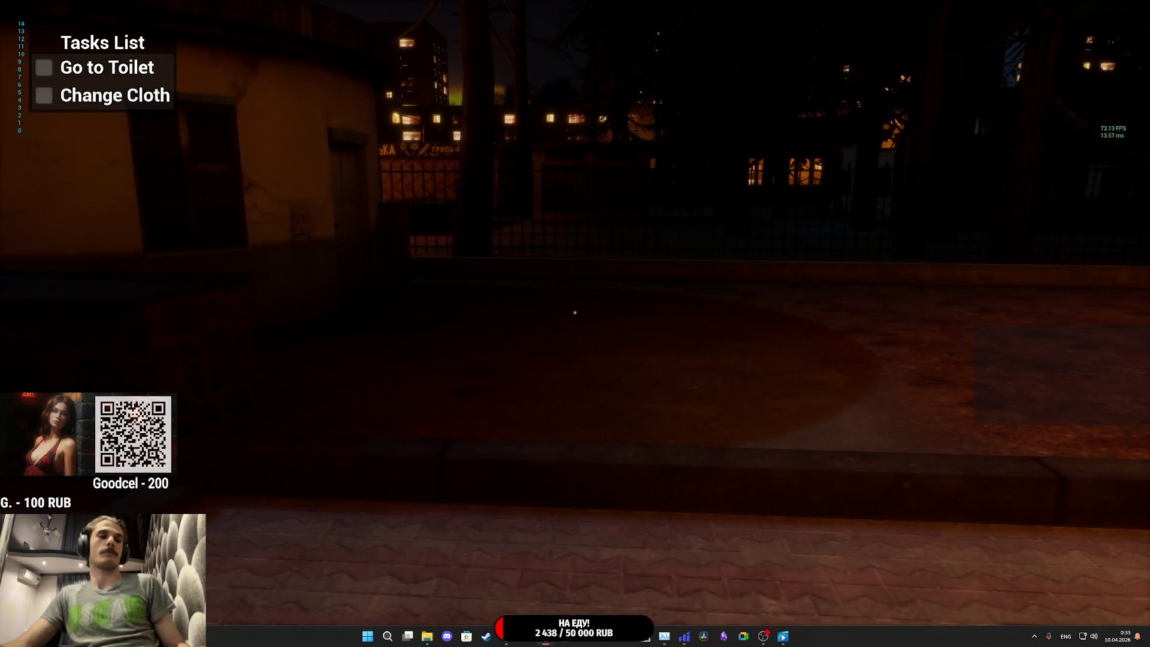
key(Escape)
click(689, 343)
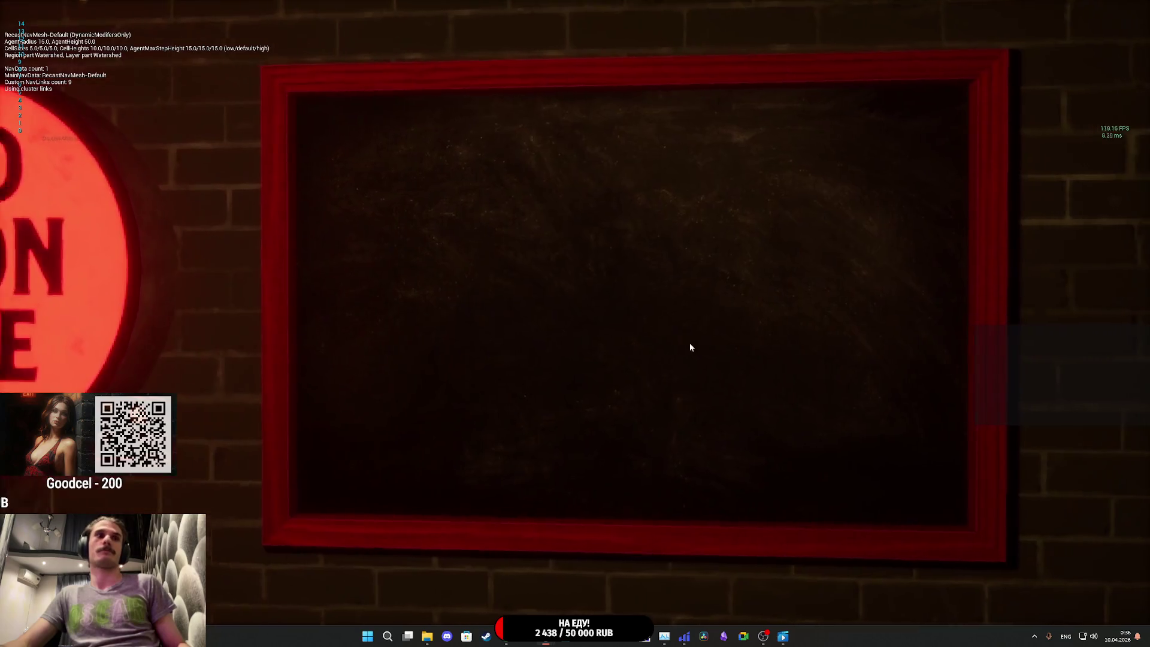
click(401, 283)
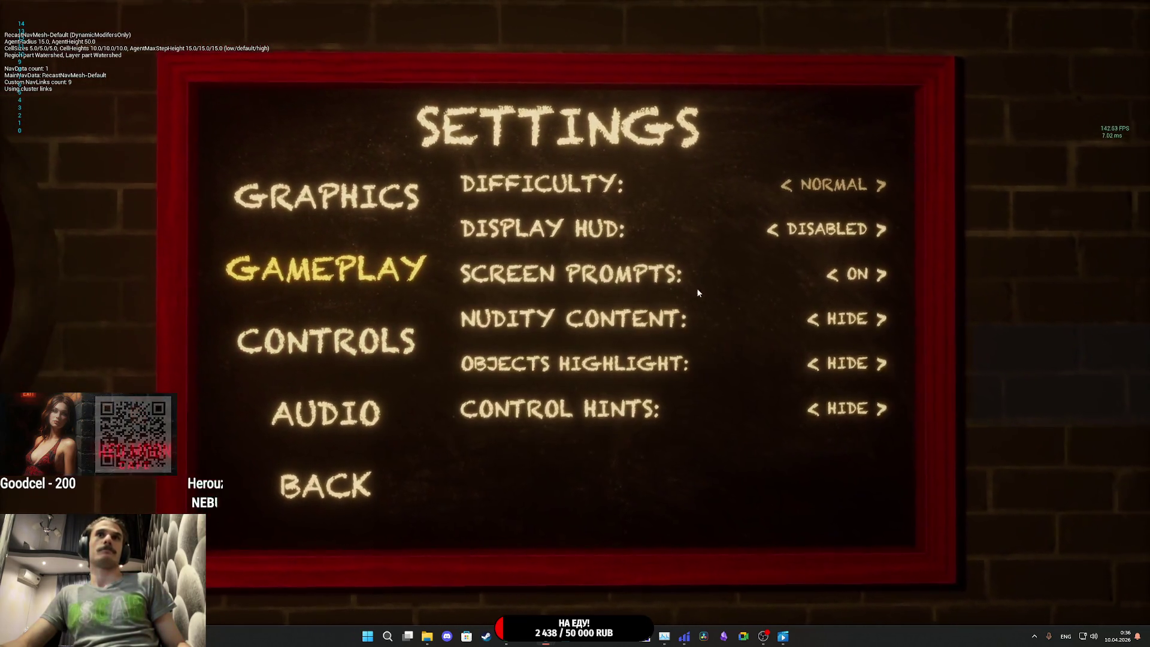
click(861, 237)
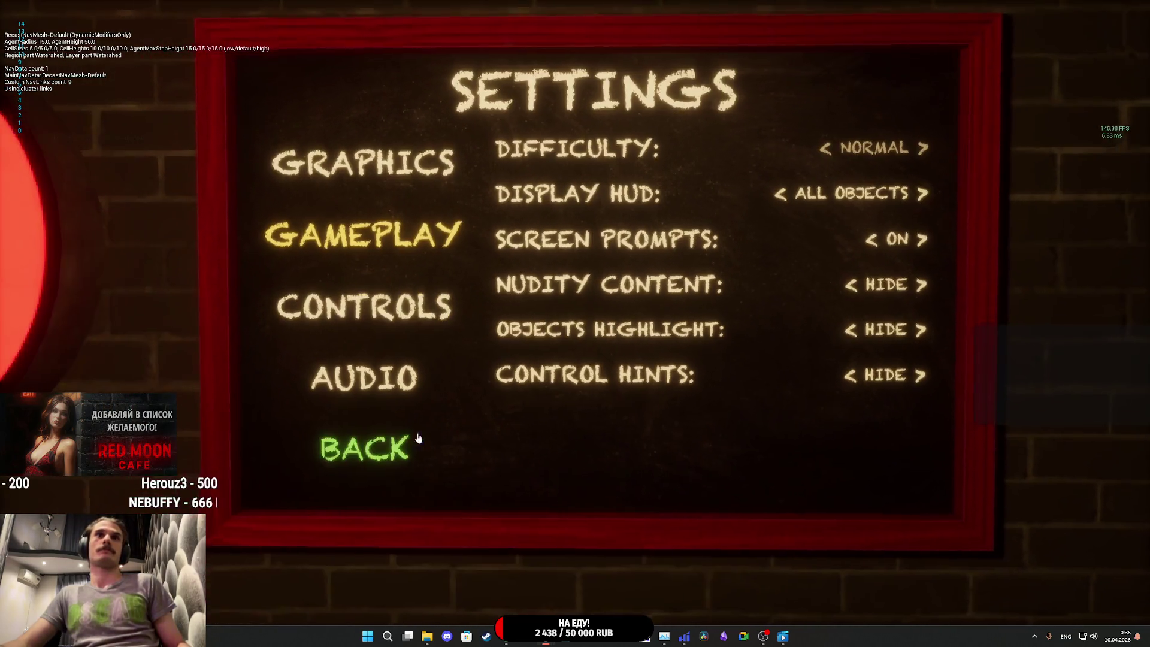
key(Escape)
click(703, 268)
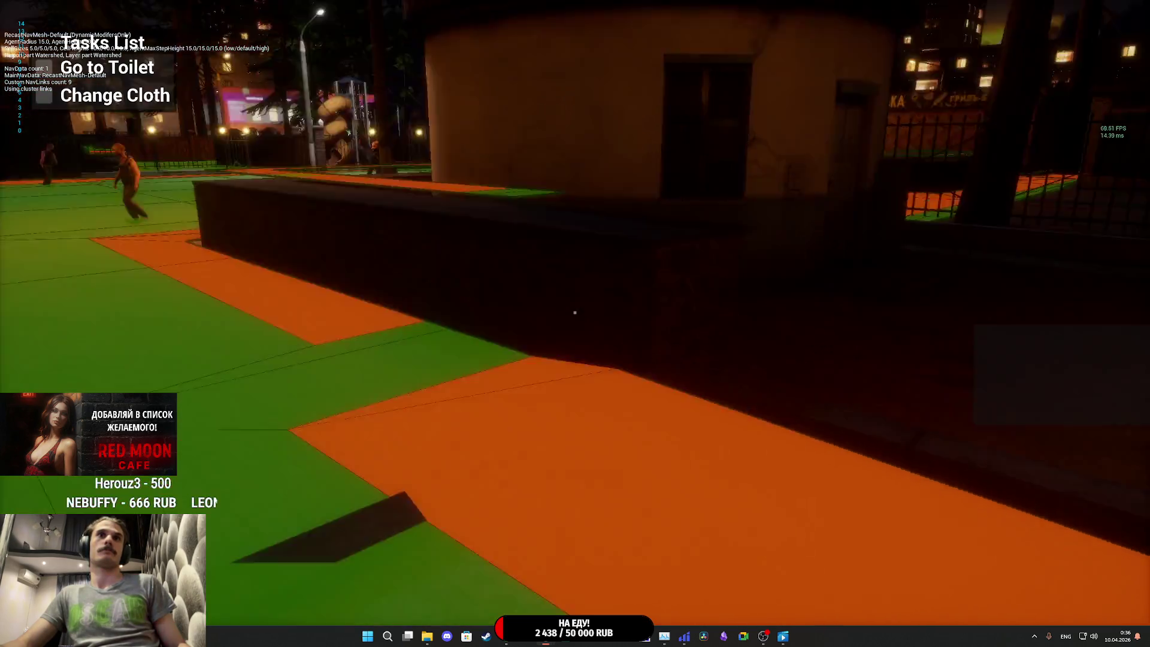
Step: Put the keys away and walk up to the Red Moon Cafe door
key(Tab)
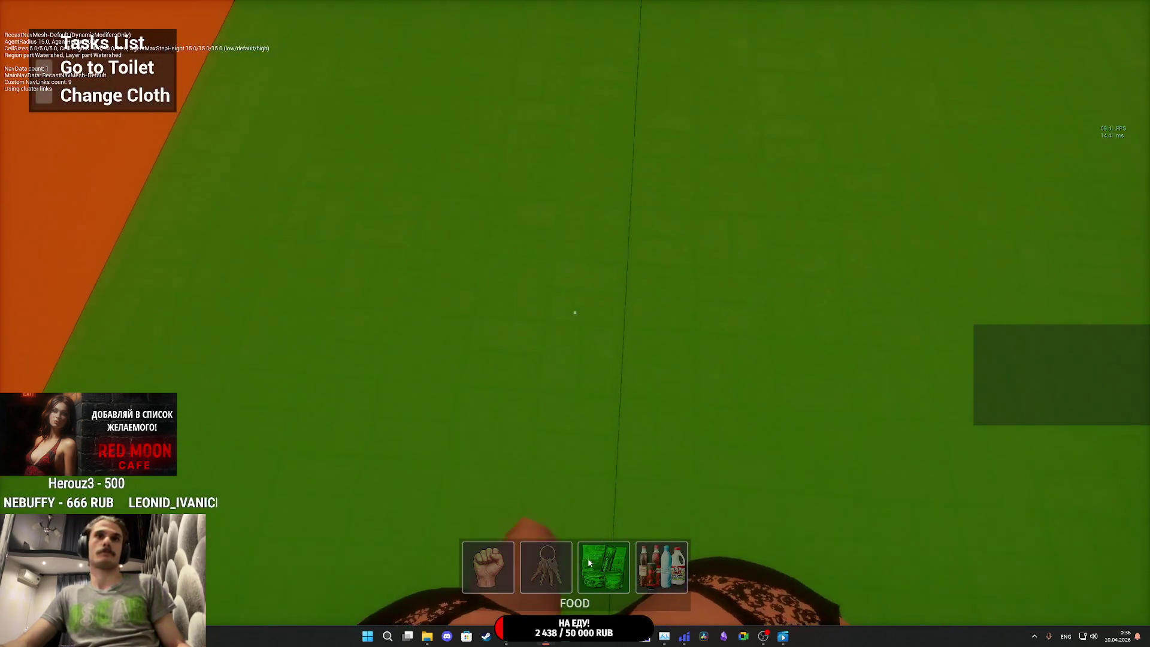
click(542, 503)
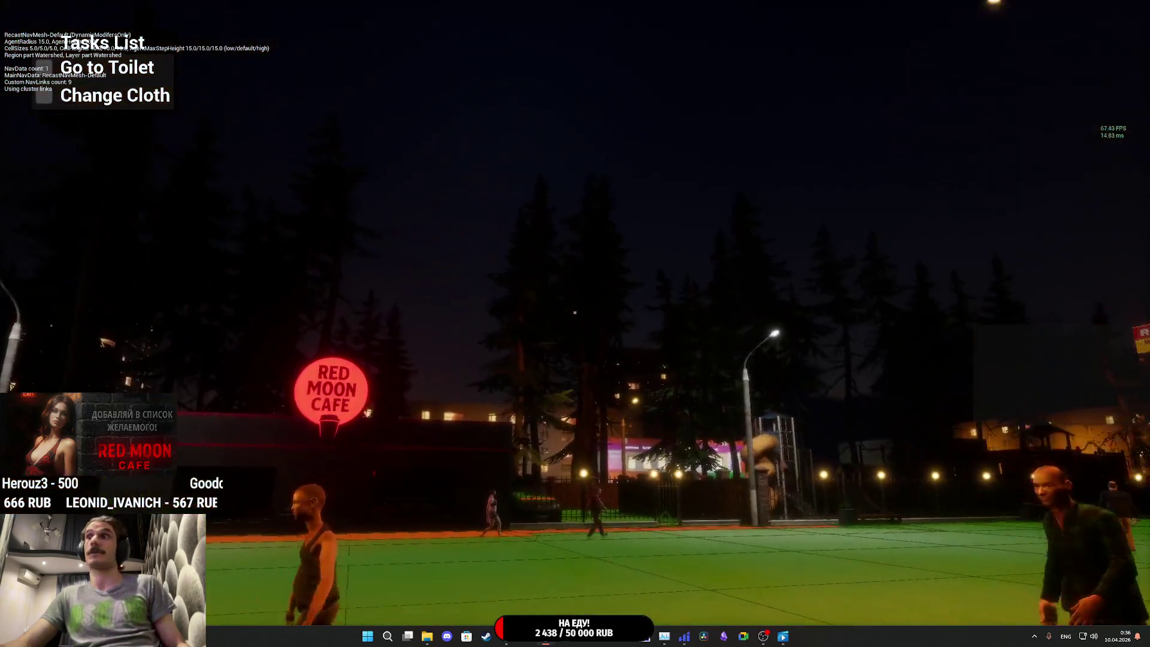
key(w)
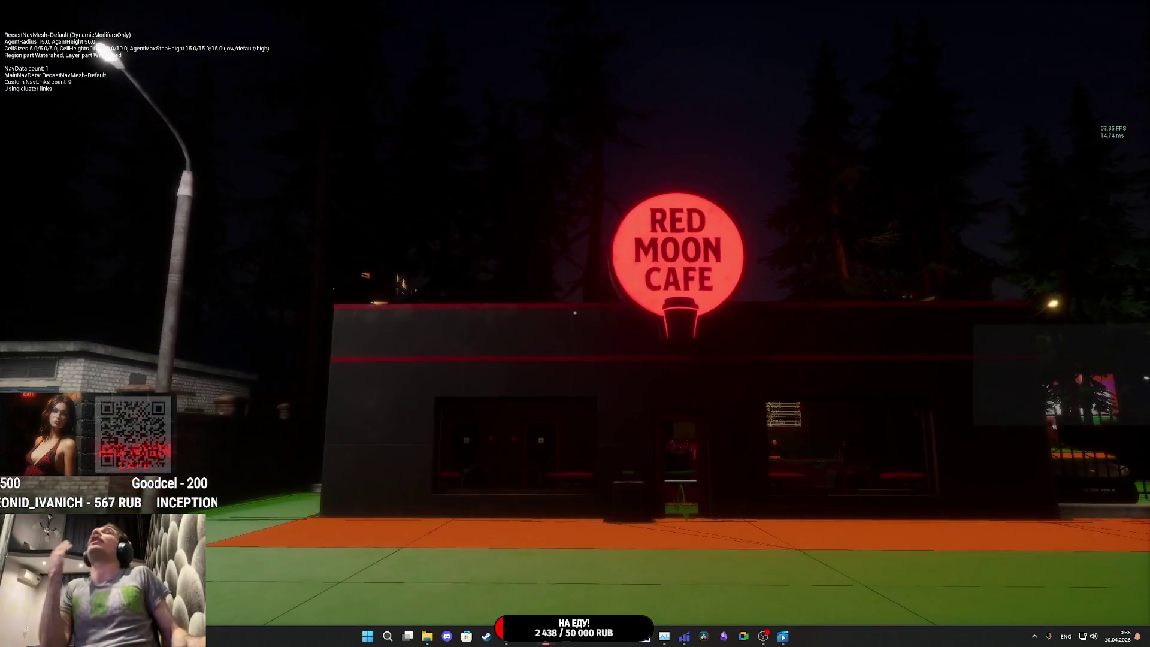
key(w)
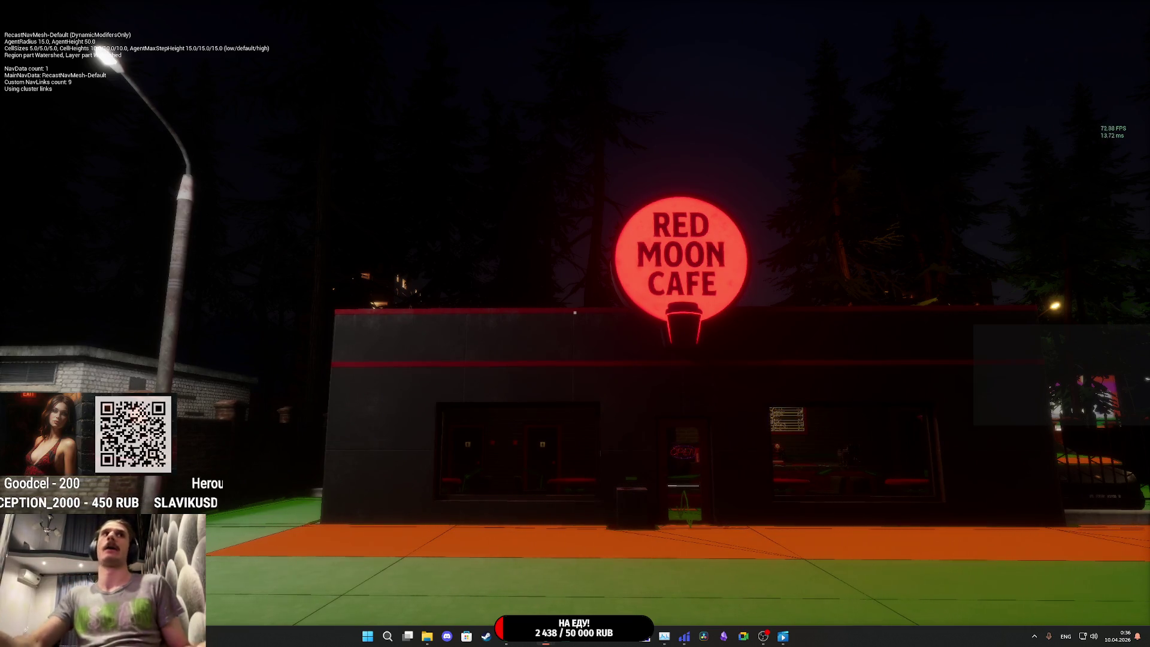
key(w)
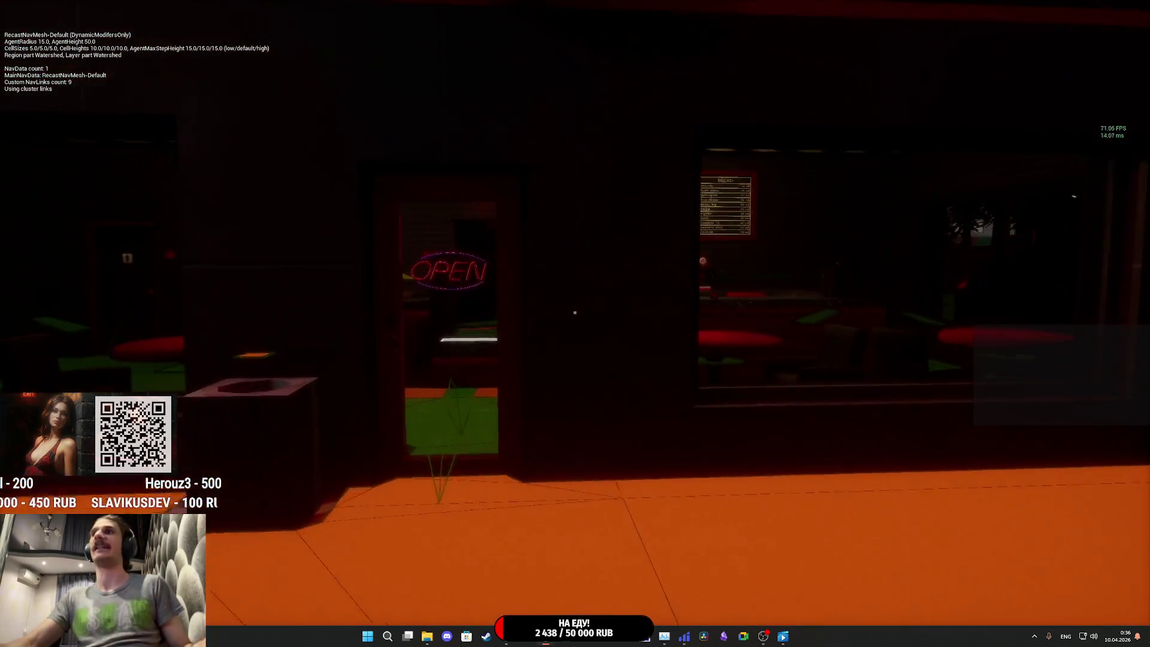
key(w)
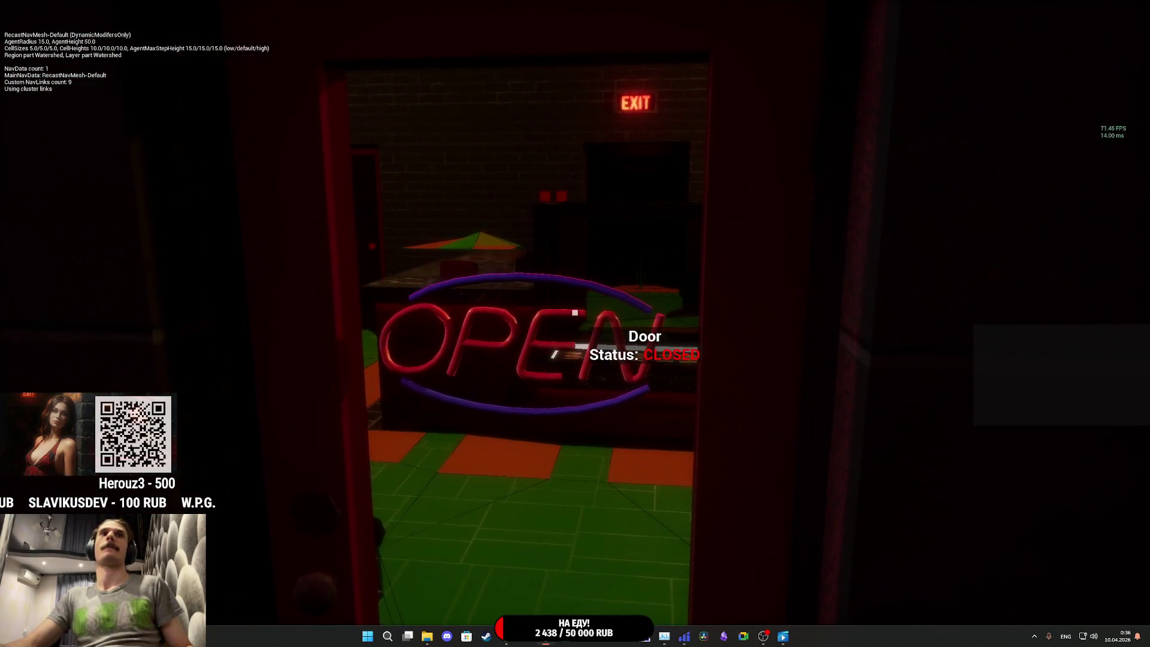
key(w)
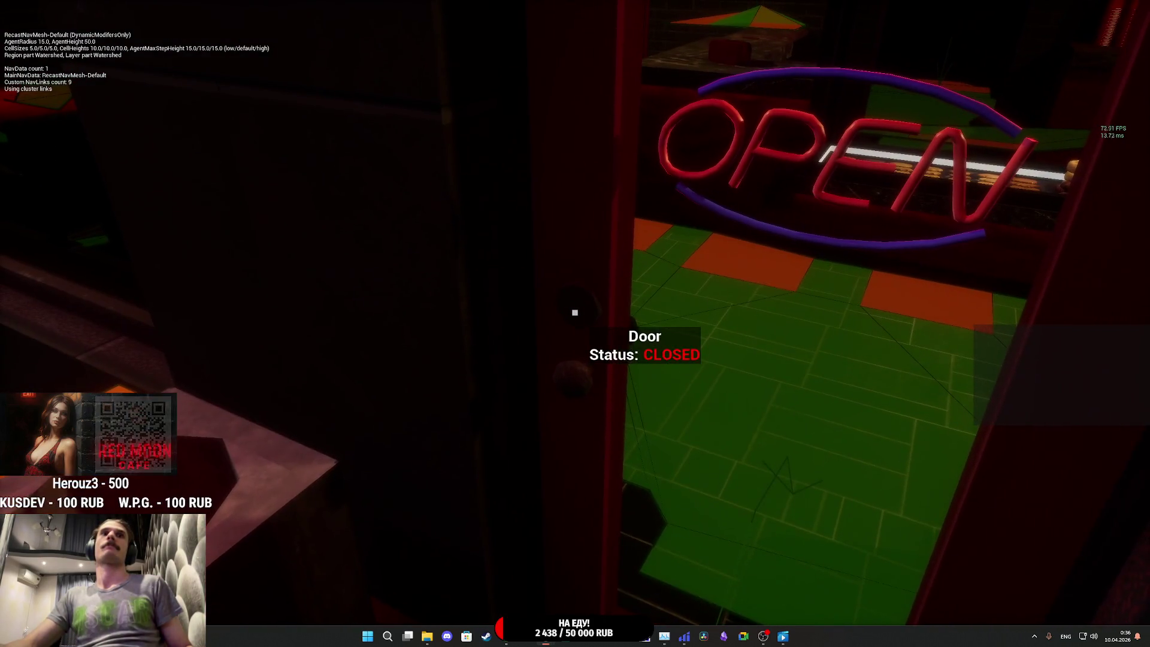
Step: Unlock the cafe door with the keys, step inside, and pause the game
scroll(575, 324, up, 2)
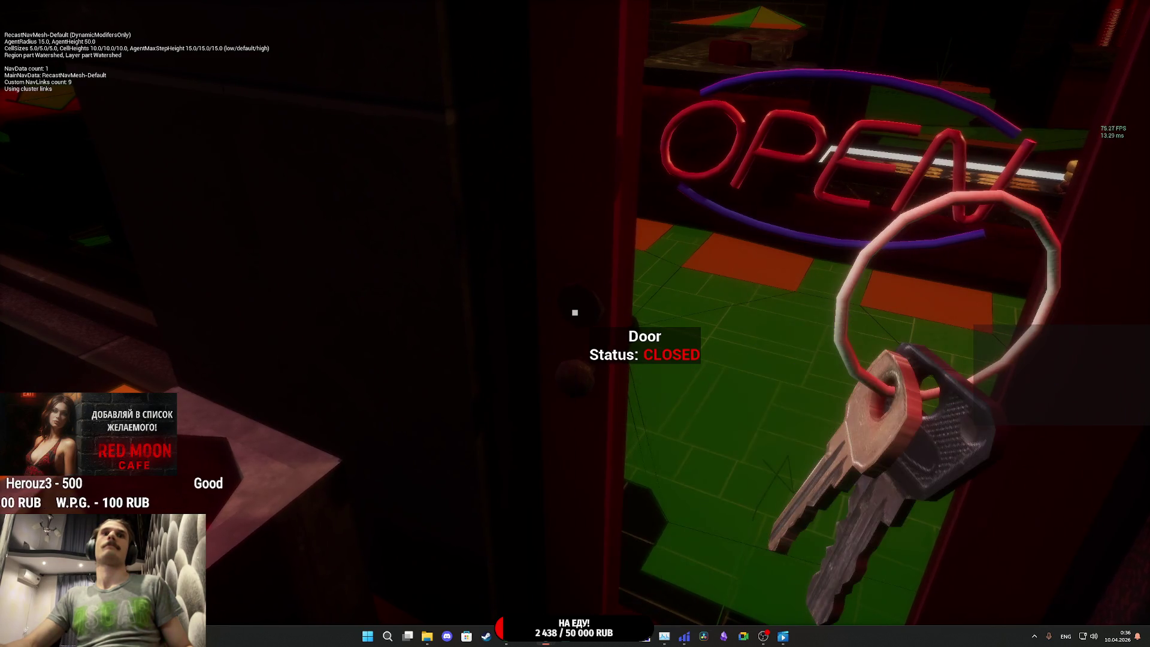
click(576, 312)
key(w)
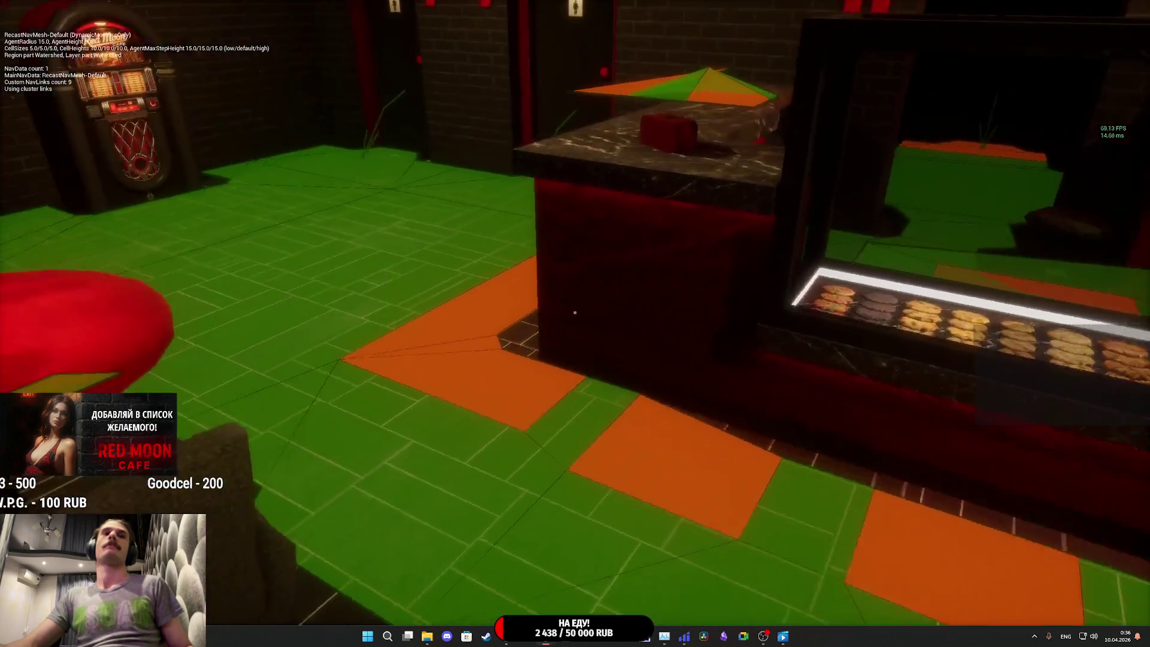
mouse_move(575, 312)
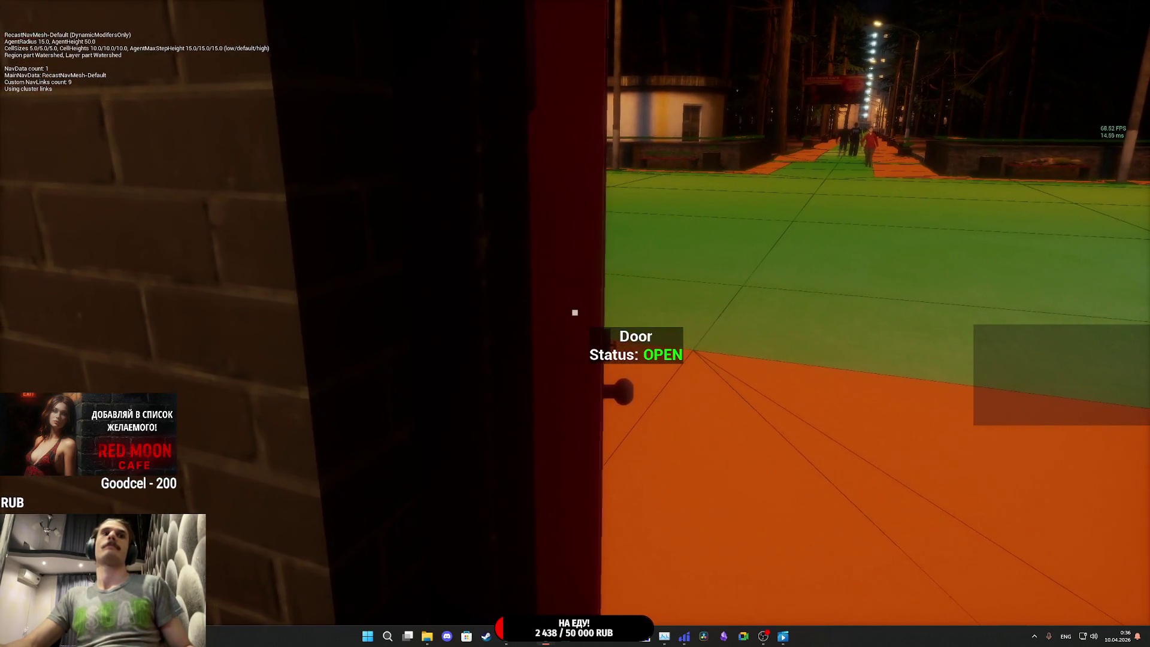
key(Escape)
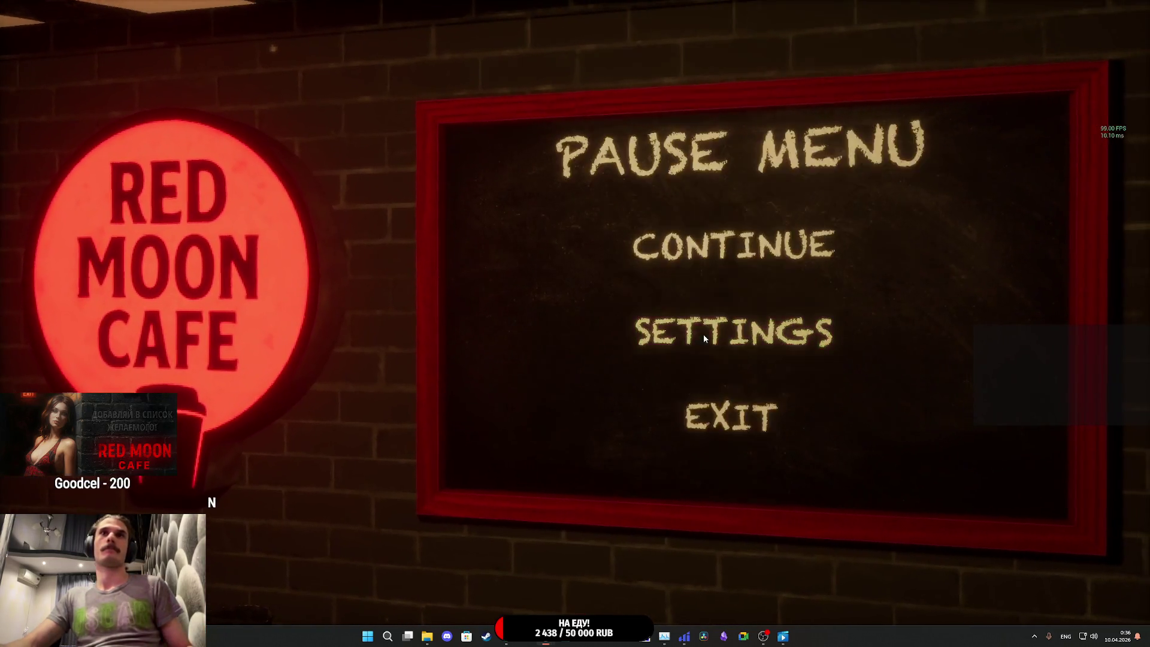
Step: Try ALL OBJECTS for Display HUD, settle on COFFEE SHOP ONLY, and resume the game
click(703, 337)
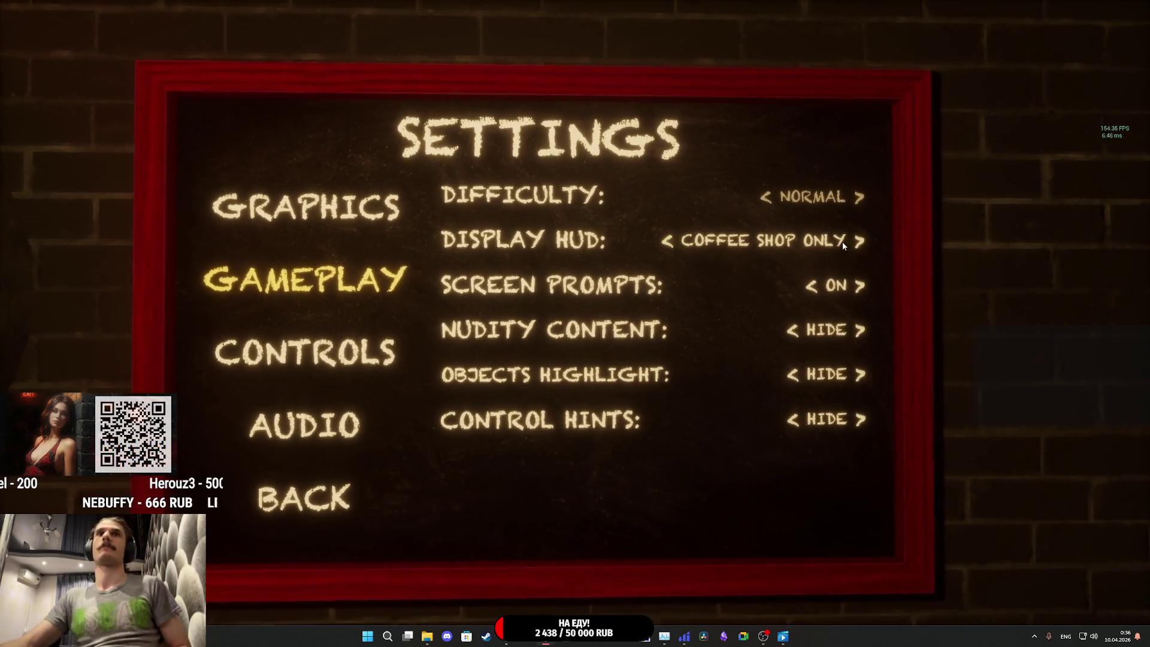
click(883, 241)
click(743, 242)
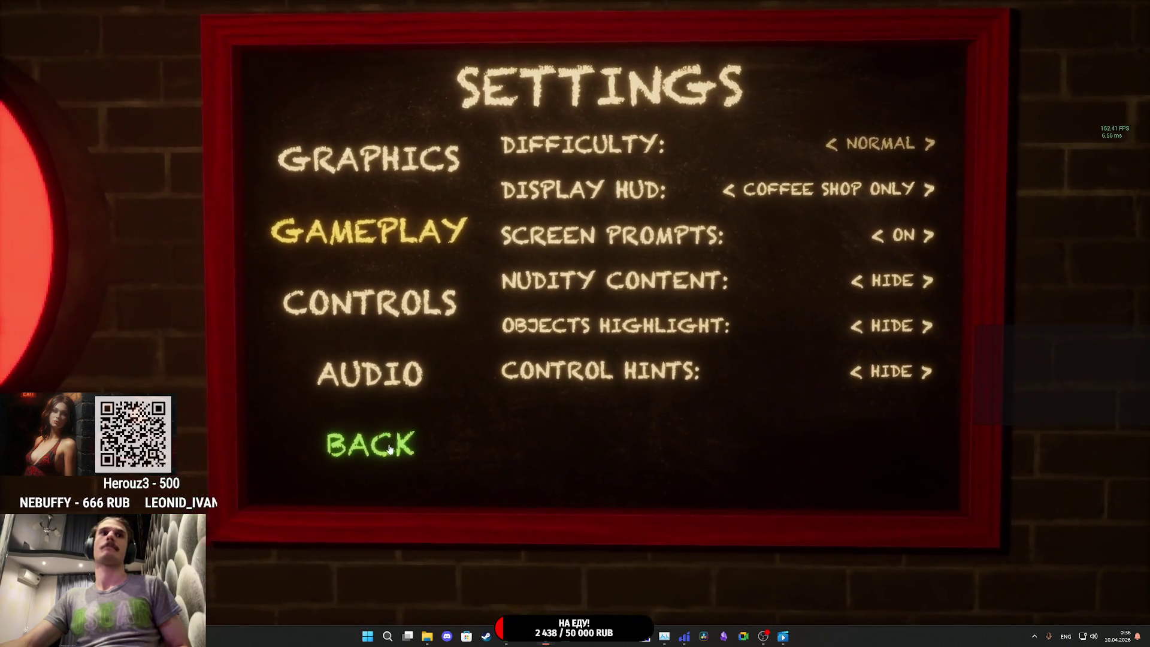
click(324, 490)
key(Escape)
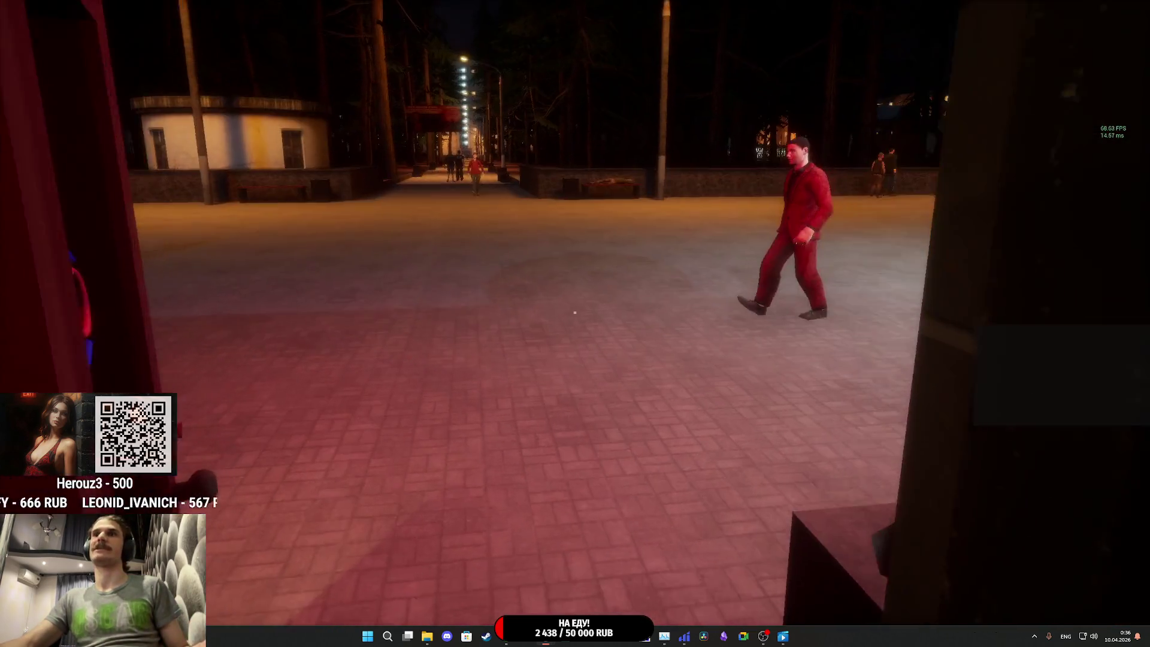
Step: Open the coffee shop via the door sign and switch on the lights at the wall switch
key(w)
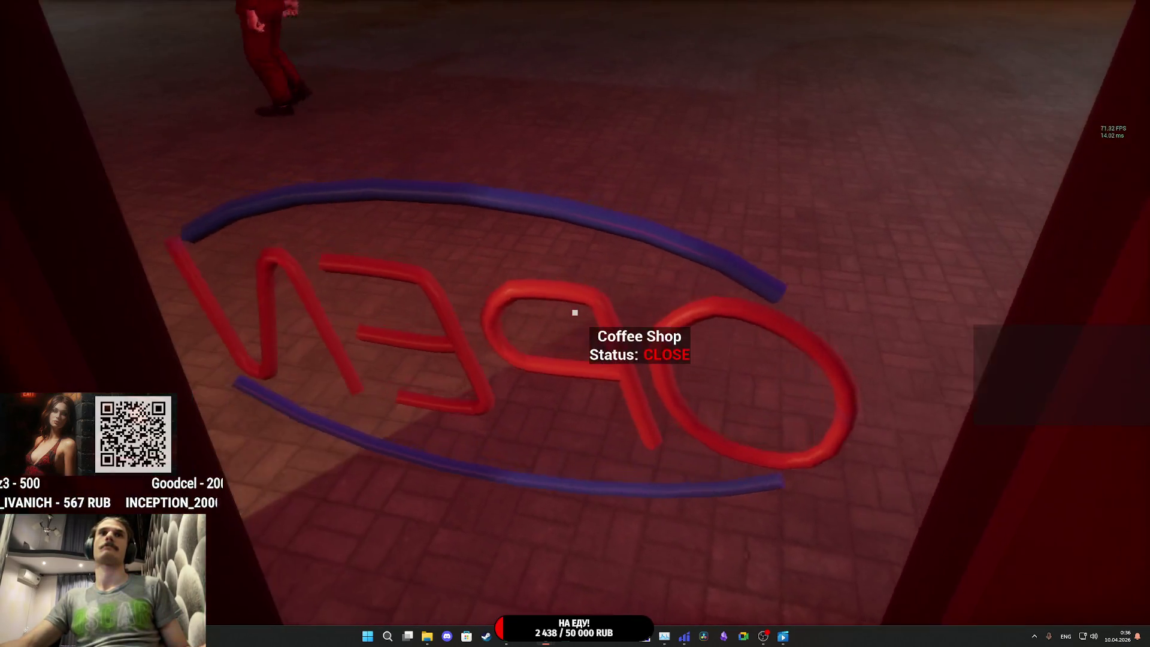
click(575, 312)
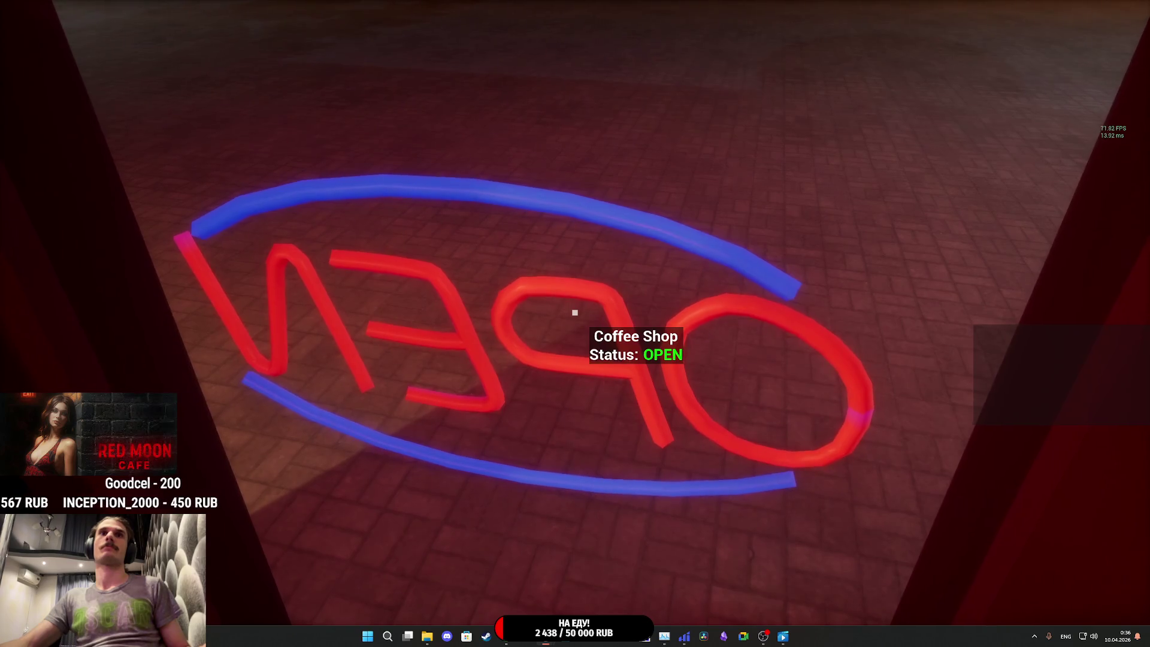
key(w)
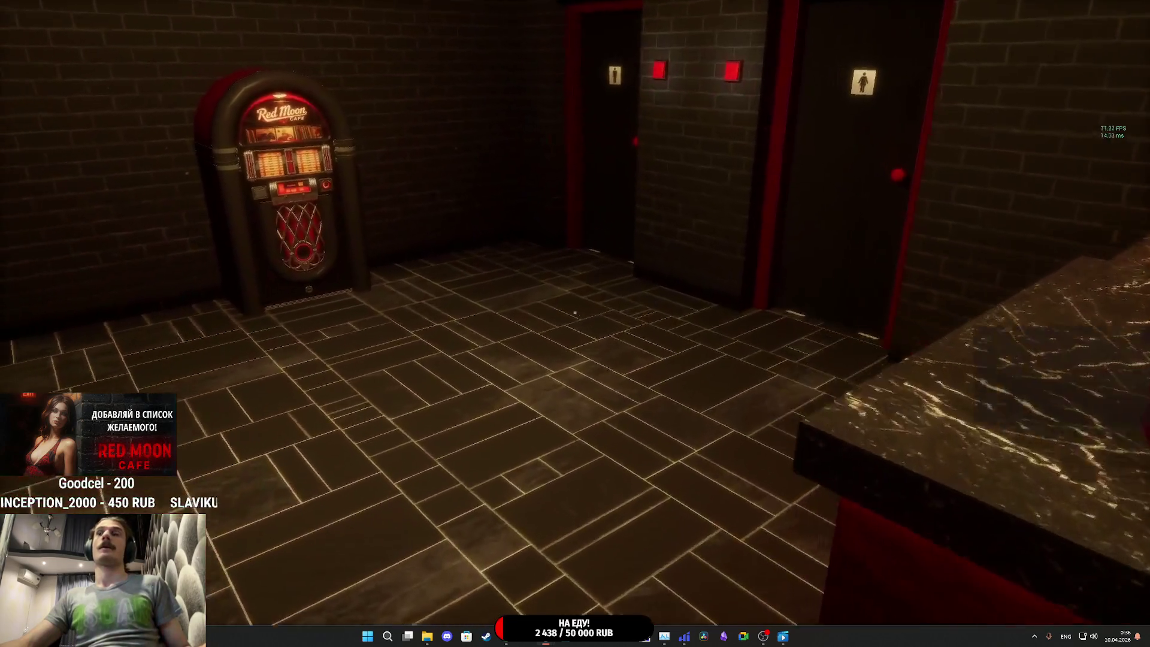
key(w)
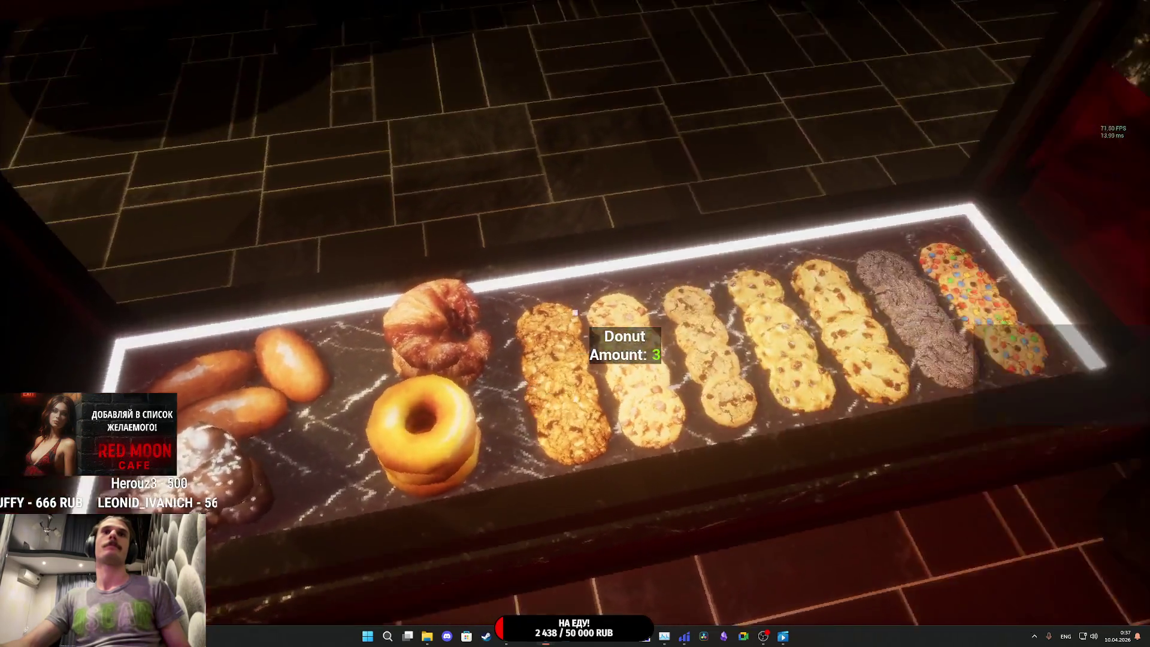
key(w)
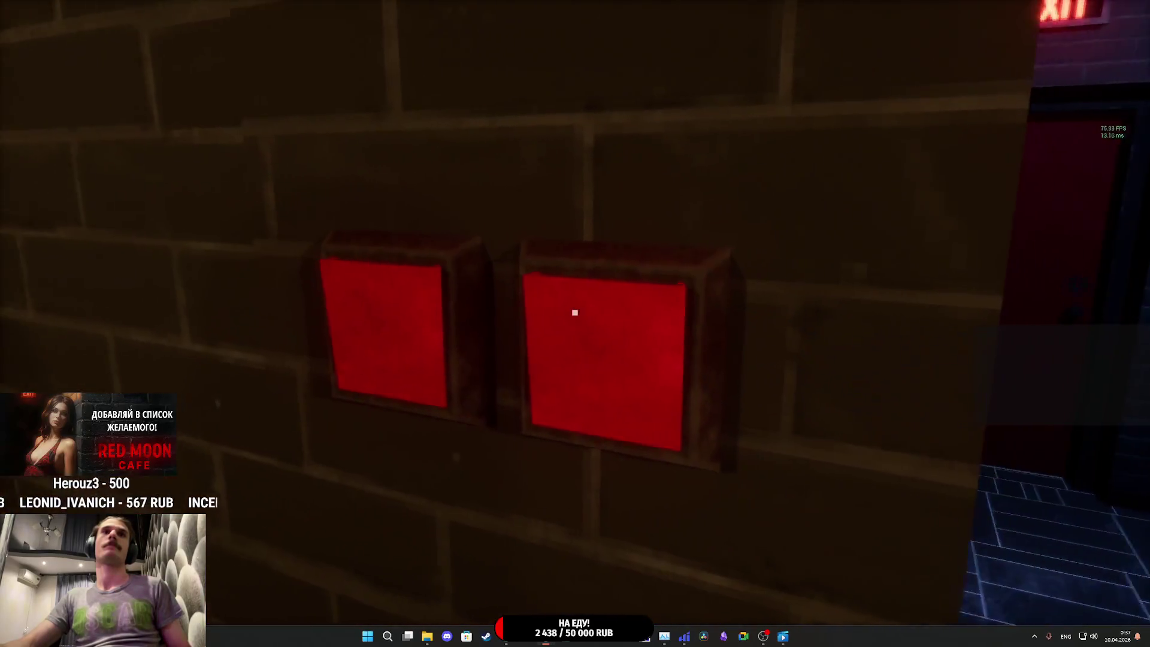
click(575, 312)
Step: Walk through the bathroom and café hall, then stop the play test
key(w)
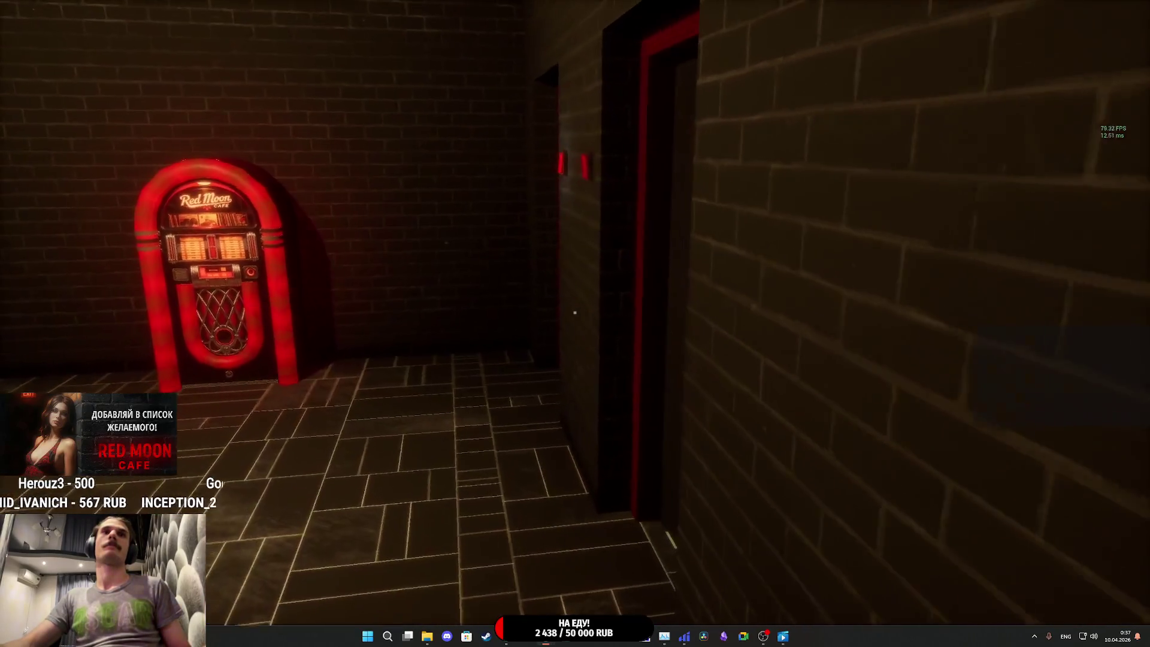
key(w)
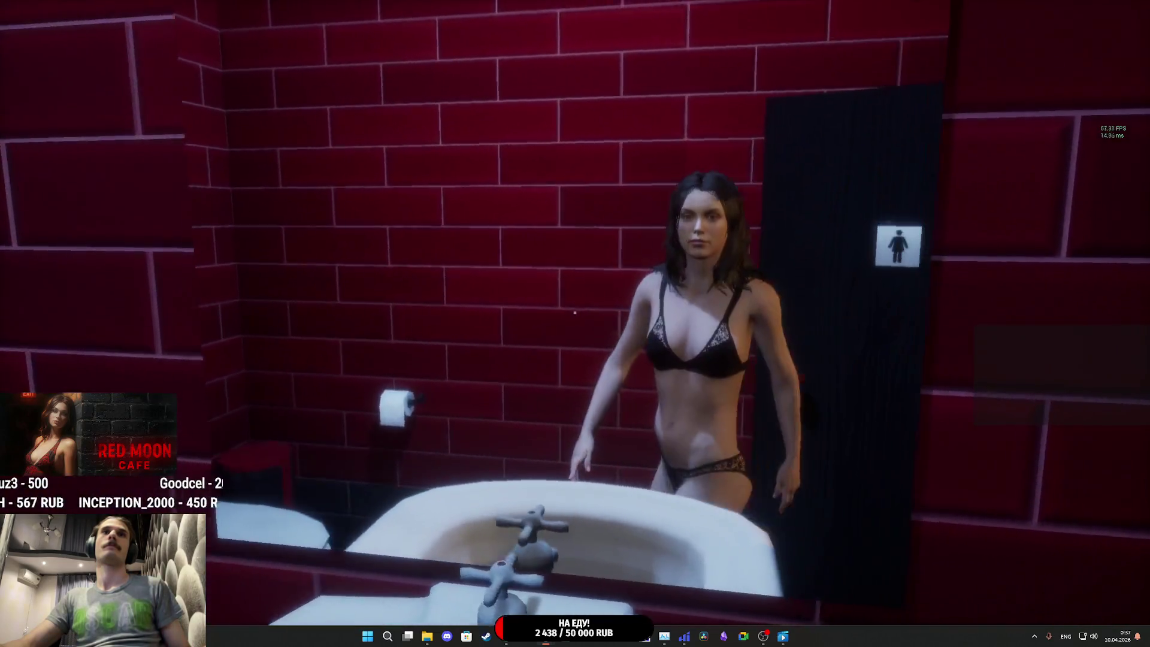
key(w)
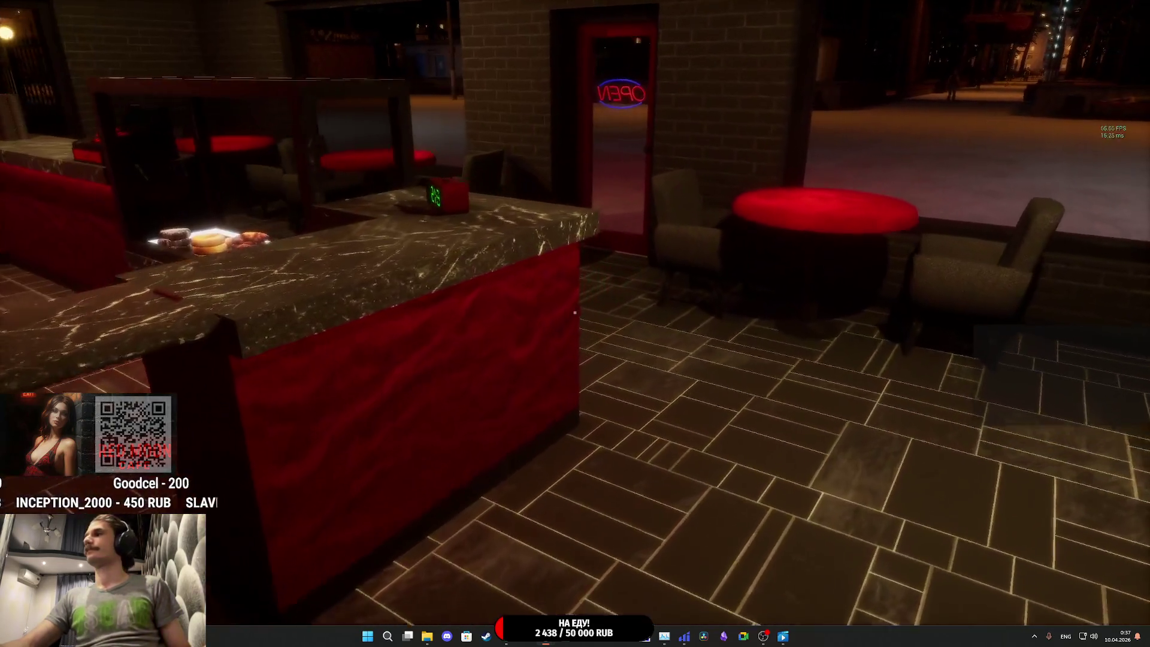
key(w)
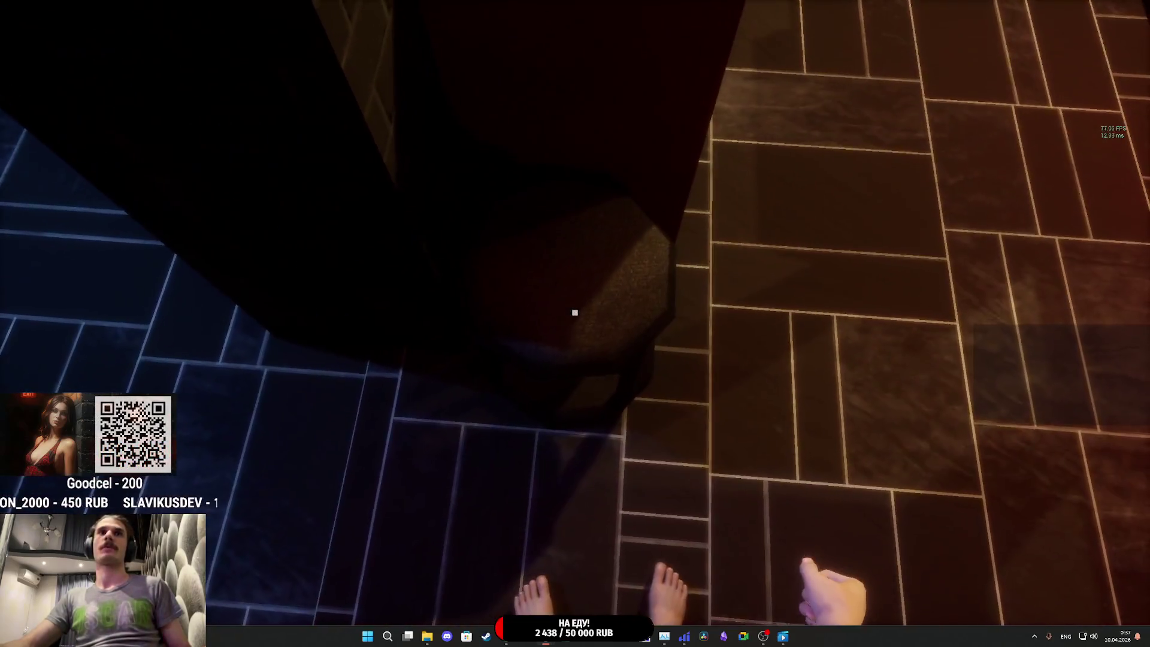
key(w)
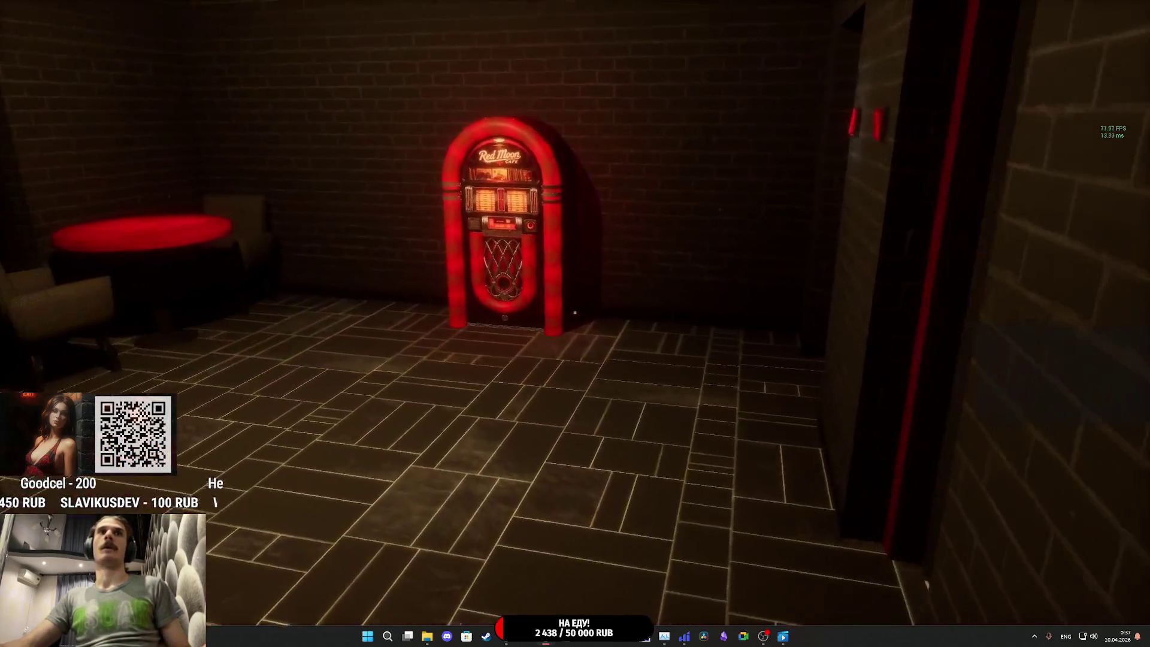
key(w)
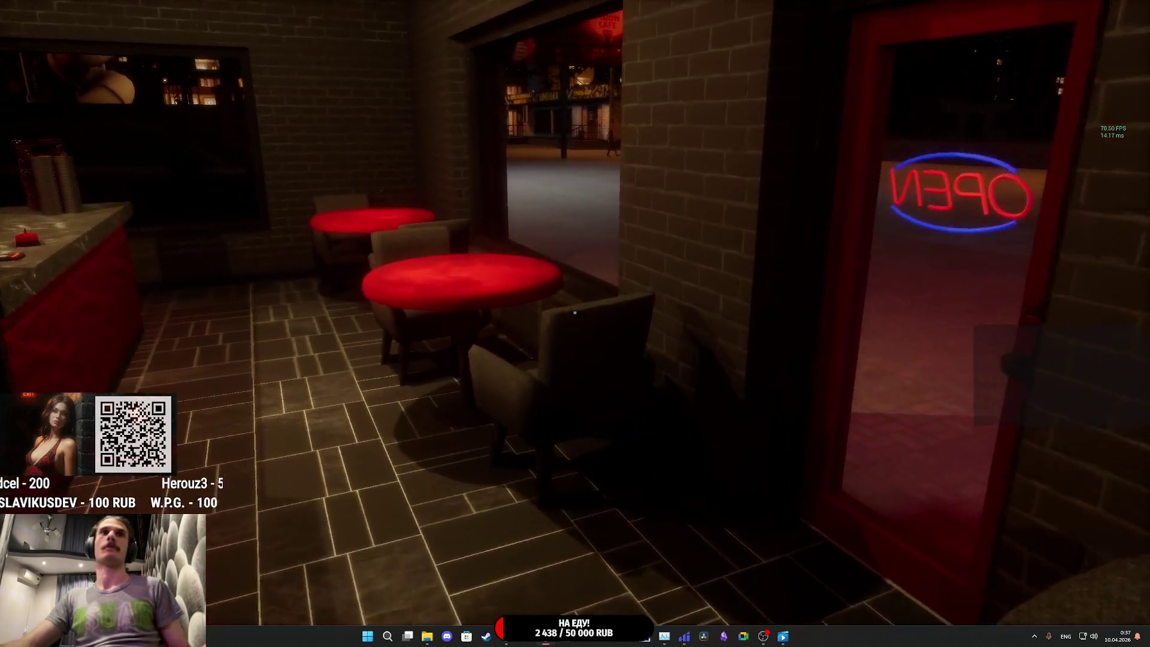
key(Escape)
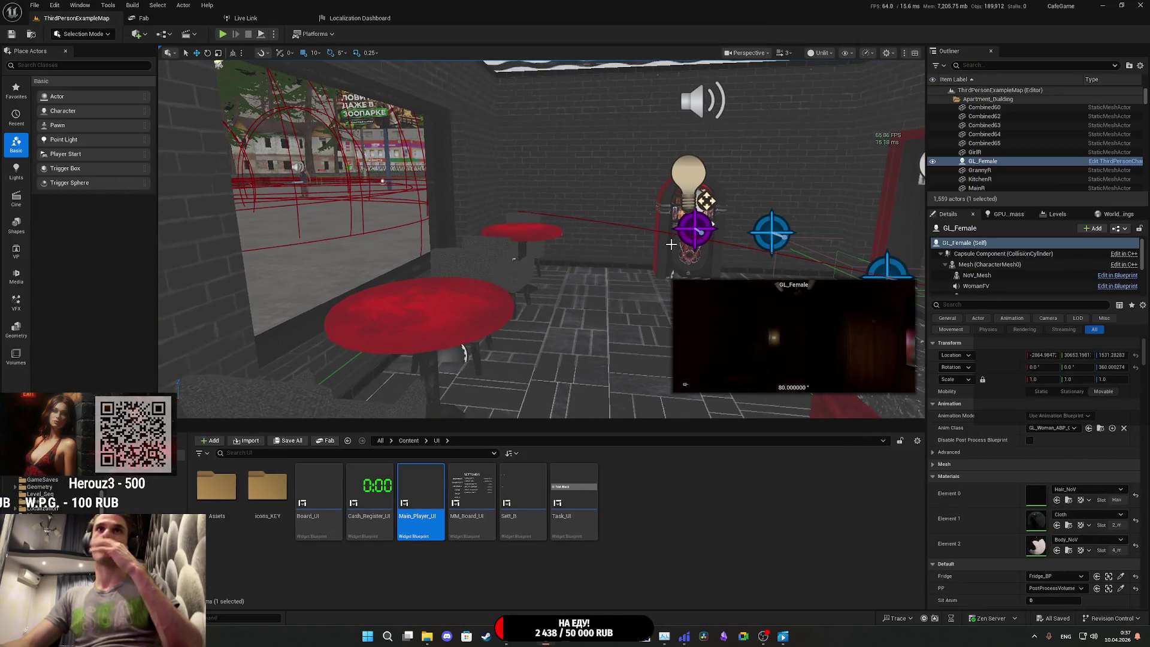
Step: Select the jukebox radio and open its Cafe_Radio_BP blueprint from the Details panel
click(667, 249)
click(1116, 228)
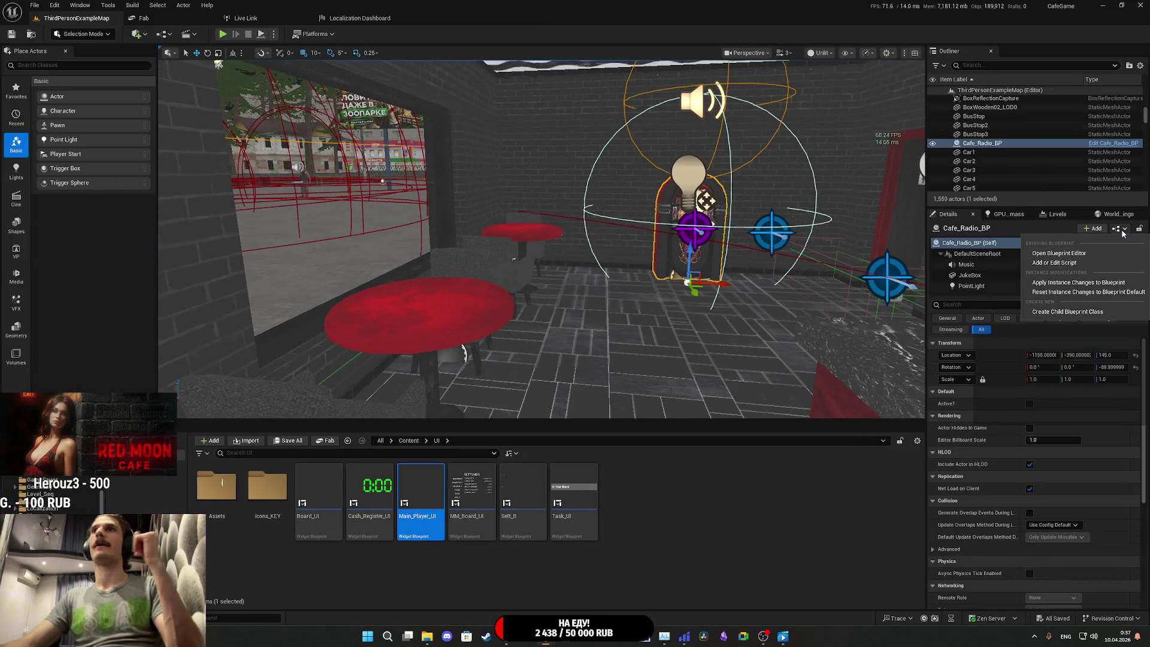
click(1049, 260)
Step: Locate Event Hoved and double-click the Show Use PI call to jump into Main_Player_UI
mouse_move(1049, 260)
mouse_down()
mouse_move(859, 340)
mouse_move(559, 354)
mouse_move(685, 338)
mouse_up()
scroll(545, 310, down, 1)
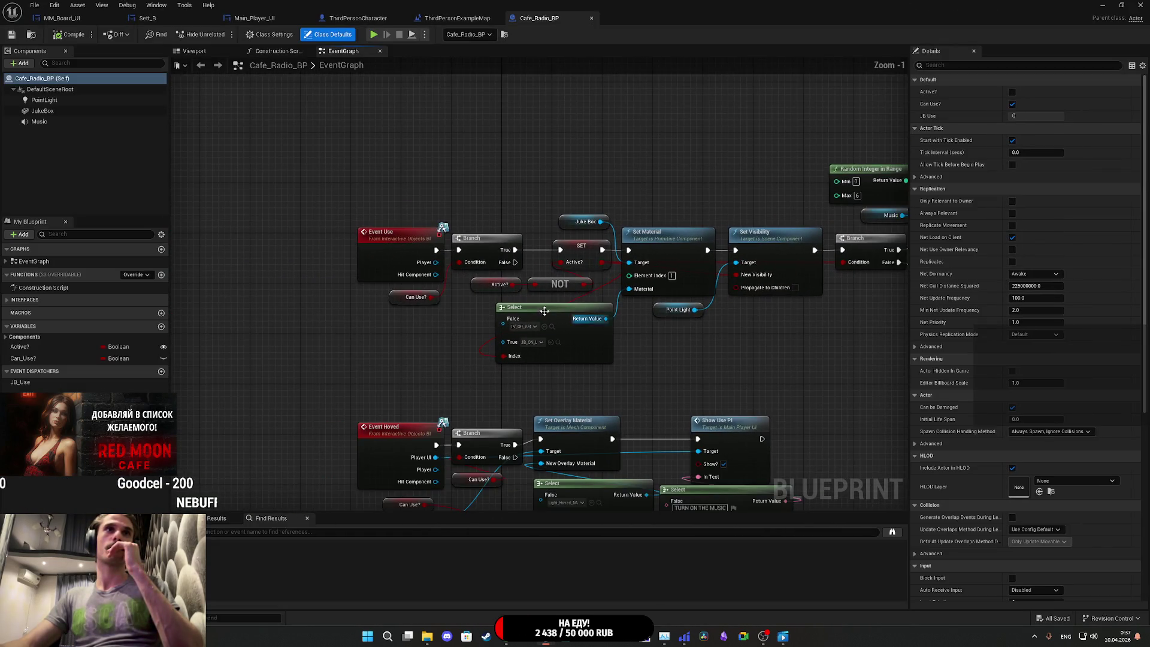
drag(458, 369, 438, 201)
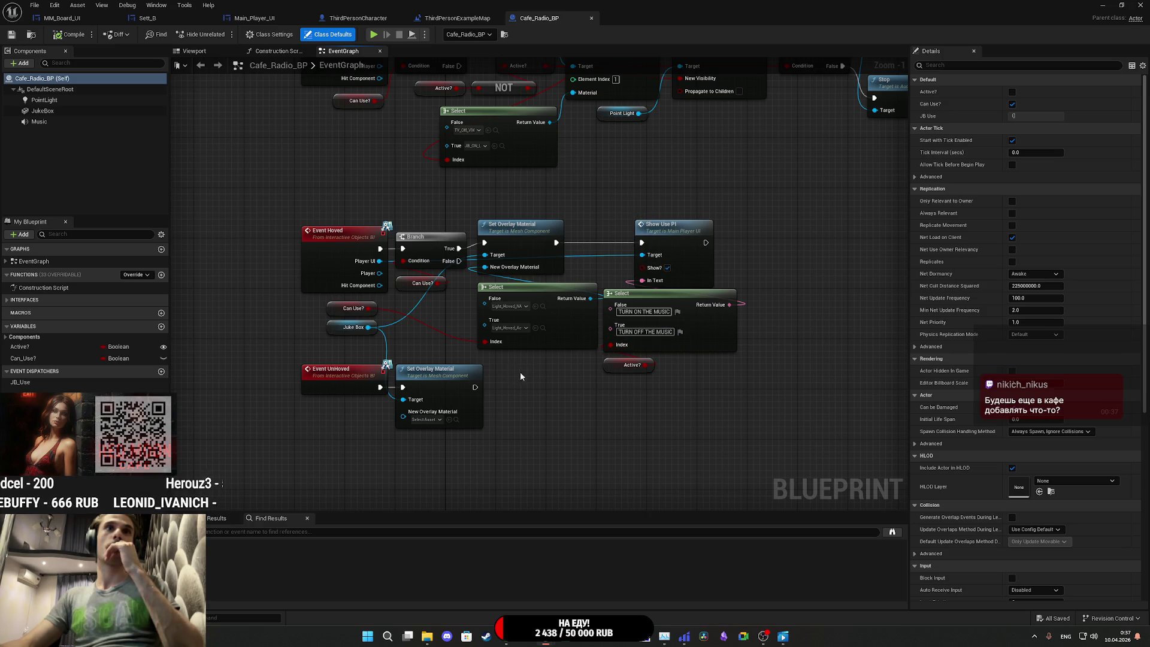
scroll(521, 374, up, 1)
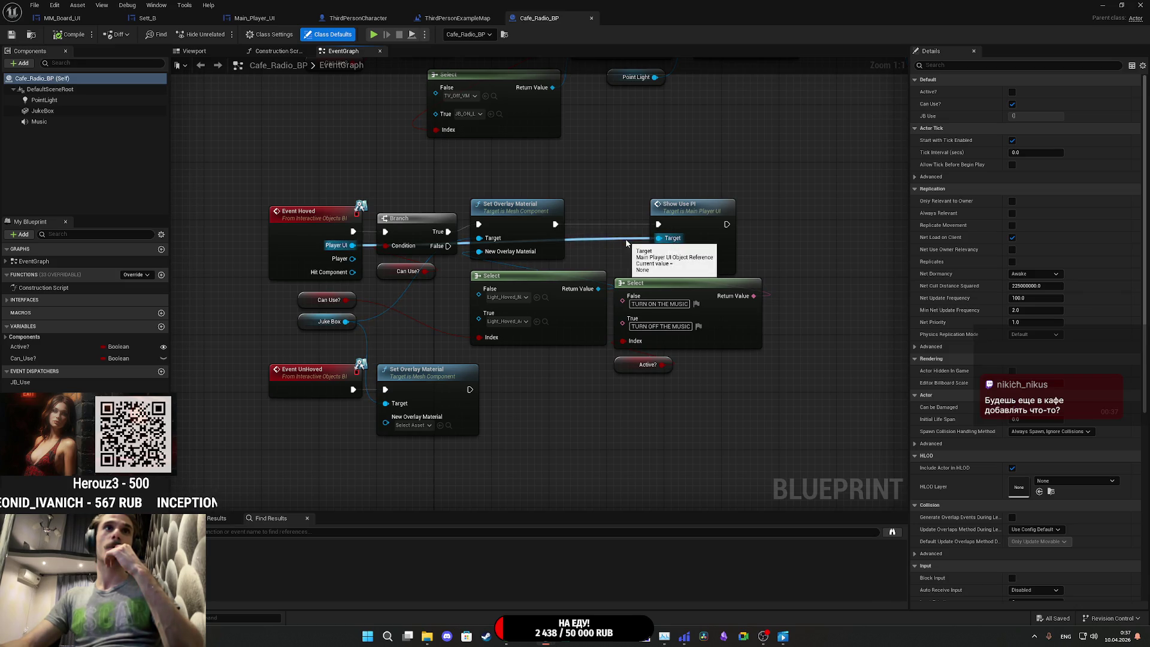
click(704, 232)
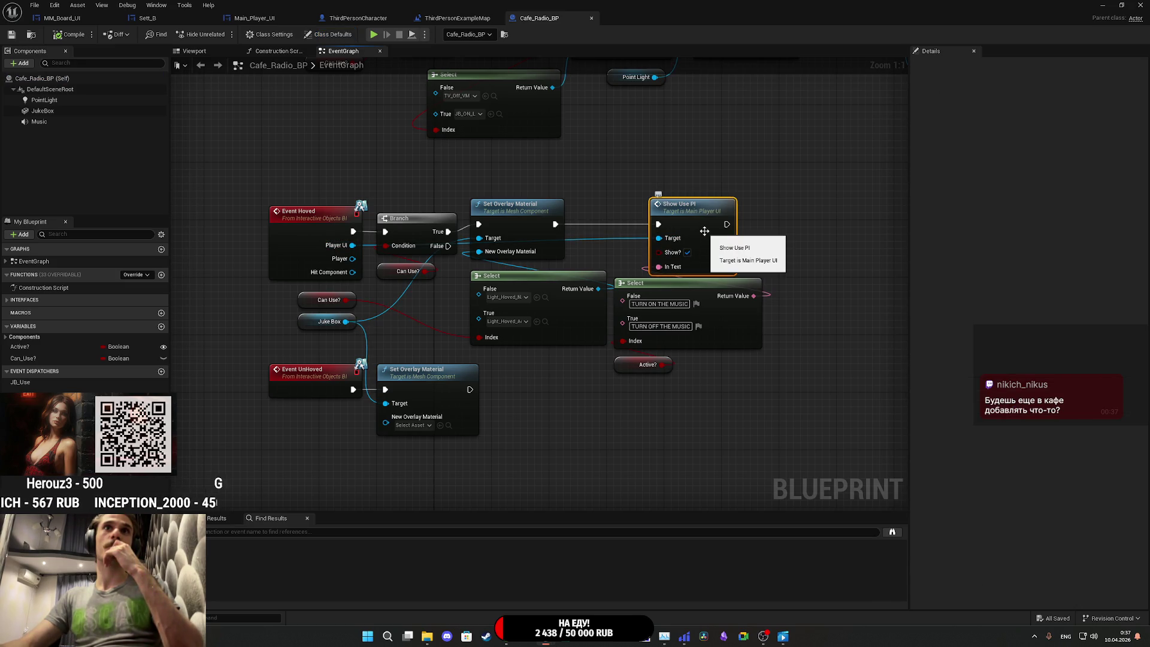
double_click(704, 231)
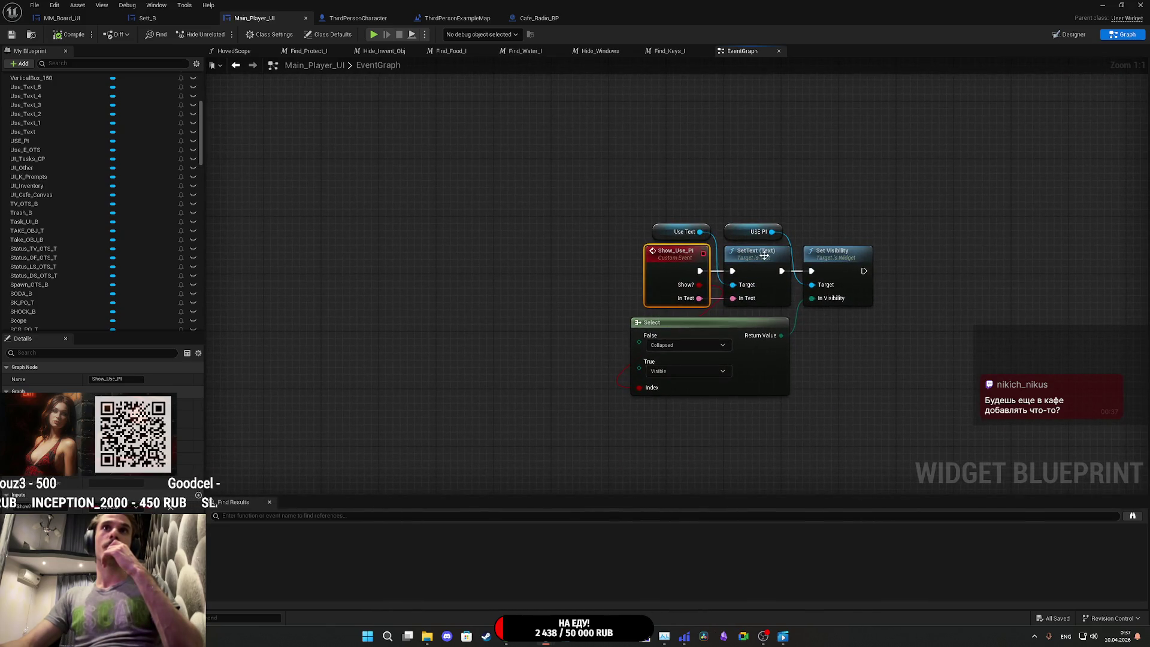
Step: Switch Main_Player_UI between Designer and Graph views, closing the Cafe_Radio_BP tab along the way
click(1069, 35)
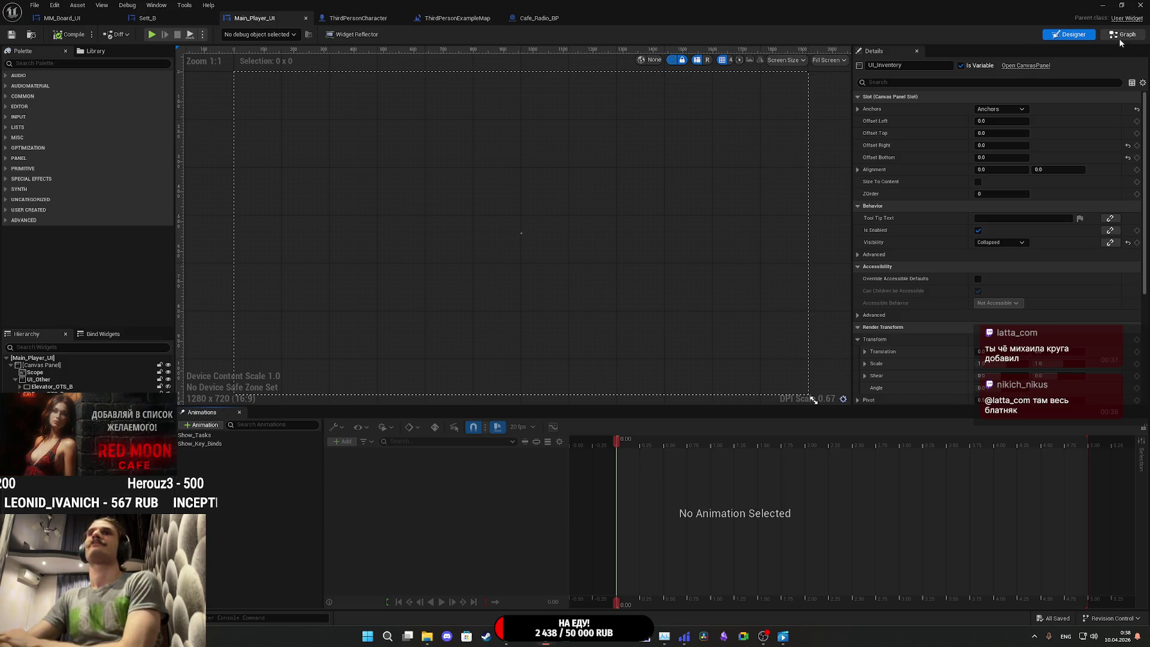
click(1101, 37)
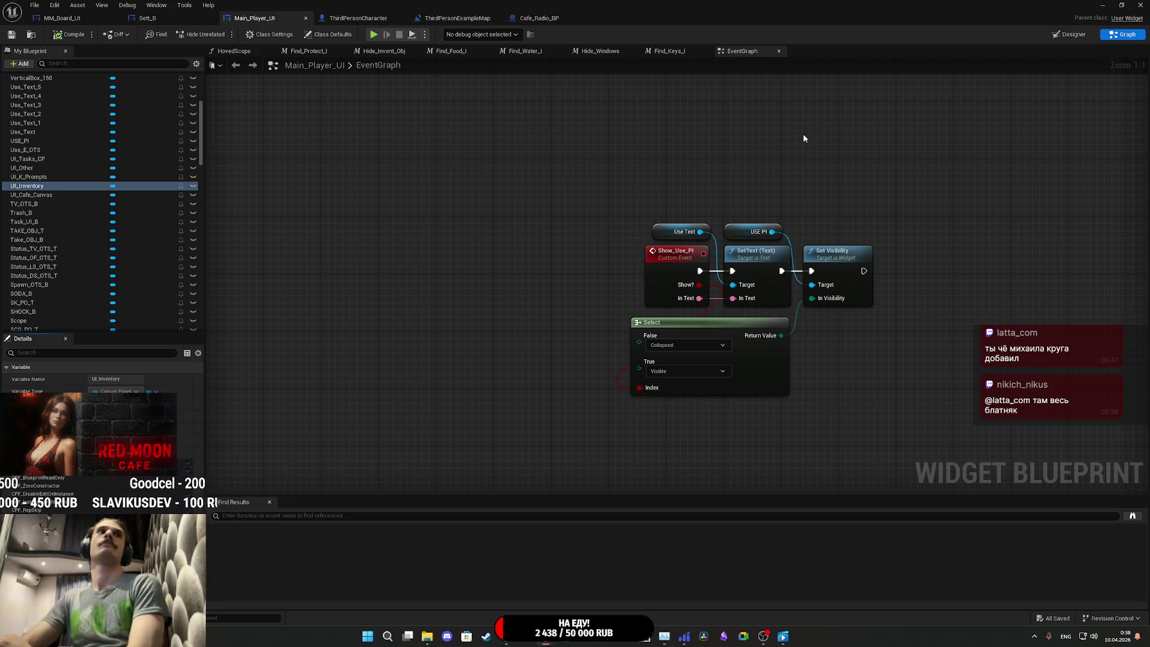
click(1066, 37)
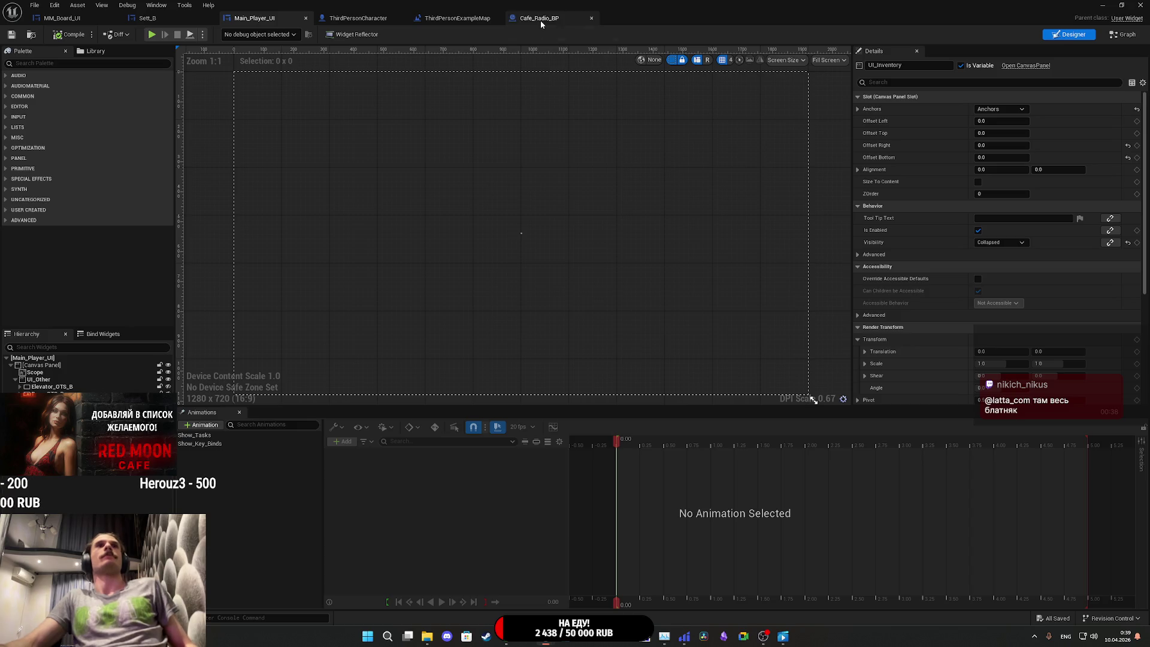
click(593, 18)
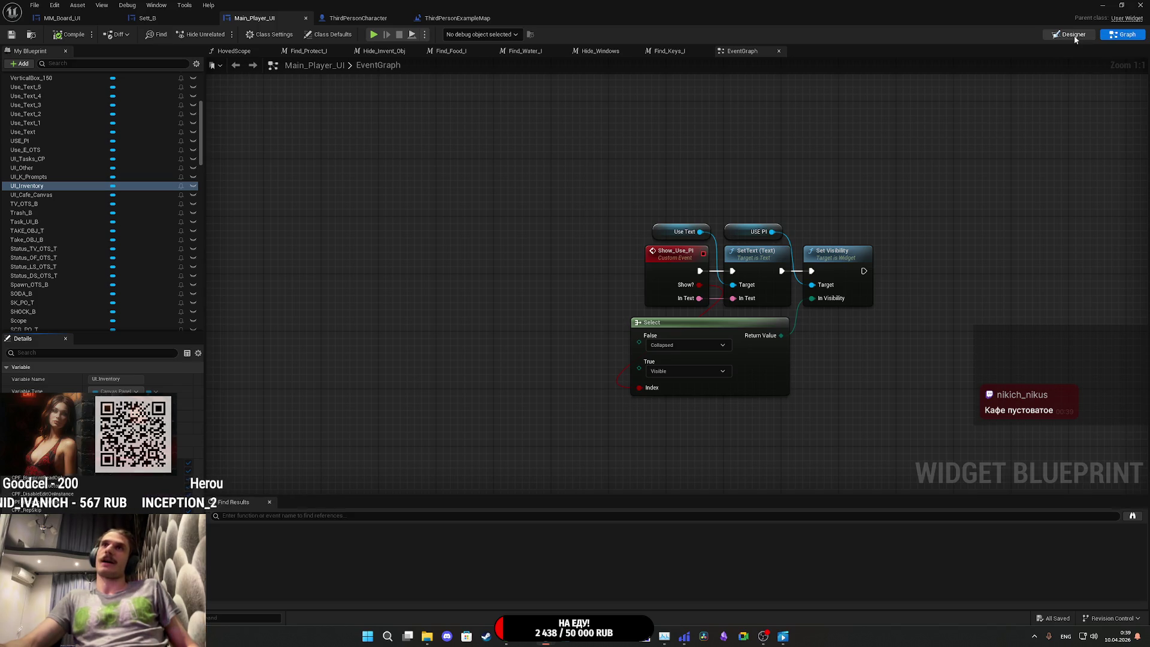
click(1073, 35)
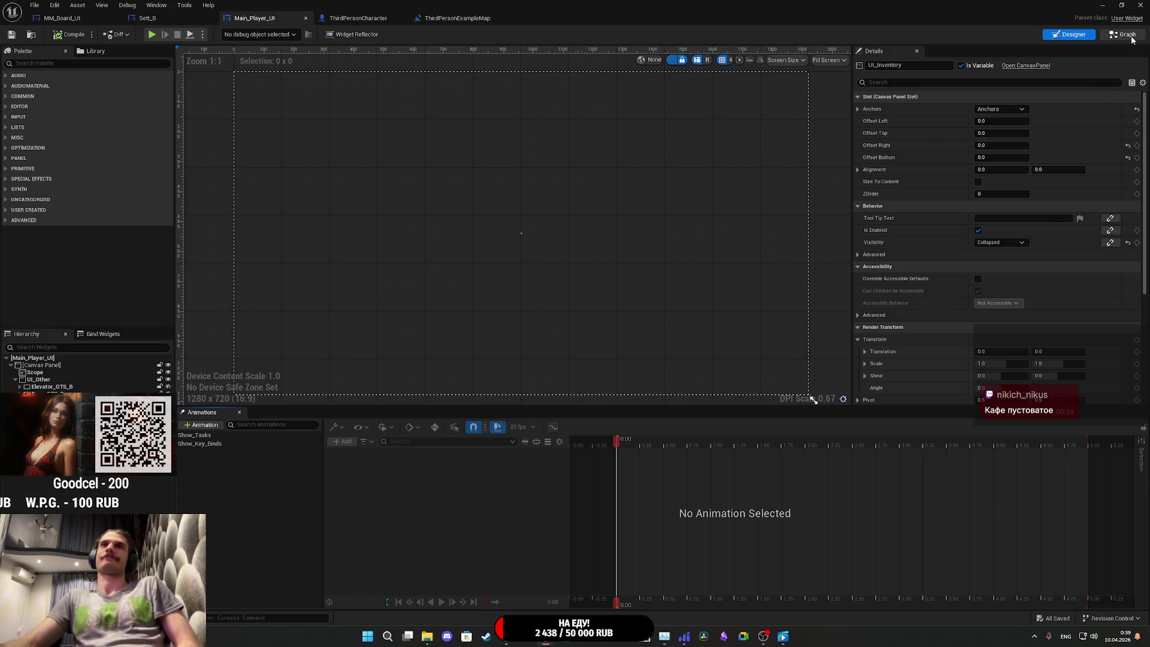
double_click(786, 203)
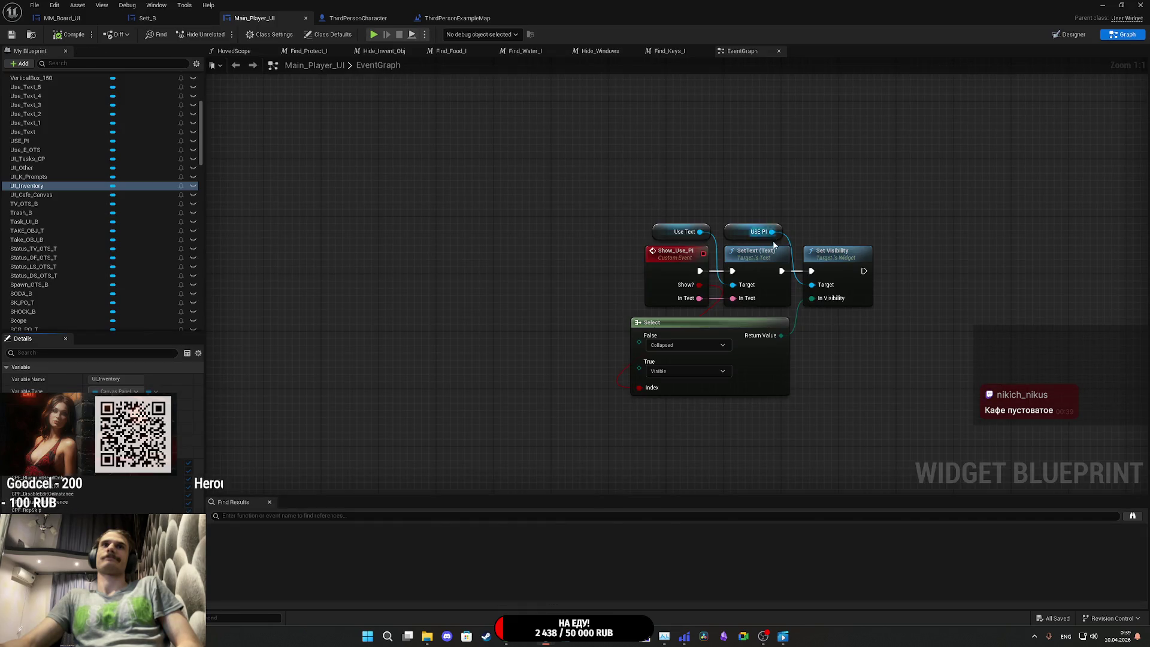
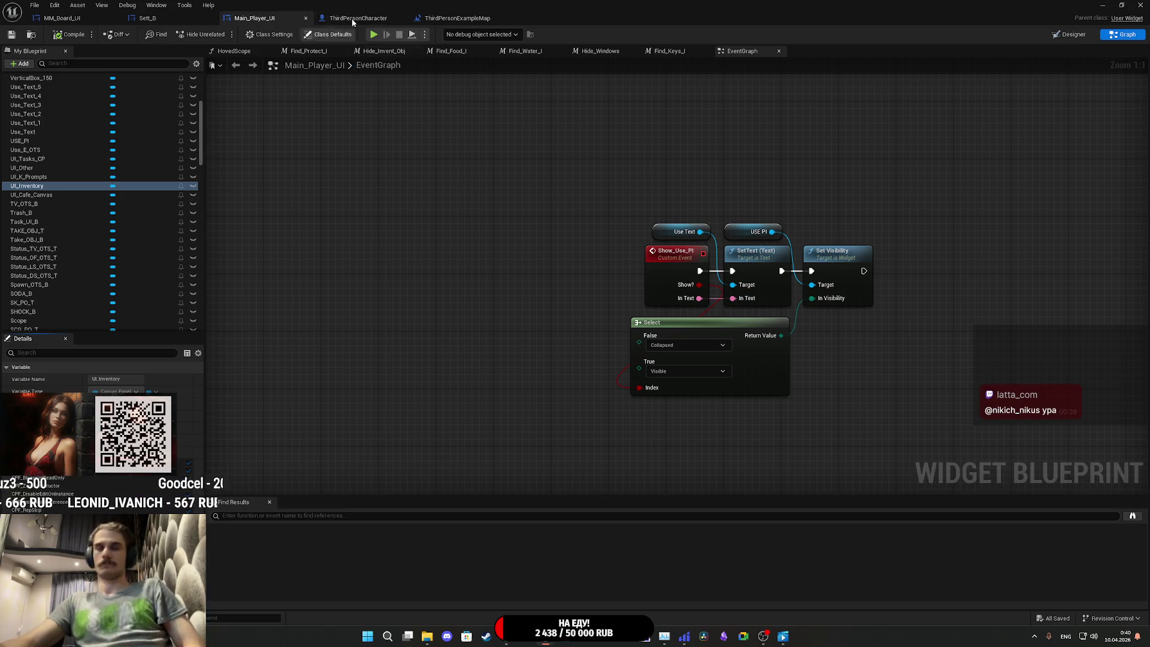
Step: Save Main_Player_UI, glance over Sett_B's Set_DH graph, and return to the ThirdPersonExampleMap level editor
click(12, 34)
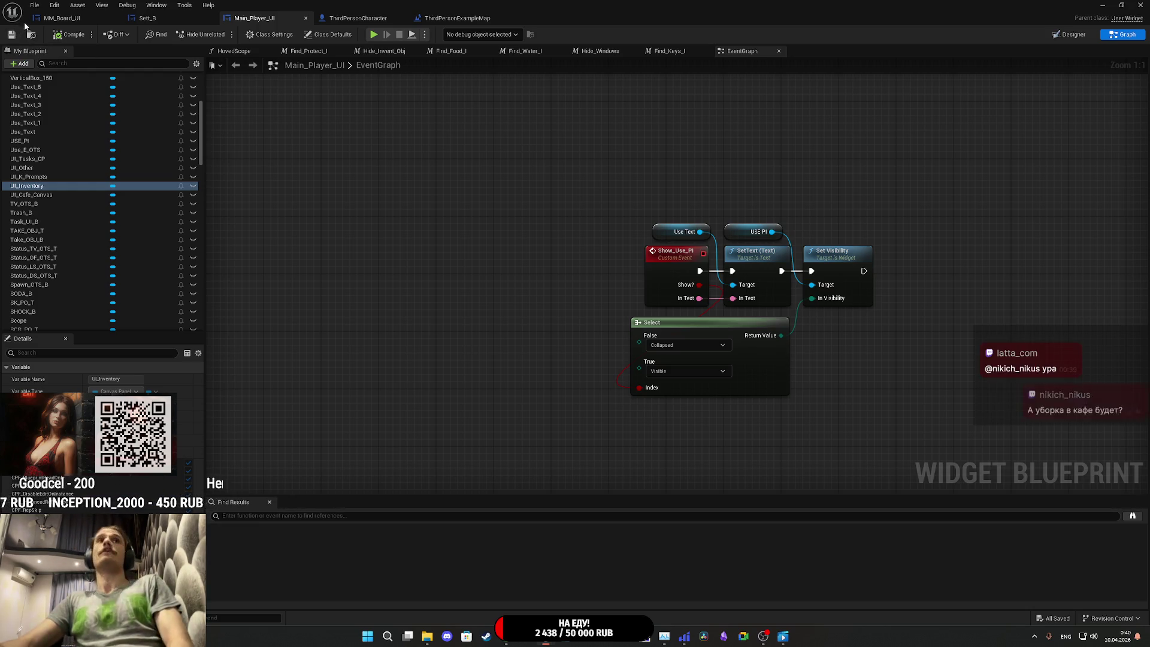
click(148, 17)
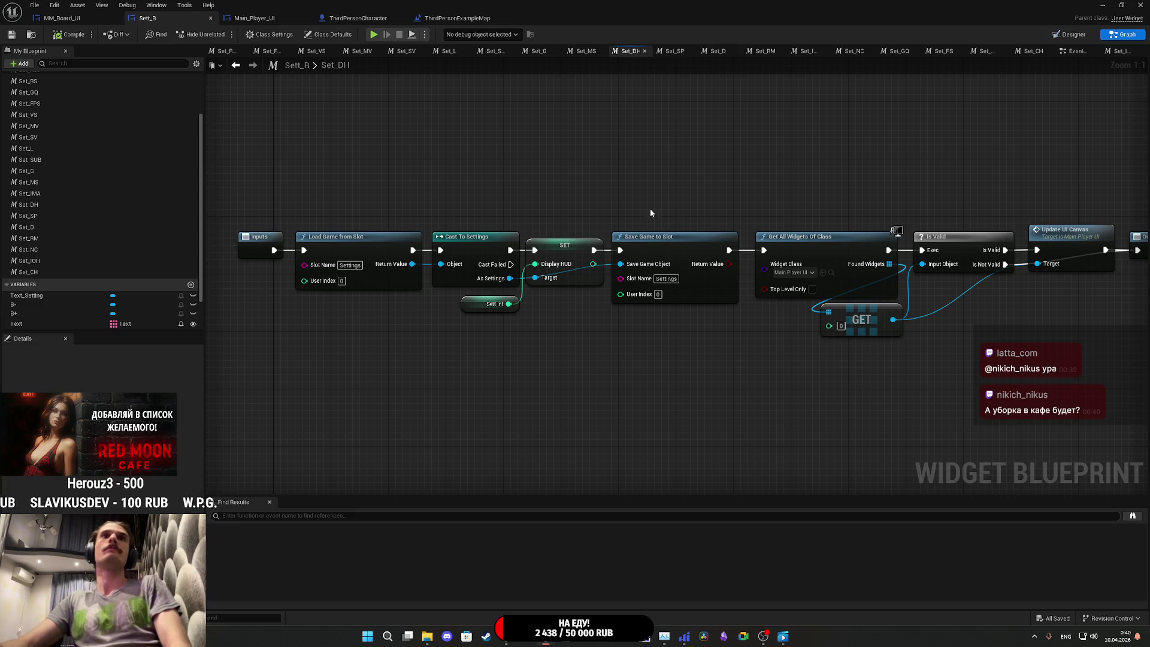
drag(665, 212, 639, 217)
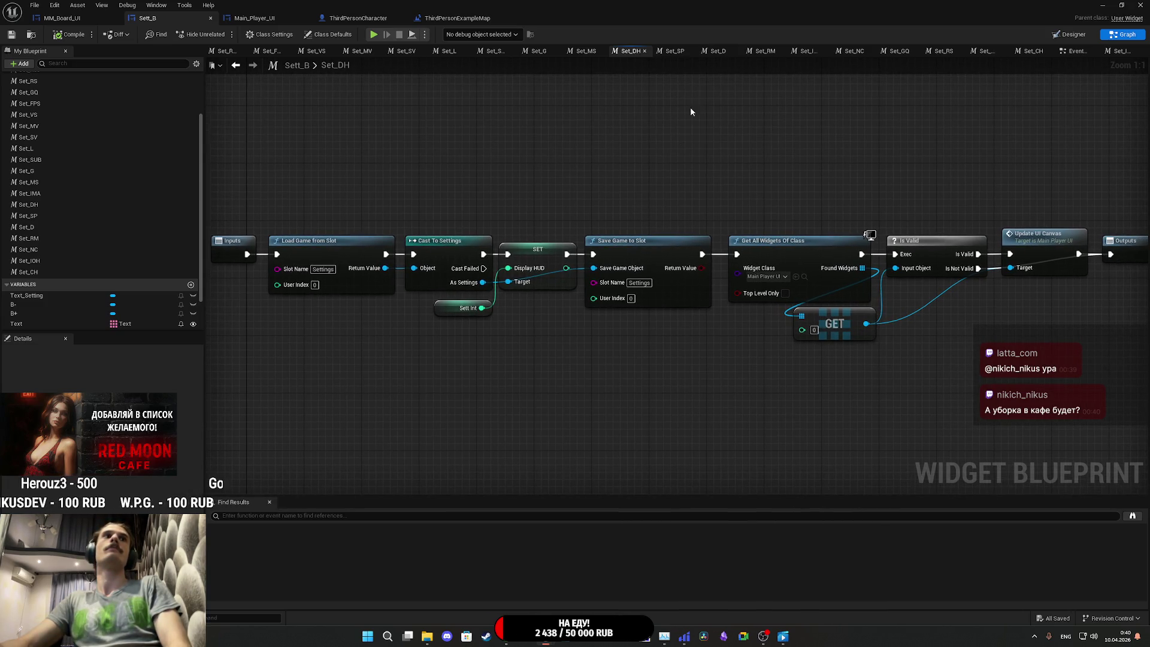
click(457, 18)
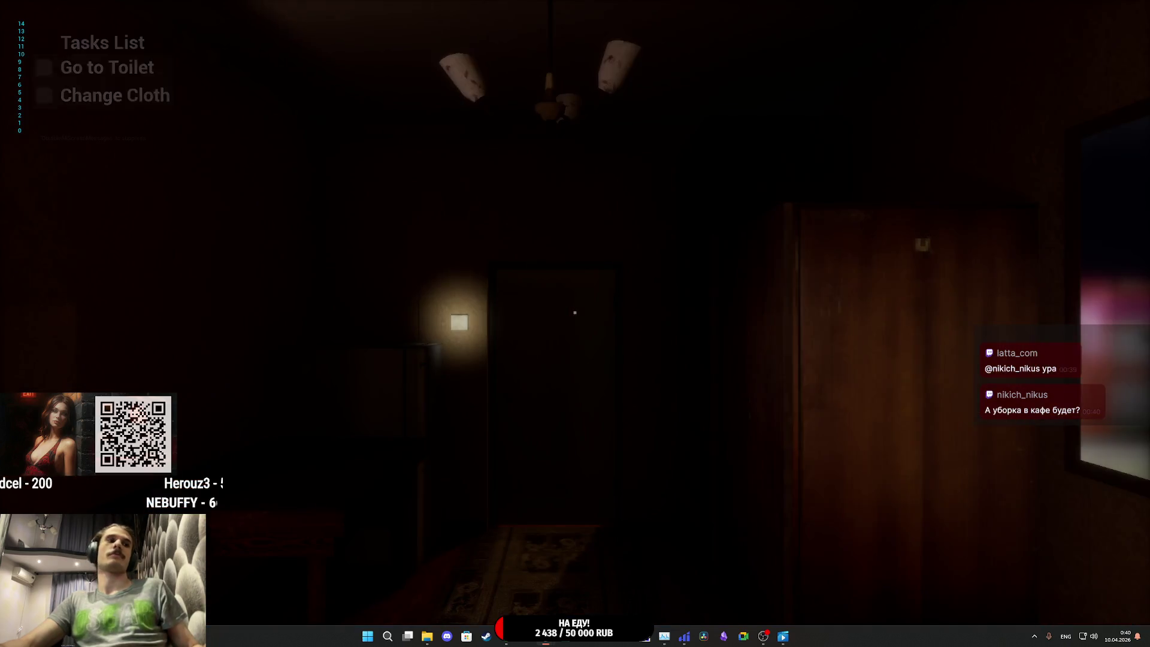
Step: In the play test, walk forward, exit to the main menu, and open the Gameplay settings
key(w)
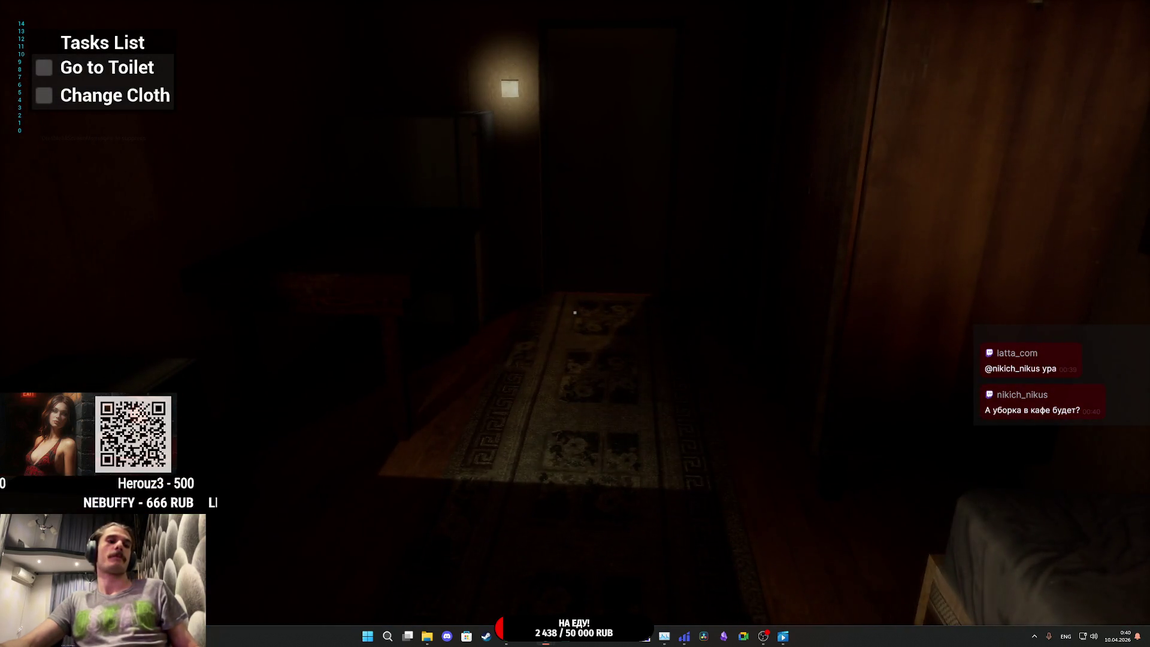
key(Escape)
click(702, 392)
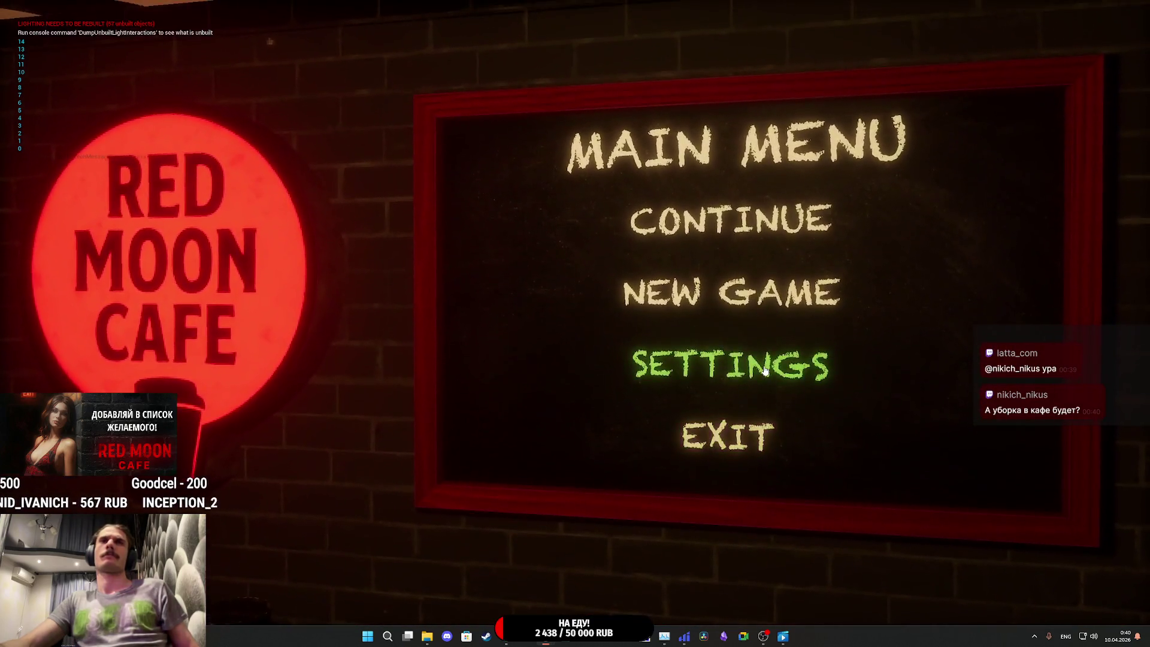
click(752, 359)
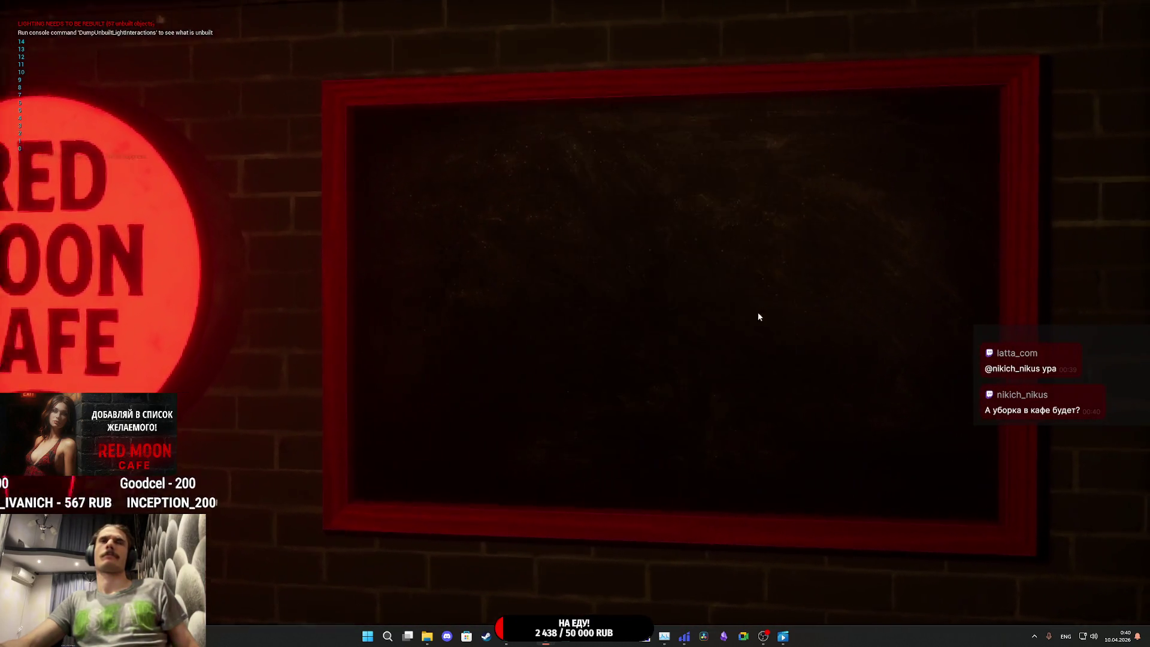
click(366, 207)
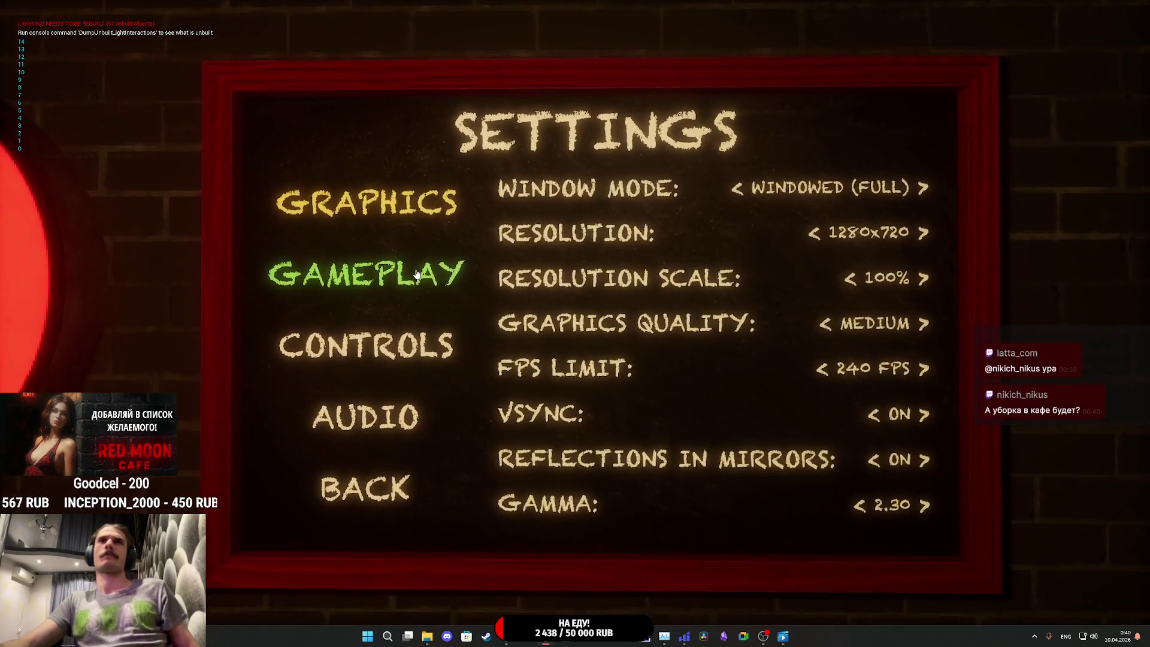
click(483, 281)
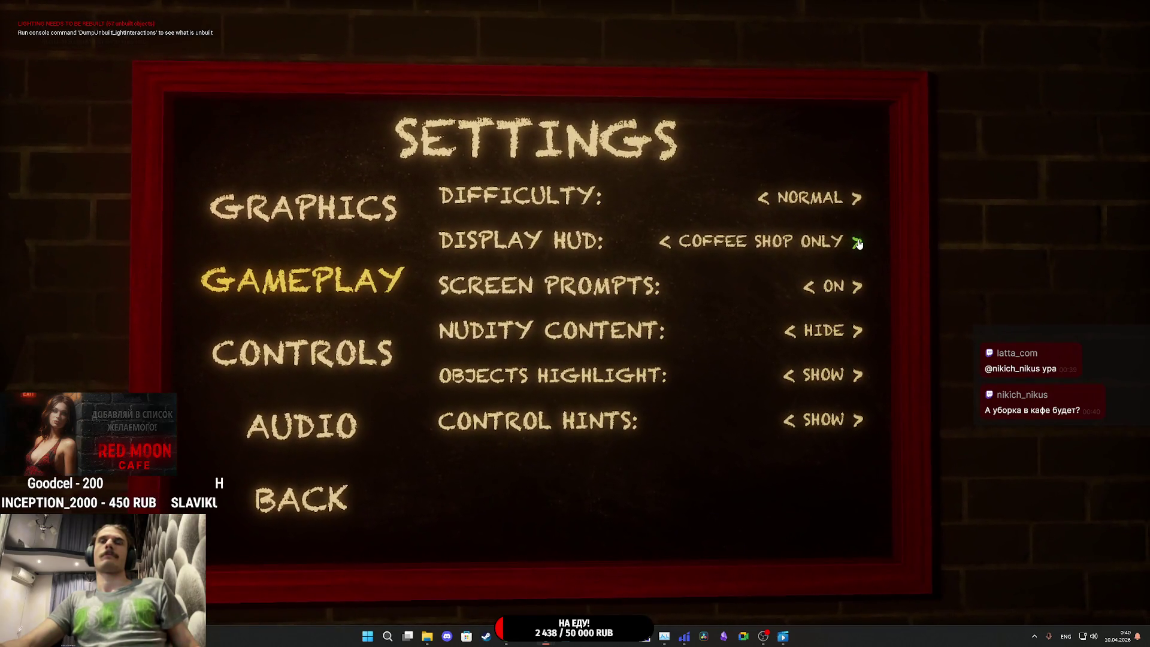
Step: Toggle Display HUD to ALL OBJECTS and back to COFFEE SHOP ONLY, recheck it, and stop playing
click(857, 242)
click(737, 242)
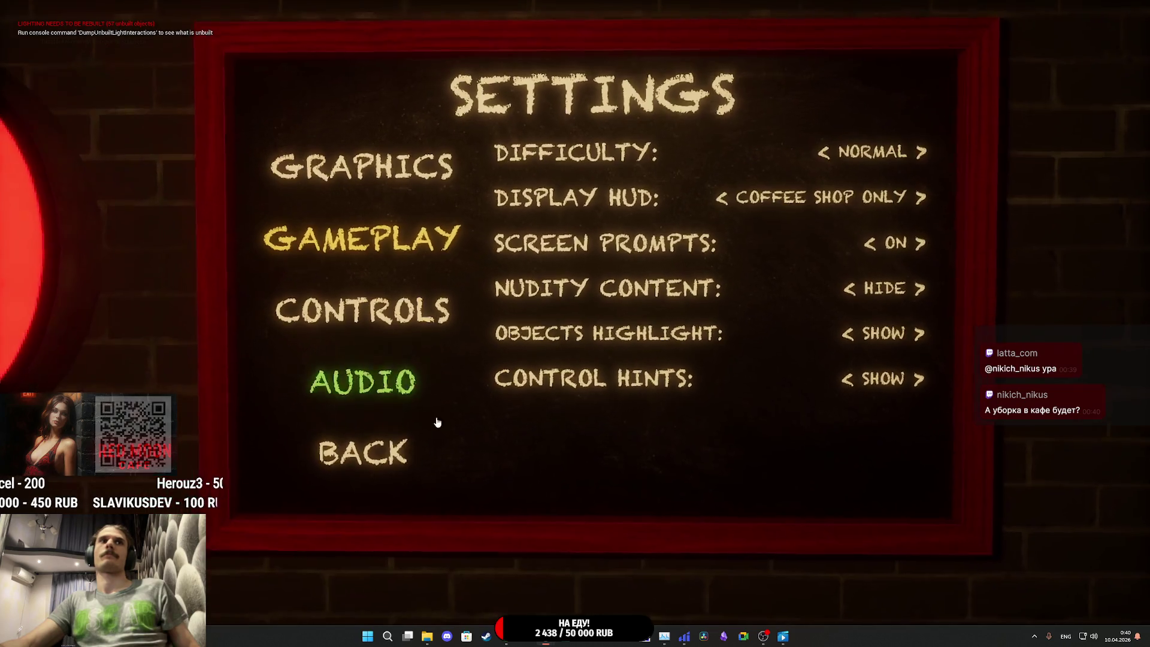
key(Escape)
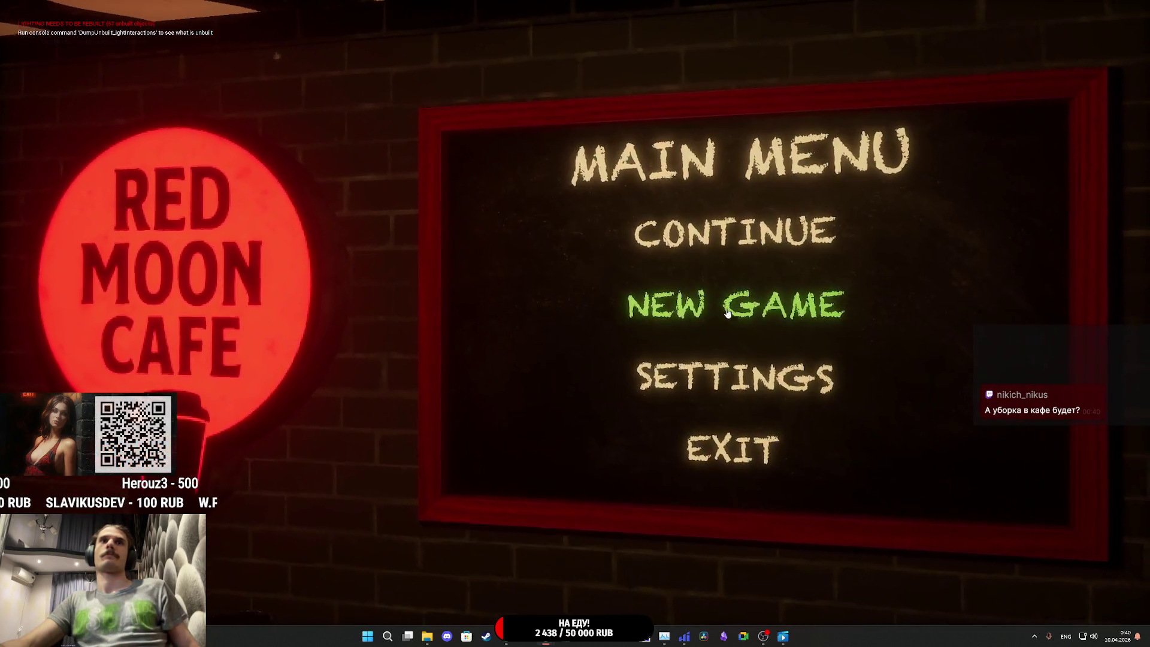
click(728, 368)
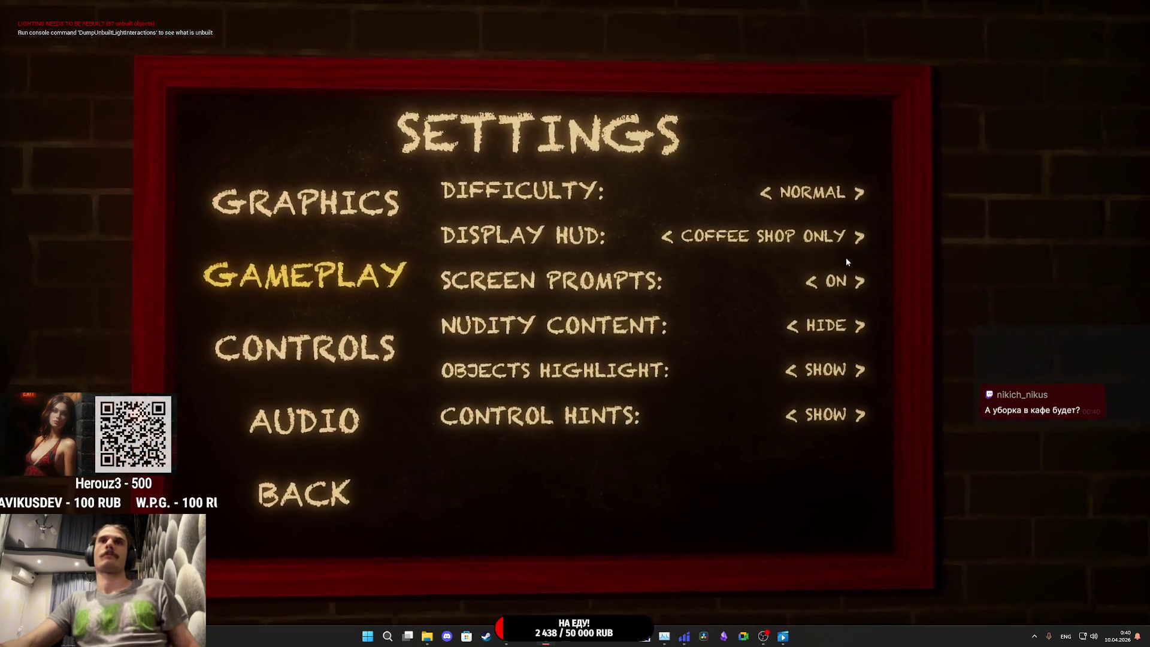
click(851, 242)
click(383, 443)
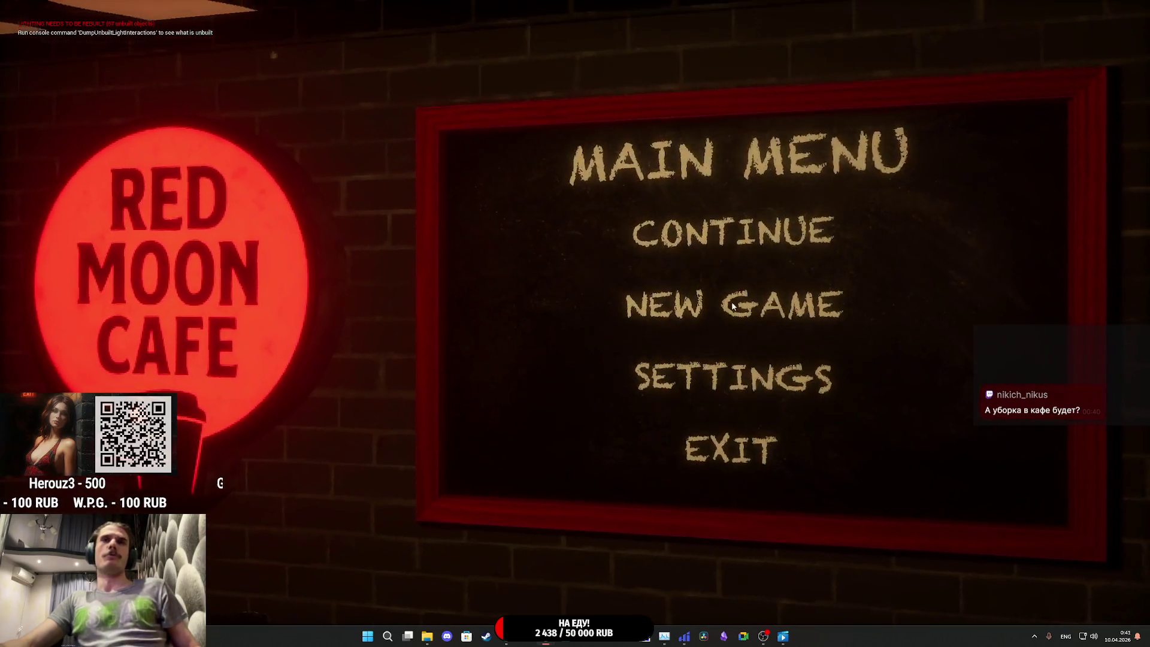
click(731, 378)
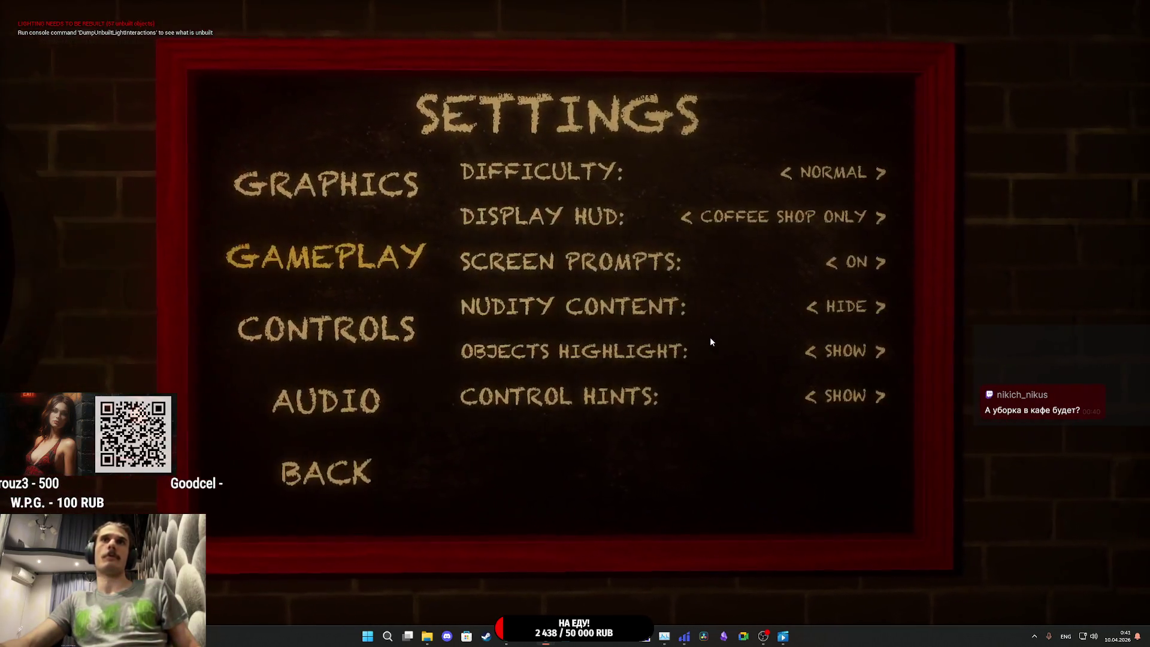
key(Escape)
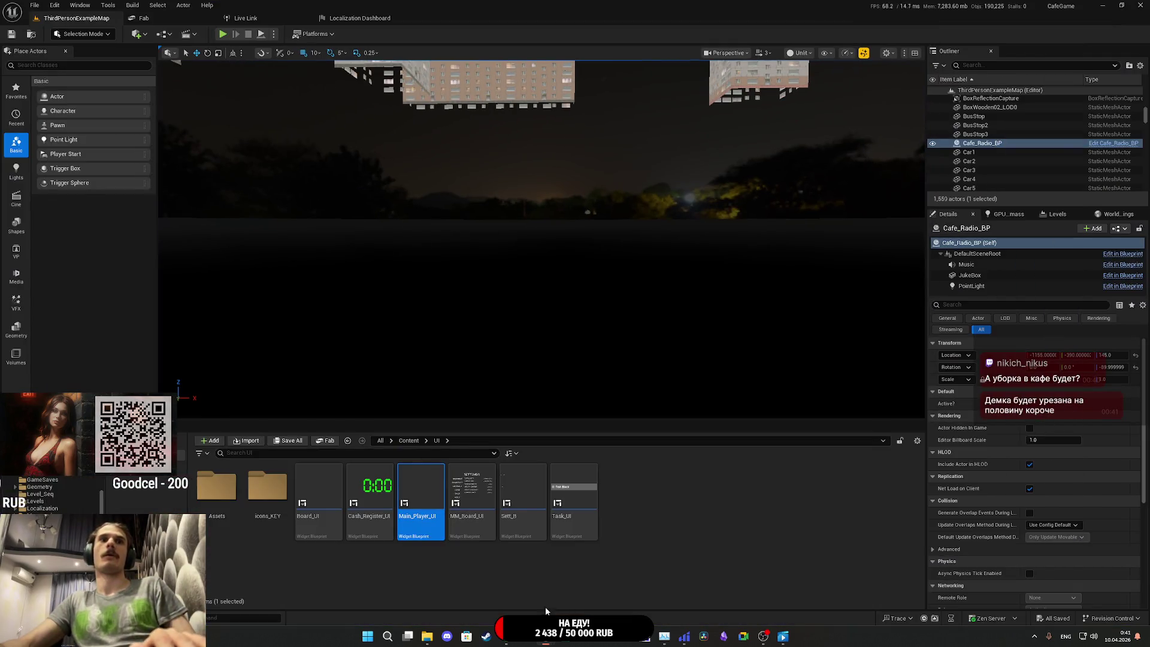
Step: Open MM_Board_UI's event graph and its Update_DH macro
mouse_move(546, 636)
click(581, 588)
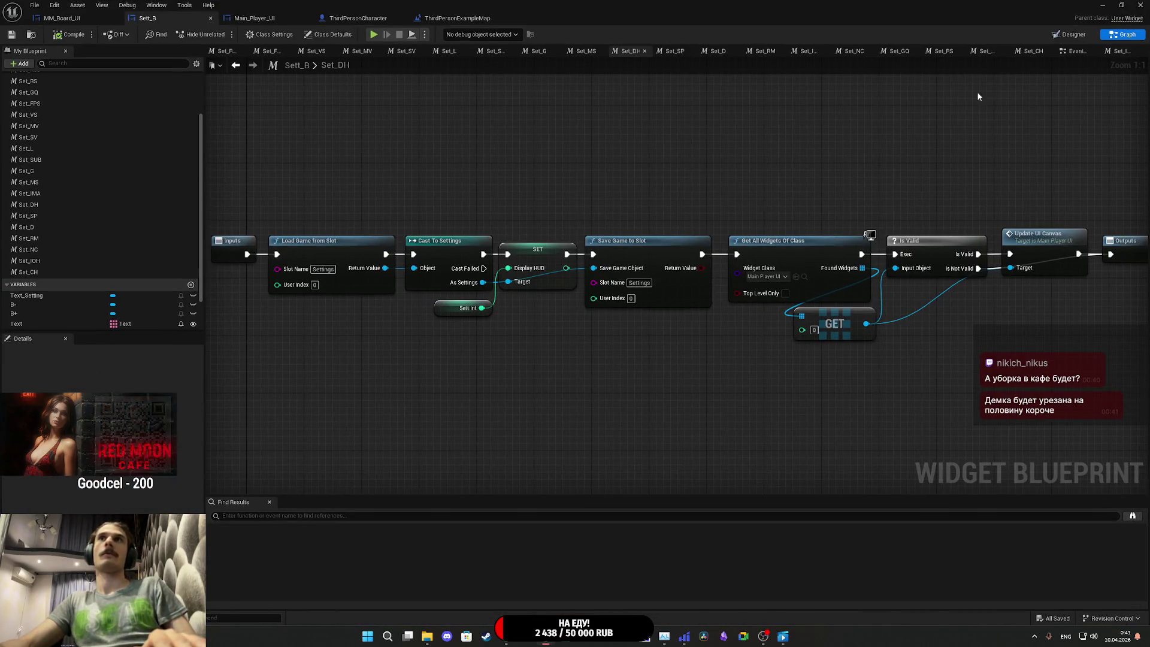
drag(458, 18, 362, 18)
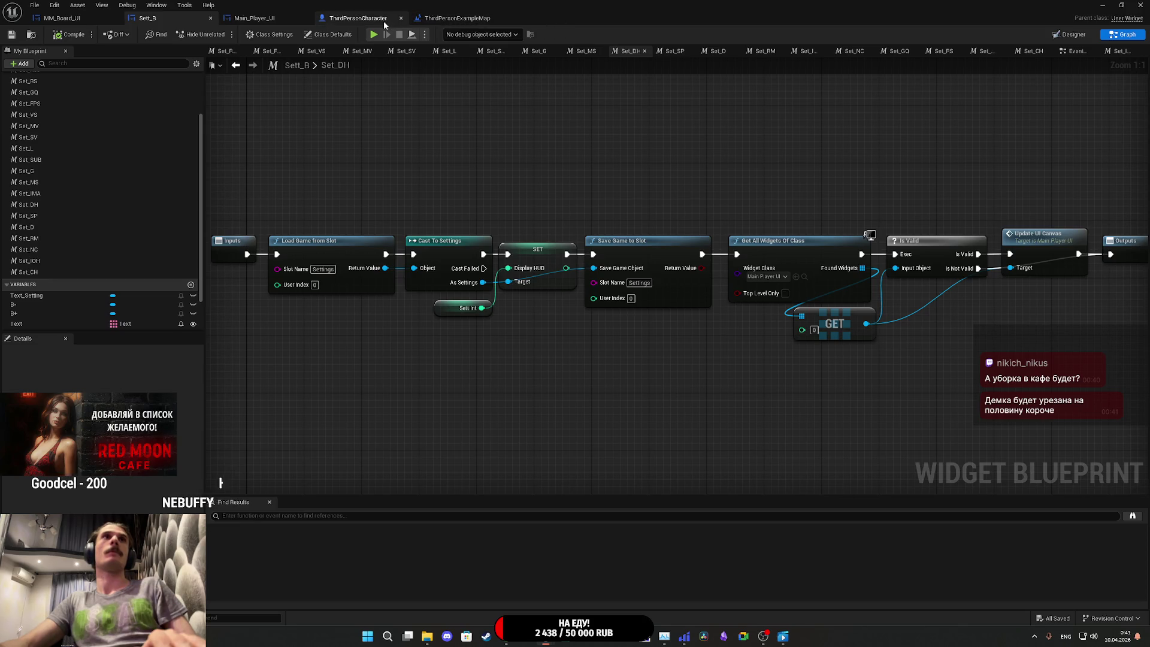
click(281, 20)
click(61, 18)
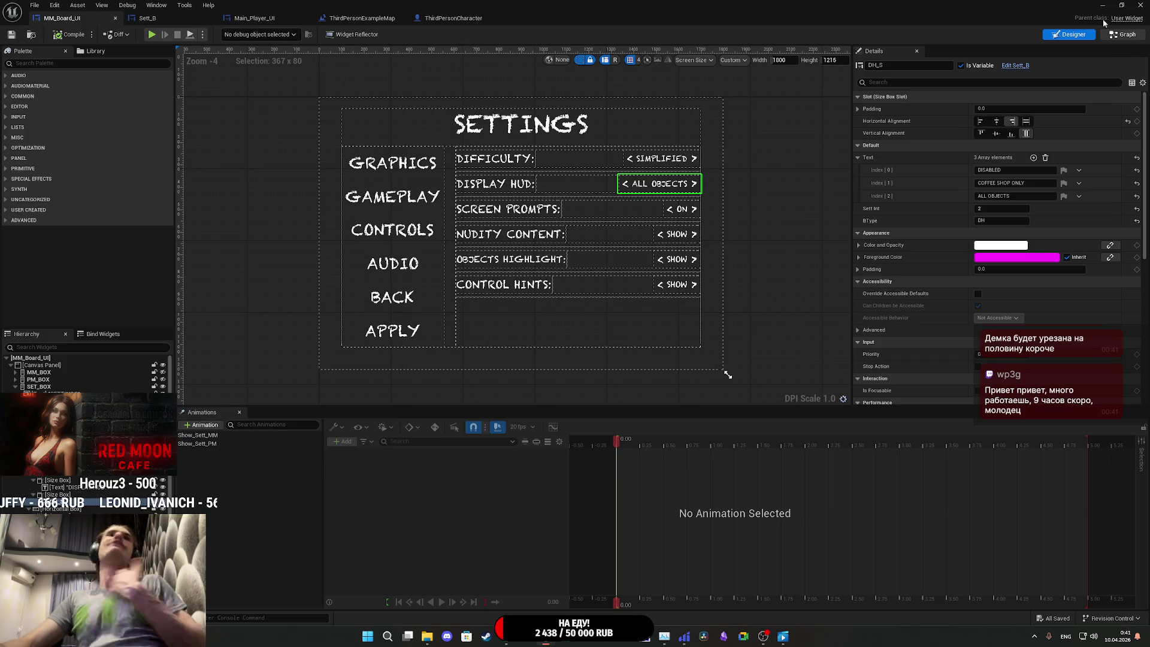
click(1119, 35)
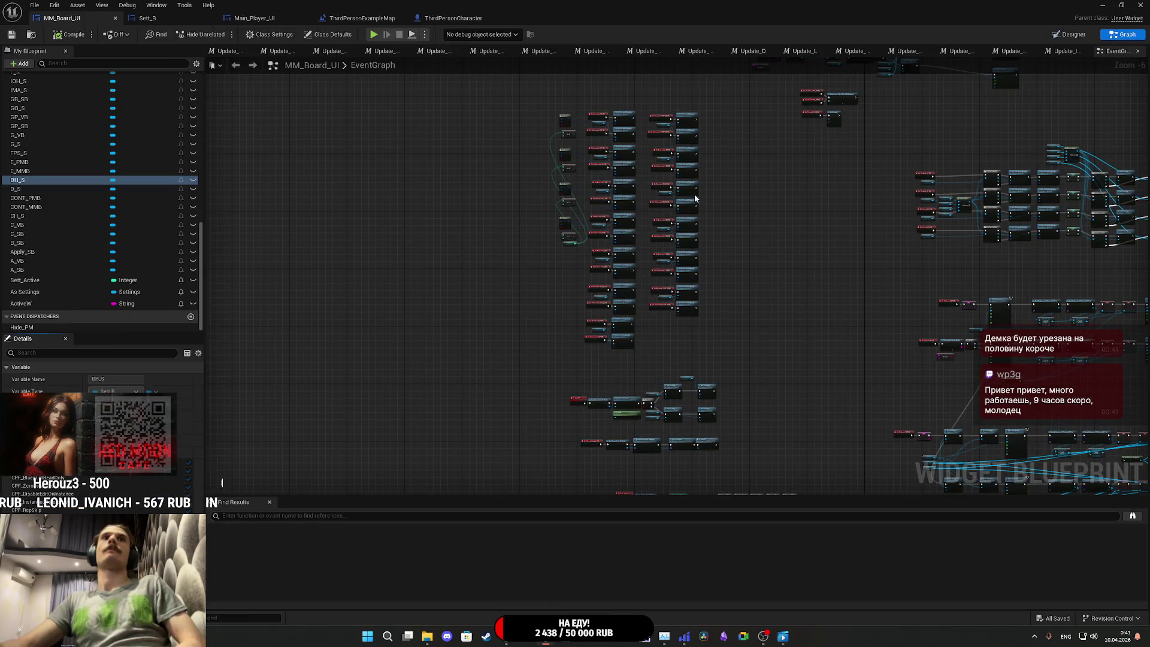
scroll(599, 229, up, 6)
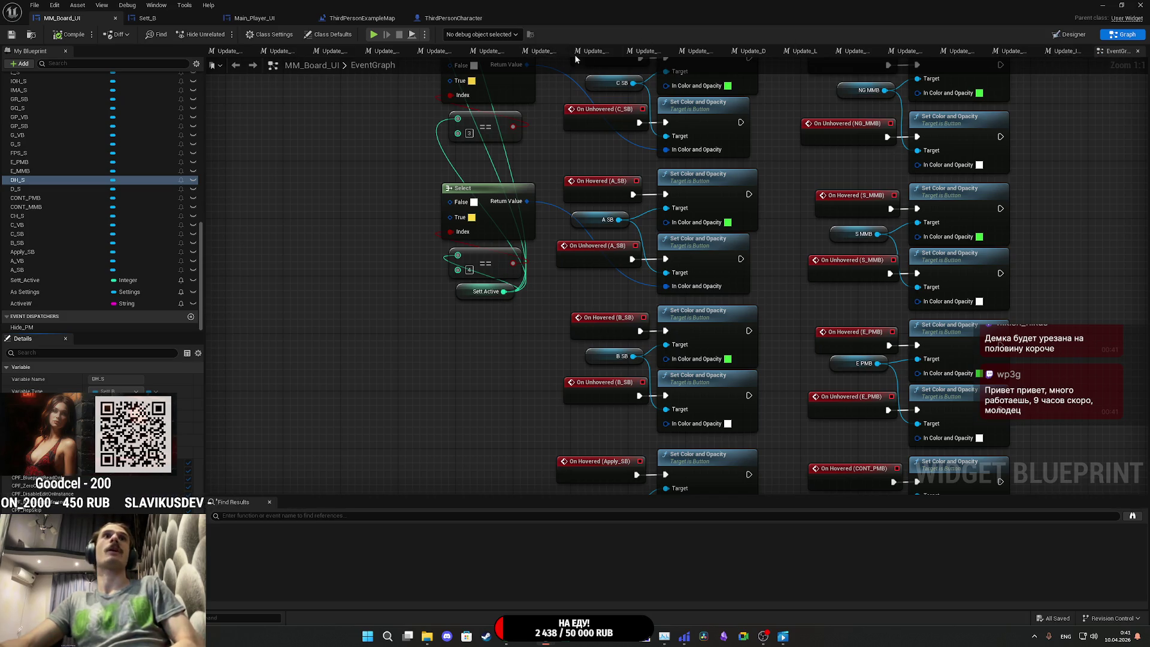
scroll(63, 201, up, 5)
scroll(64, 201, up, 10)
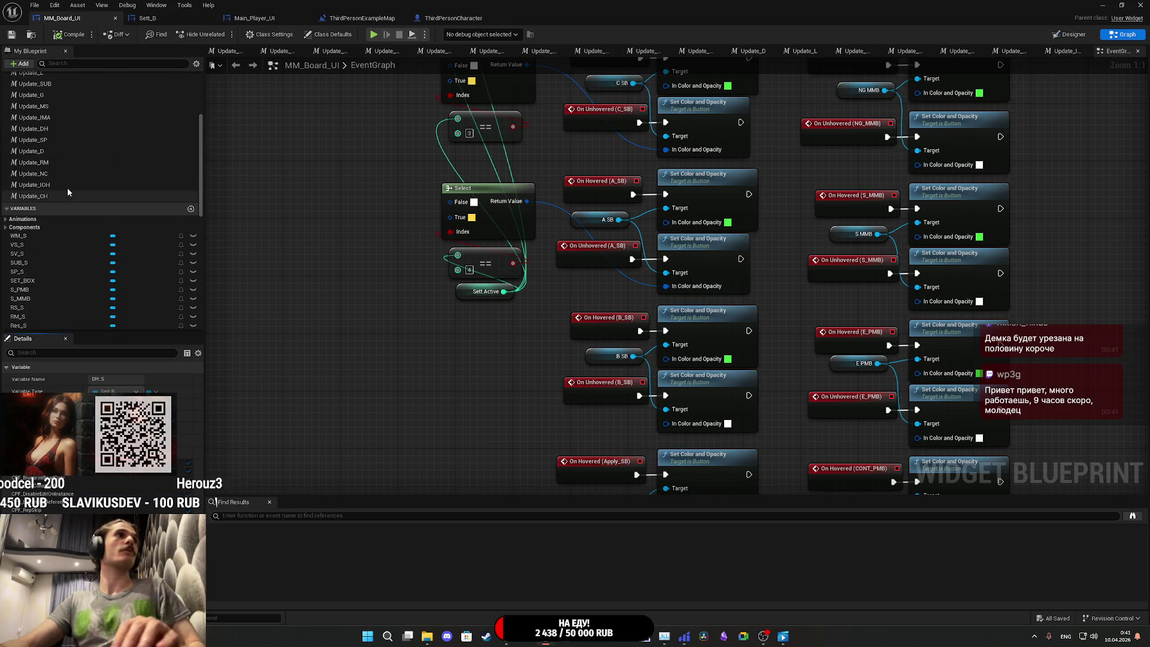
double_click(58, 231)
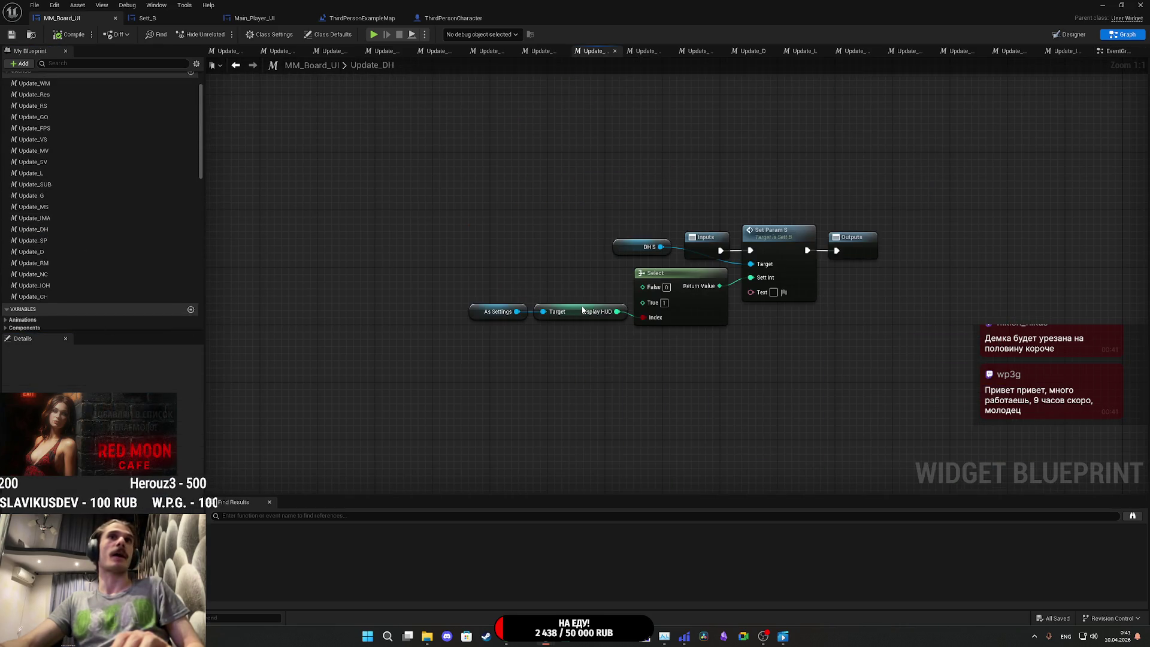
Step: Delete the Select node, wire Display HUD straight into Sett Int, tidy the nodes, and save MM_Board_UI
drag(724, 396, 632, 389)
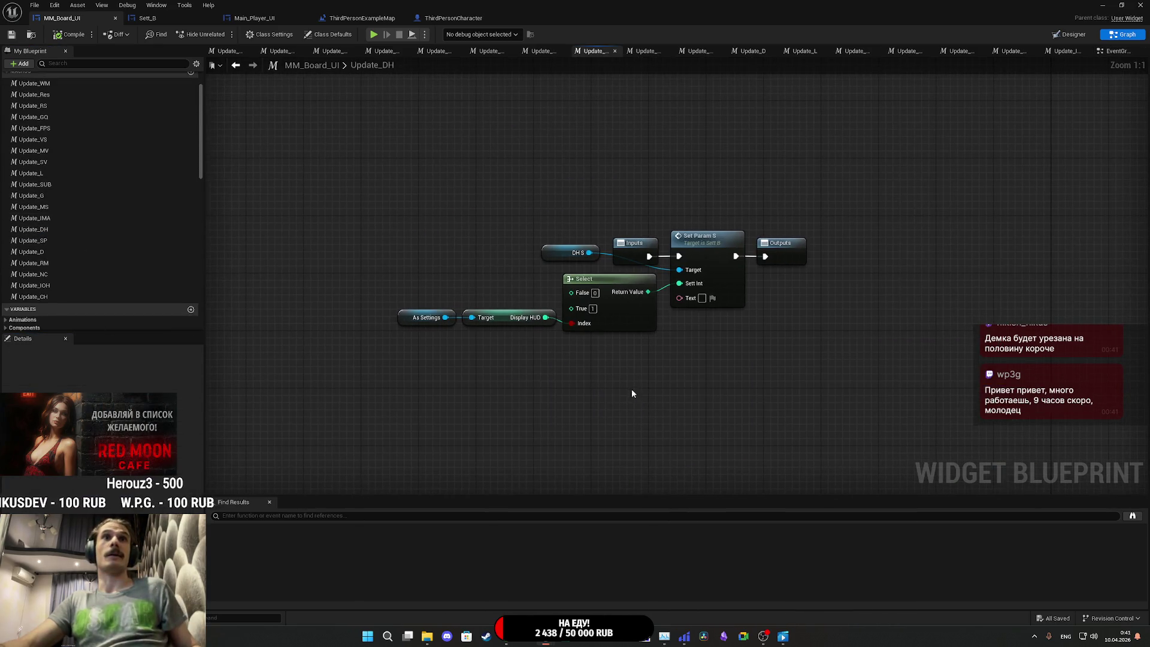
click(641, 322)
key(Delete)
drag(546, 318, 679, 283)
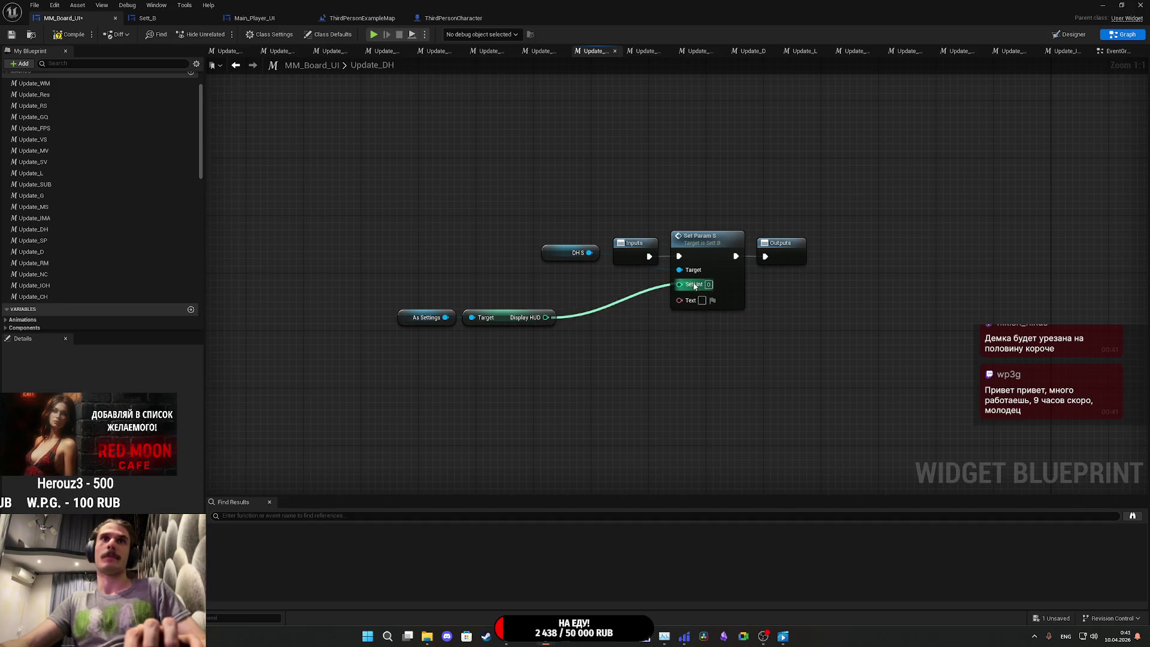
drag(557, 385, 369, 304)
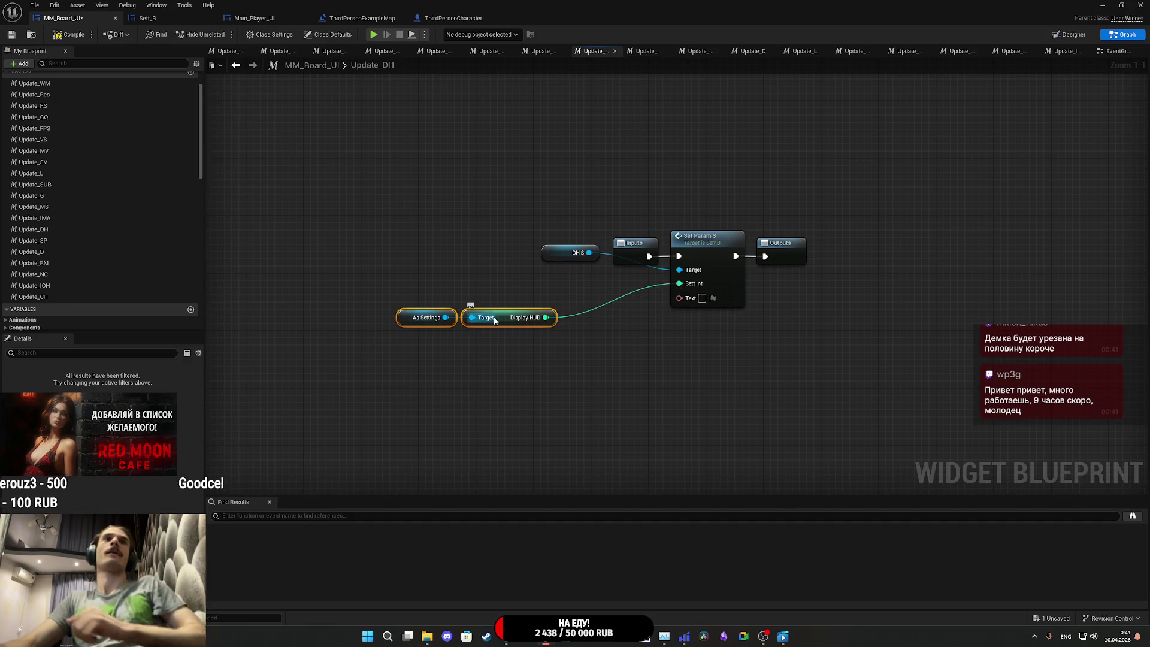
drag(500, 315, 600, 286)
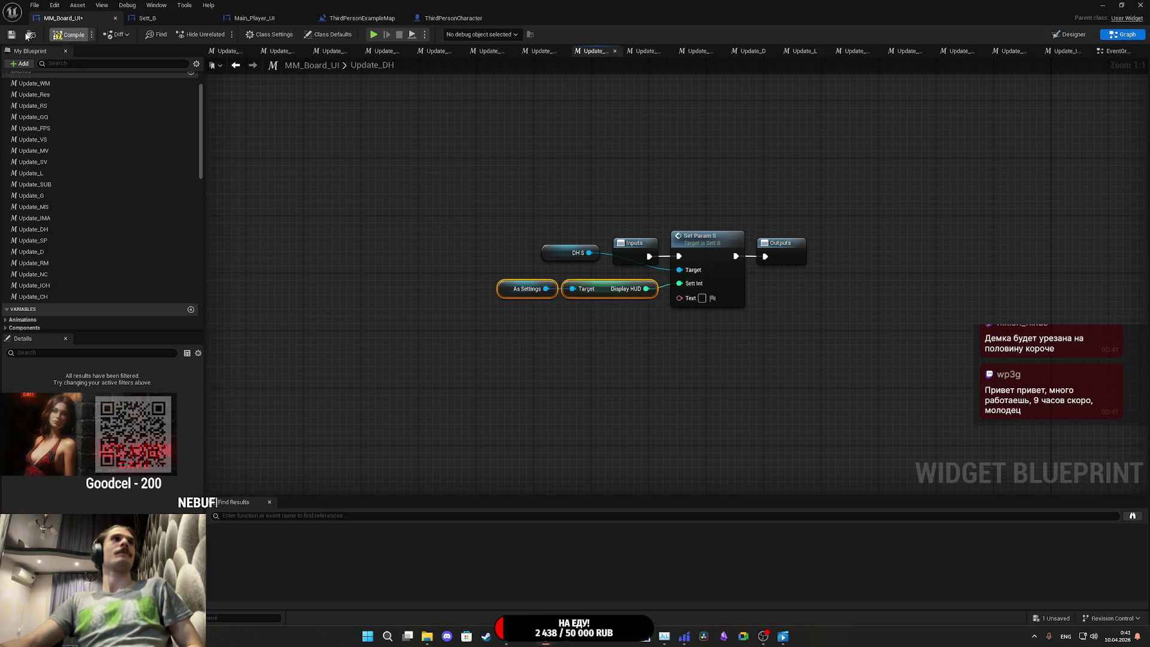
click(70, 34)
key(alt+Tab)
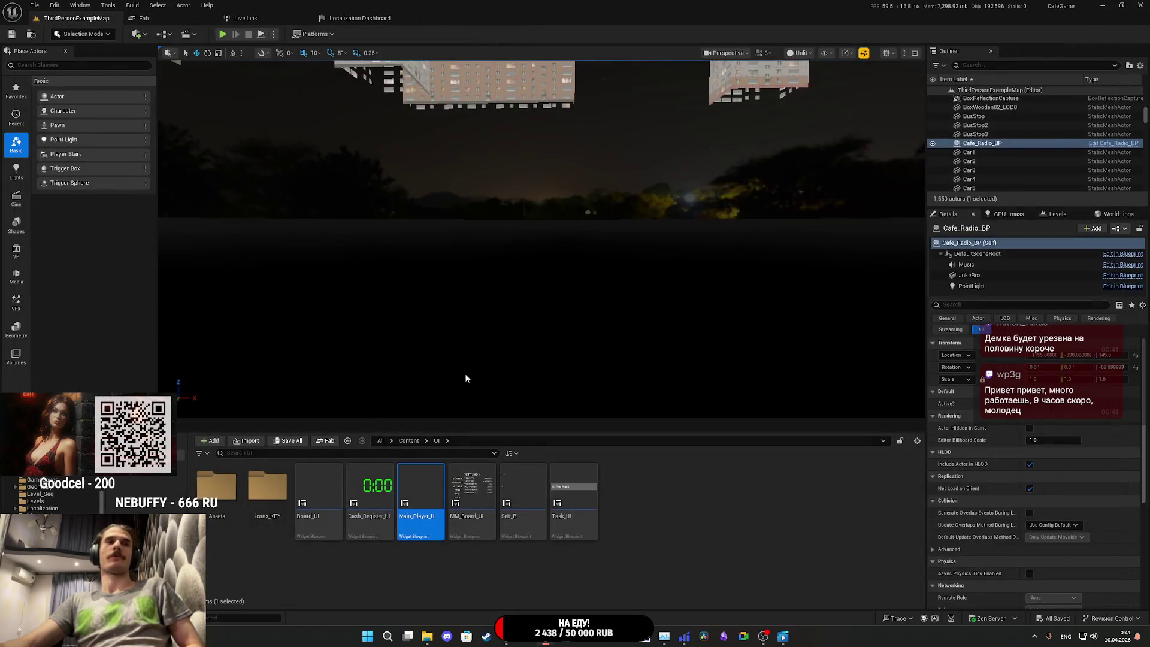
Step: Package the project for Windows, then minimise the editor and switch to the running Red Moon Cafe game
click(318, 34)
mouse_move(349, 159)
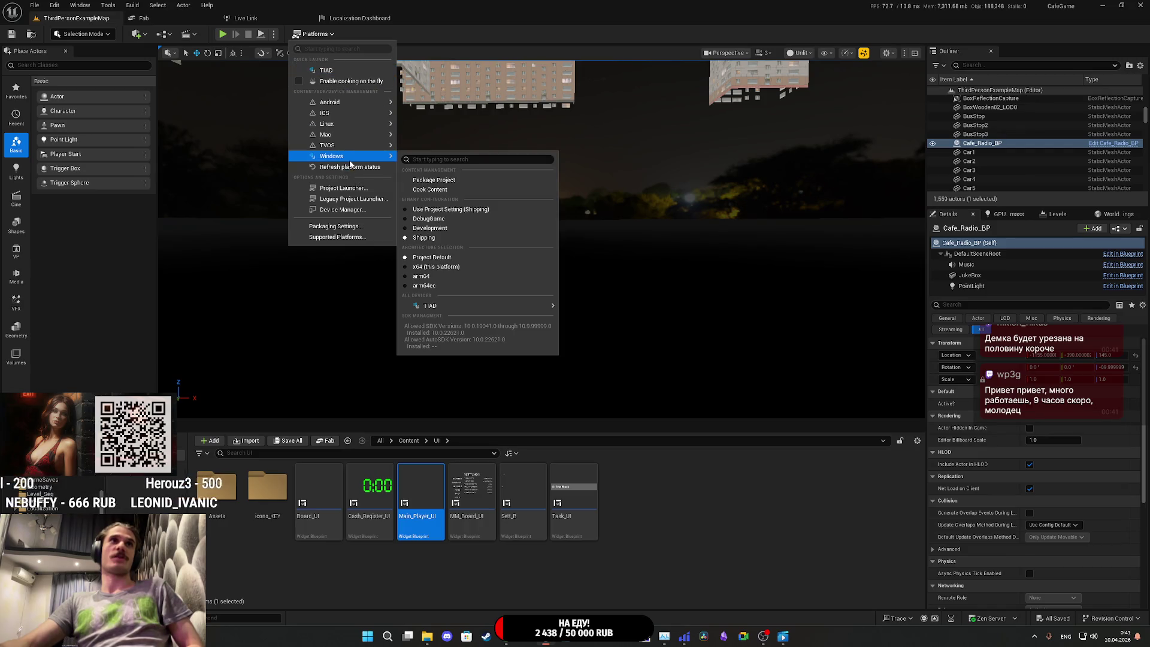
click(443, 180)
click(457, 306)
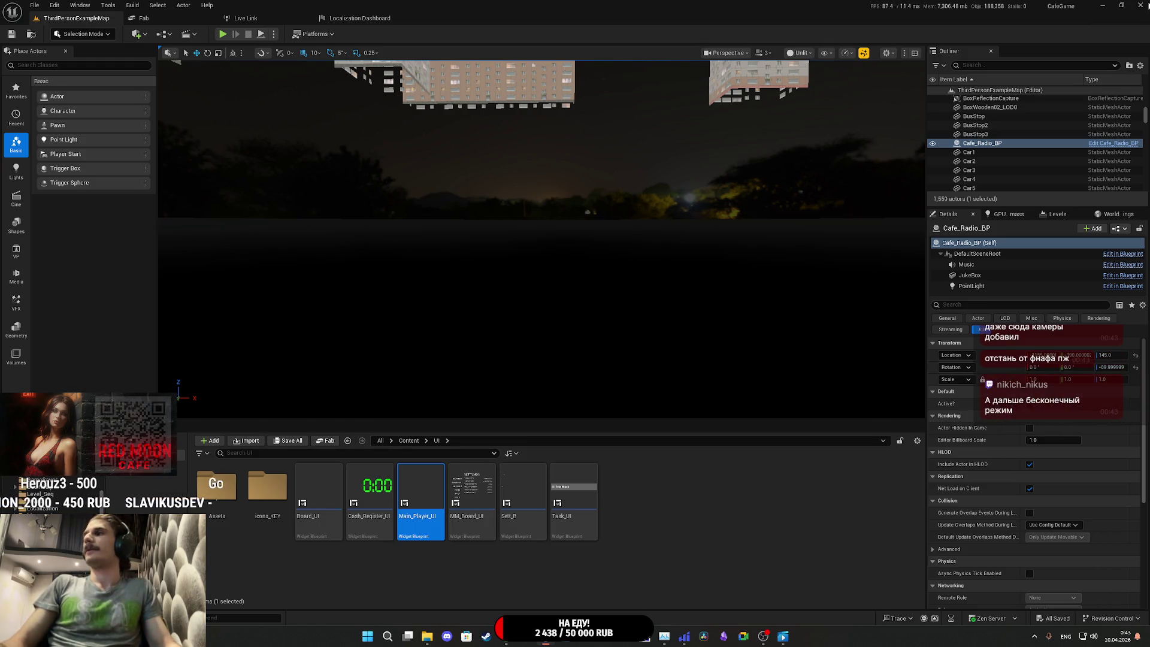
click(1102, 6)
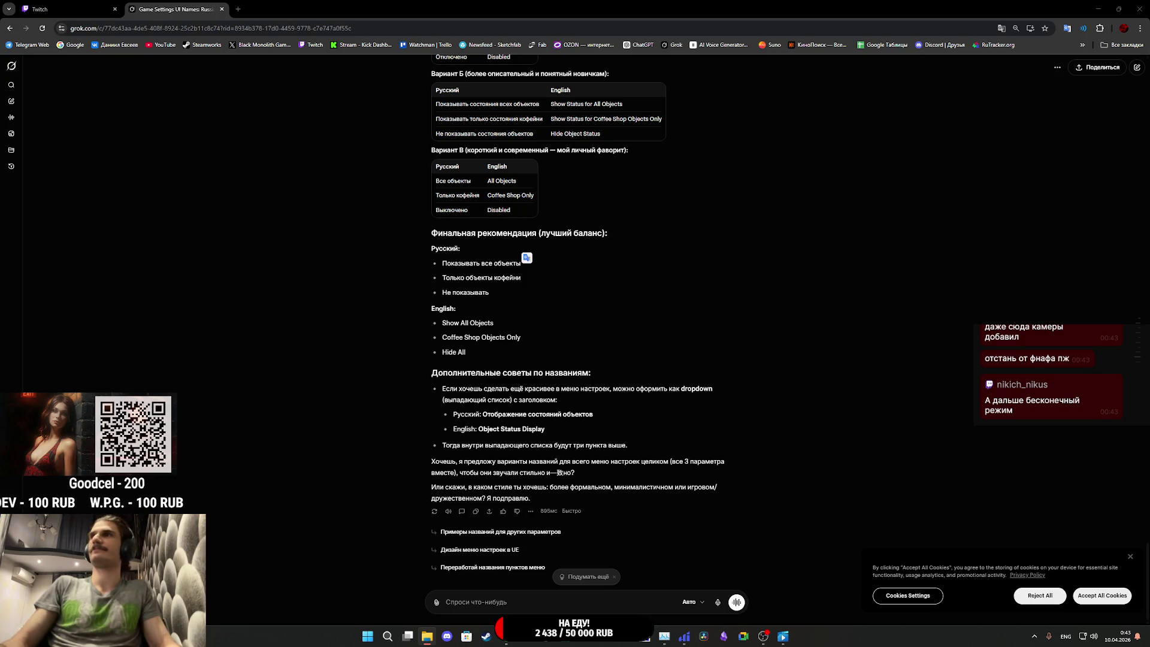
key(alt+Tab)
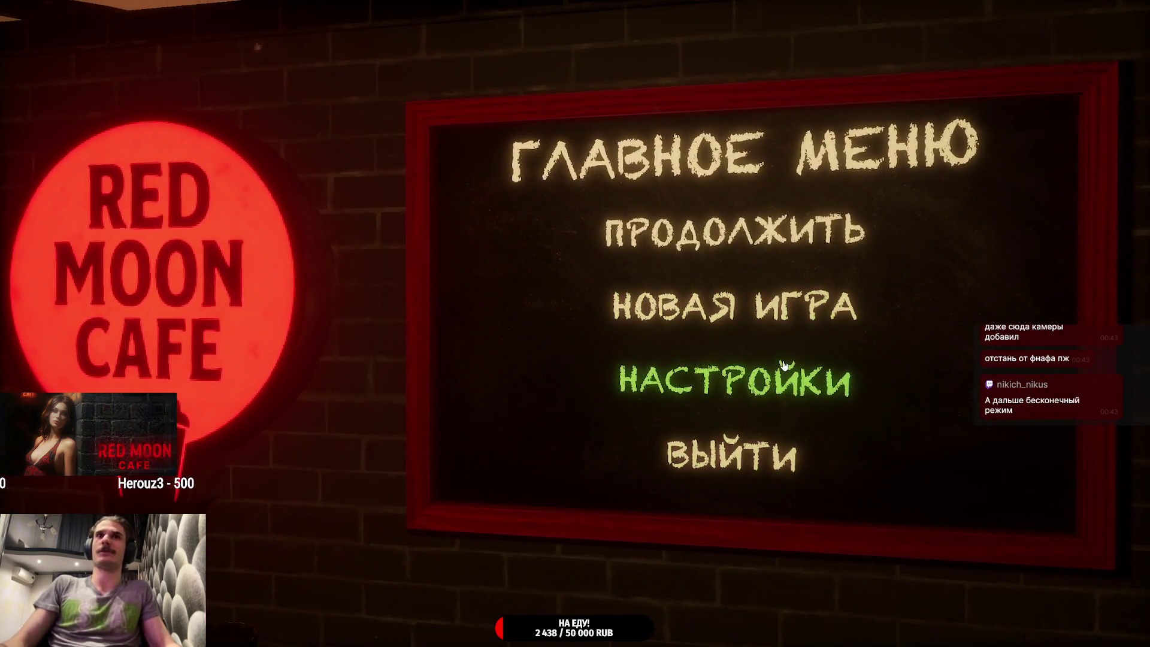
Step: In the game's settings, set the HUD display to Coffee Shop Only
click(767, 374)
click(404, 228)
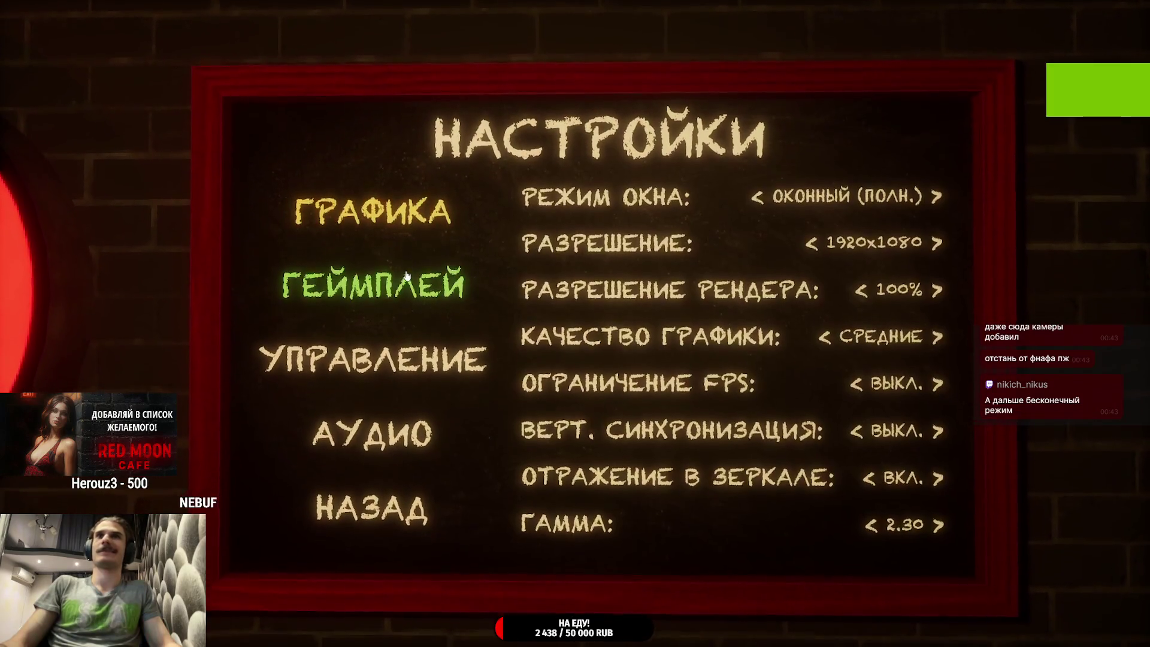
click(379, 278)
click(360, 210)
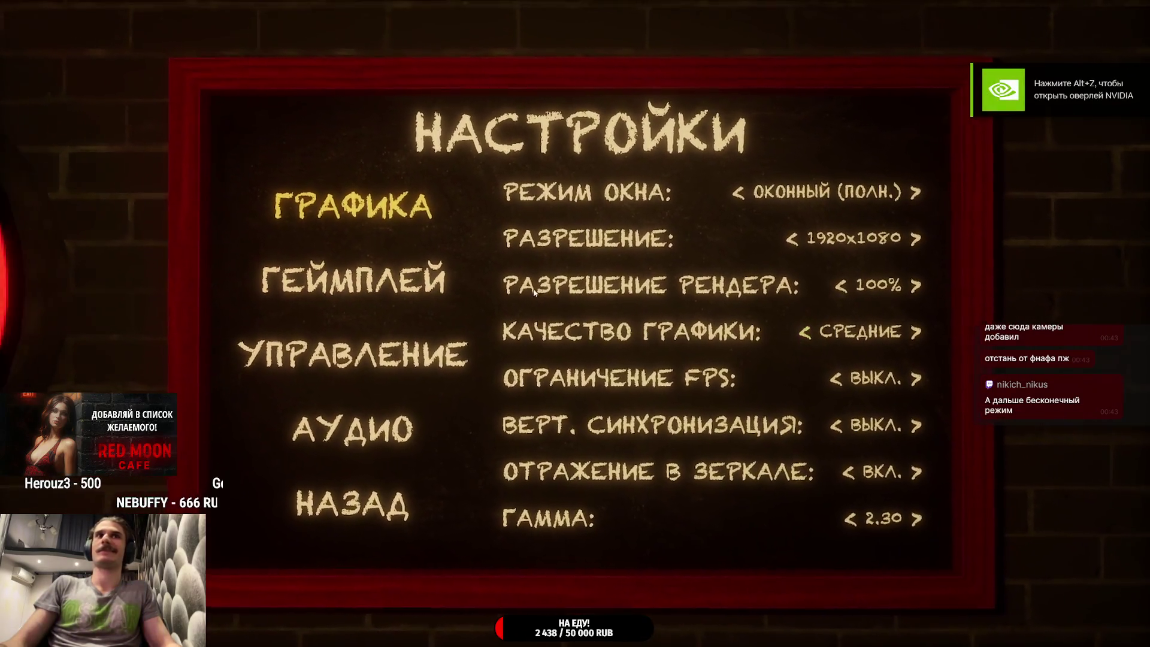
click(333, 274)
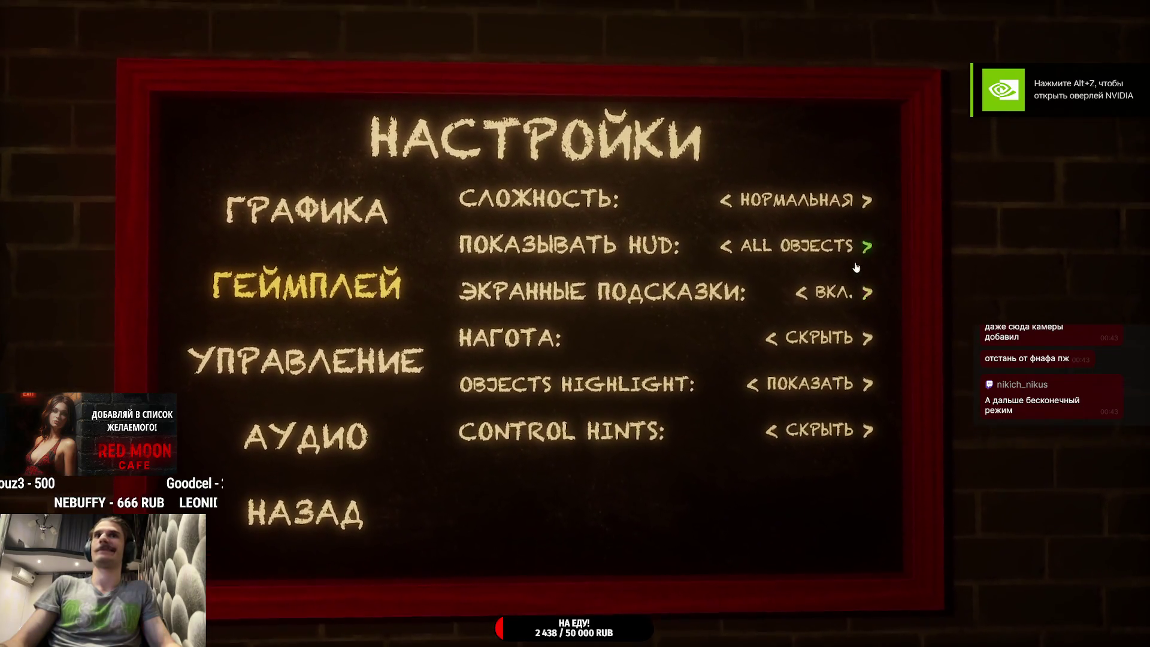
click(735, 256)
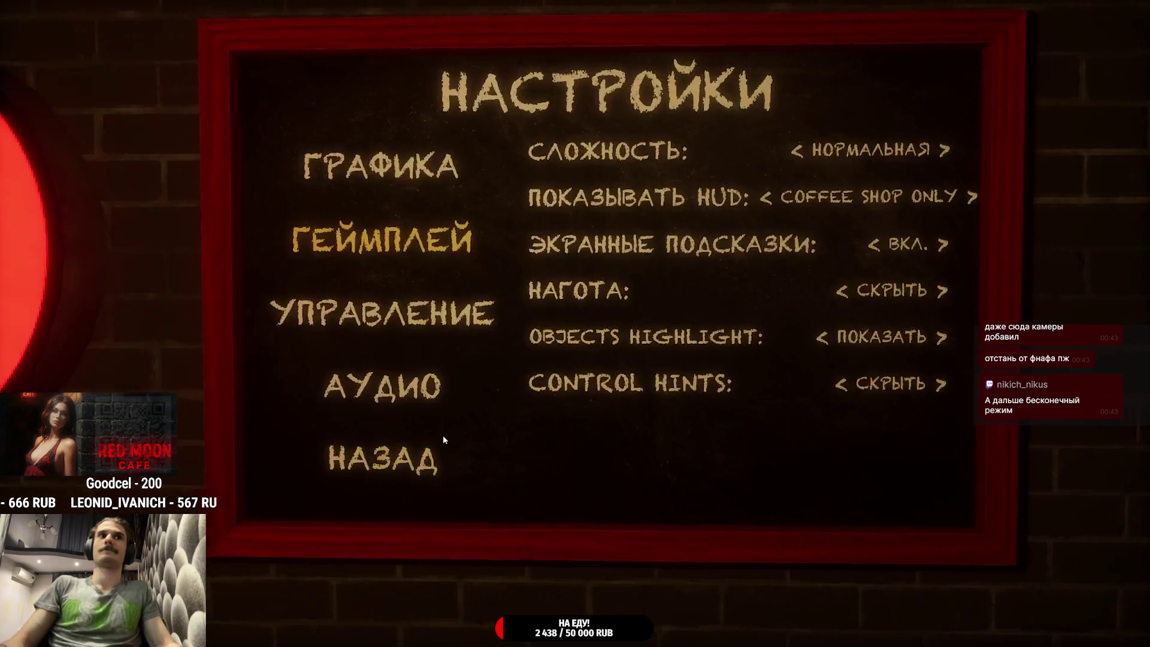
click(442, 449)
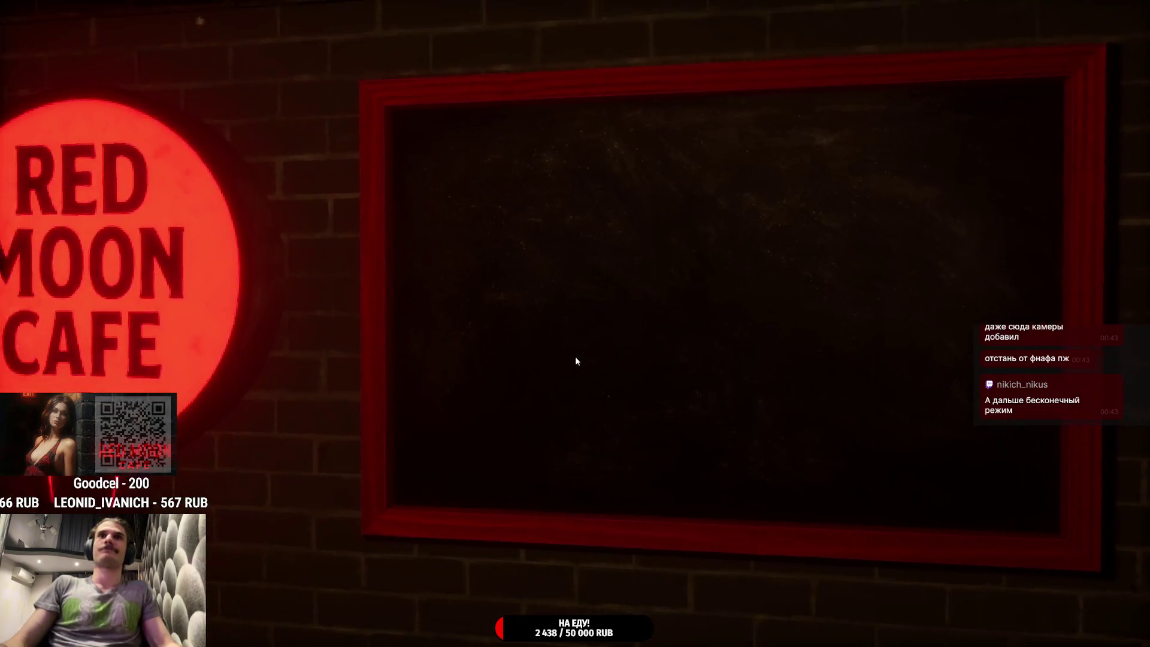
click(749, 375)
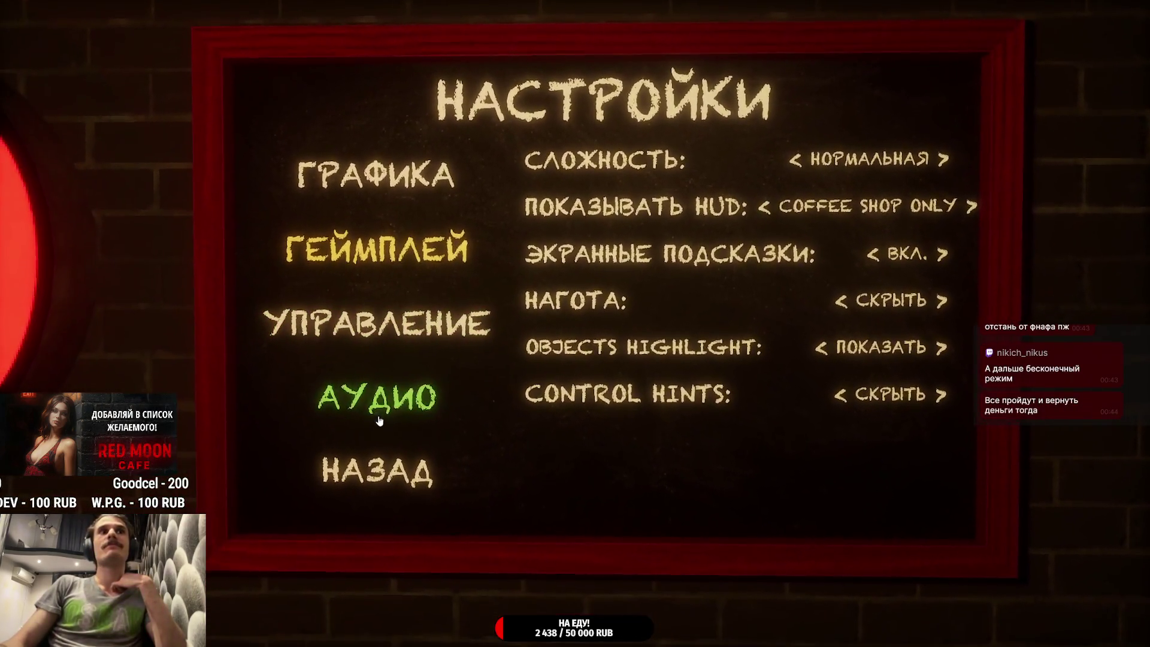
Step: Switch the game language to English and then back to Russian
click(372, 399)
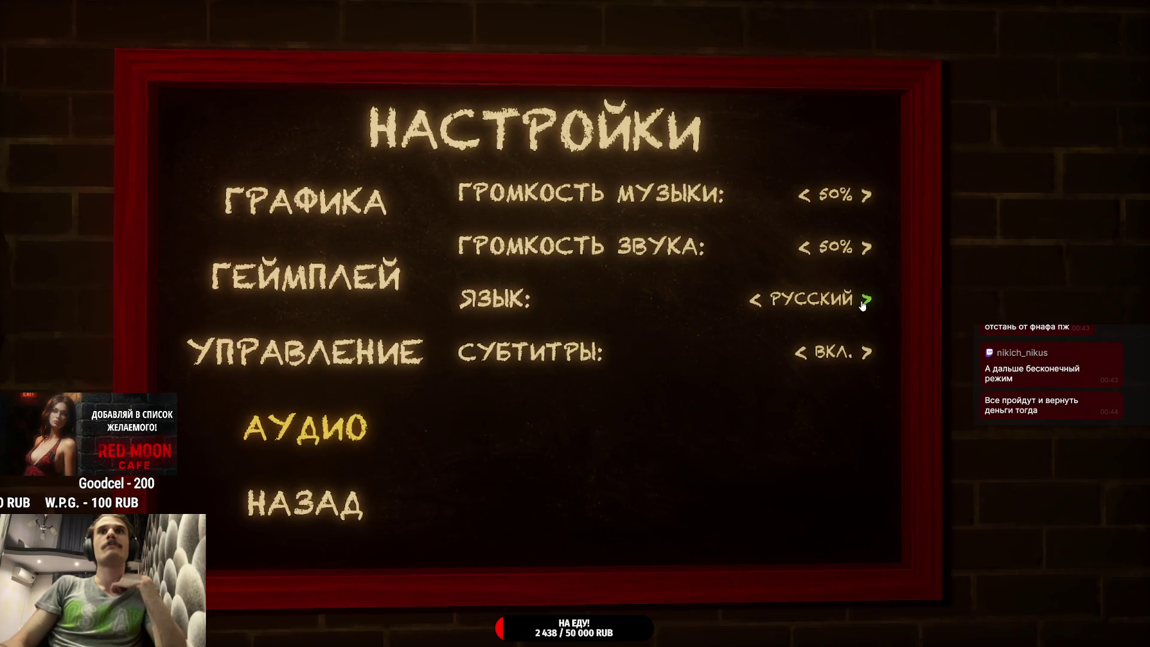
click(757, 299)
click(389, 212)
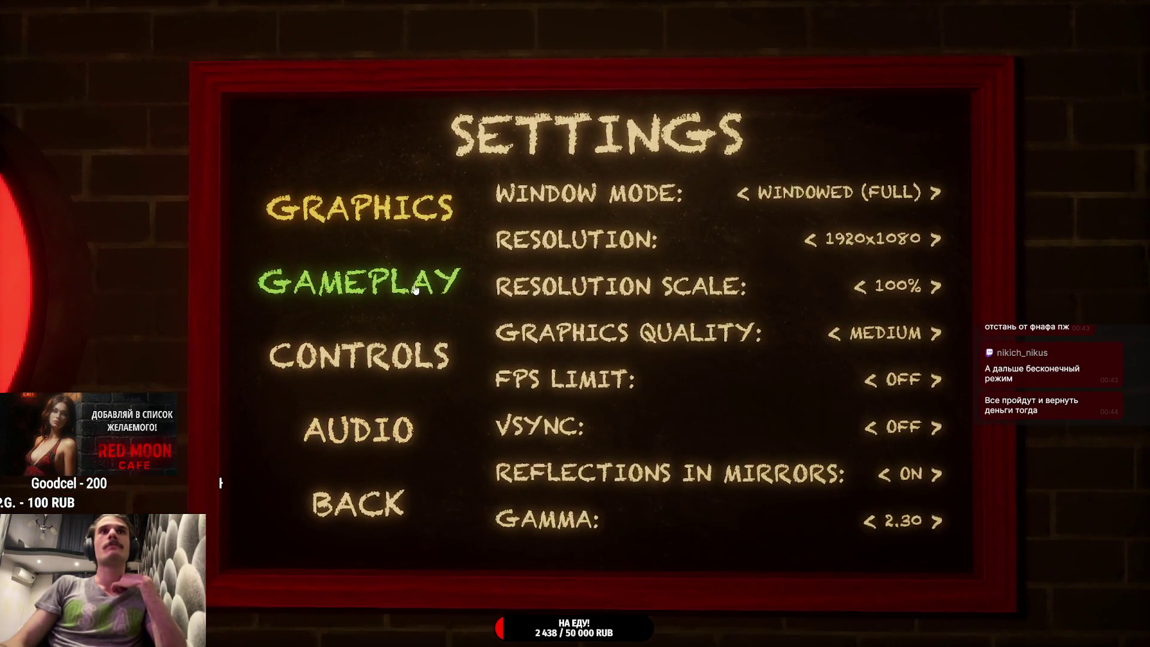
click(414, 290)
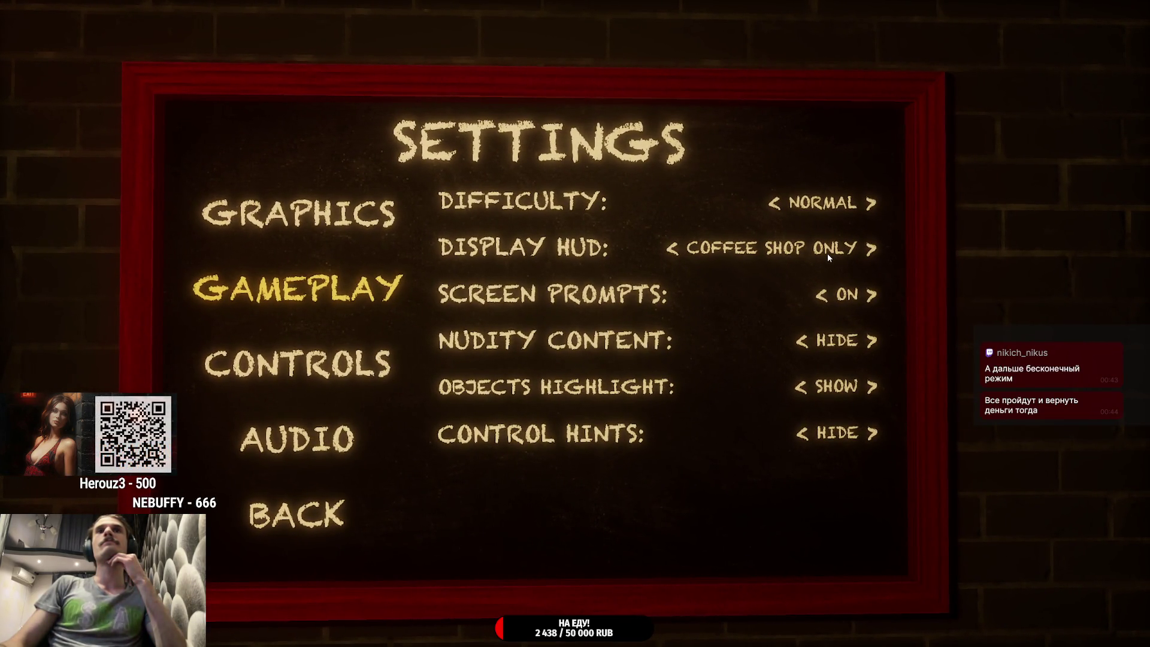
click(358, 407)
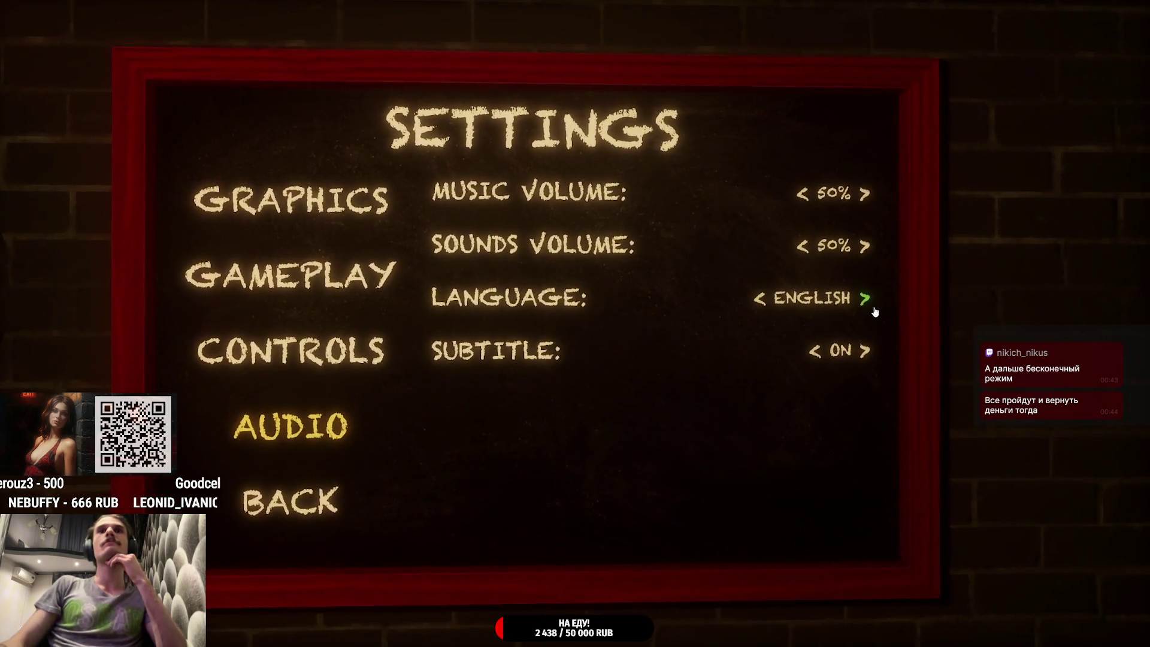
click(868, 298)
Step: Set Objects Highlight to СКРЫТЬ and Control Hints to ПОКАЗАТЬ
click(374, 245)
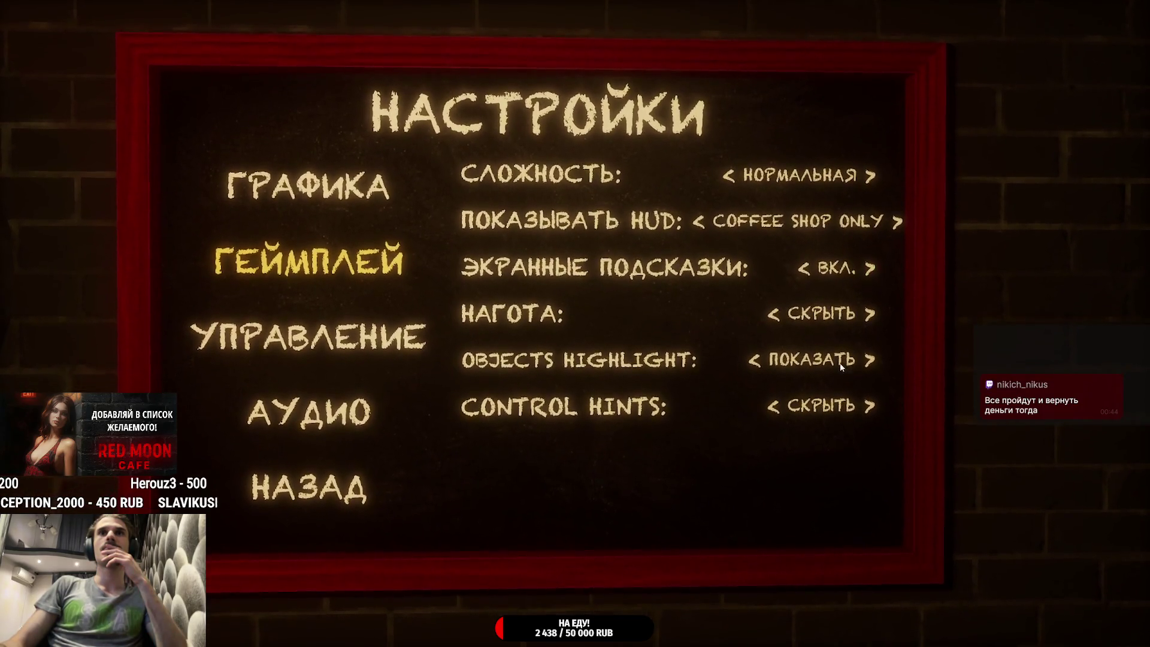
click(775, 357)
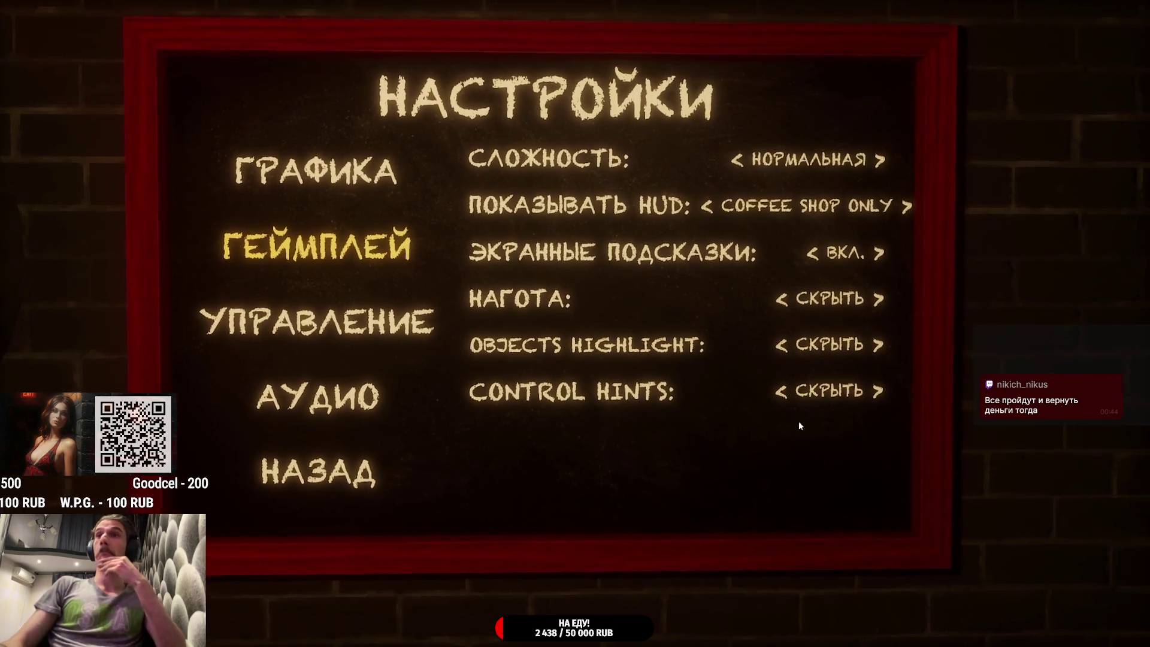
click(865, 397)
Step: Resume the game, switch on the room light at the wall switch, and open the wardrobe
click(412, 458)
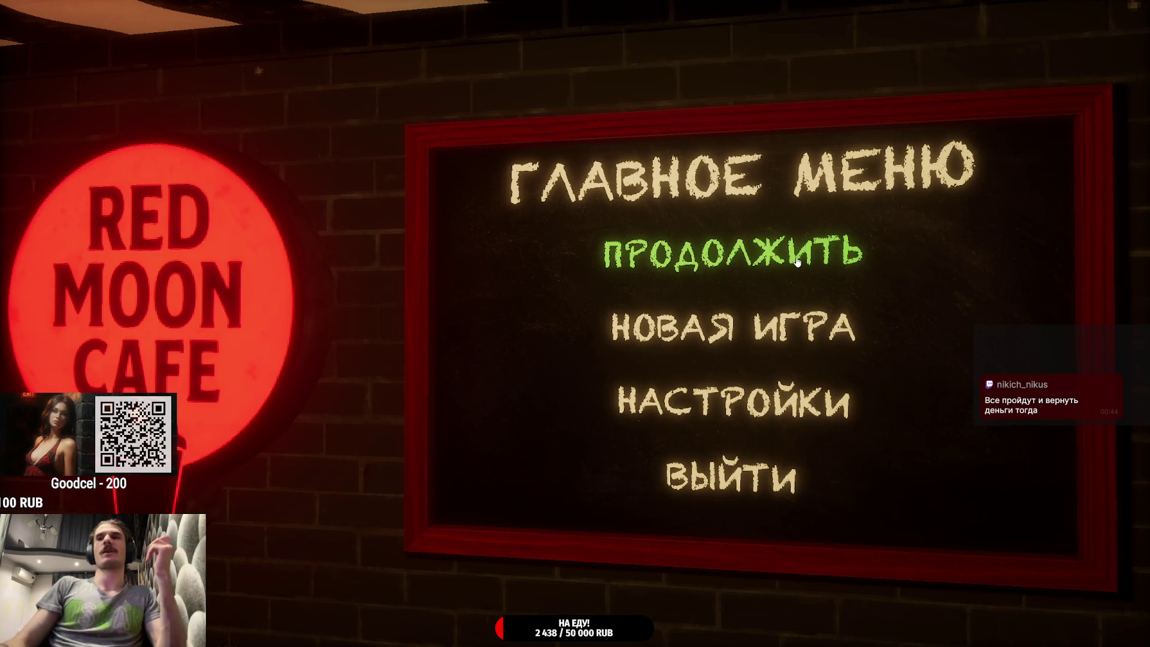
click(797, 262)
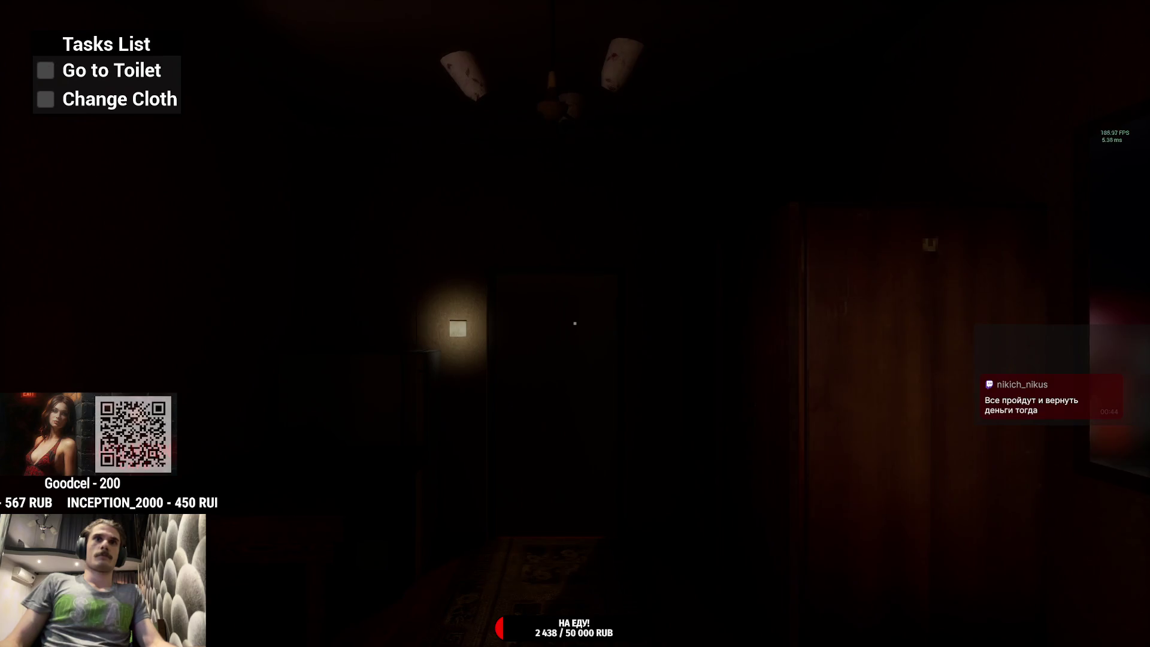
key(w)
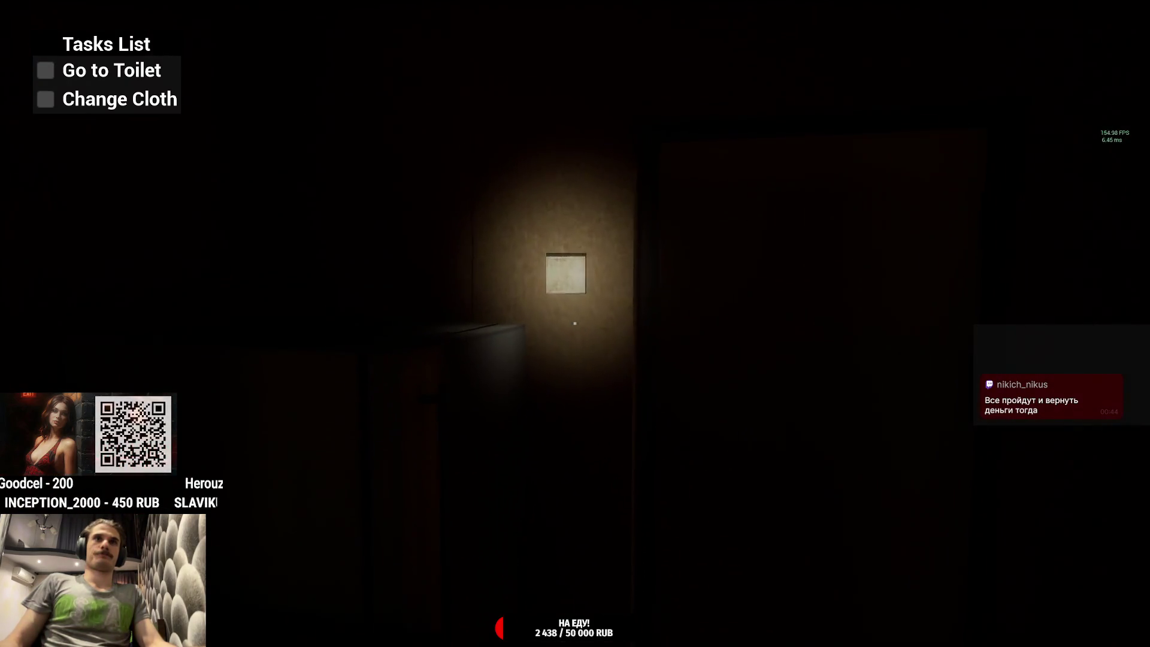
click(575, 323)
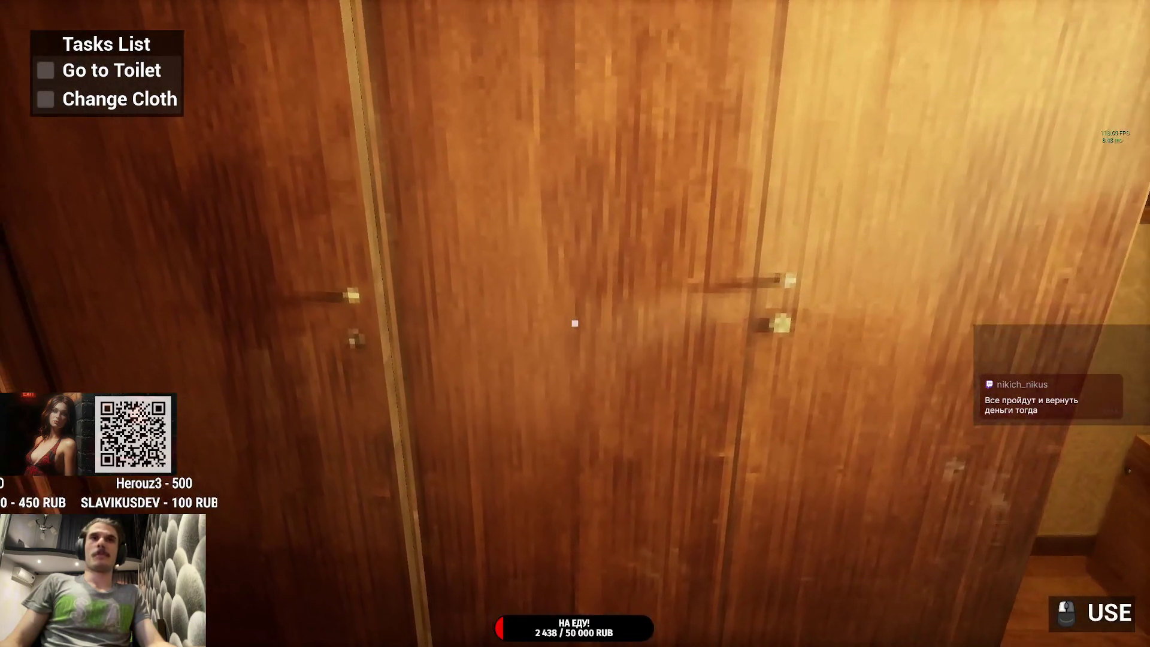
click(575, 324)
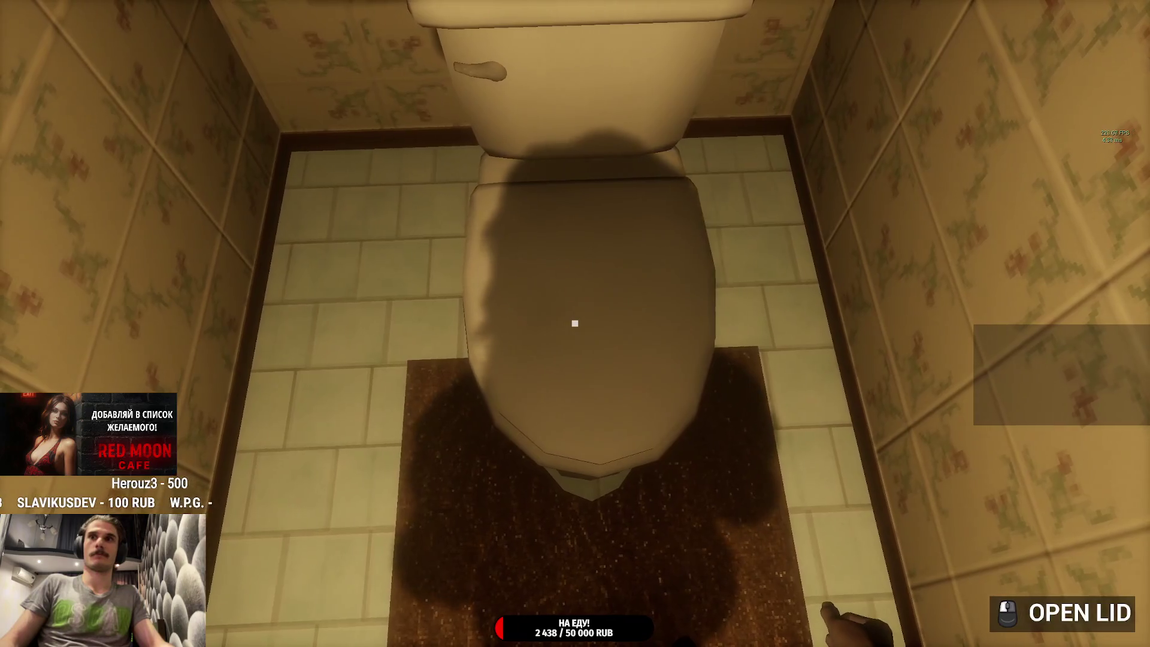
Step: Use the toilet, then open the toilet room door and the doors into the hallway
click(575, 324)
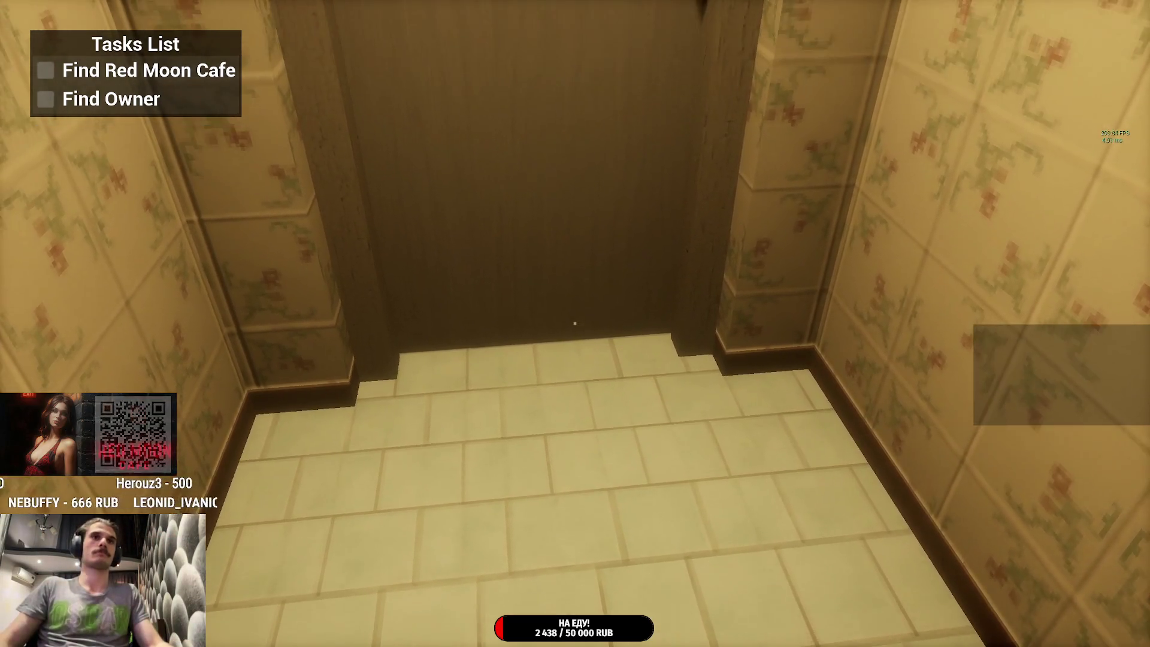
mouse_move(574, 323)
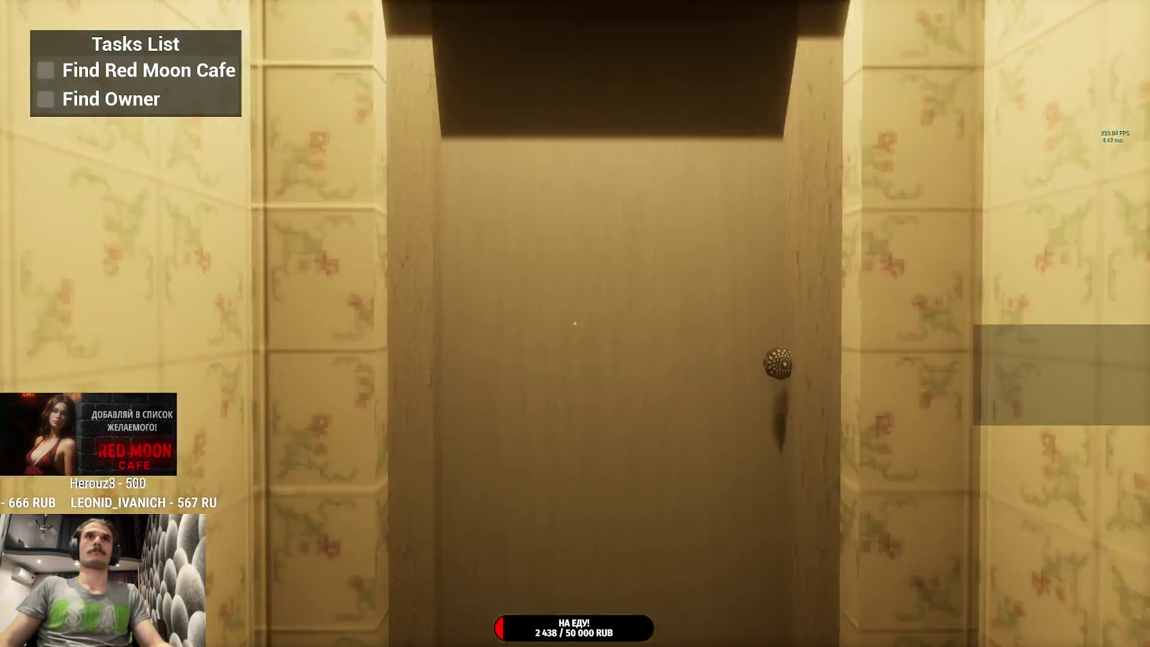
click(574, 323)
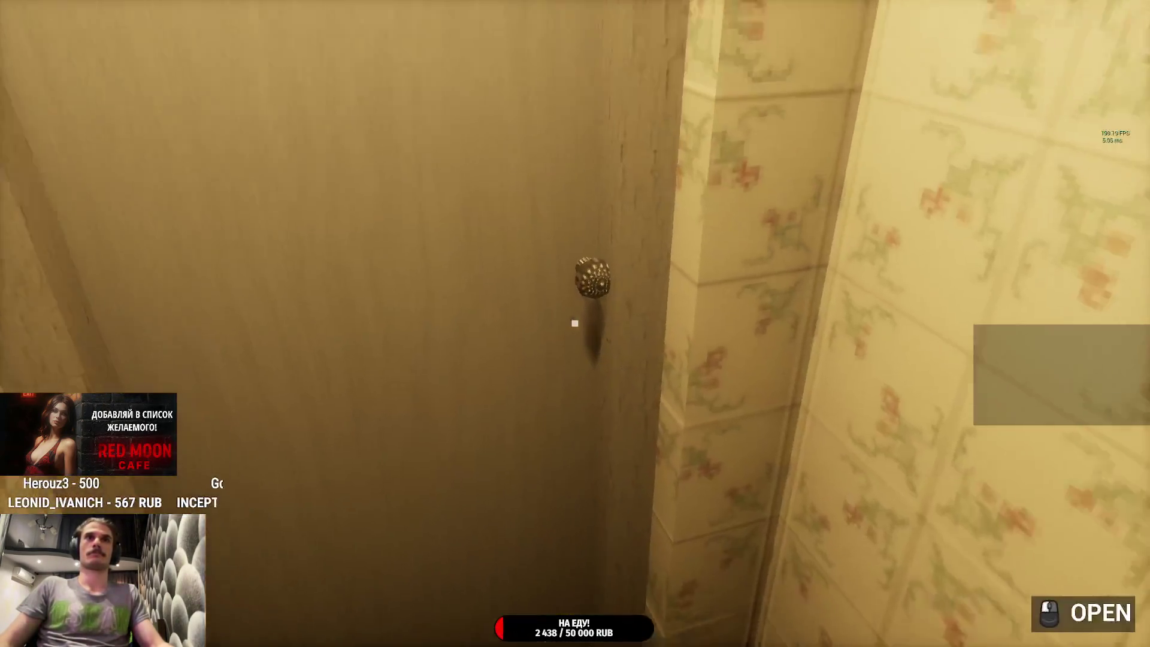
click(575, 323)
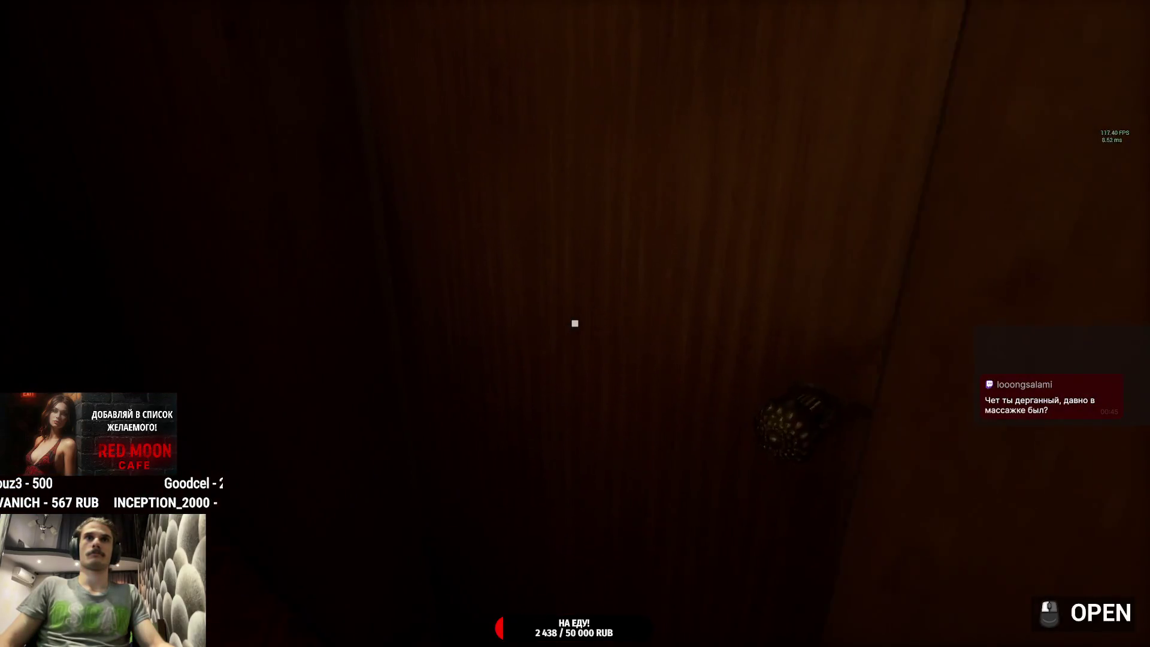
click(574, 323)
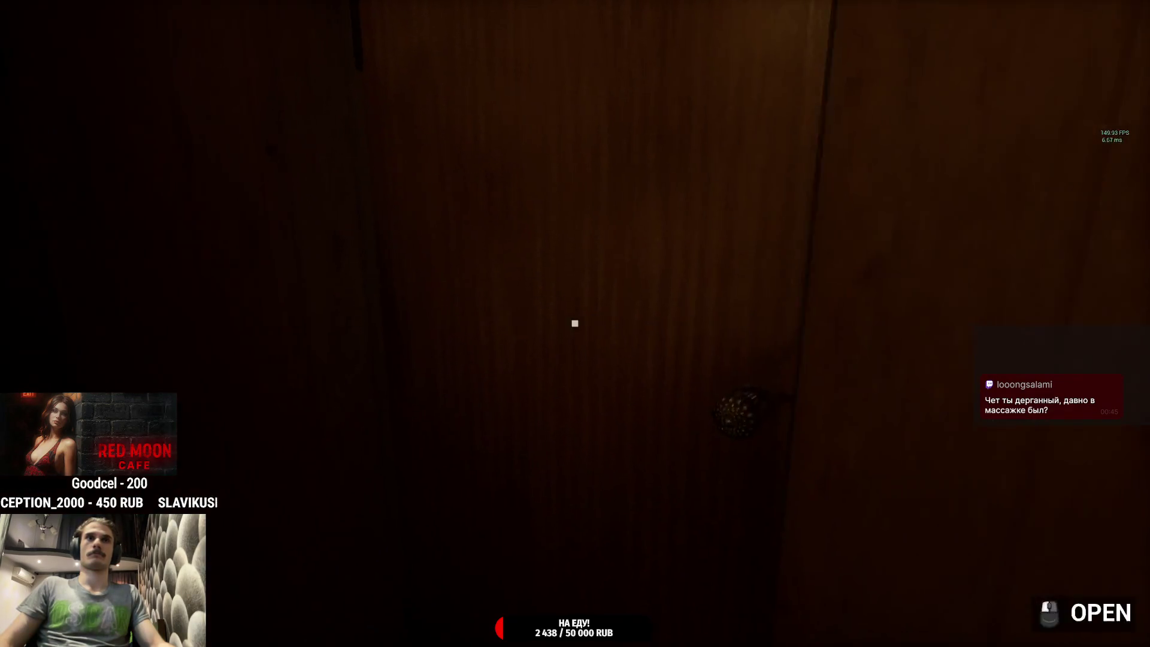
Step: Pass through the bathroom and wardrobe room to the front door and open it
click(575, 324)
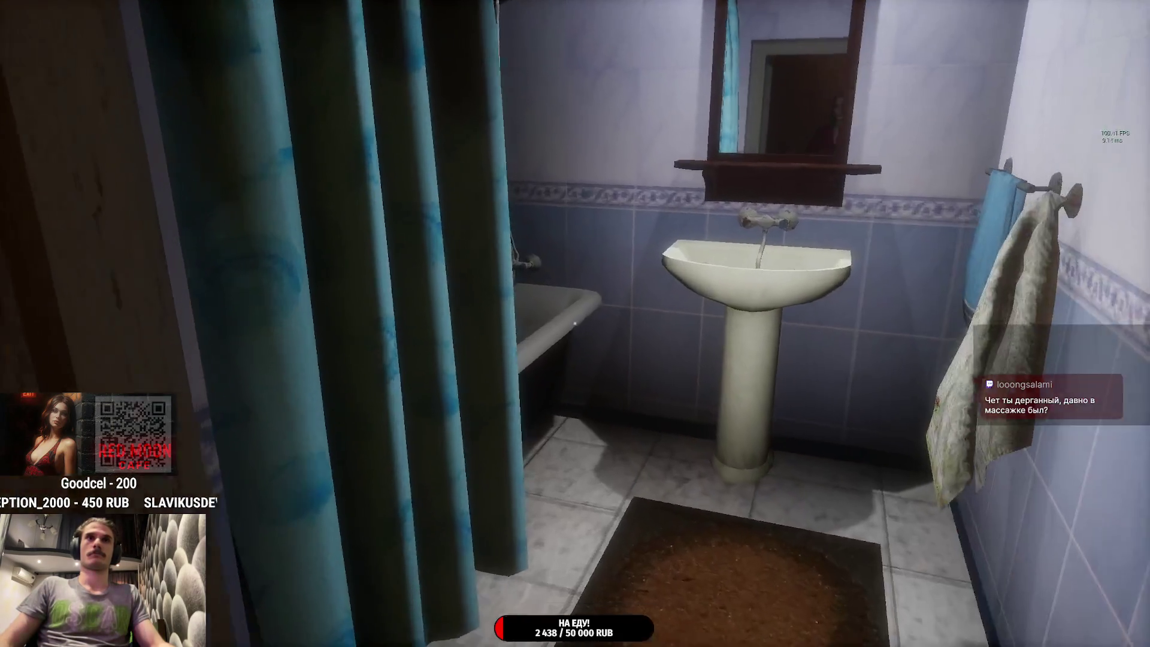
key(w)
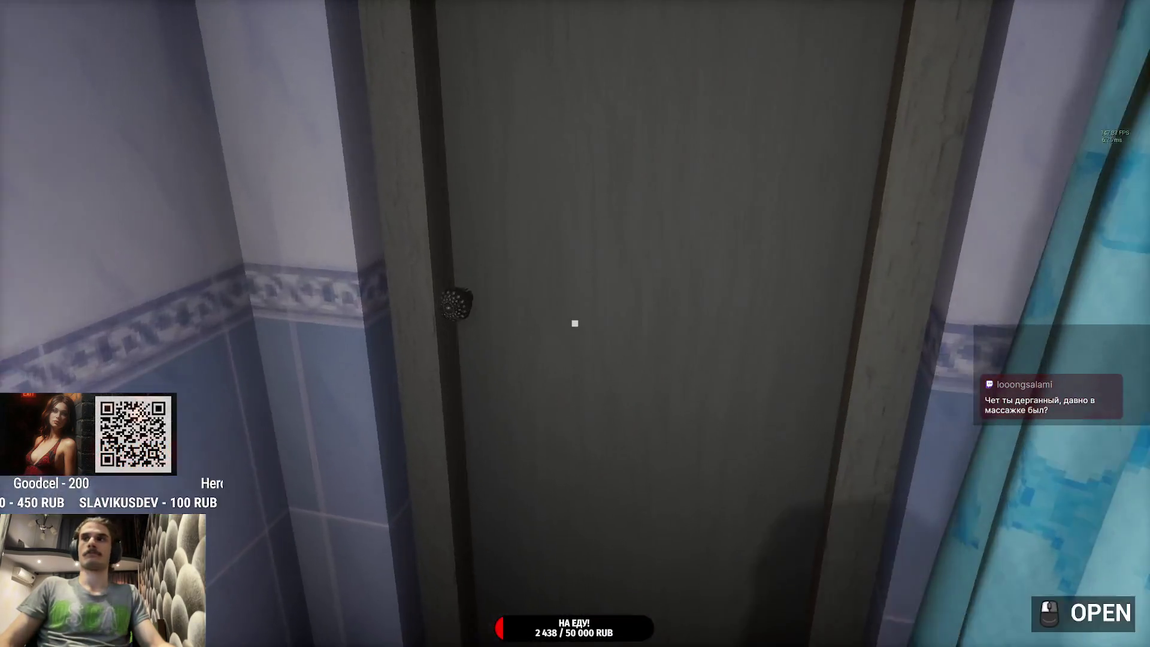
click(575, 324)
key(w)
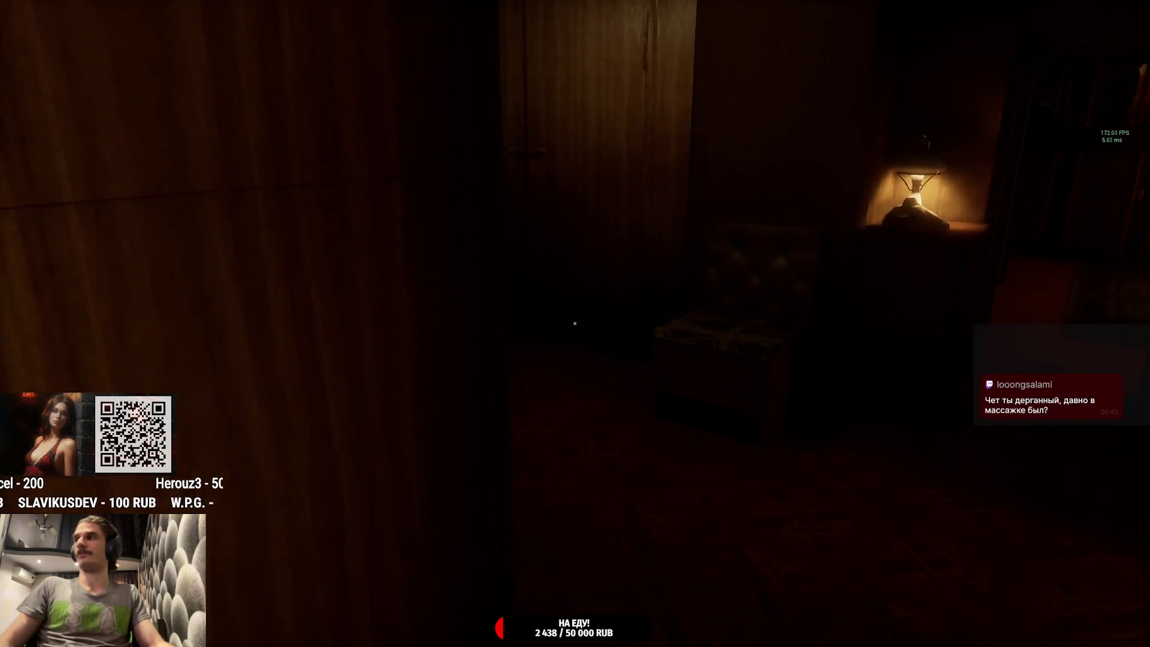
key(w)
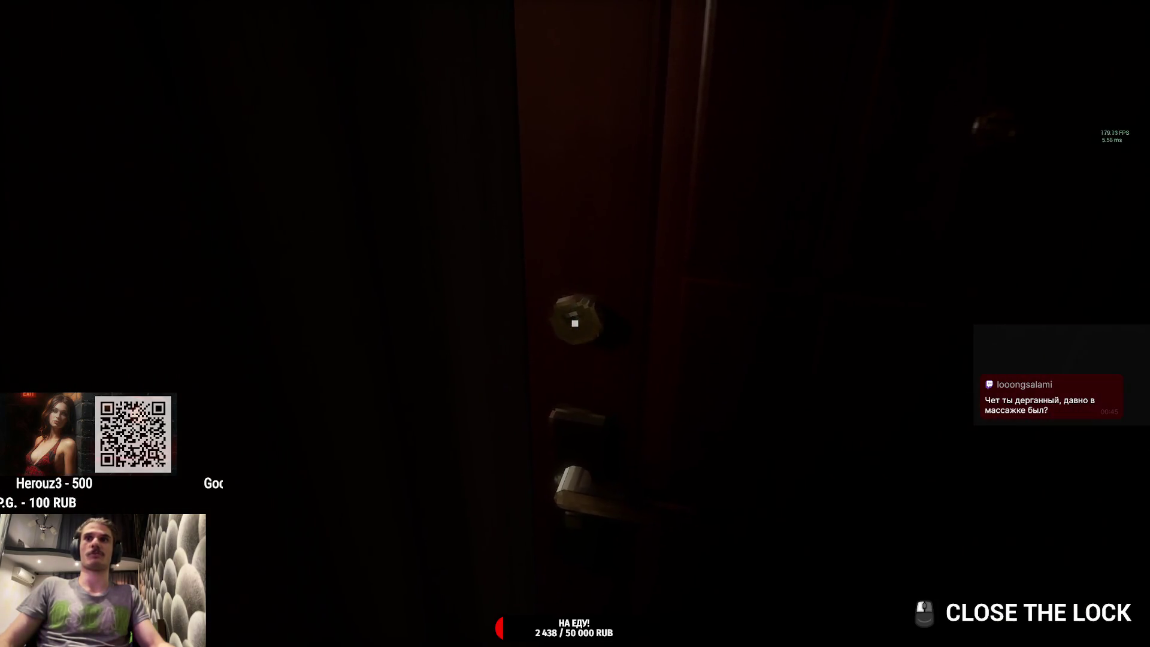
click(575, 324)
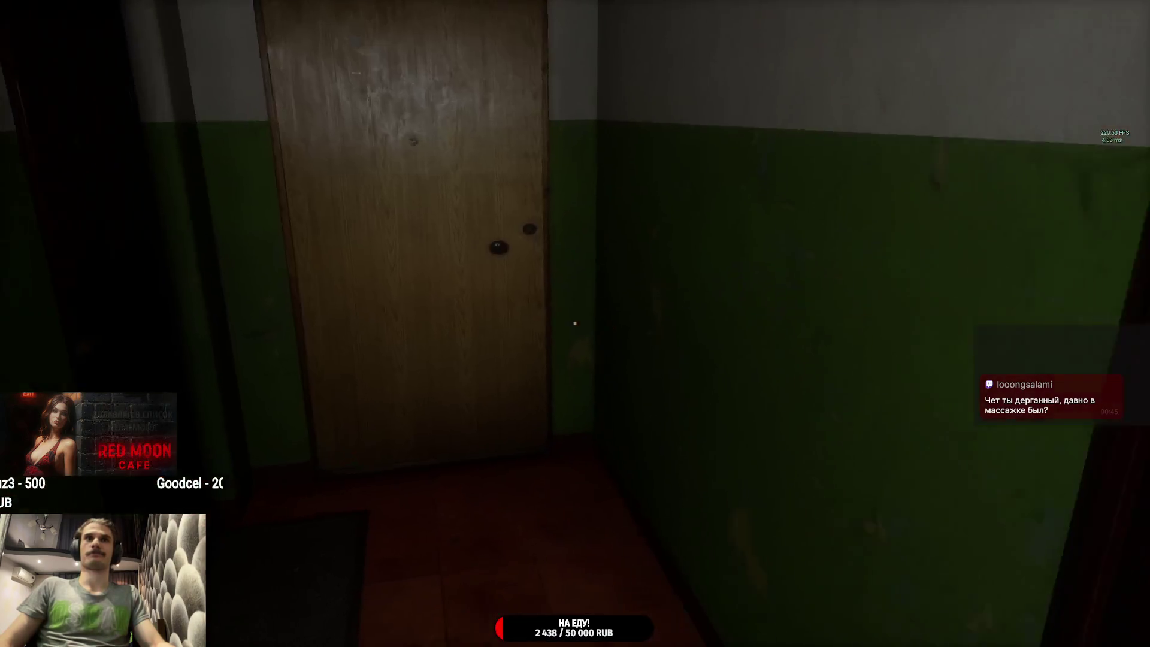
Step: Take out the keys, walk down the green corridor to the lobby, and call the elevator
key(Tab)
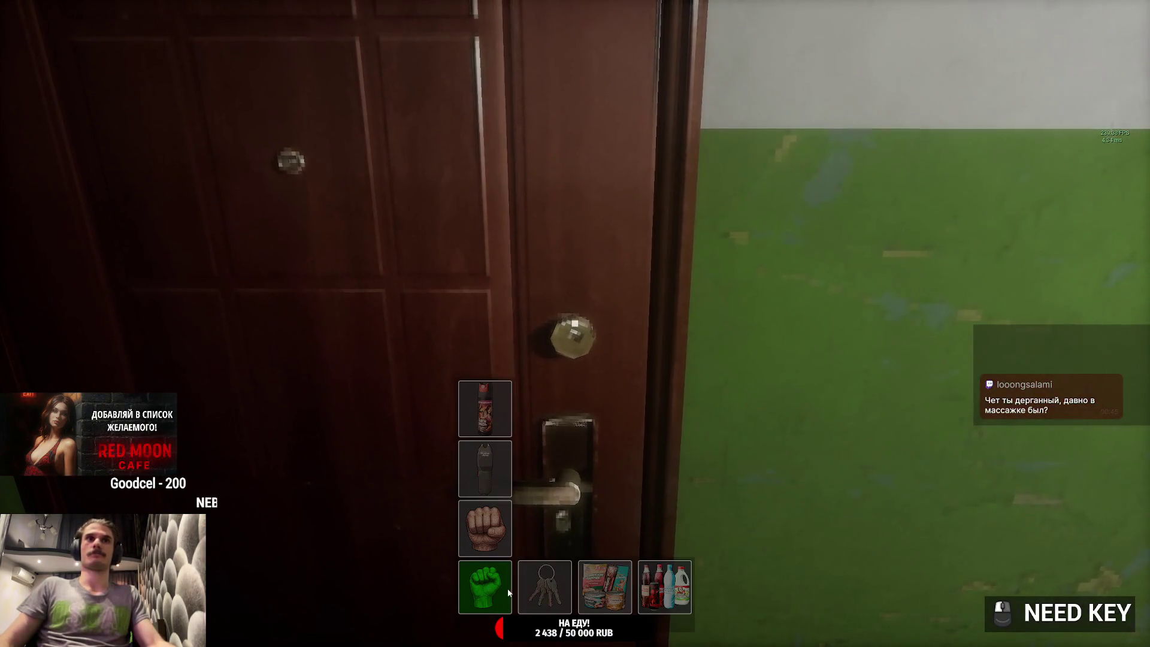
click(544, 584)
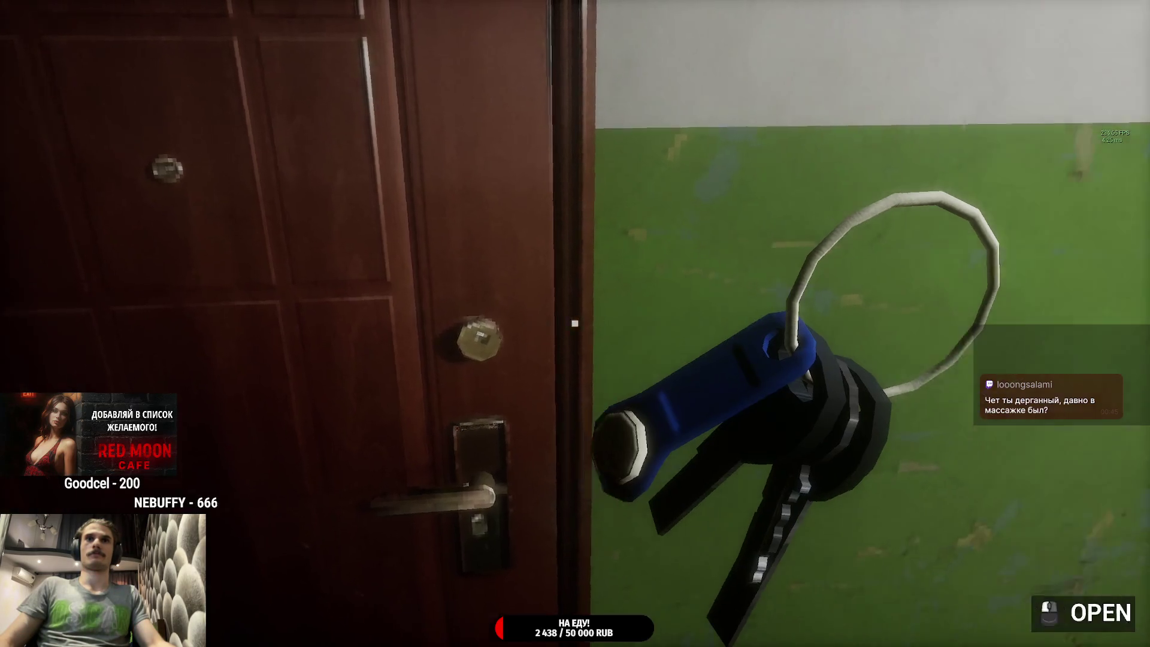
key(w)
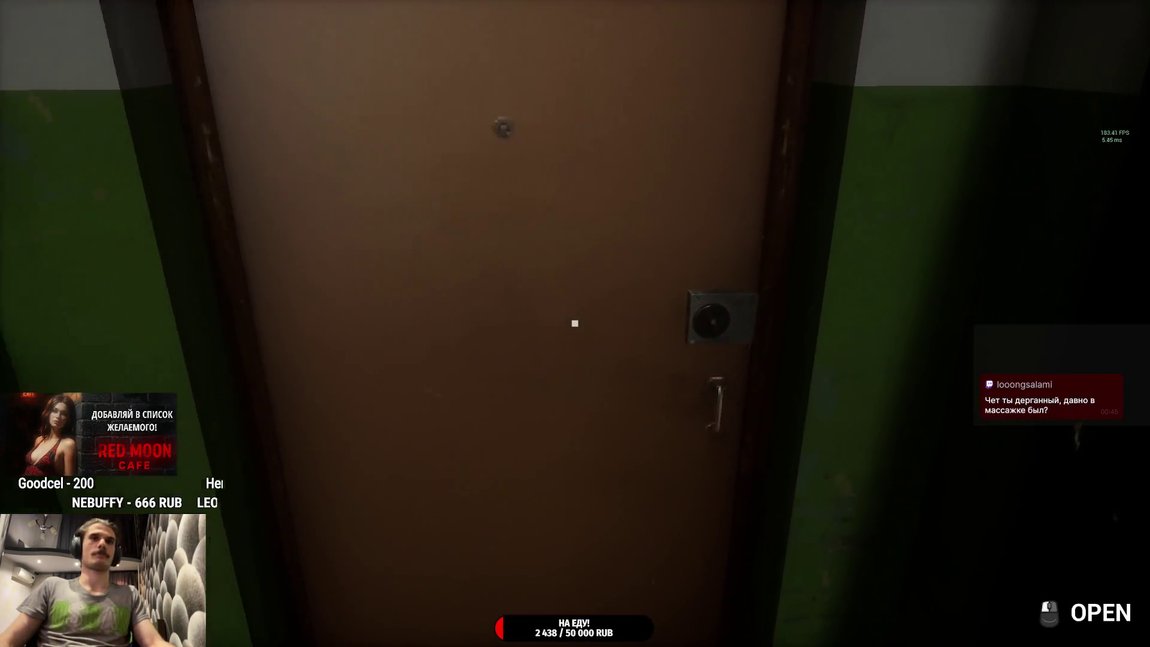
key(w)
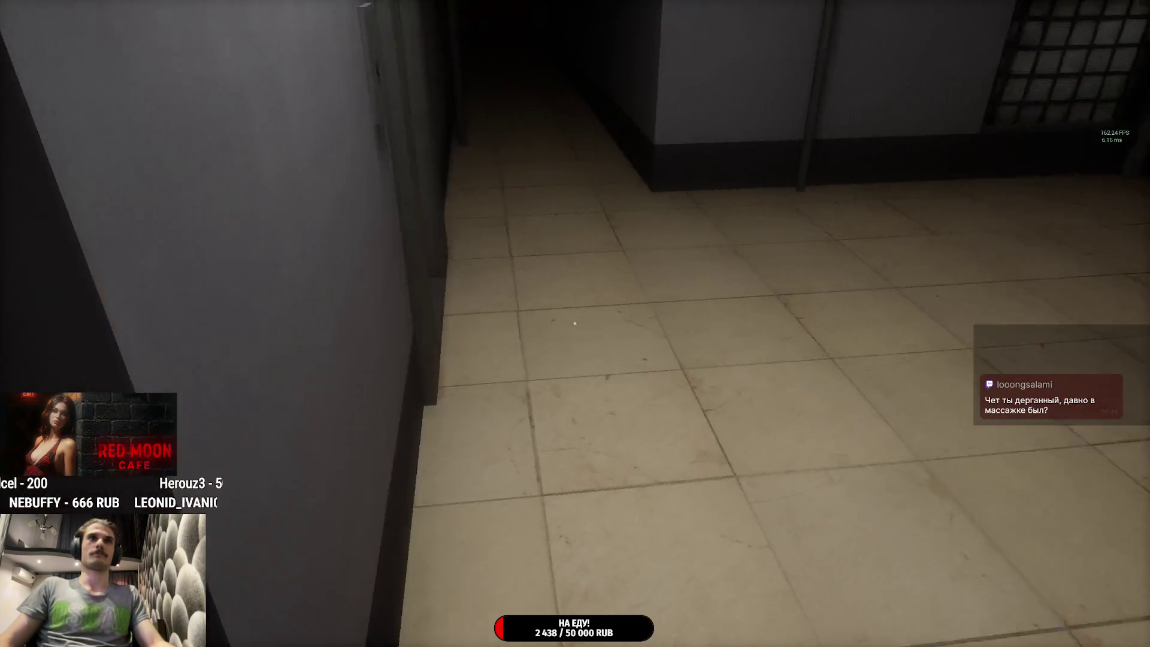
key(w)
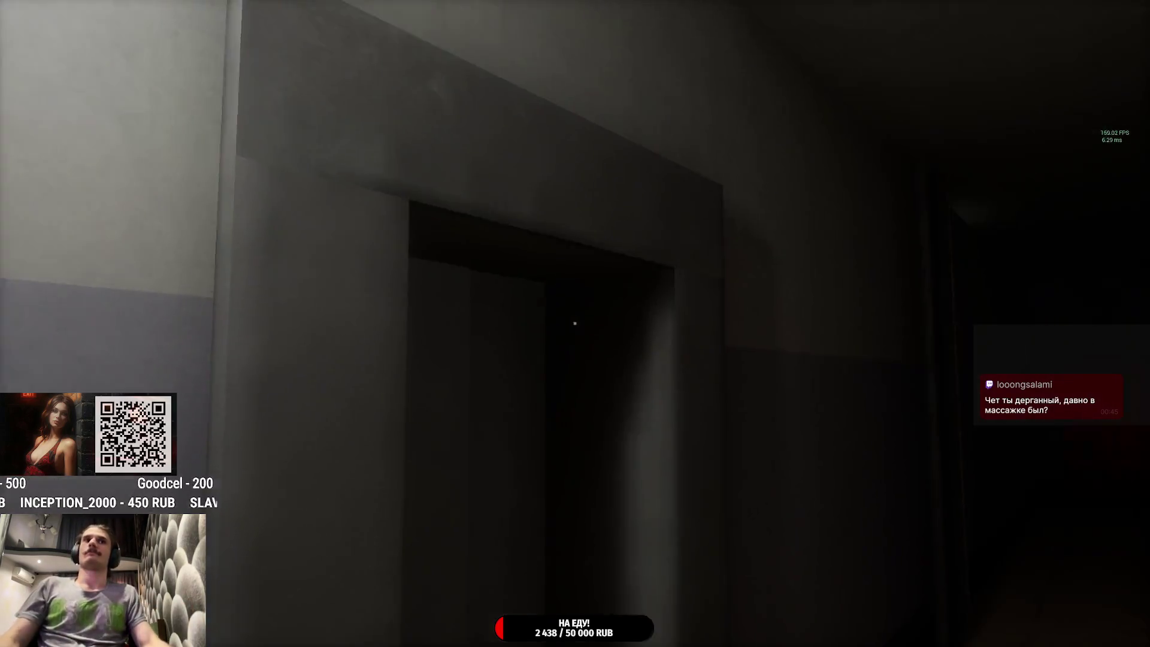
key(s)
click(574, 323)
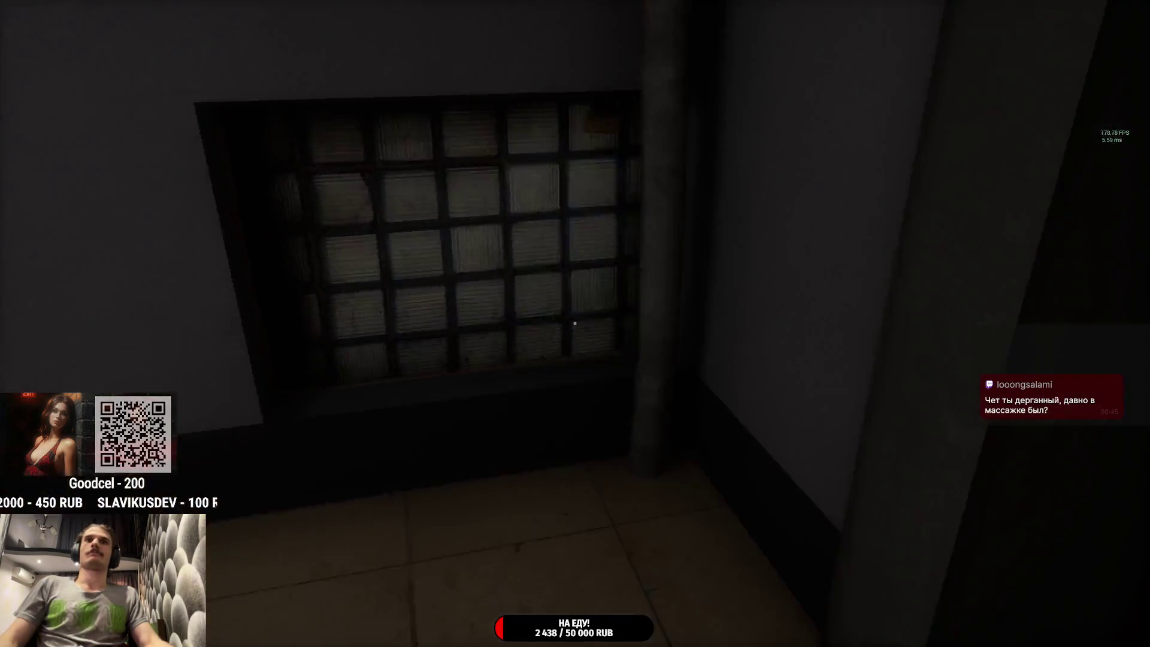
key(s)
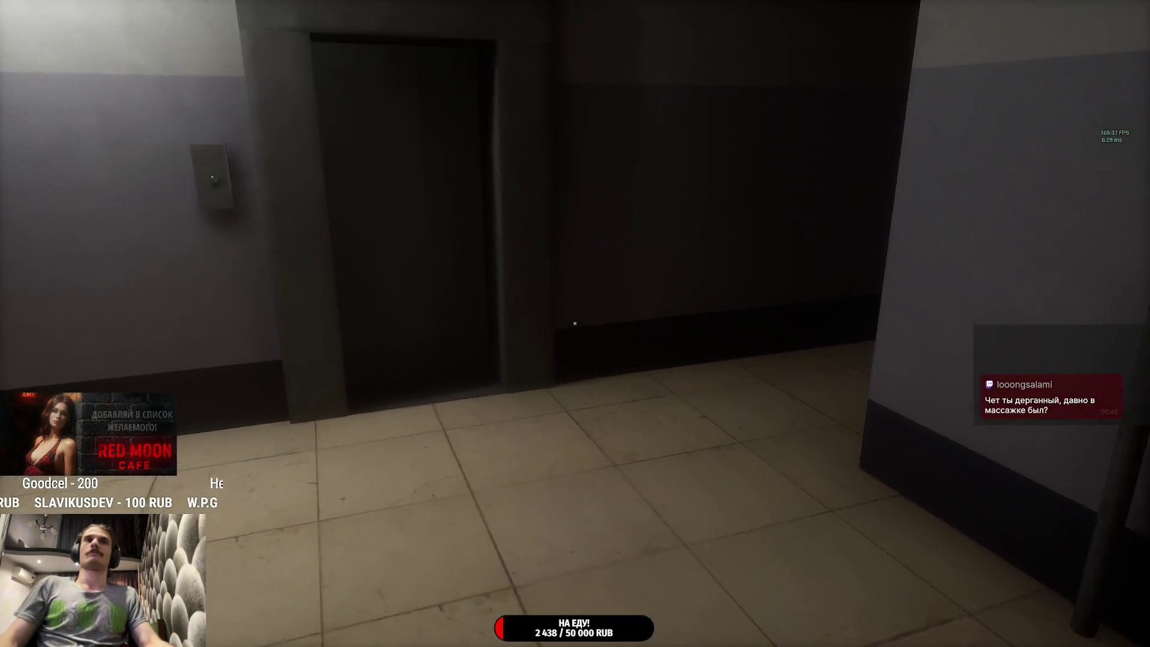
Step: Ride the elevator down, walk out into the night park, and sit on a bench
key(w)
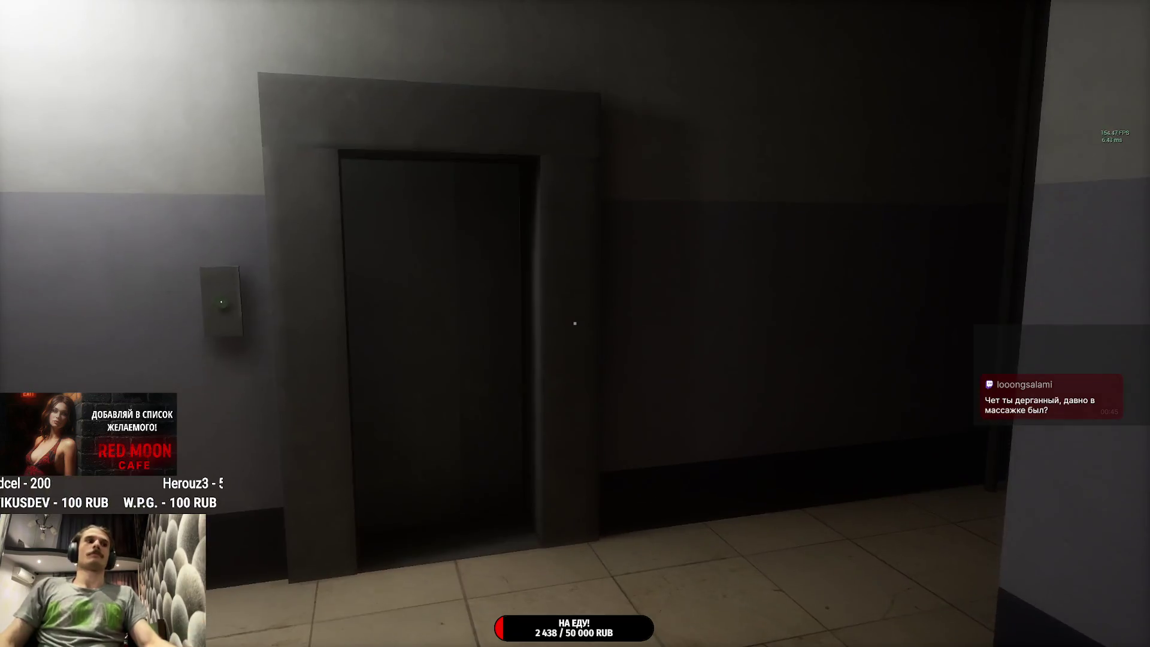
key(e)
key(w)
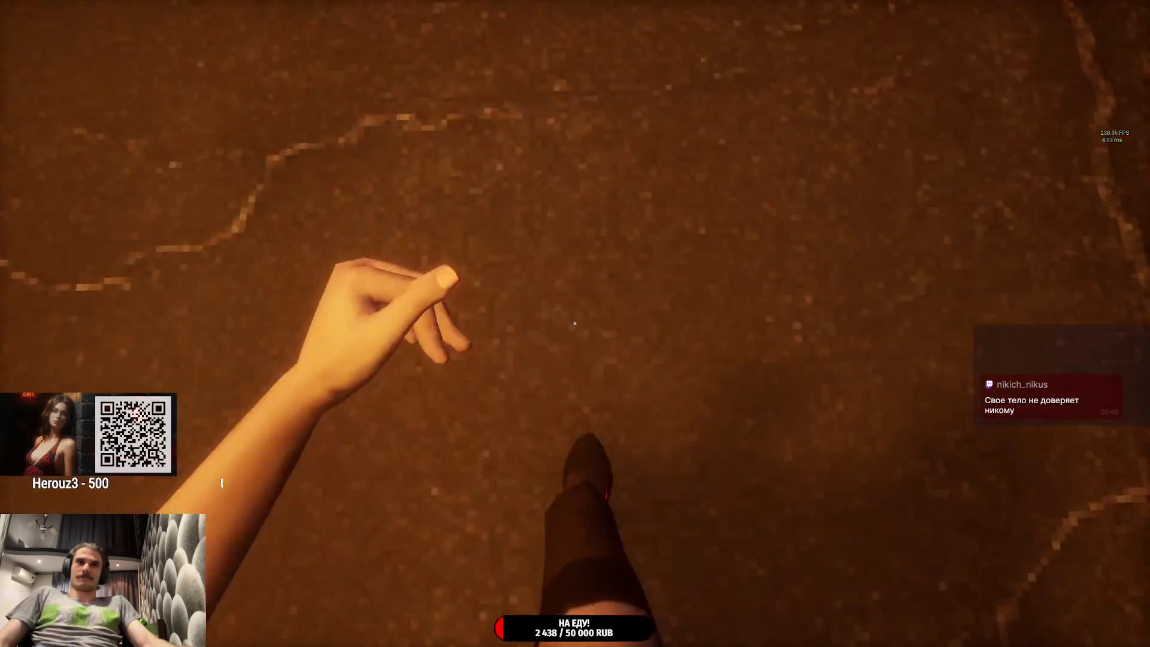
scroll(575, 324, down, 3)
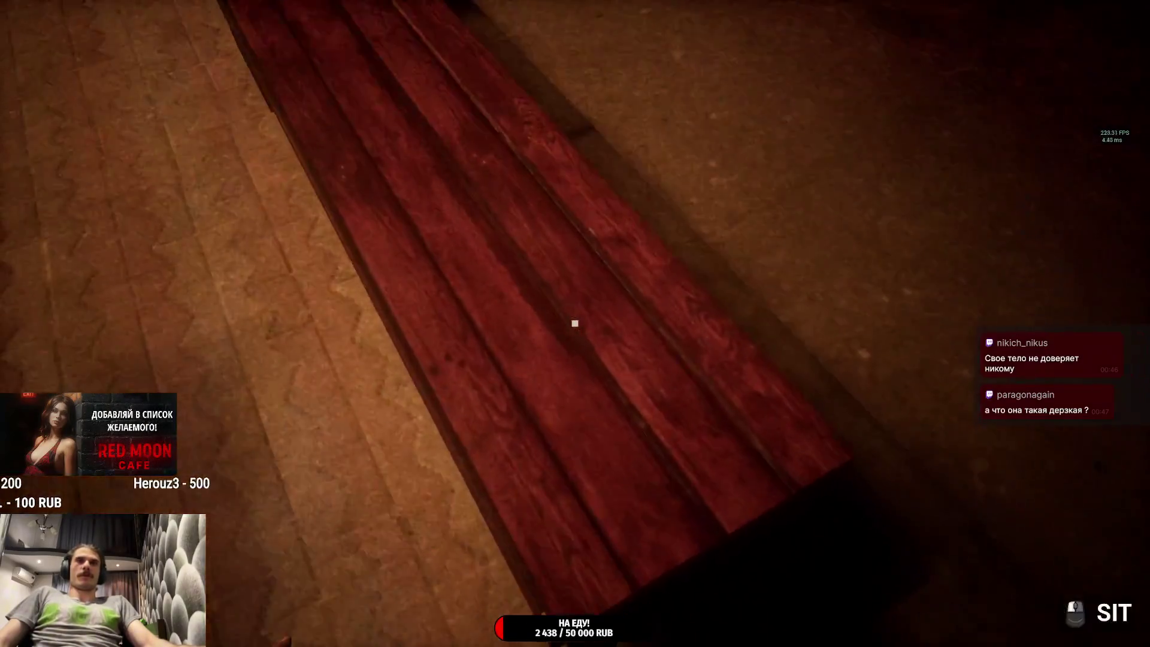
key(f)
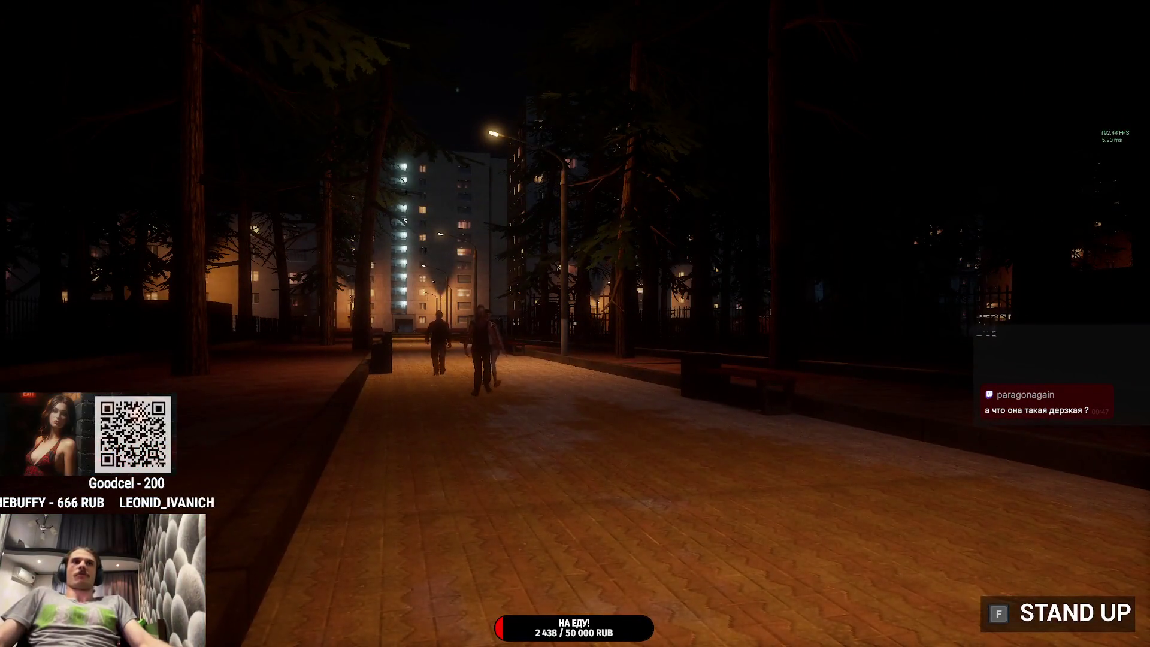
Step: Stand up, walk down the alley under the cafe billboard, and briefly sit on the red bench
key(f)
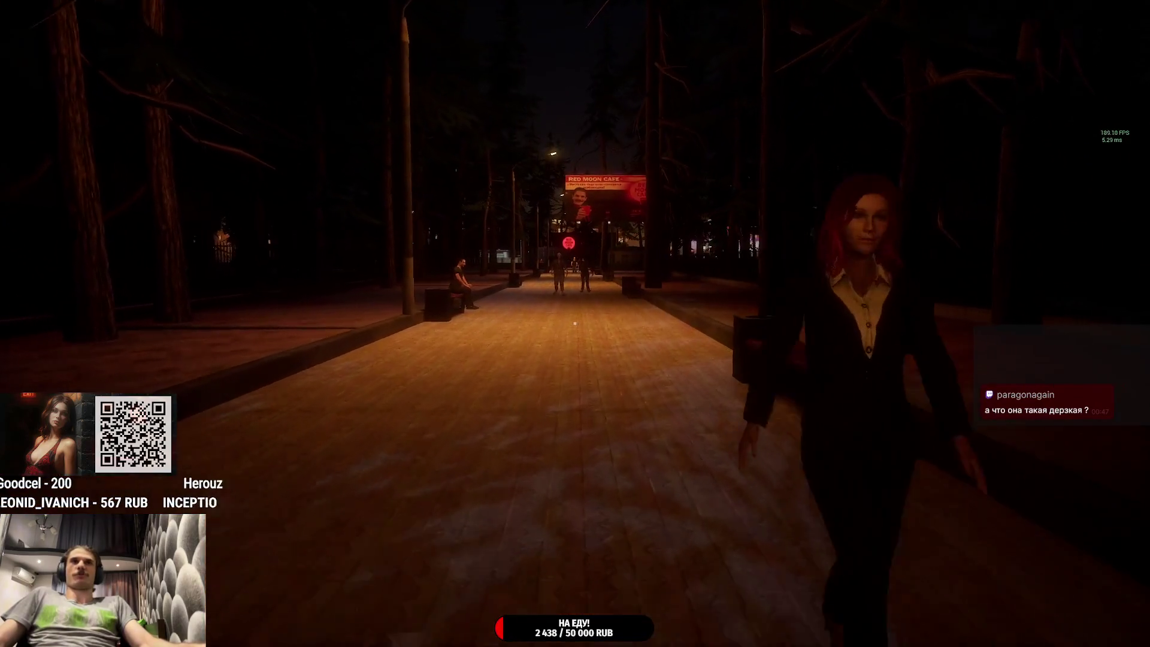
key(w)
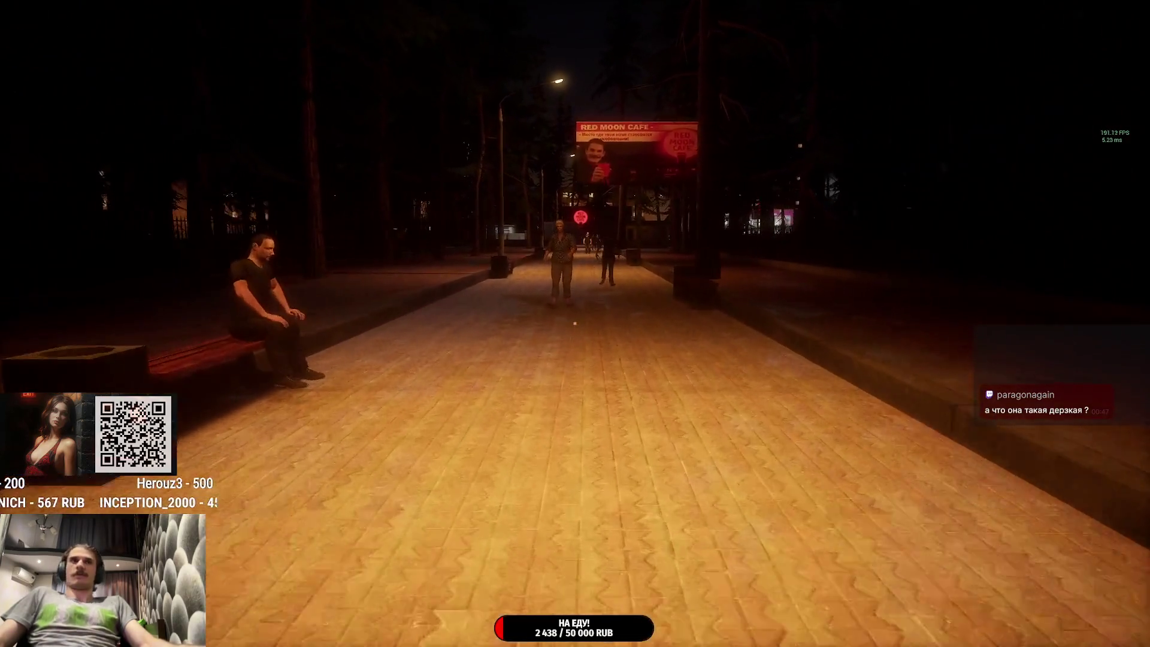
key(w)
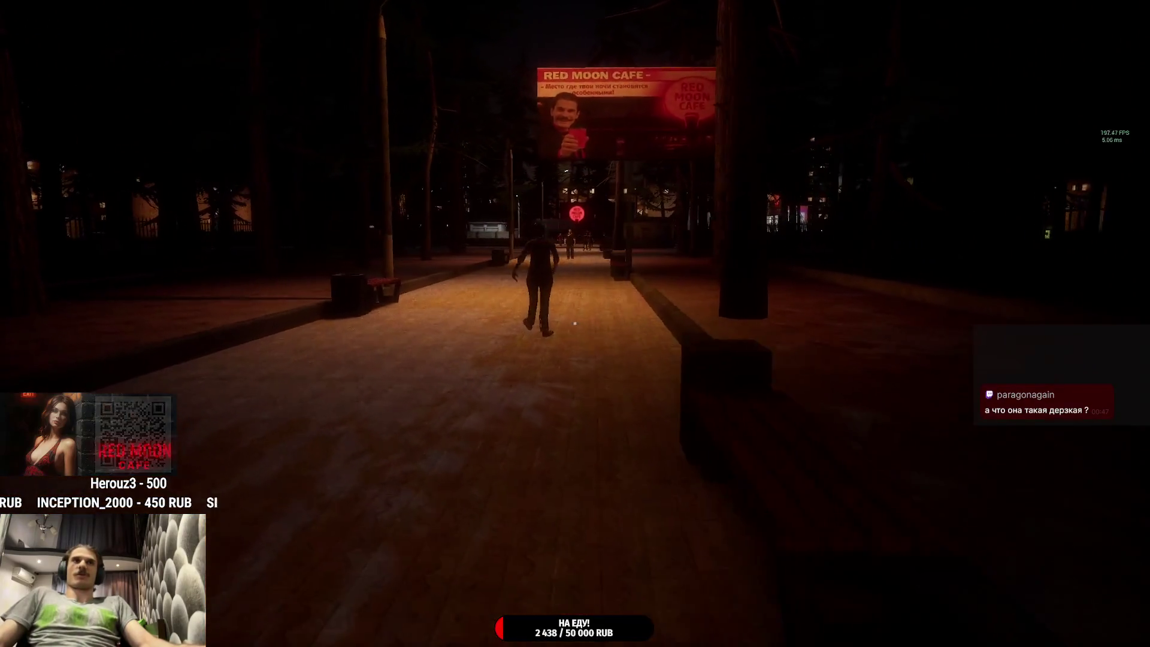
key(w)
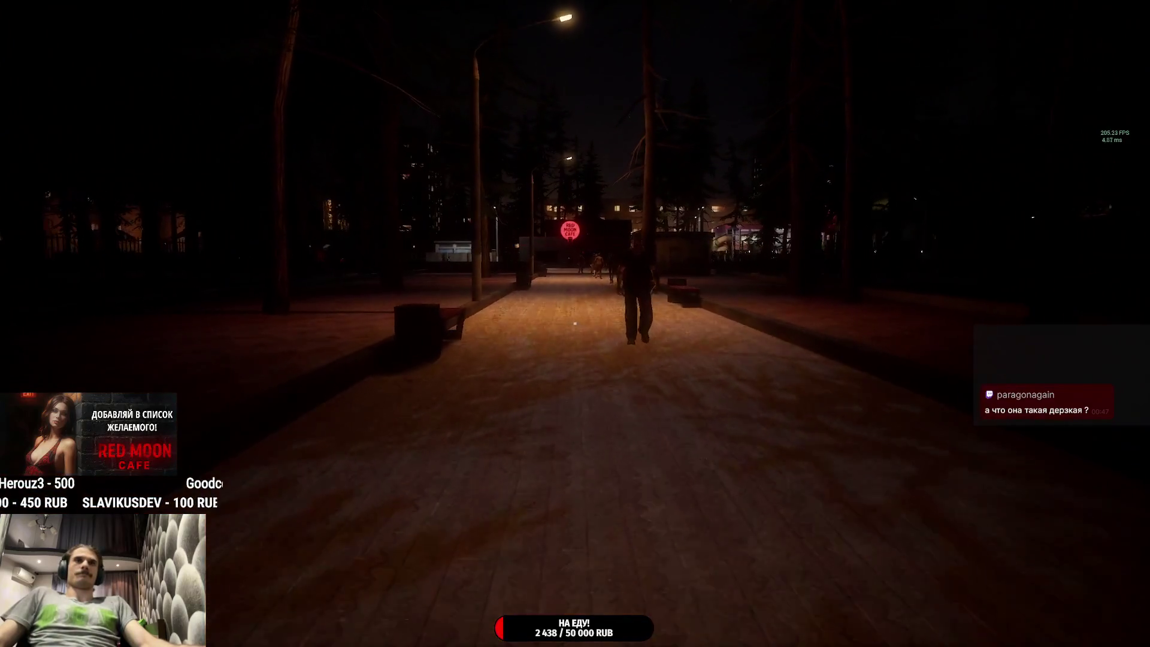
key(w)
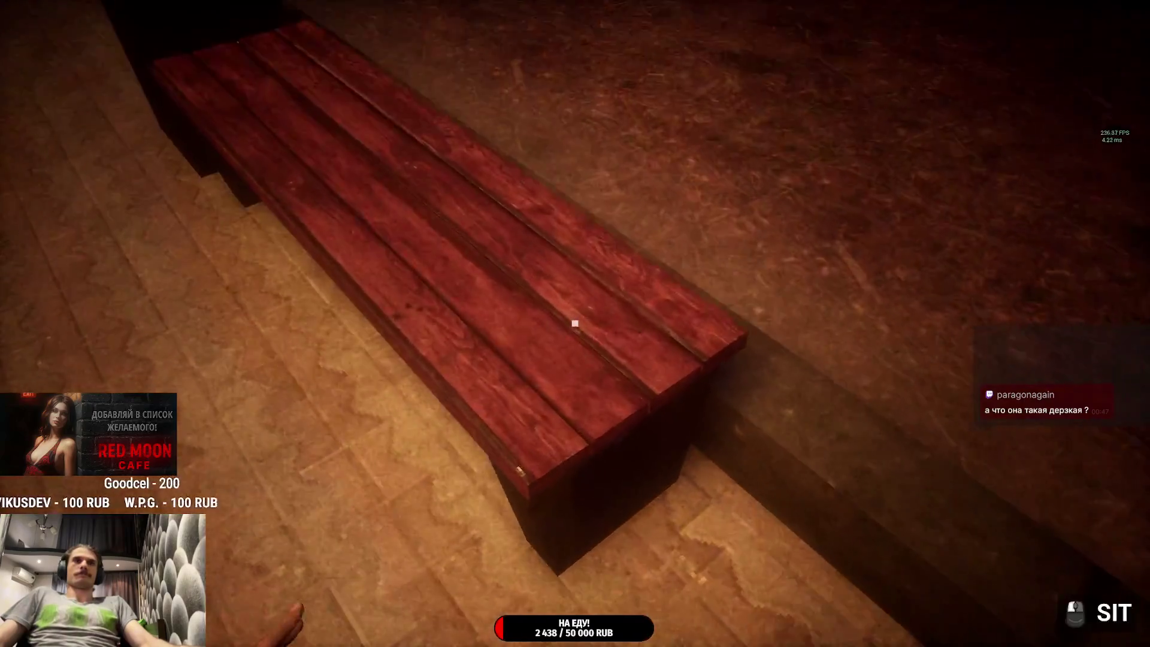
click(575, 323)
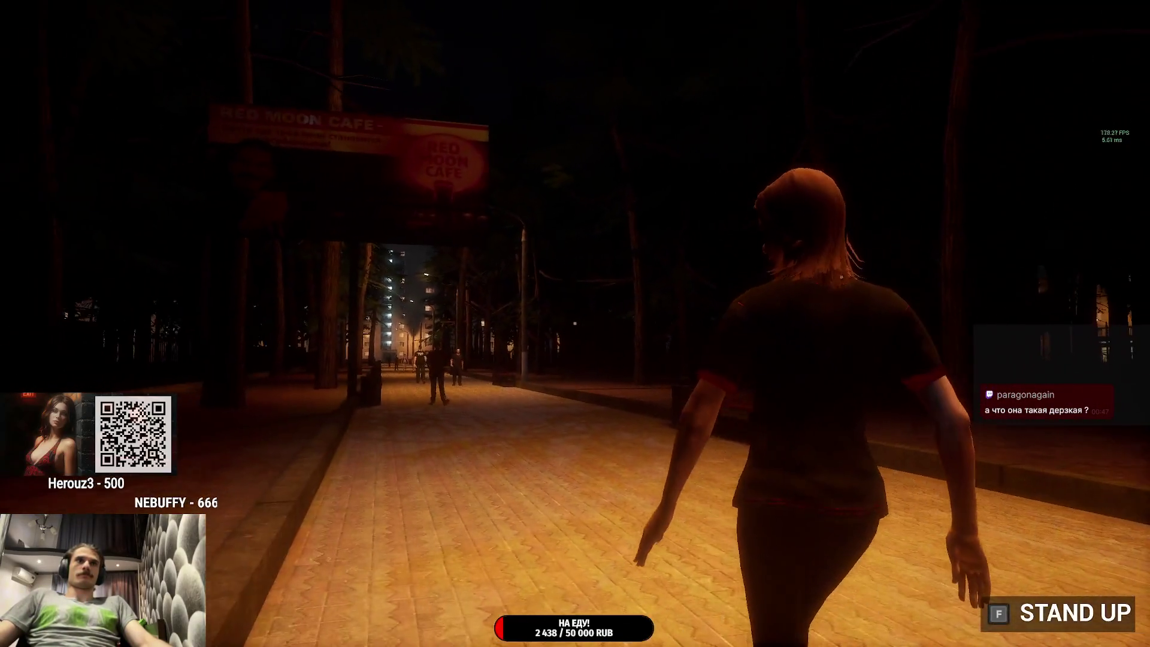
key(f)
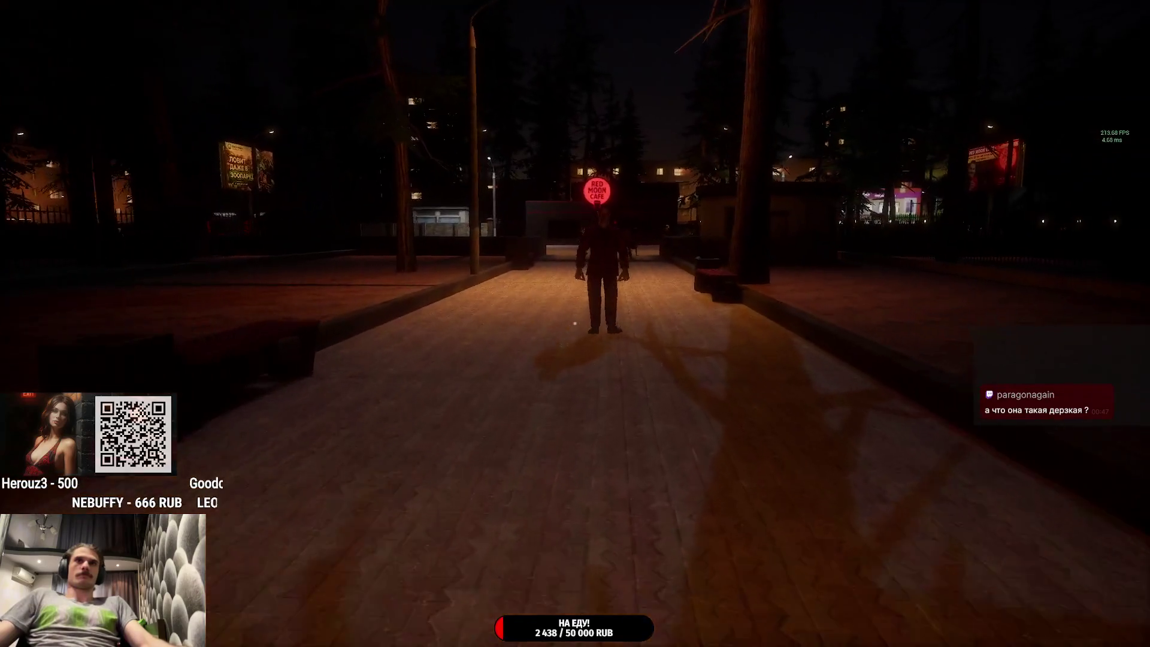
Step: Cross the plaza past the Red Moon Cafe sign and pass through the iron gate toward the entrance
key(w)
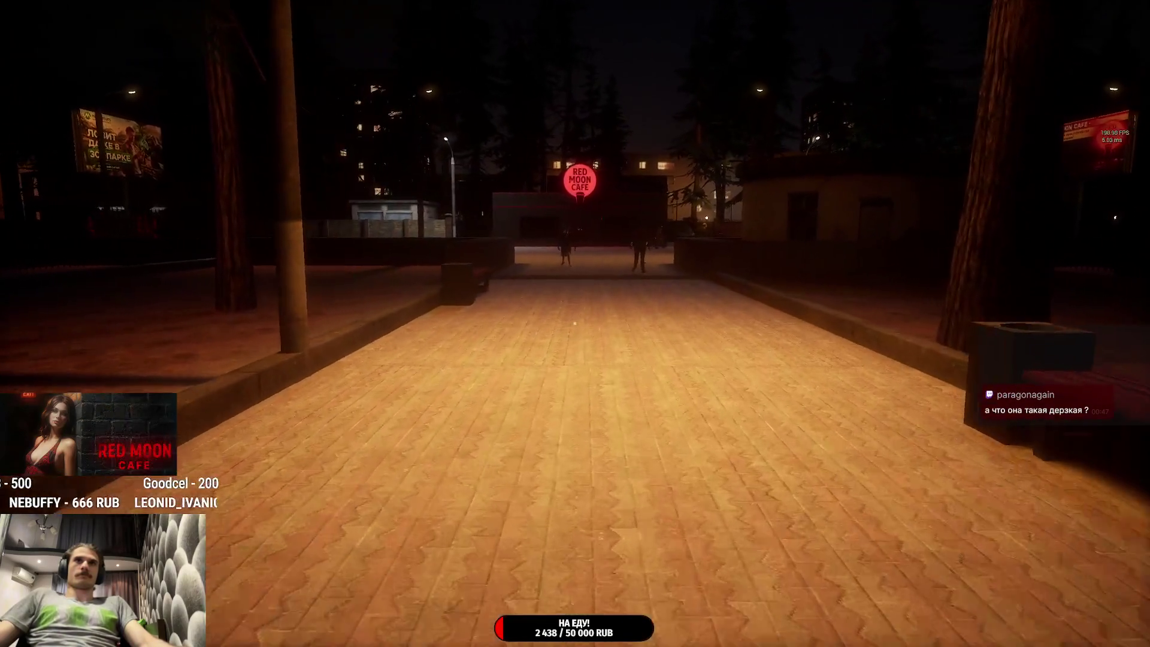
key(w)
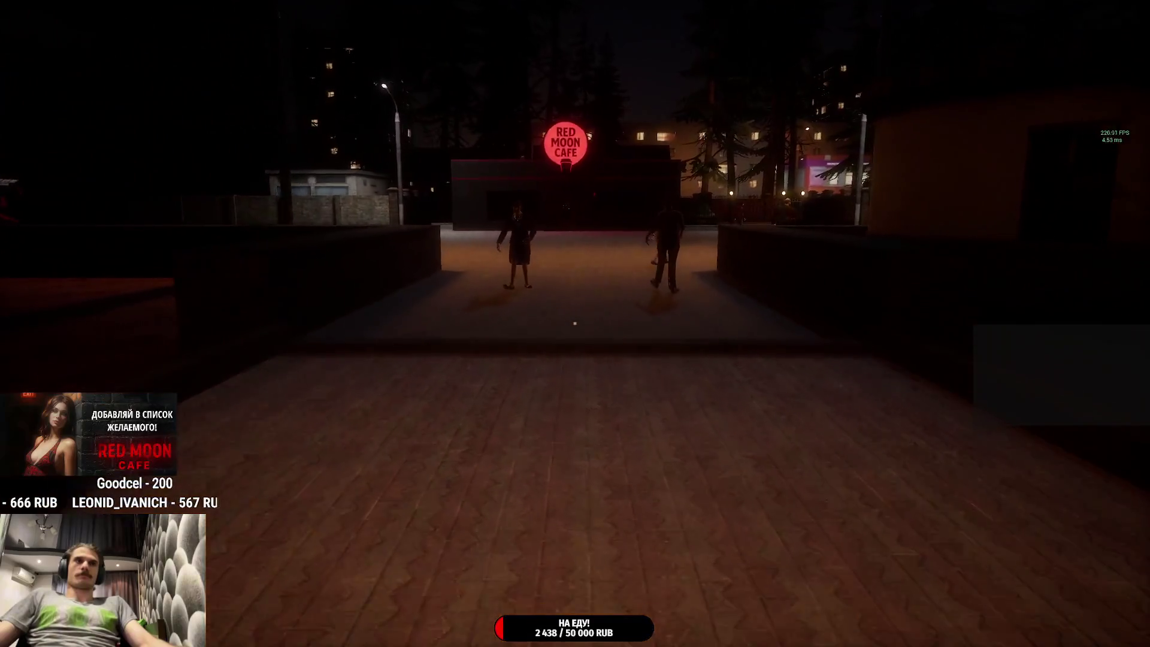
key(w)
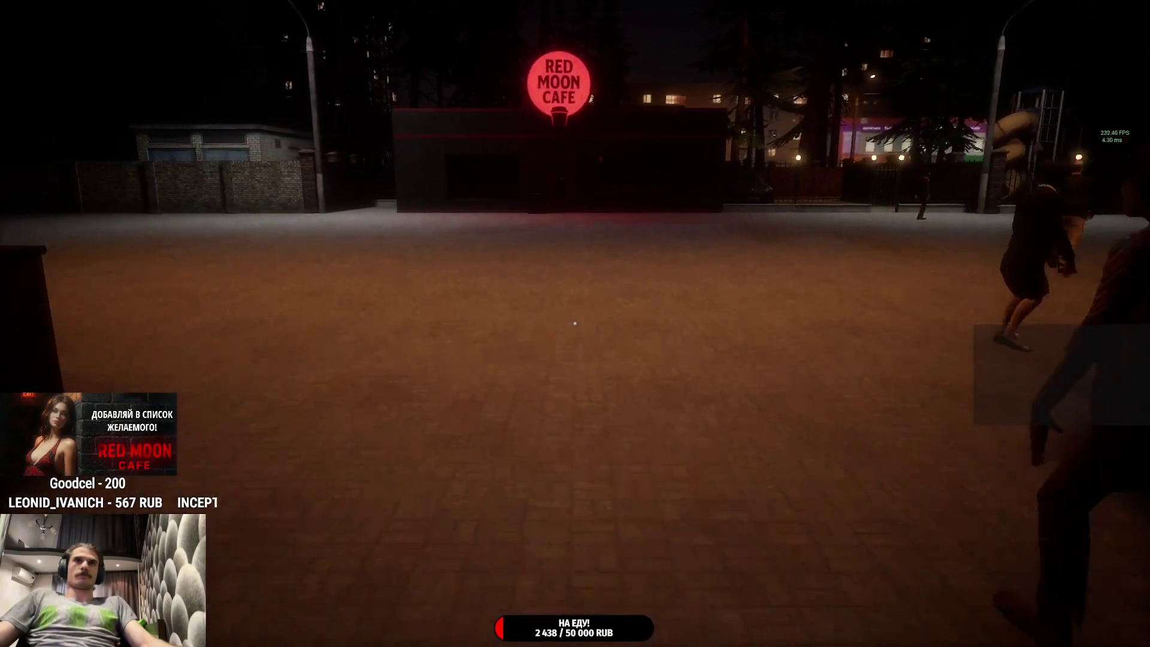
key(w)
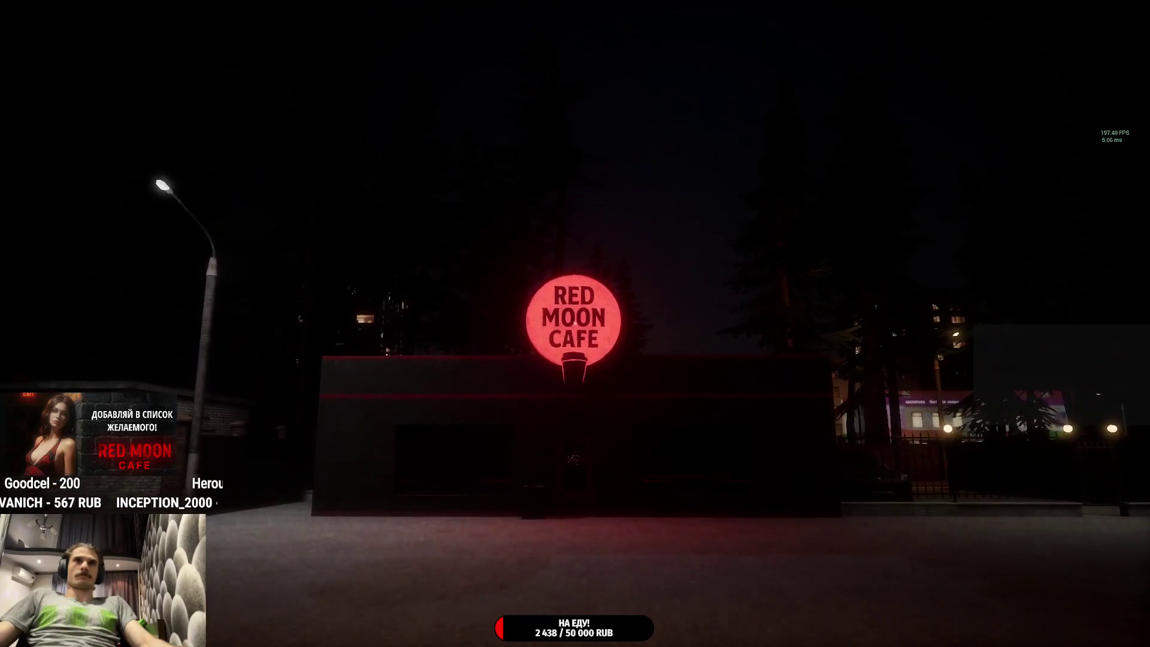
key(w)
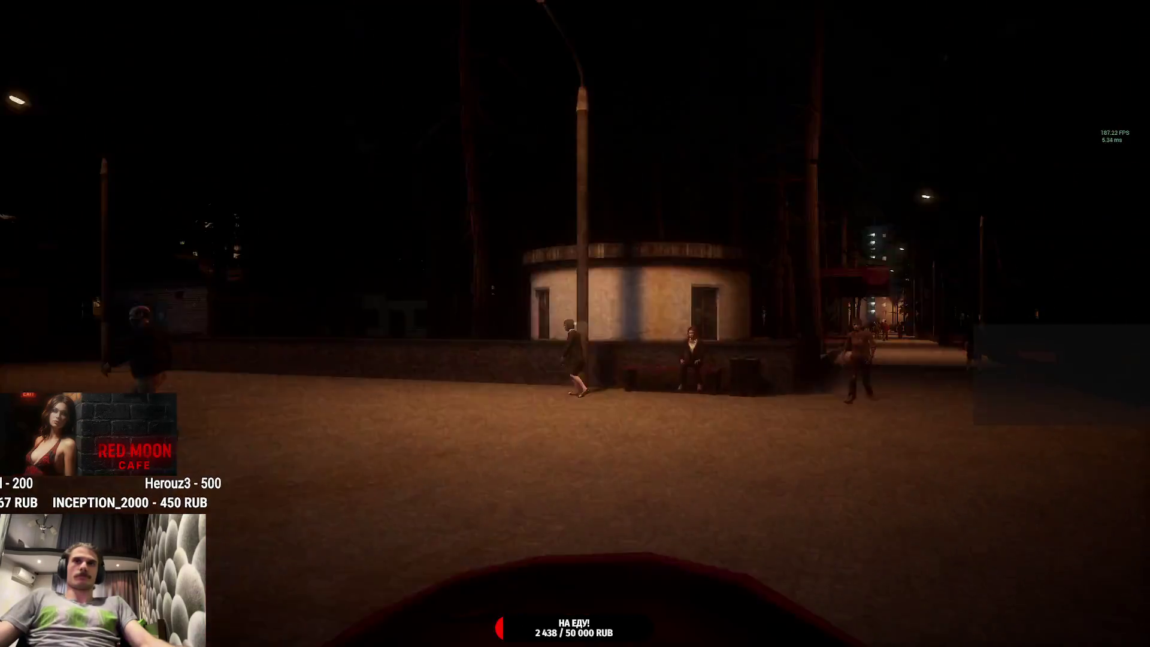
key(w)
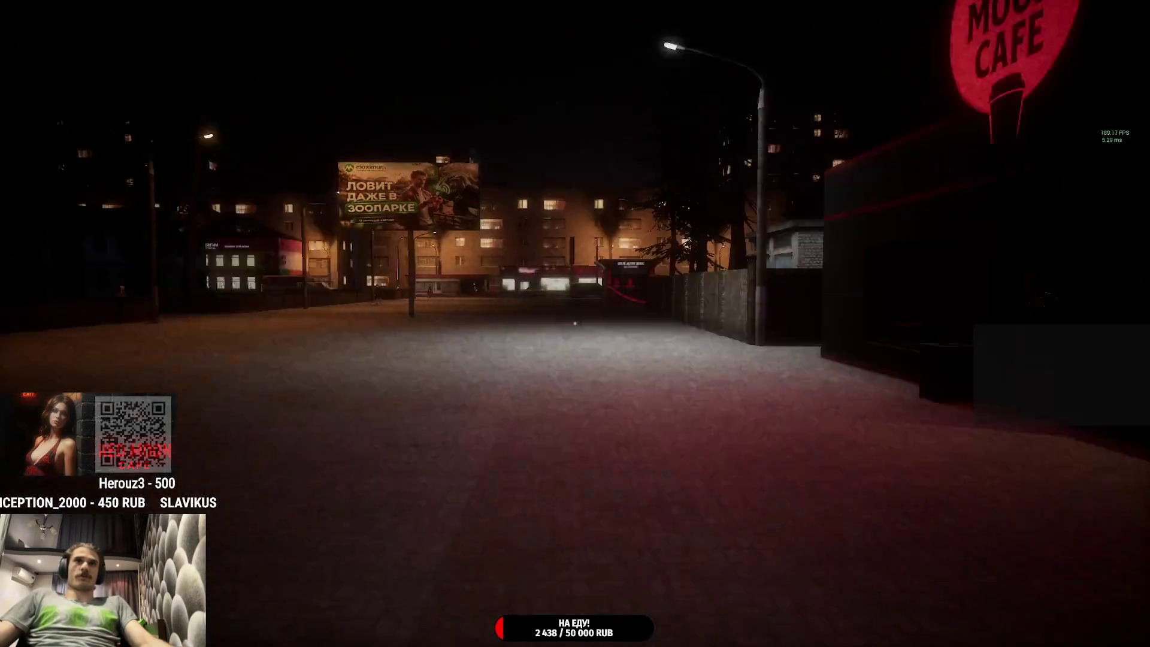
key(w)
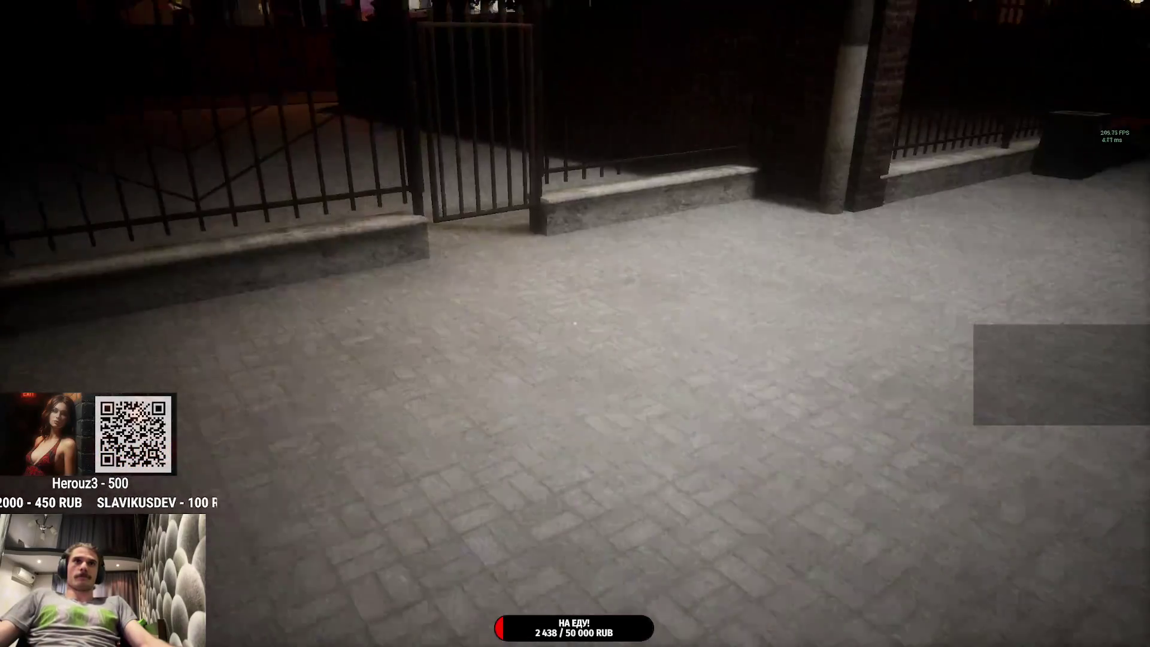
key(w)
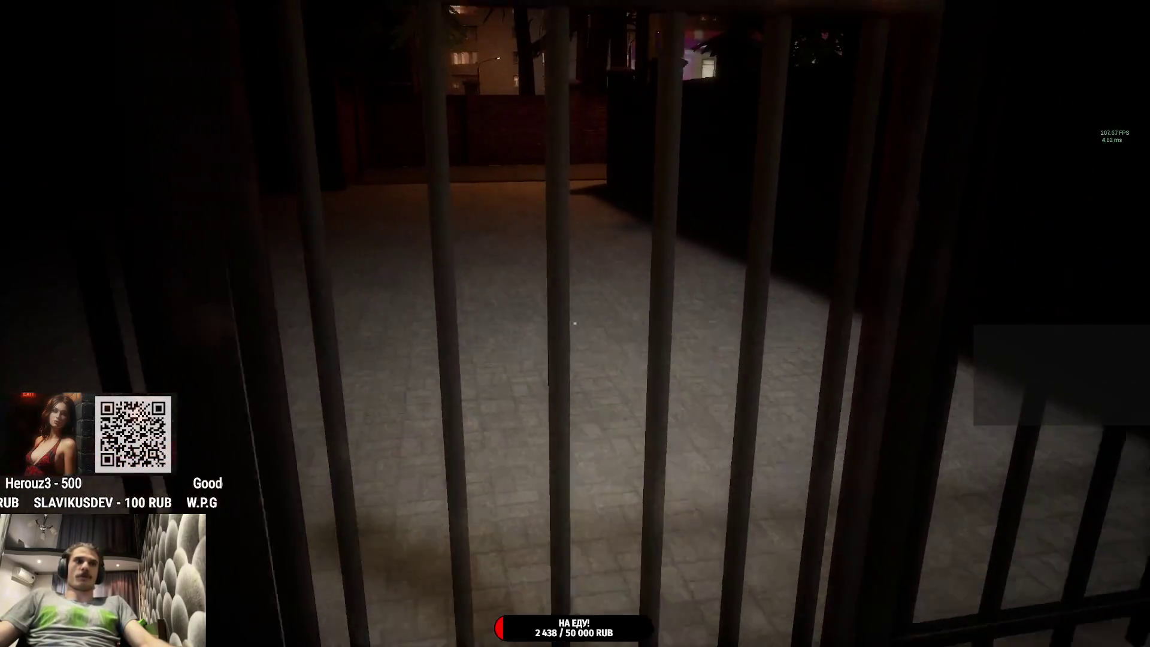
key(w)
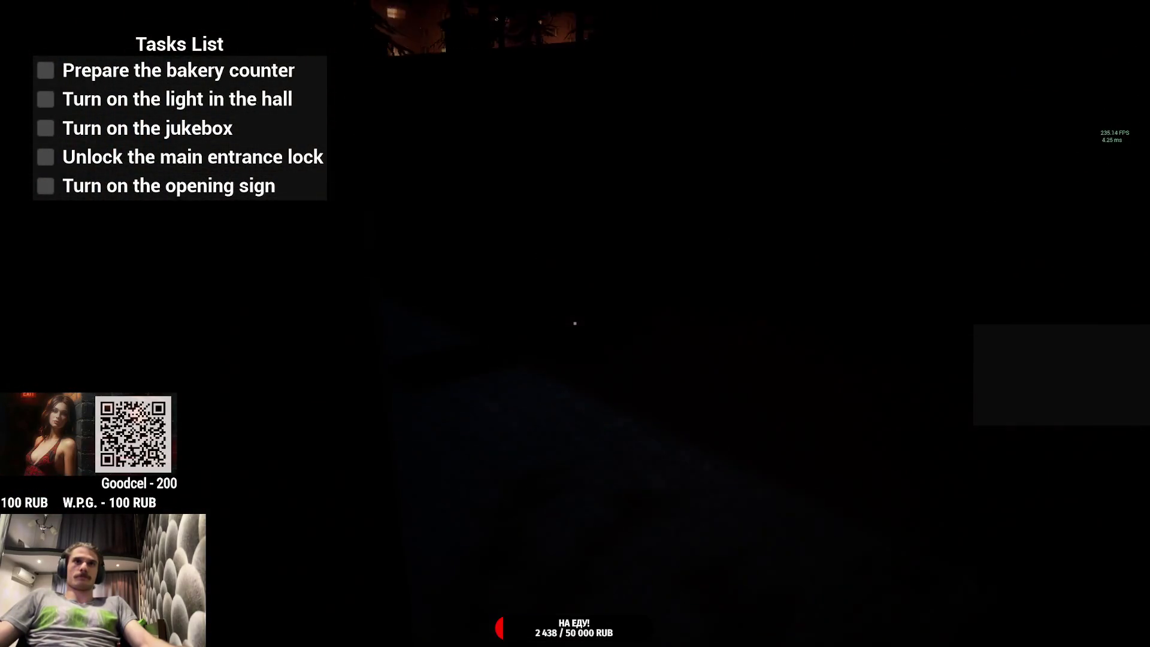
Step: Equip the red-moon key, set the pastry box on the counter, and walk to the front door
key(w)
key(w)
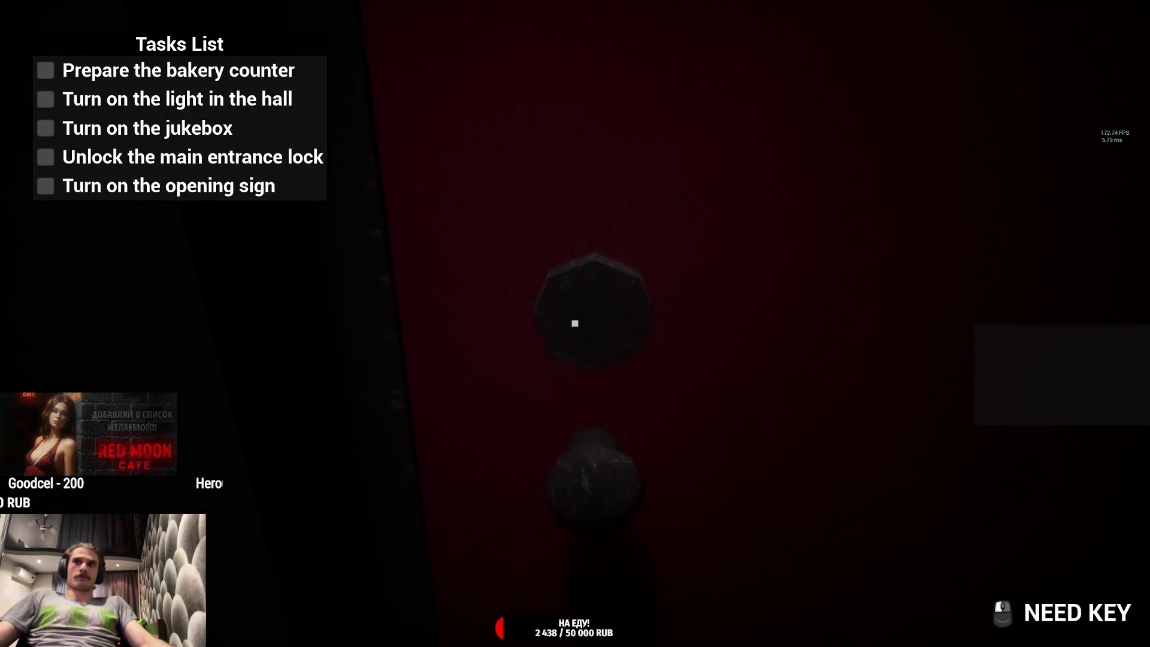
key(Tab)
mouse_move(529, 594)
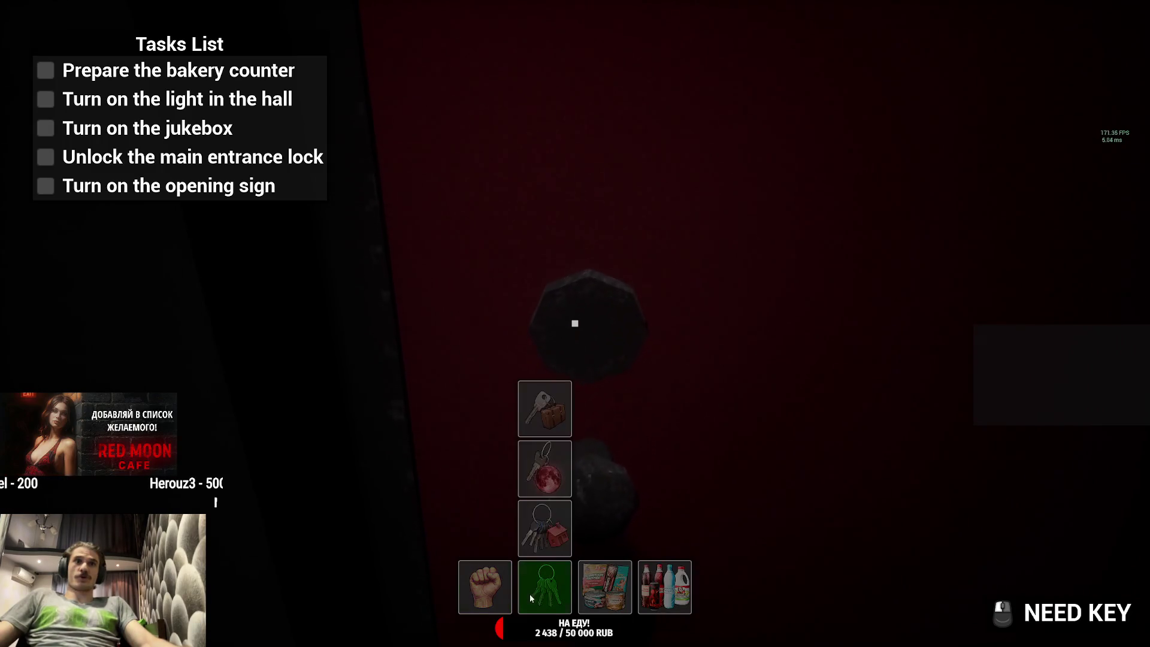
click(558, 512)
click(545, 468)
key(Tab)
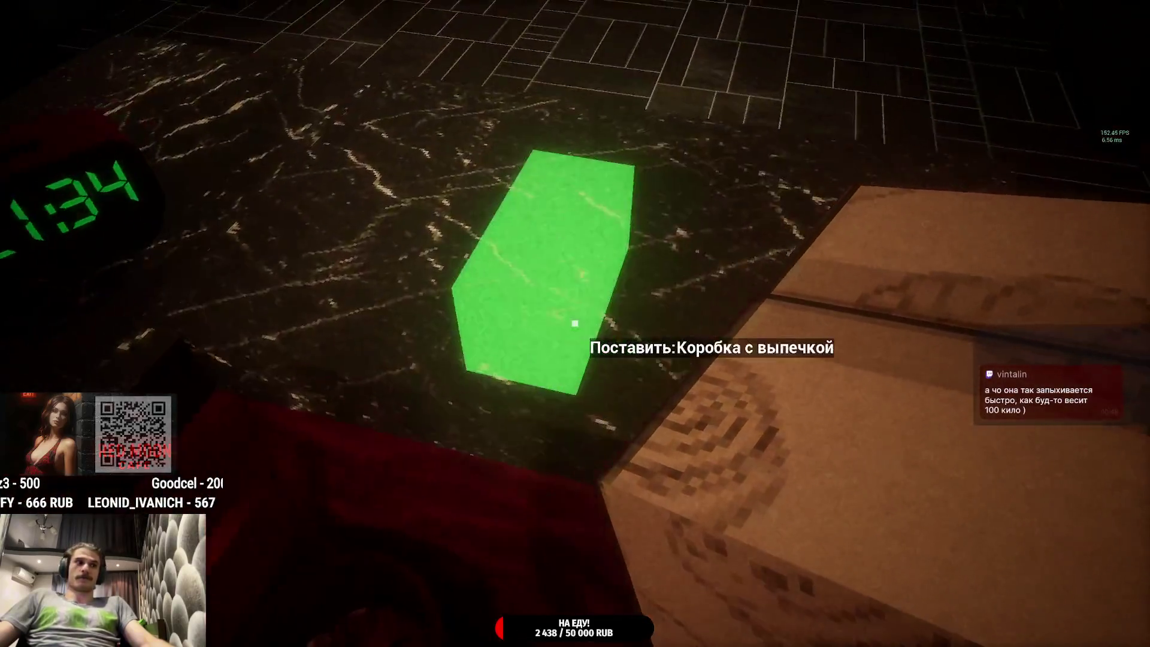
click(575, 323)
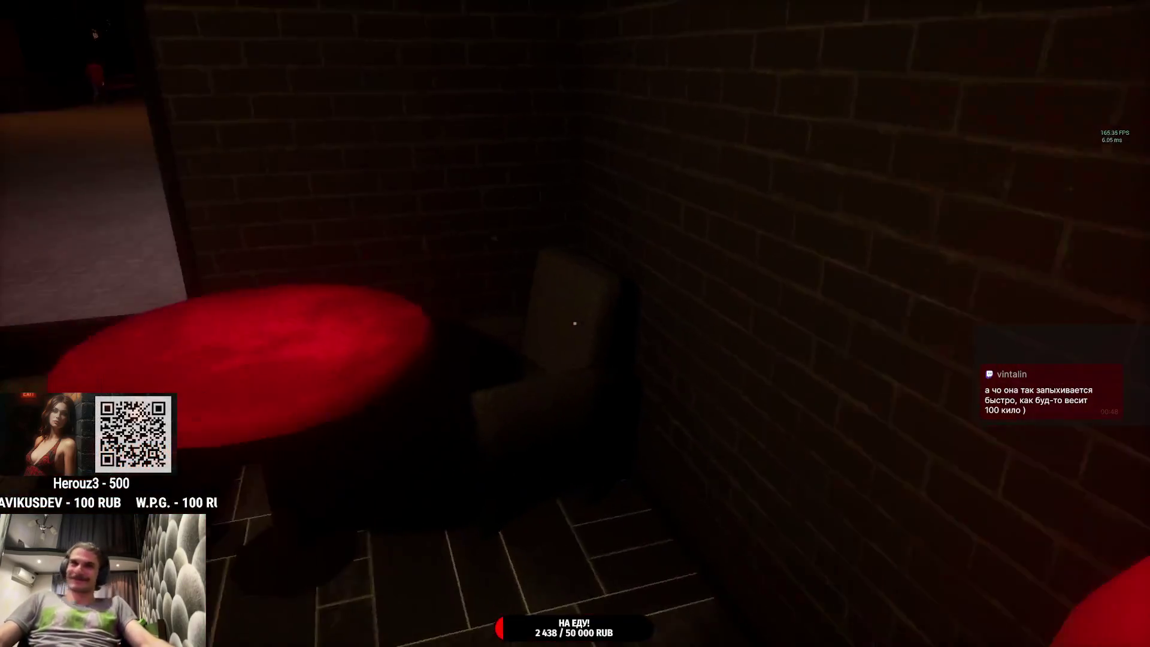
key(w)
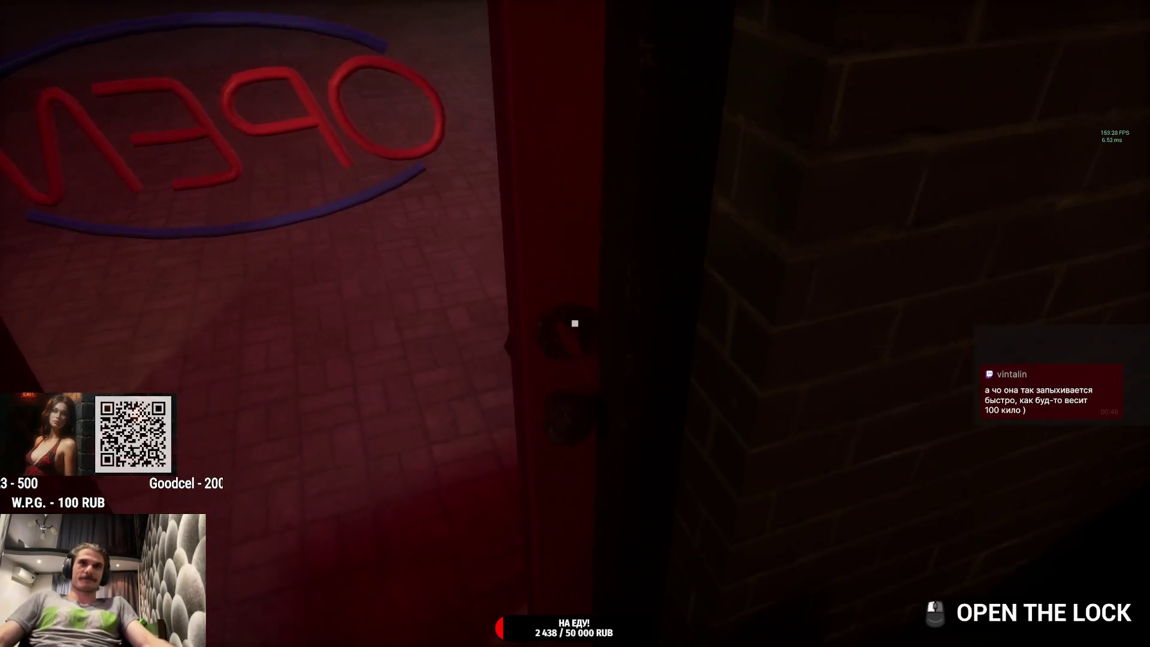
Step: Unlock the main entrance door, then walk into the right-hand women's restroom
click(576, 324)
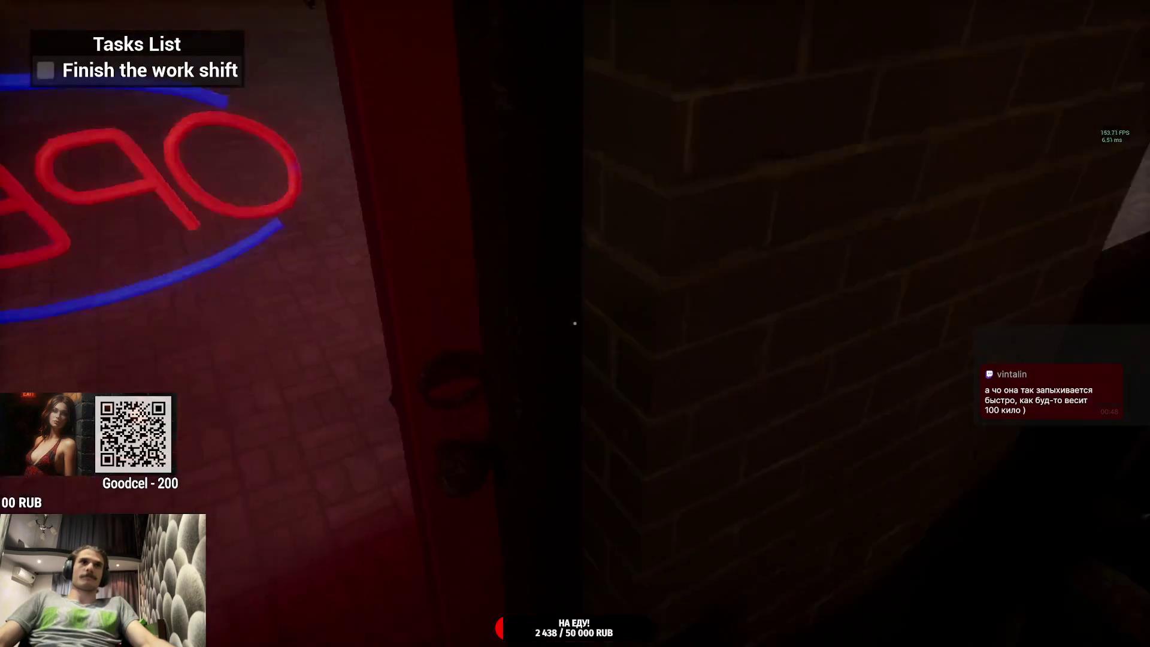
key(w)
key(w)
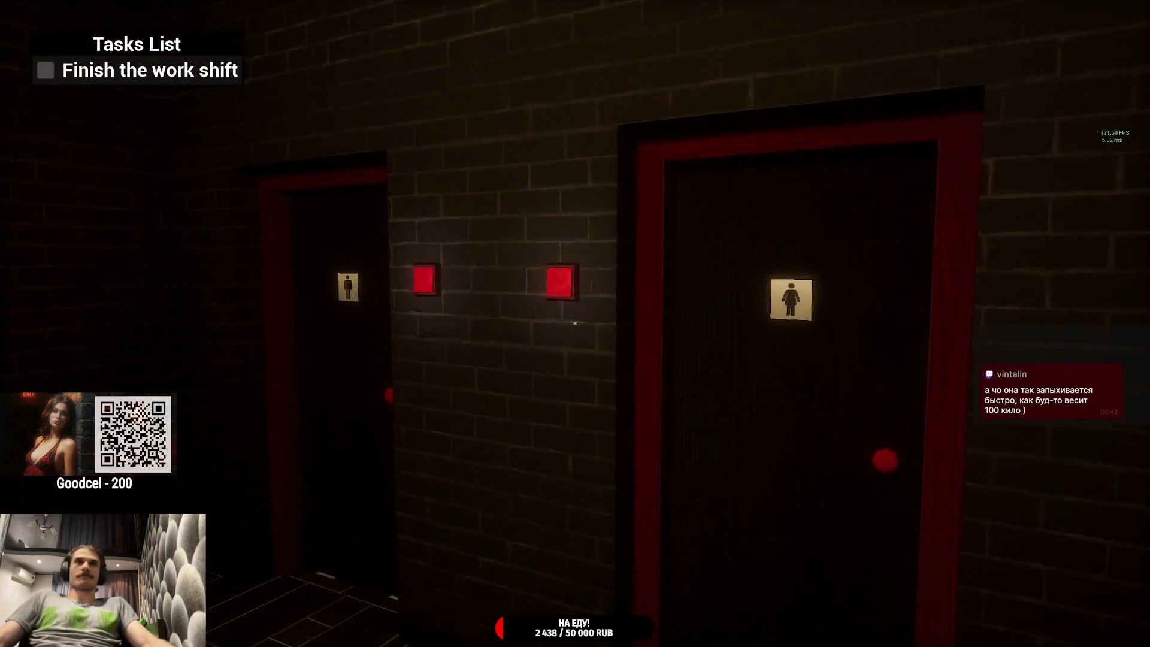
click(575, 323)
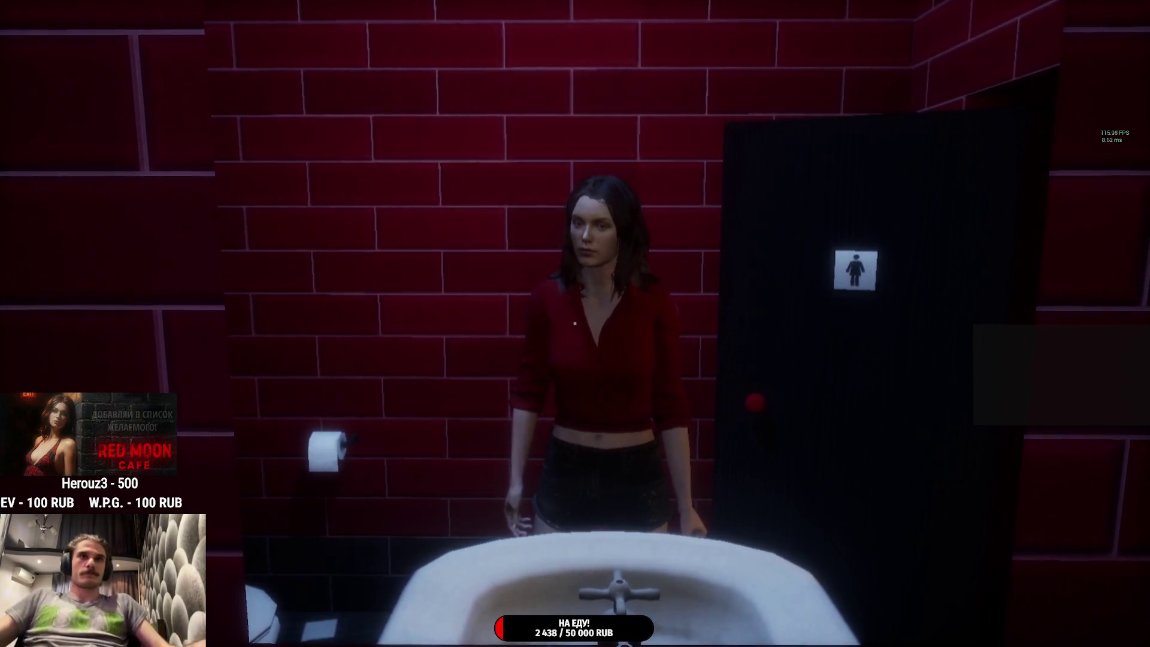
Step: Walk from the restroom through the hall to behind the counter near the register
key(w)
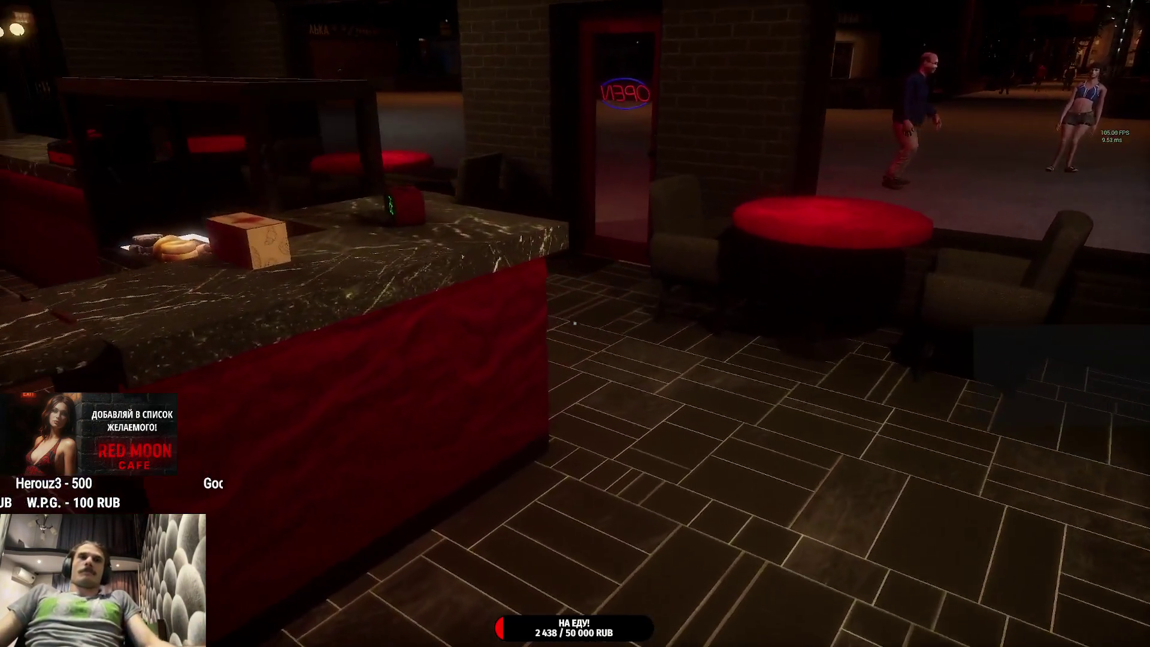
key(w)
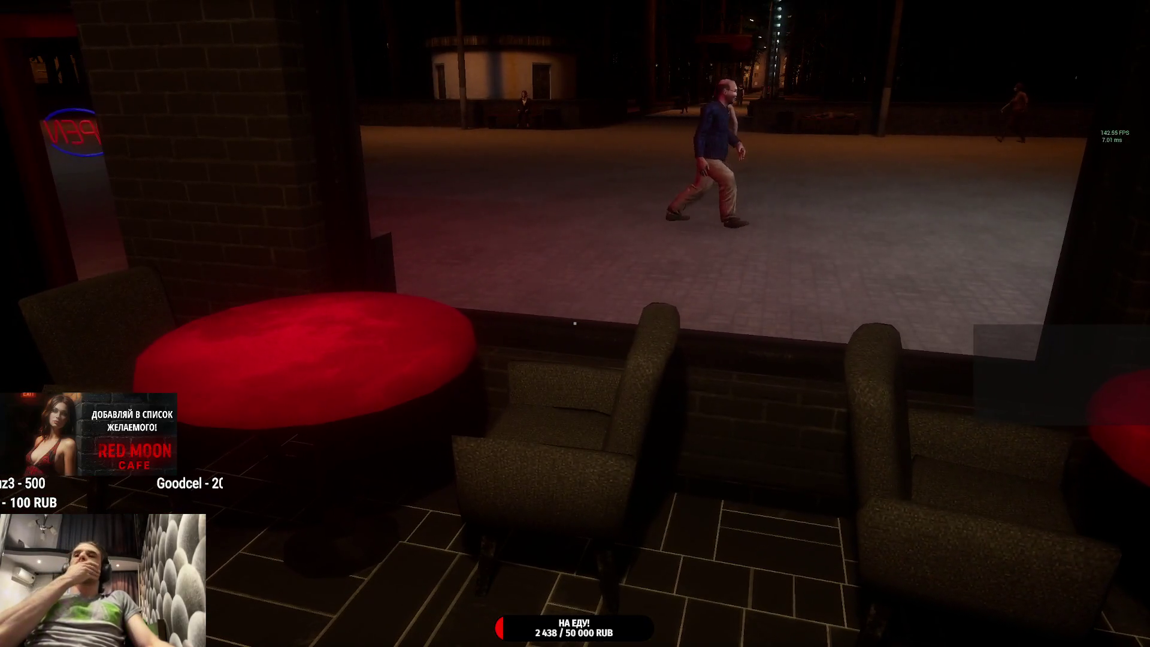
key(w)
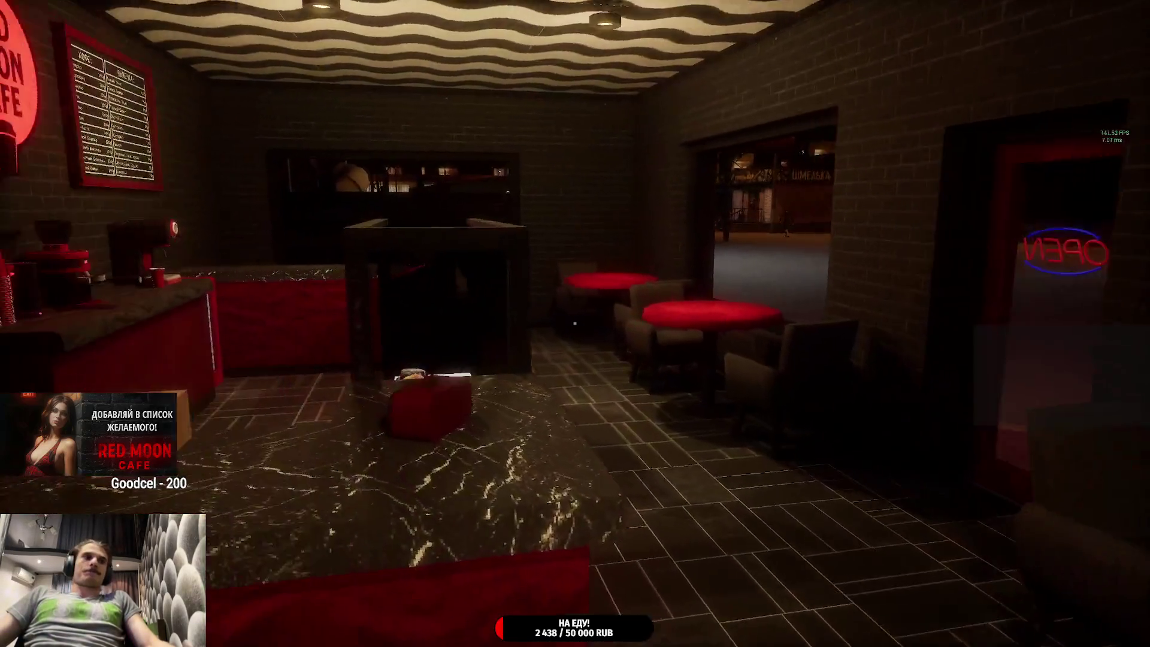
key(w)
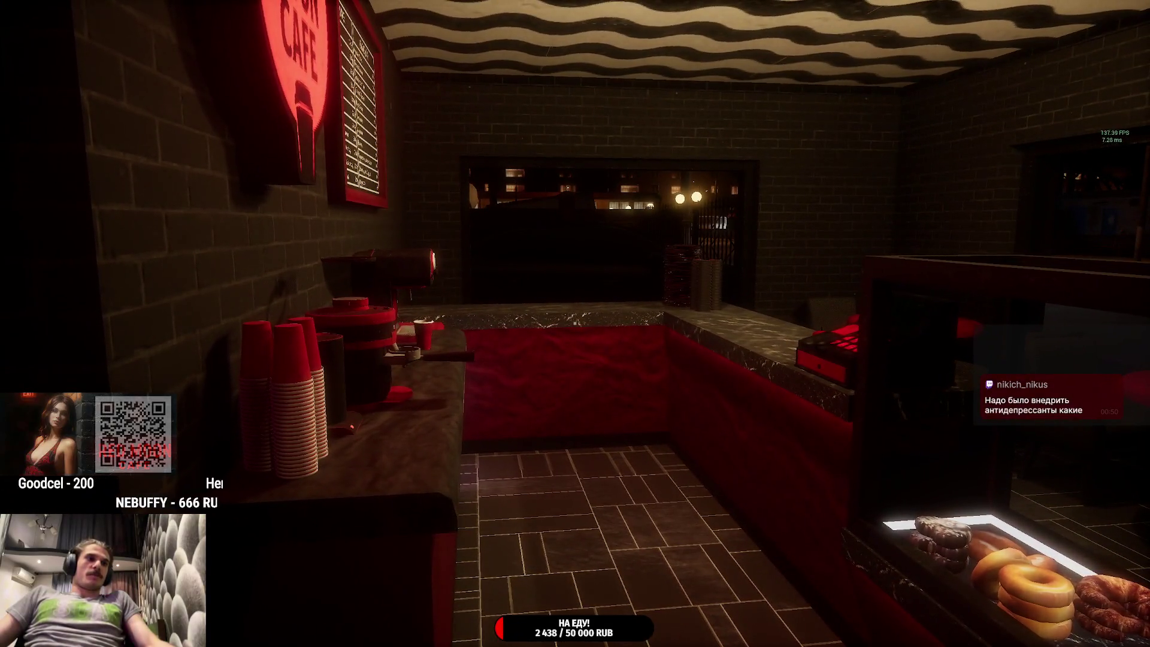
key(w)
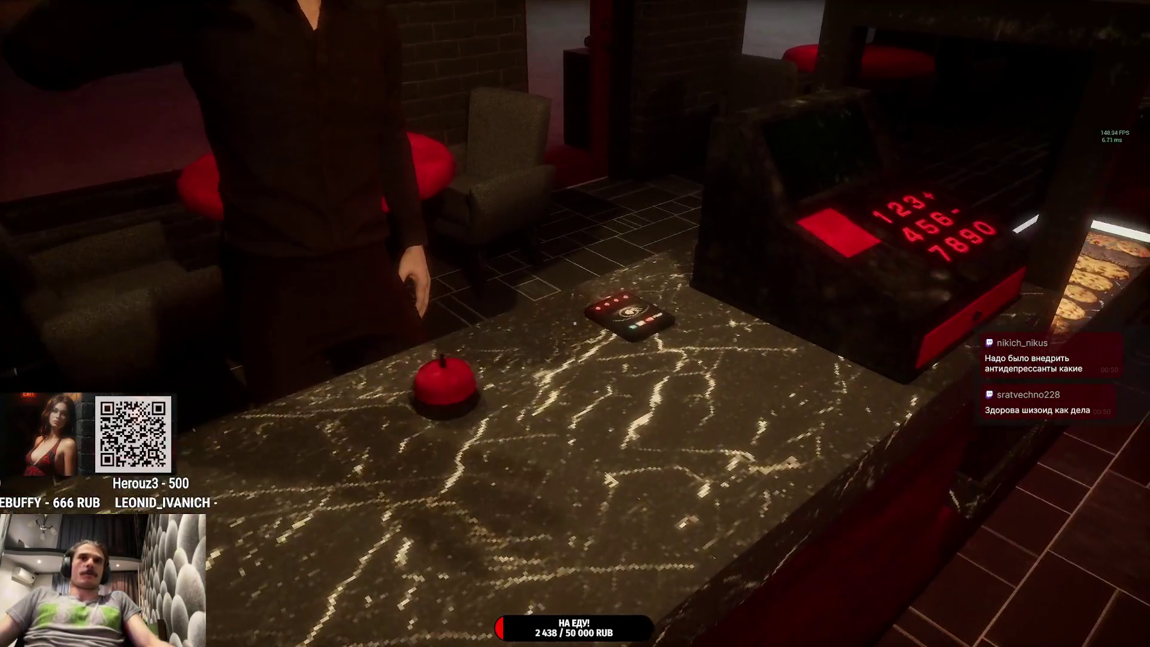
Step: Put a lid on the coffee, hand it to the customer, and take the 1000 ₽ banknote
key(e)
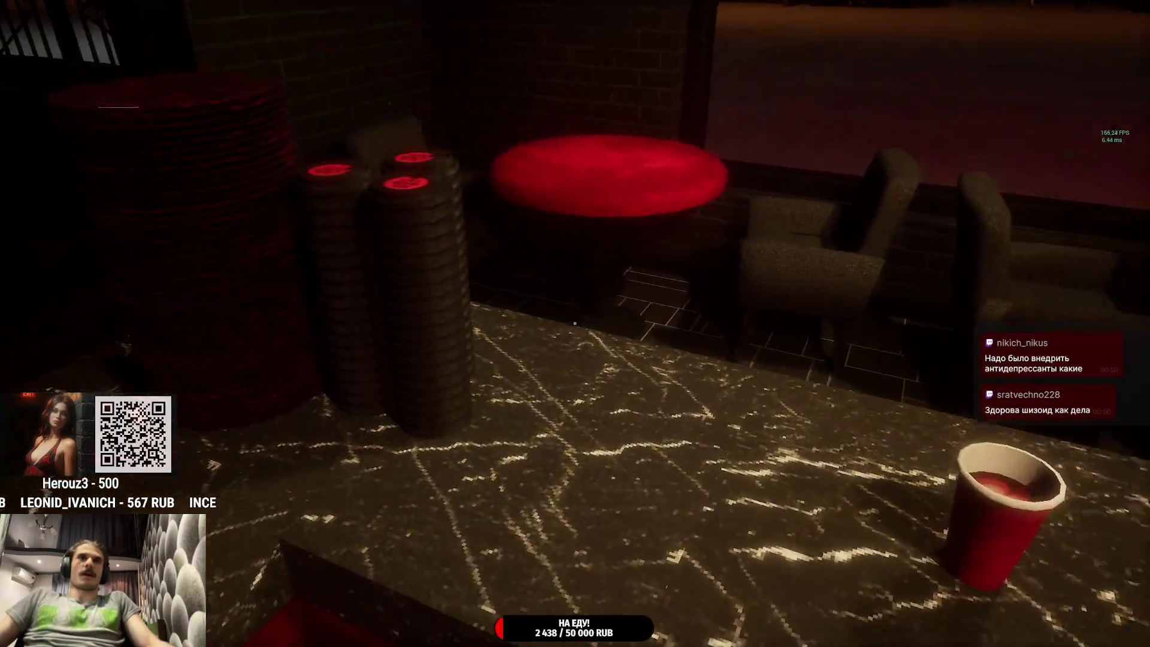
key(e)
click(575, 323)
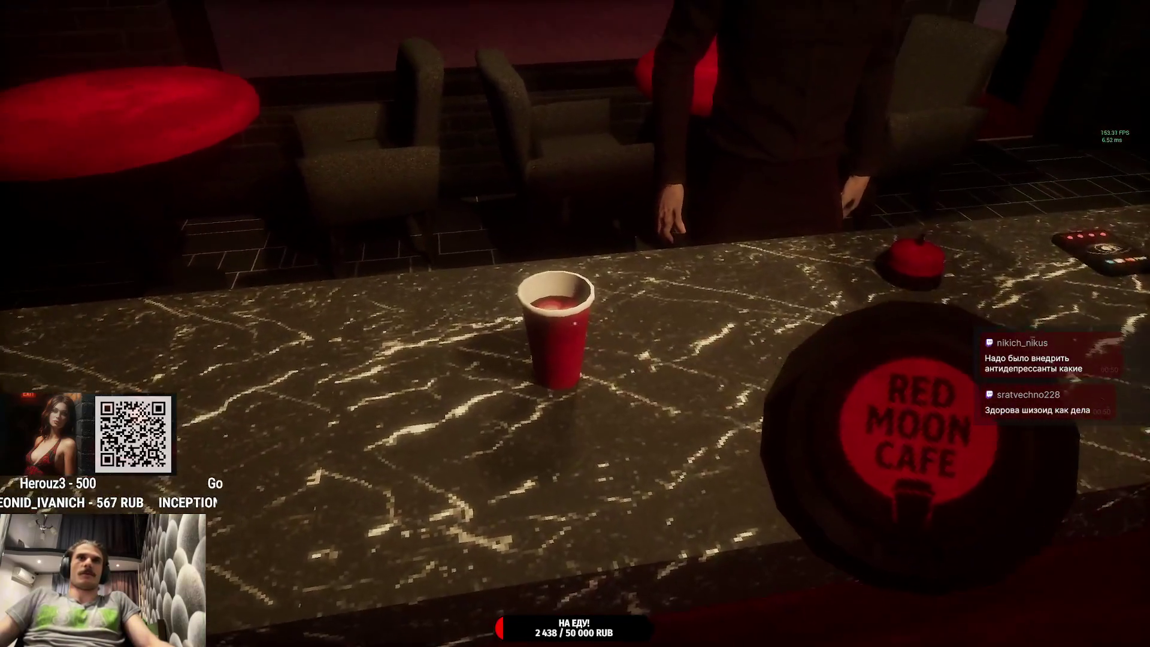
click(575, 324)
click(575, 324)
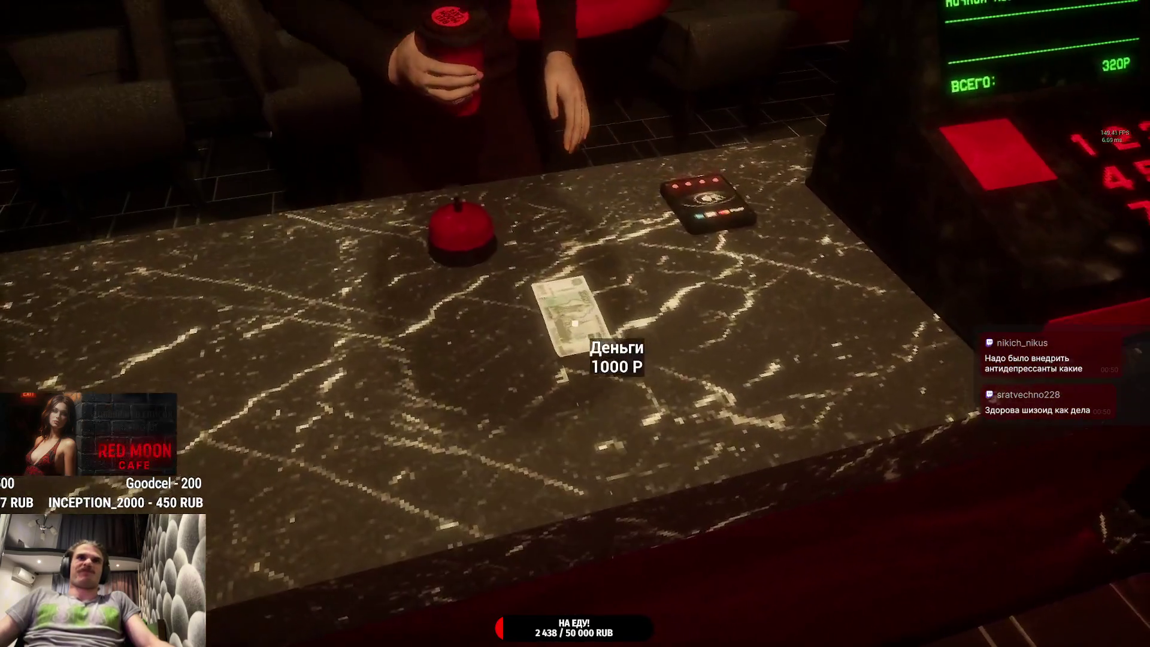
click(575, 323)
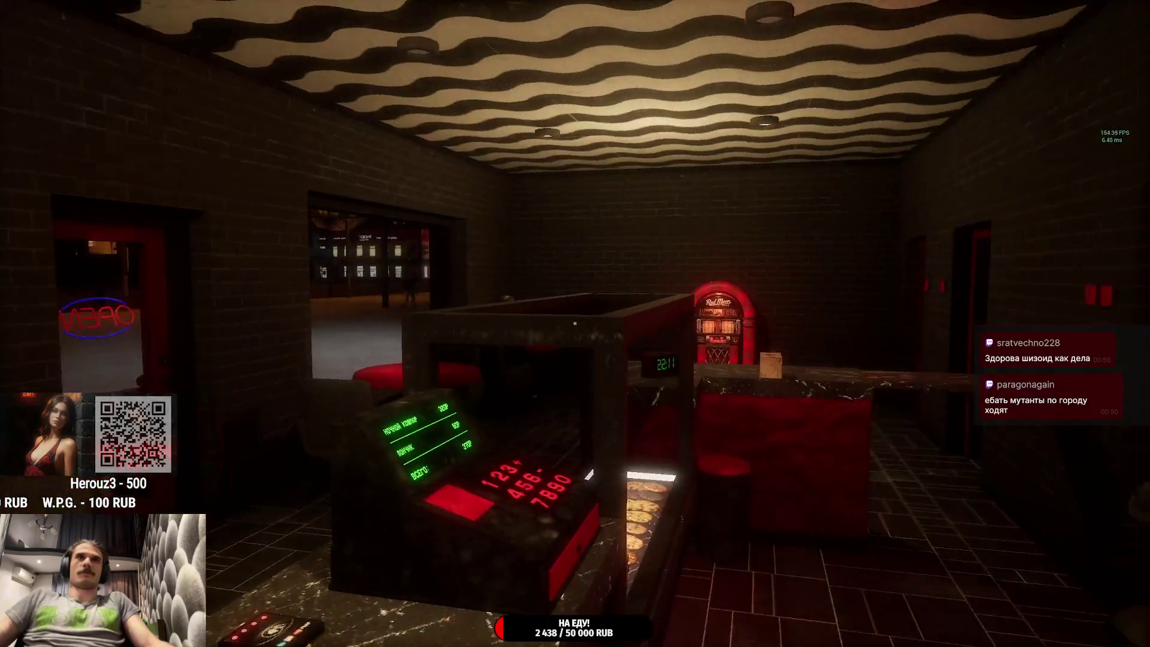
Step: Make a rude gesture at the departing customer and pick up the red cup by the table
key(f)
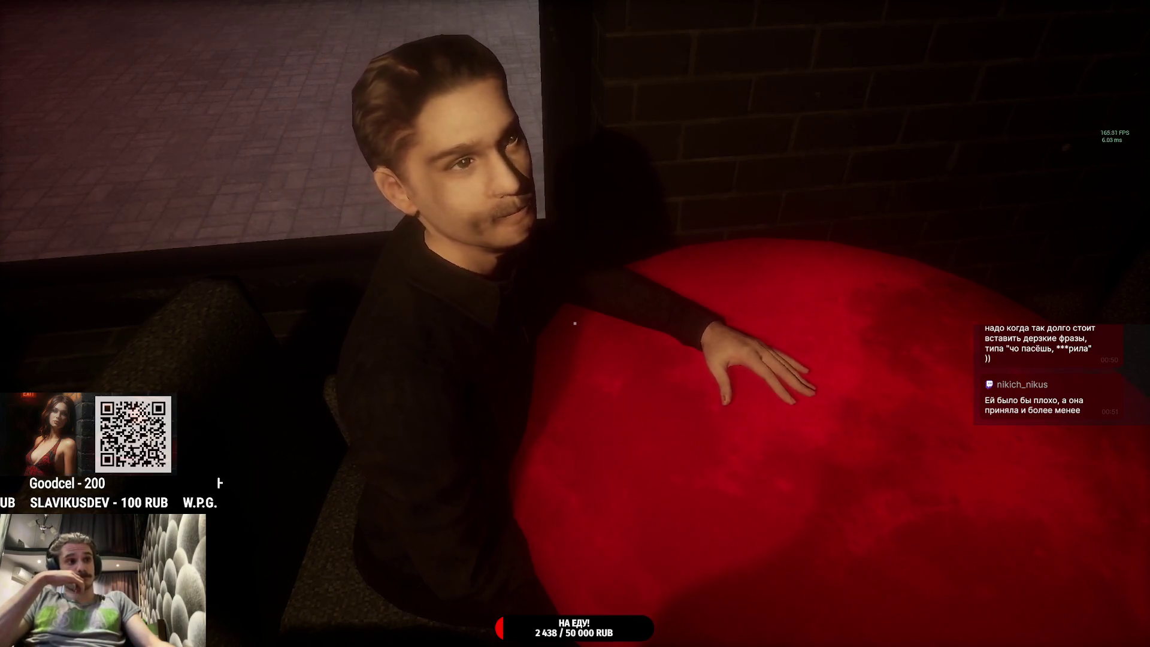
click(574, 323)
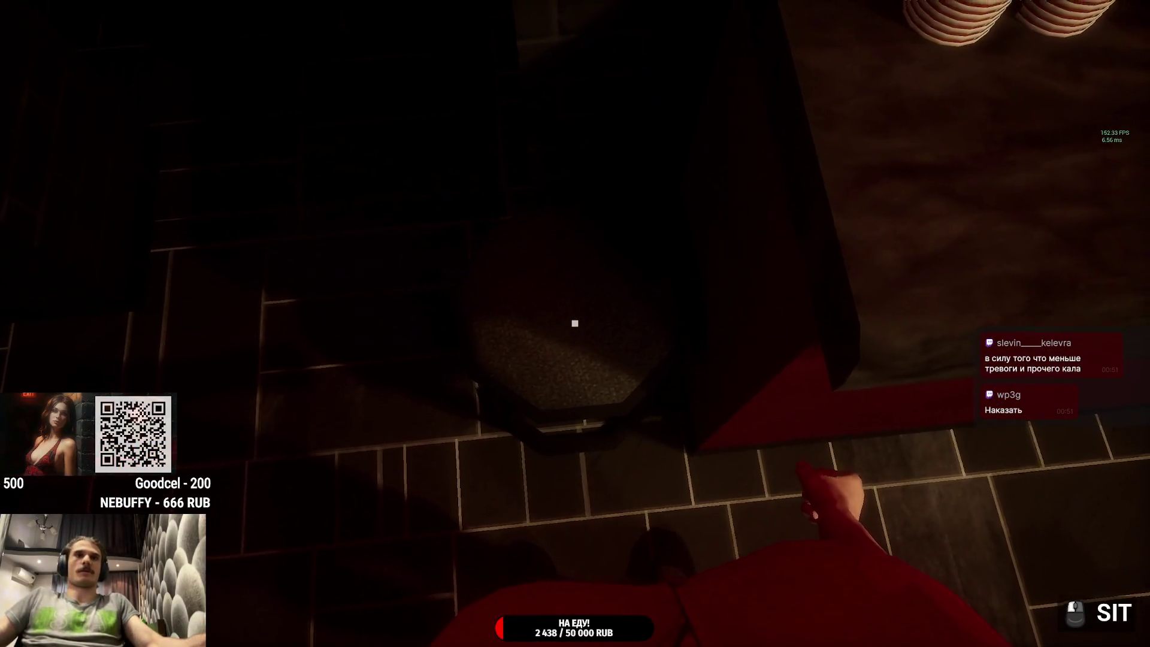
Step: Set Control Hints to СКРЫТЬ under Настройки > Геймплей and resume play
key(Escape)
click(705, 364)
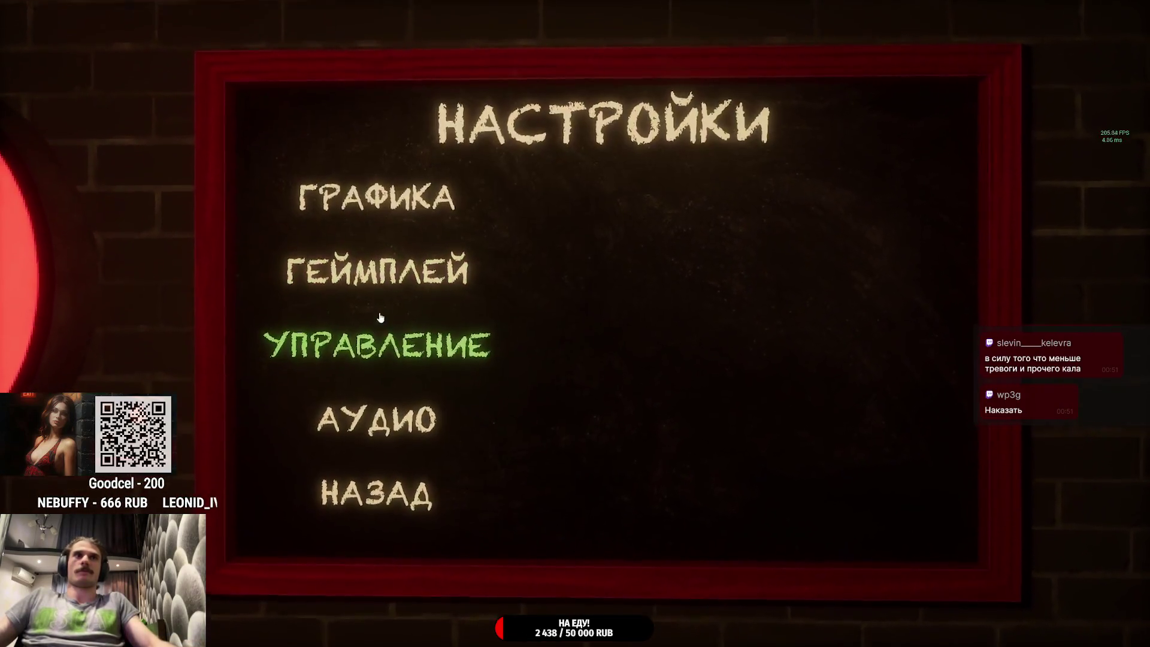
click(464, 288)
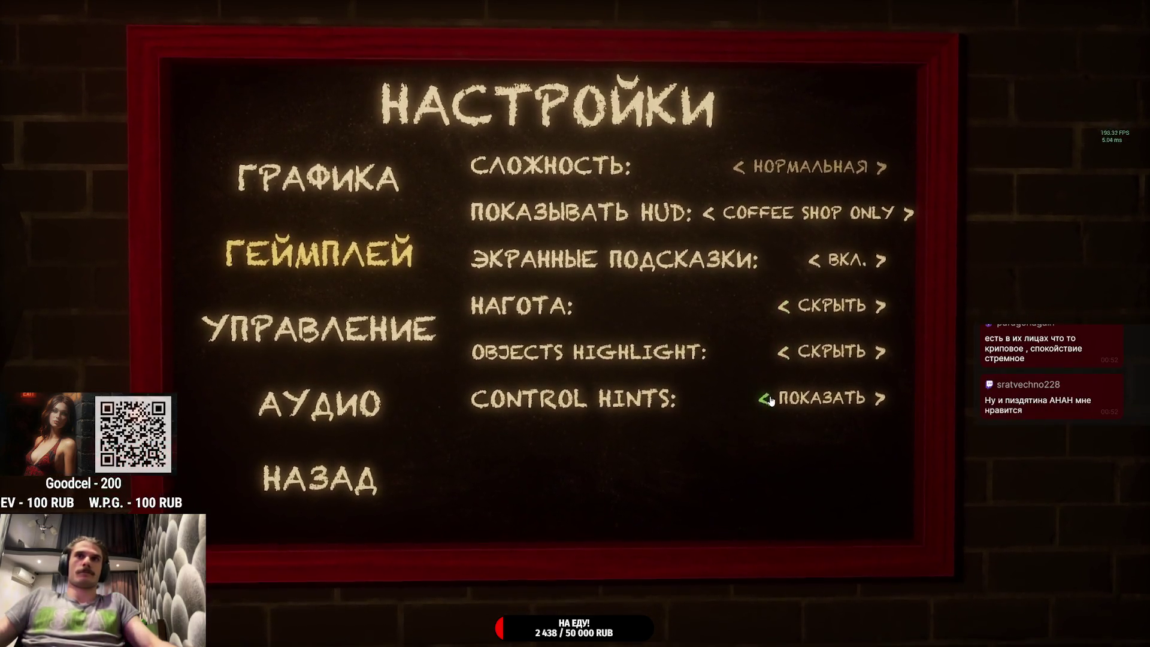
click(765, 404)
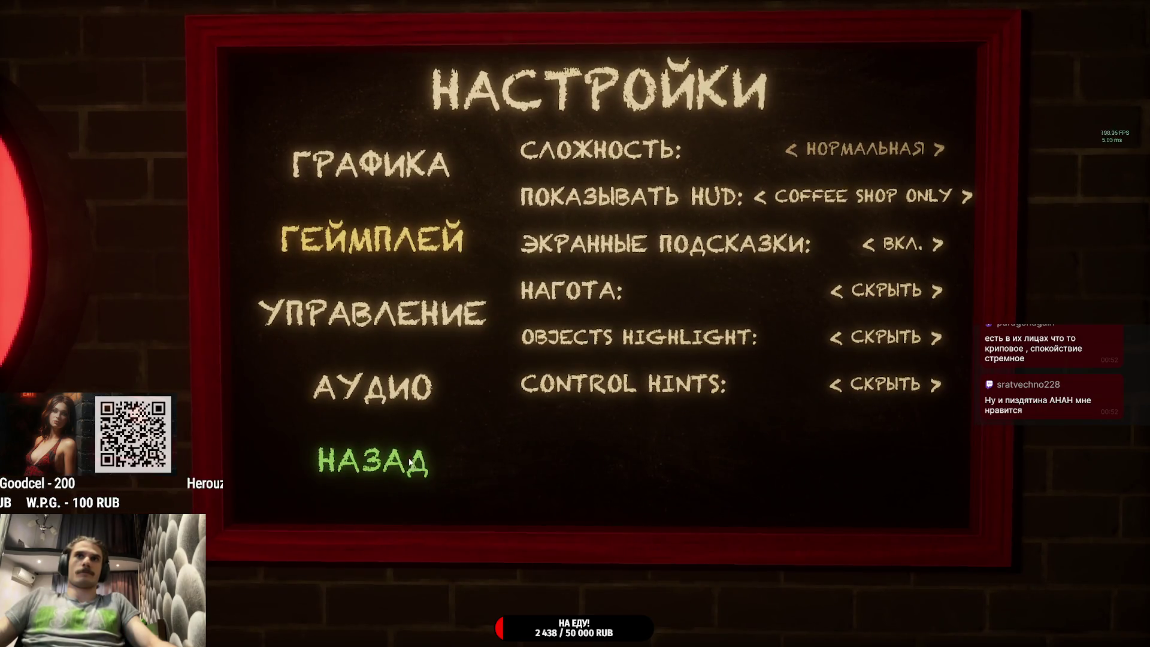
click(410, 462)
key(Escape)
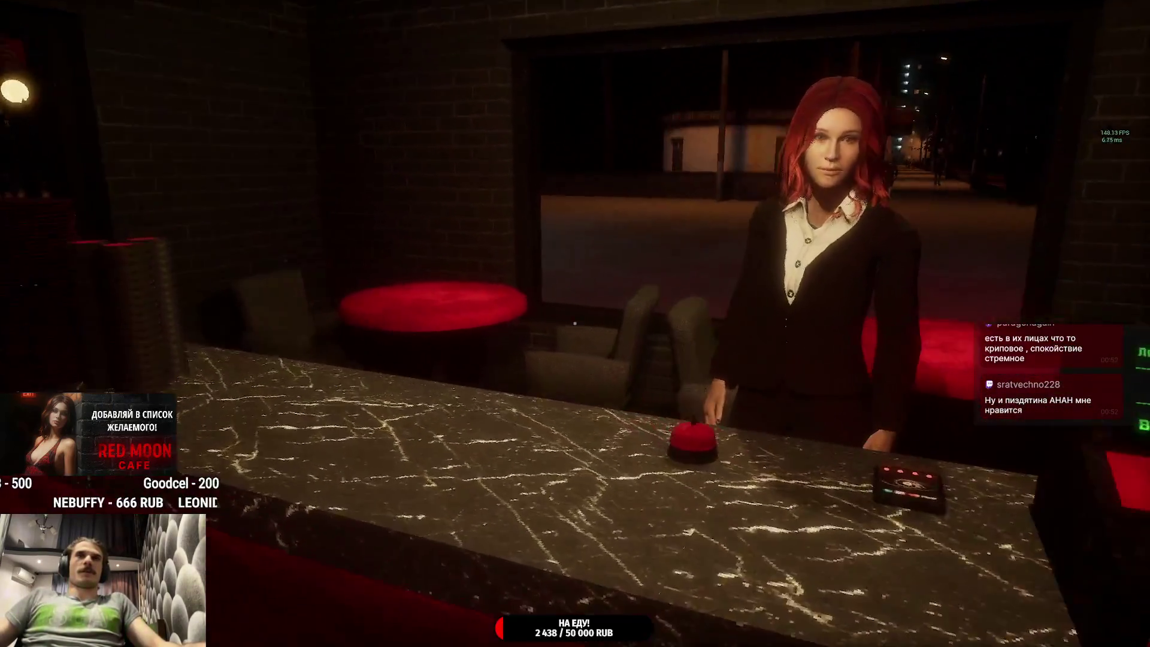
Step: Walk past the pastry display and counter into the back storeroom up to the shelving
key(w)
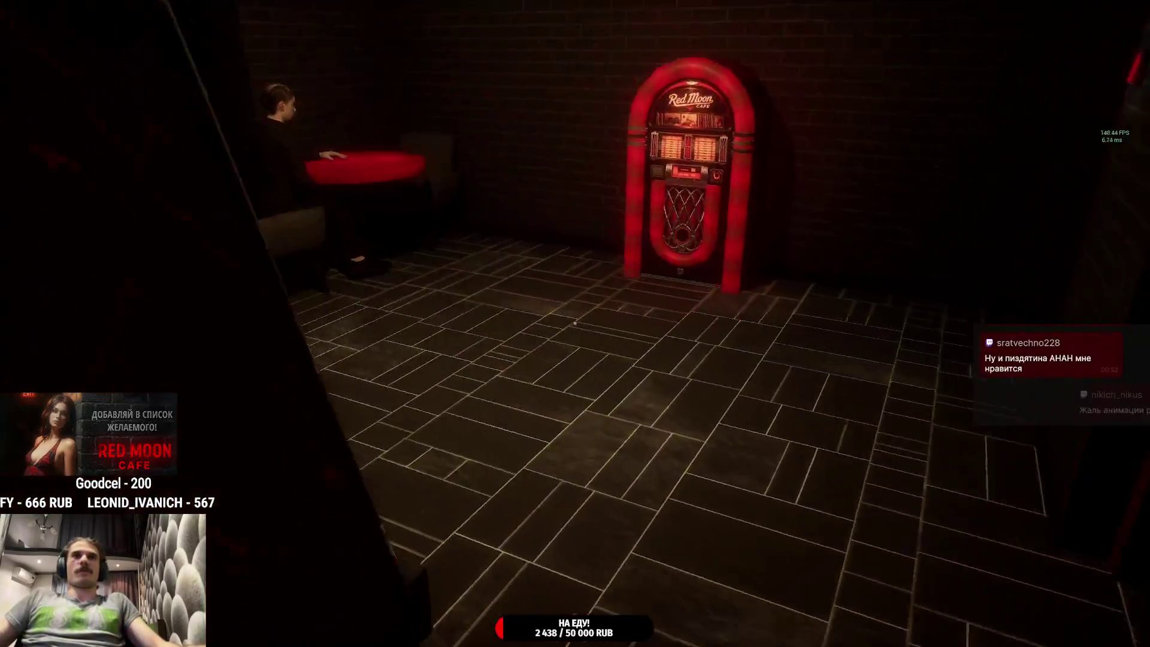
mouse_move(575, 323)
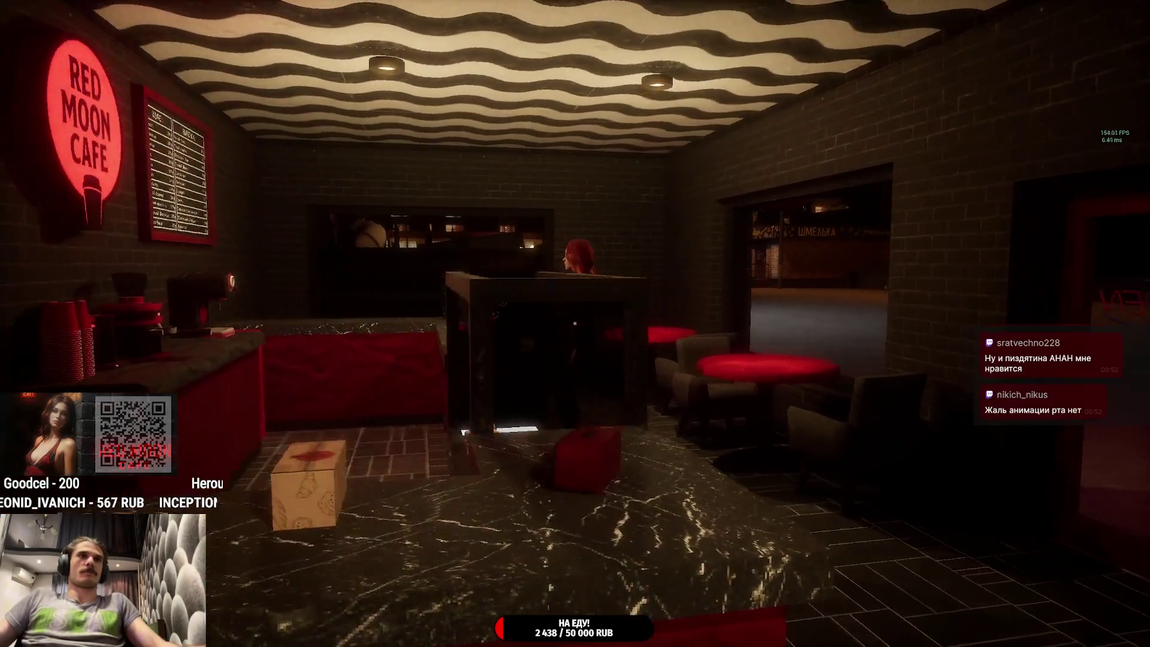
key(w)
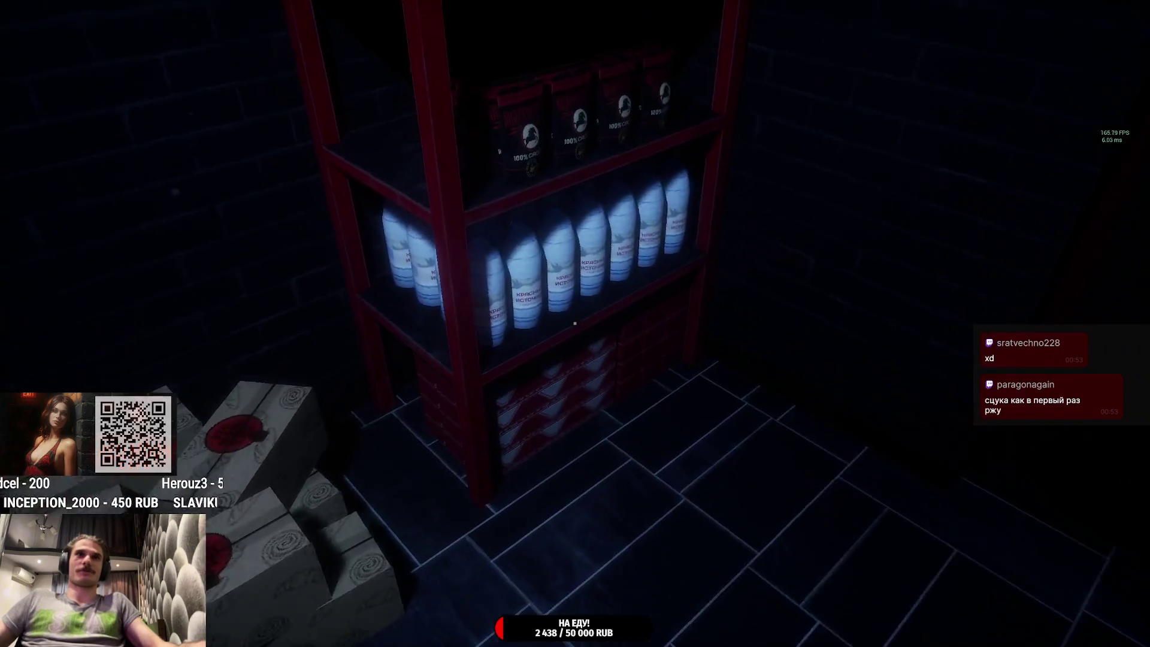
Step: Put a water bottle on the counter, then load a can of cheap coffee into the grinder
click(575, 323)
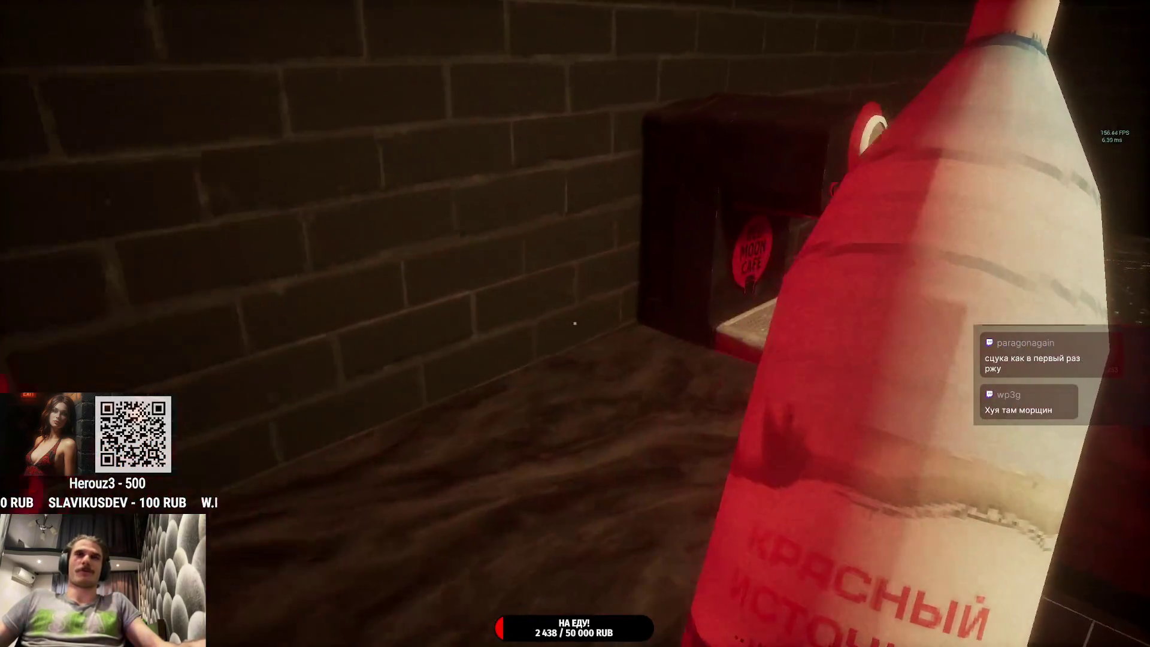
click(575, 323)
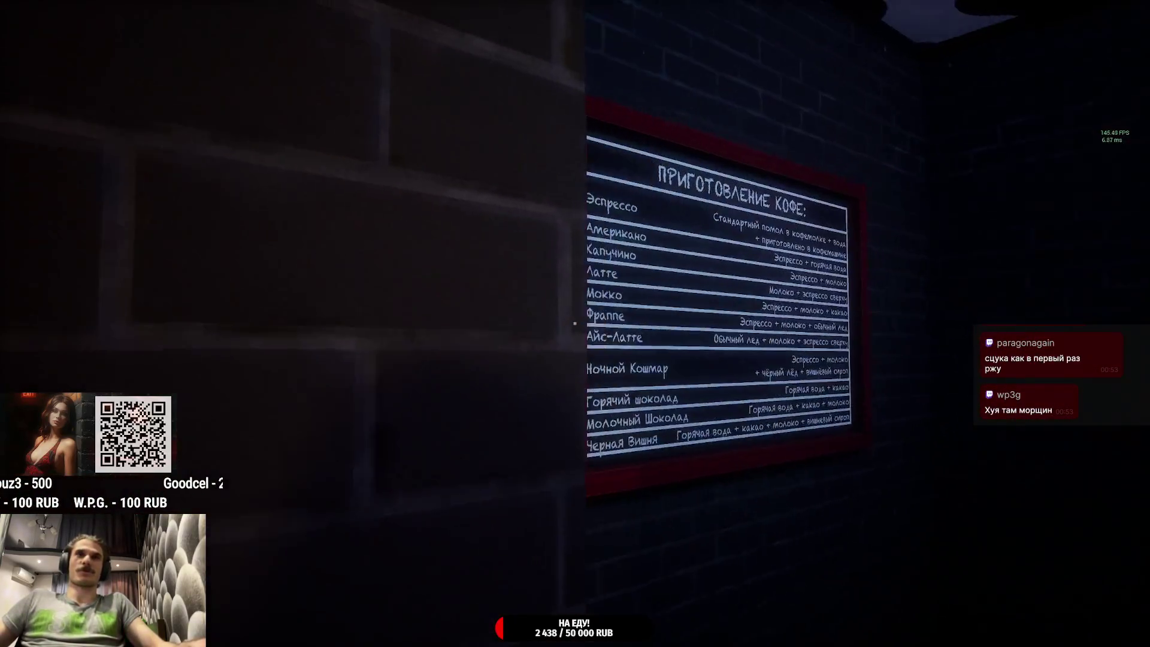
key(w)
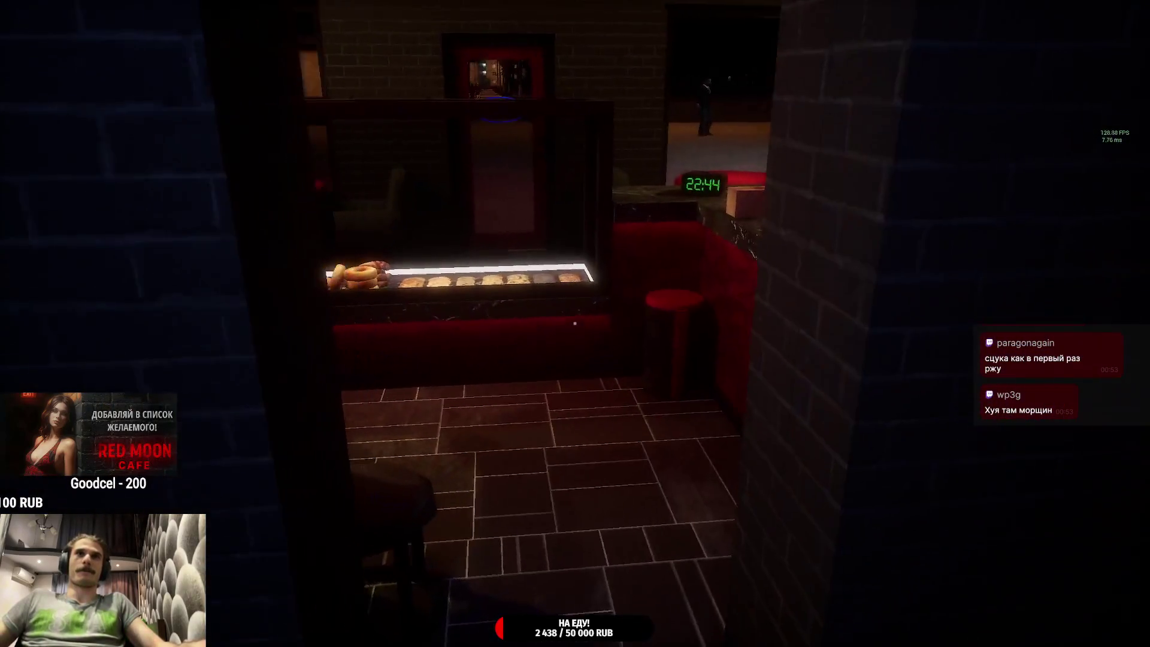
click(574, 324)
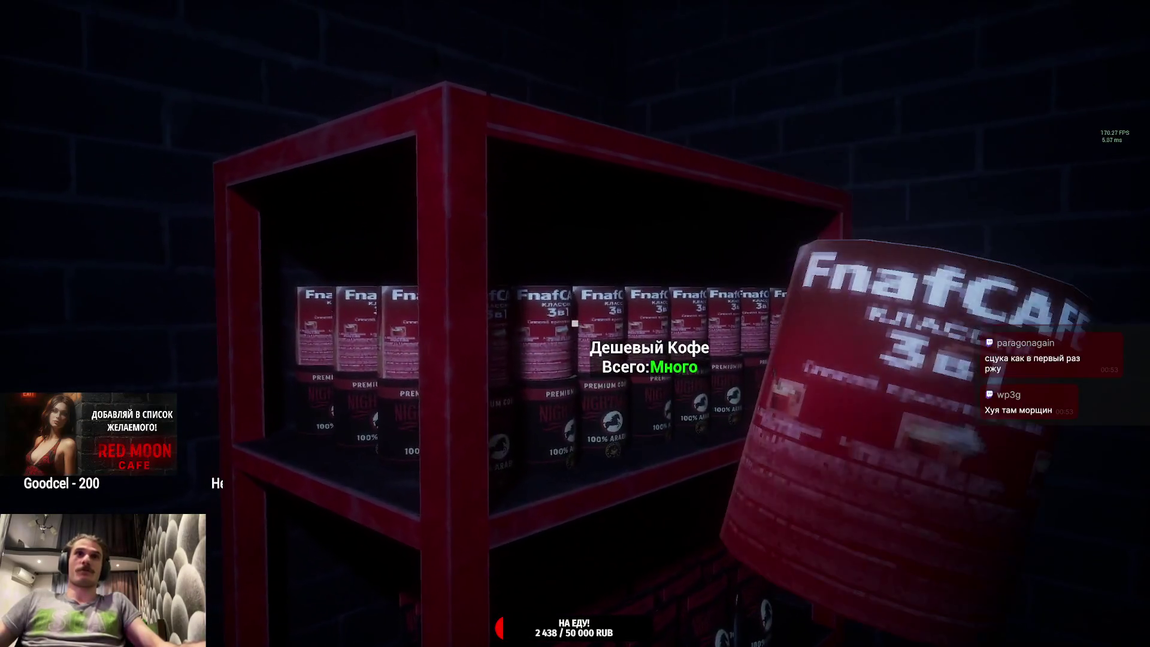
key(w)
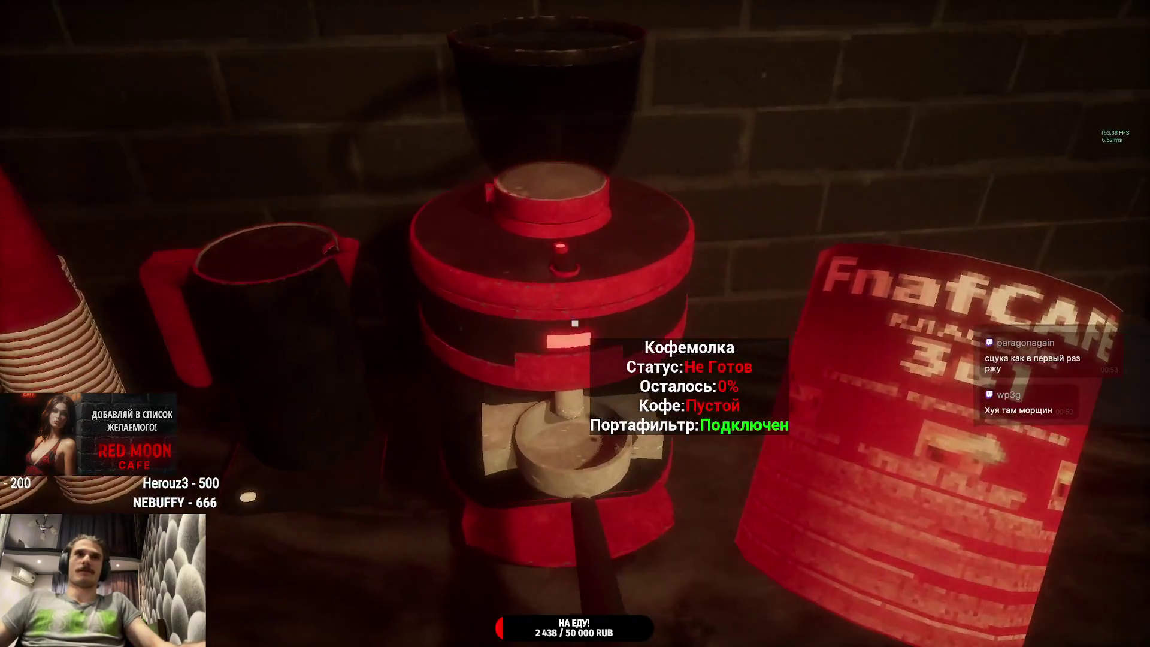
click(574, 324)
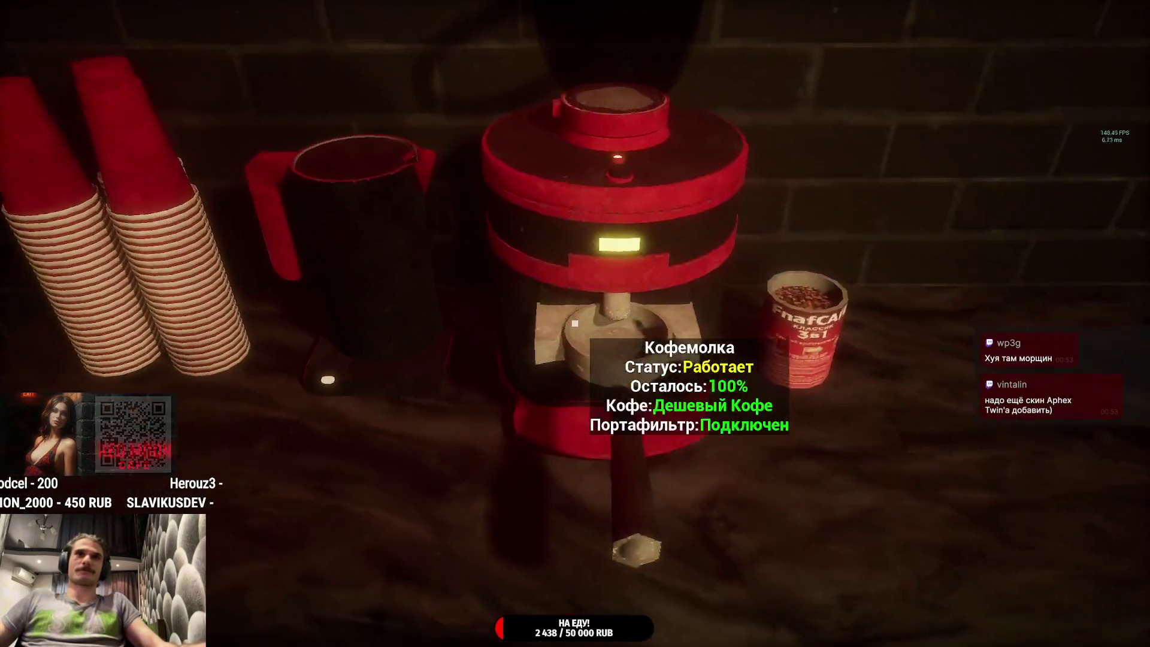
Step: Attach the filled portafilter to the machine and brew coffee into a cup
click(574, 323)
click(575, 324)
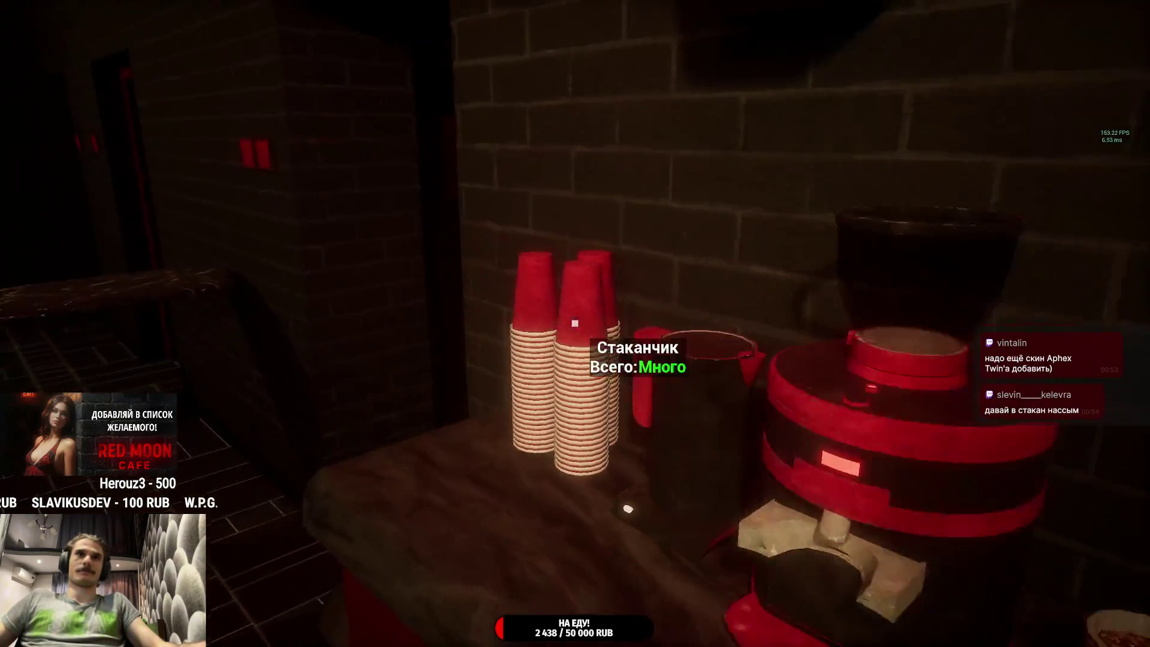
click(574, 324)
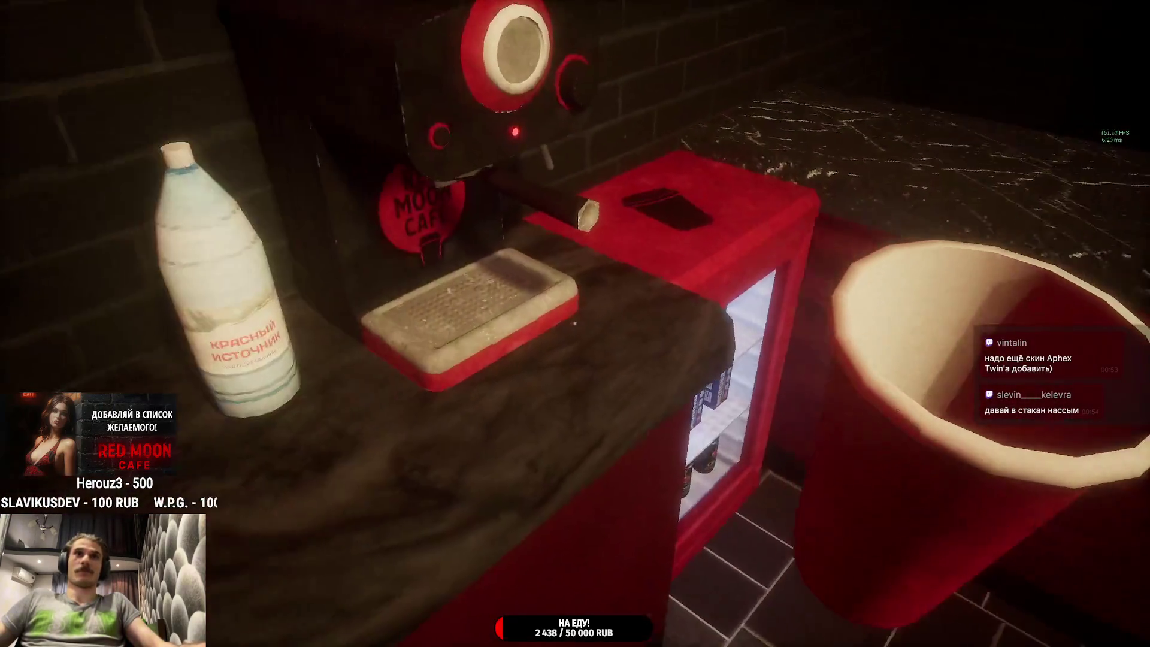
click(575, 323)
click(574, 323)
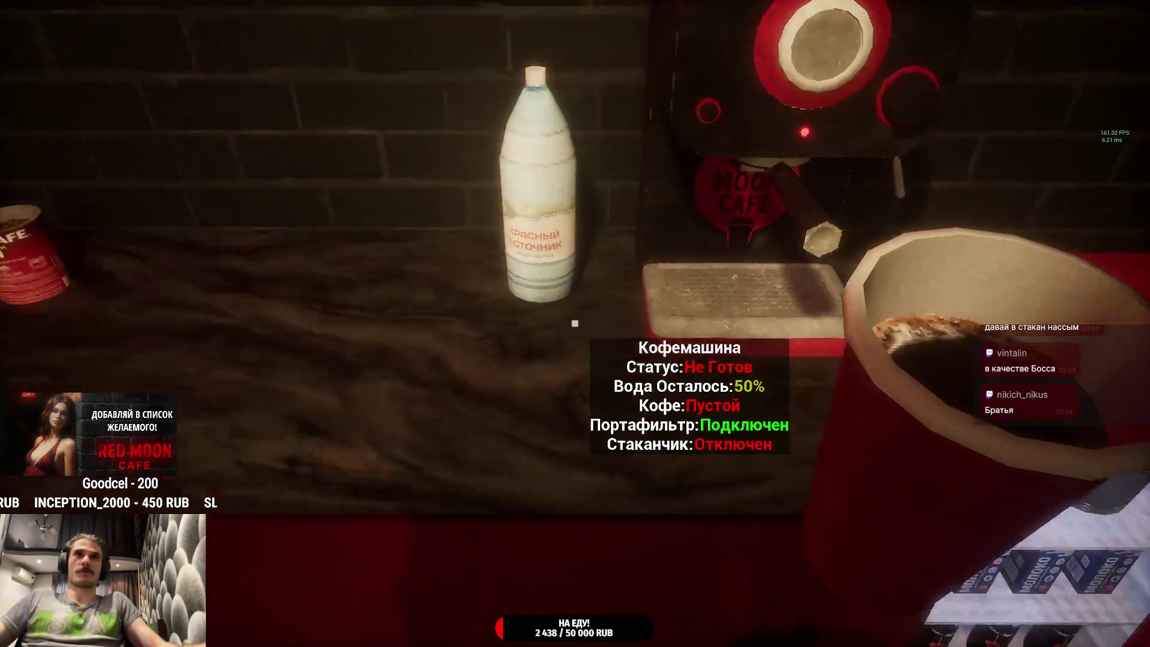
click(575, 323)
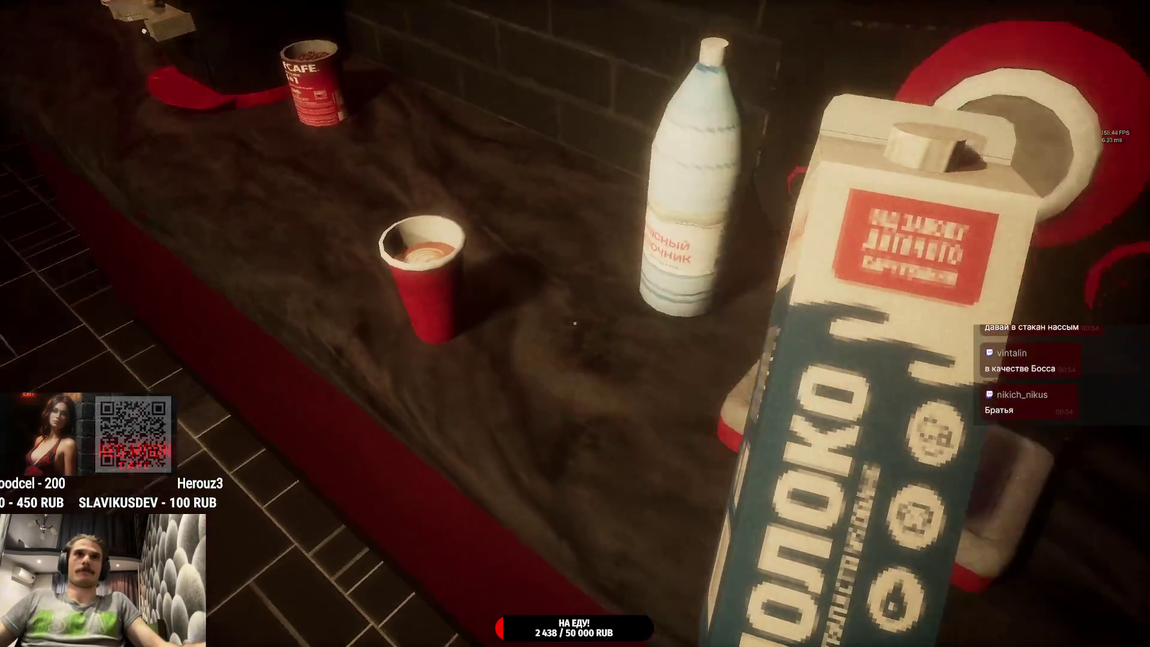
Step: Add milk and ice, lid the cup, and plate a Шоколадное Сердце pastry
click(575, 323)
click(575, 323)
click(575, 324)
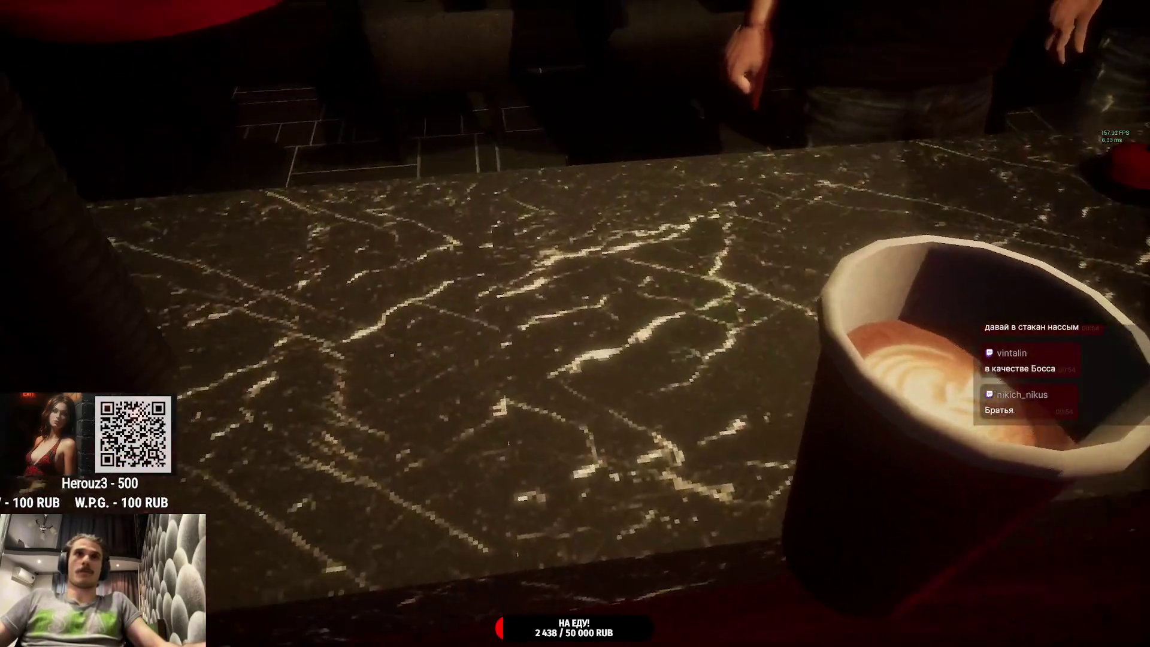
click(575, 324)
click(575, 323)
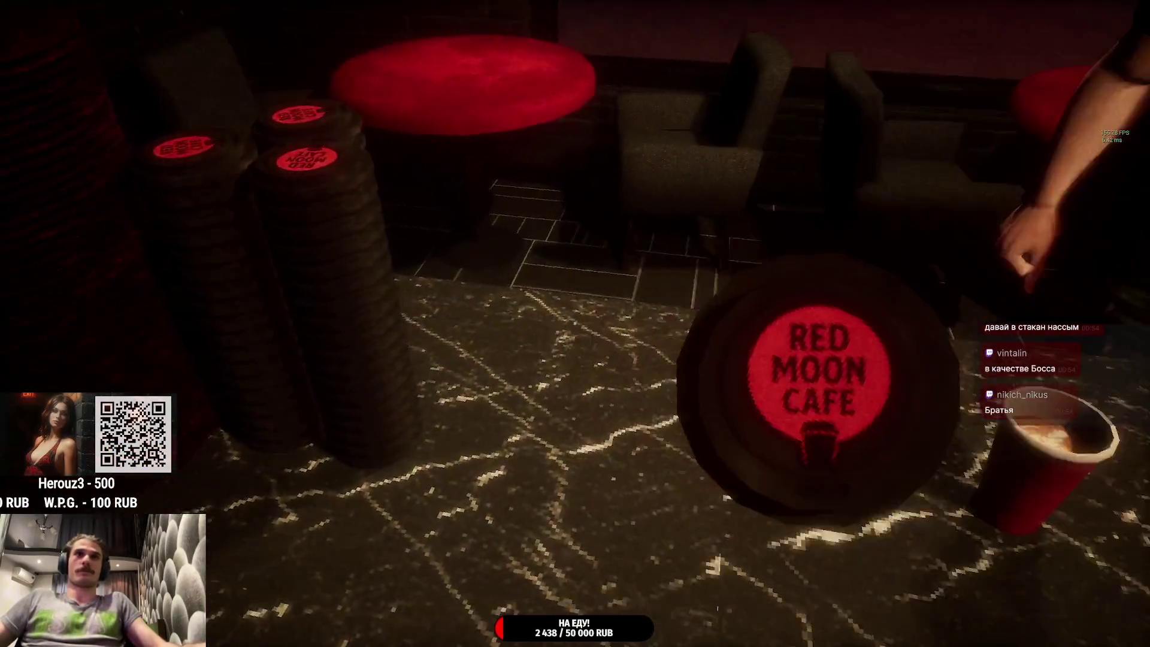
click(575, 324)
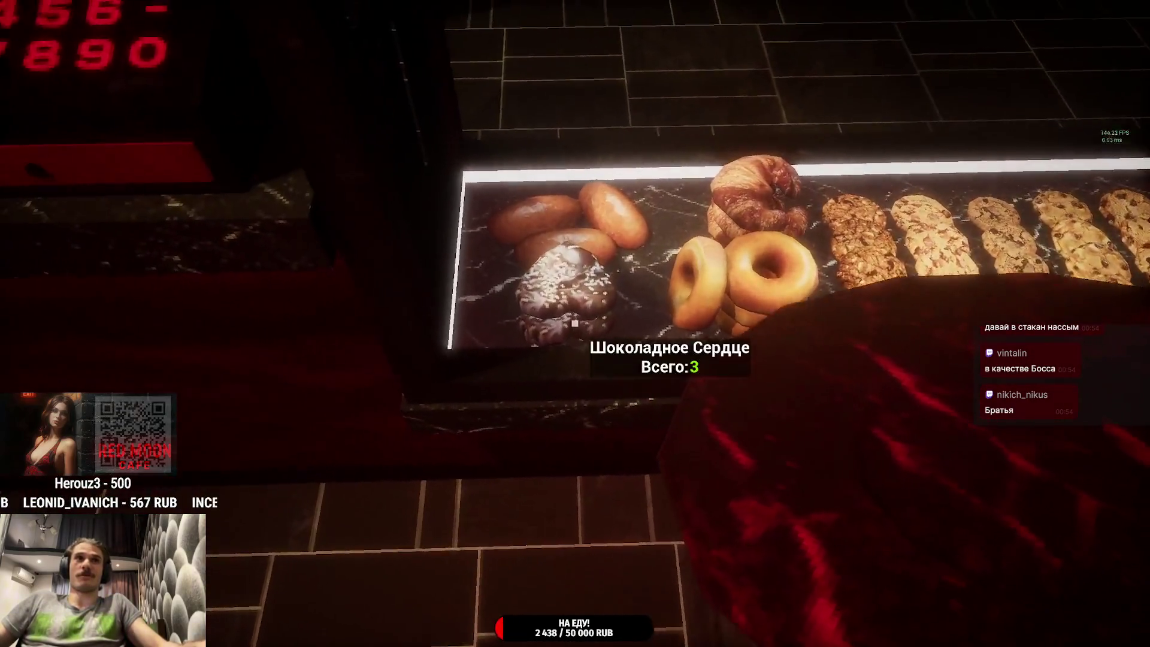
click(574, 324)
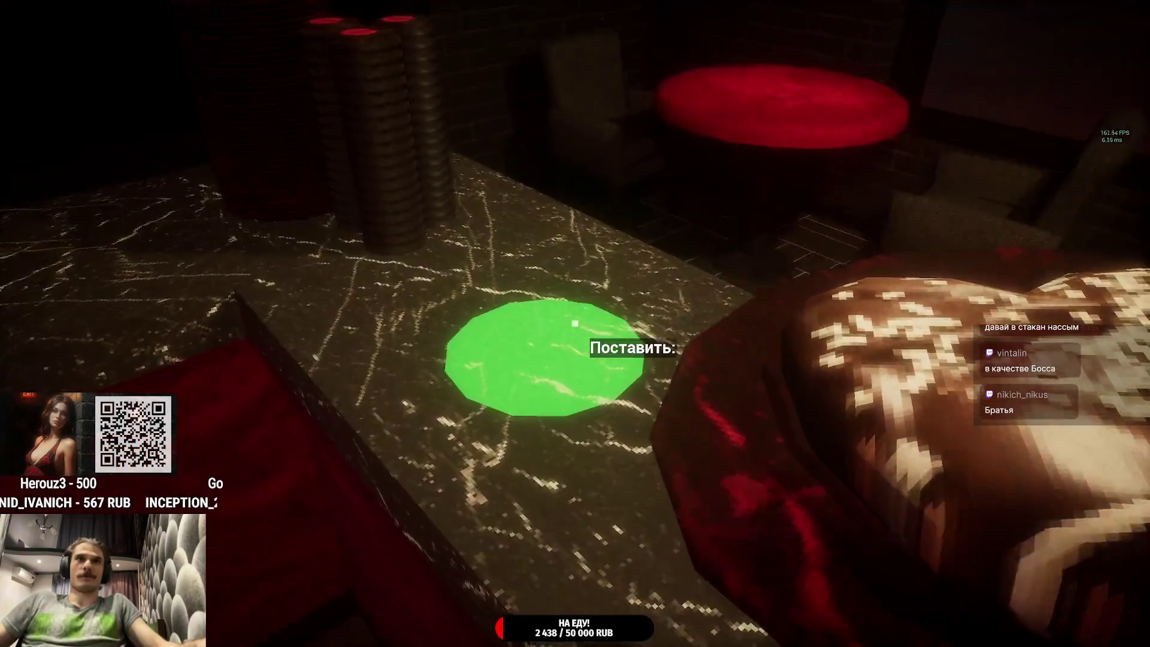
click(574, 324)
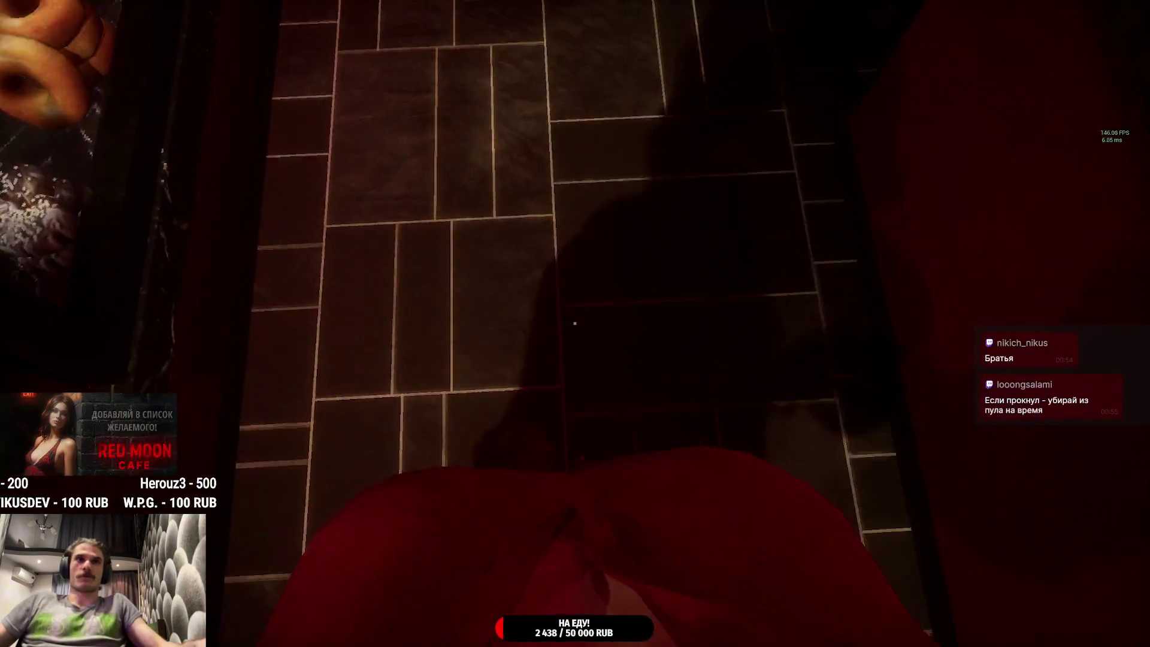
key(w)
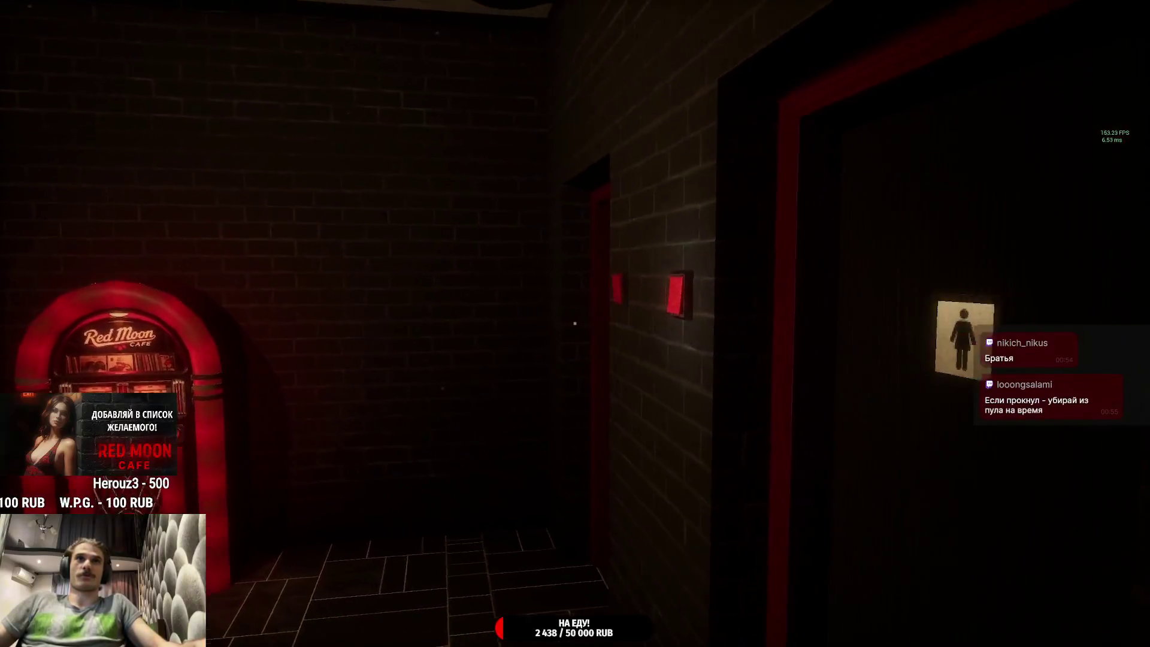
key(e)
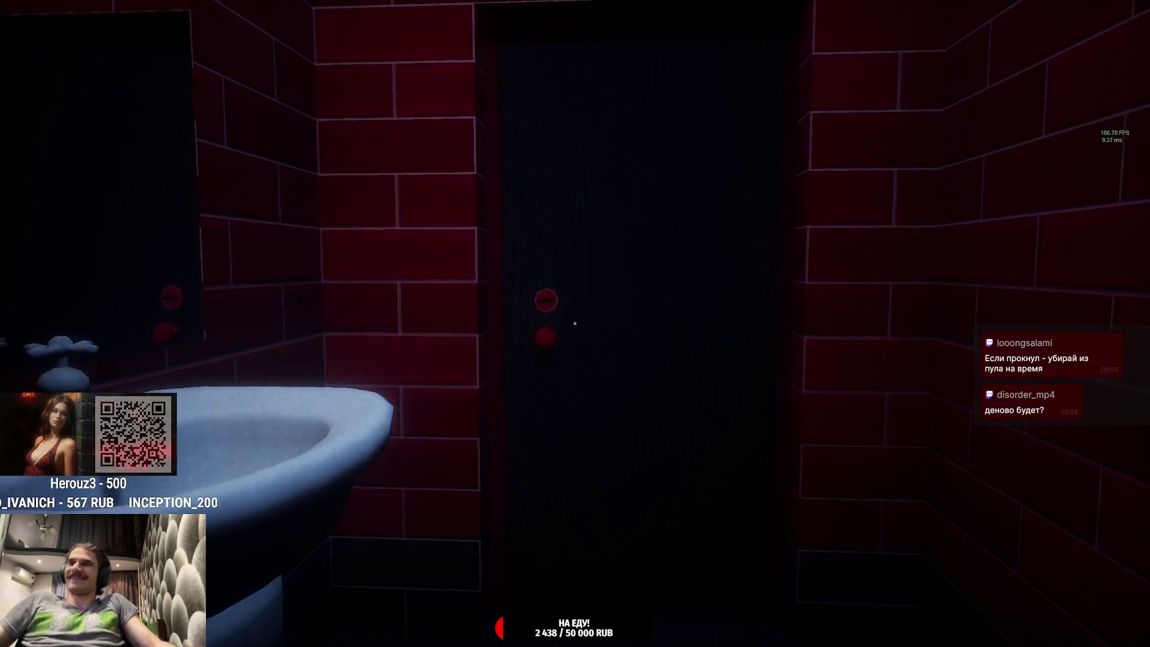
key(w)
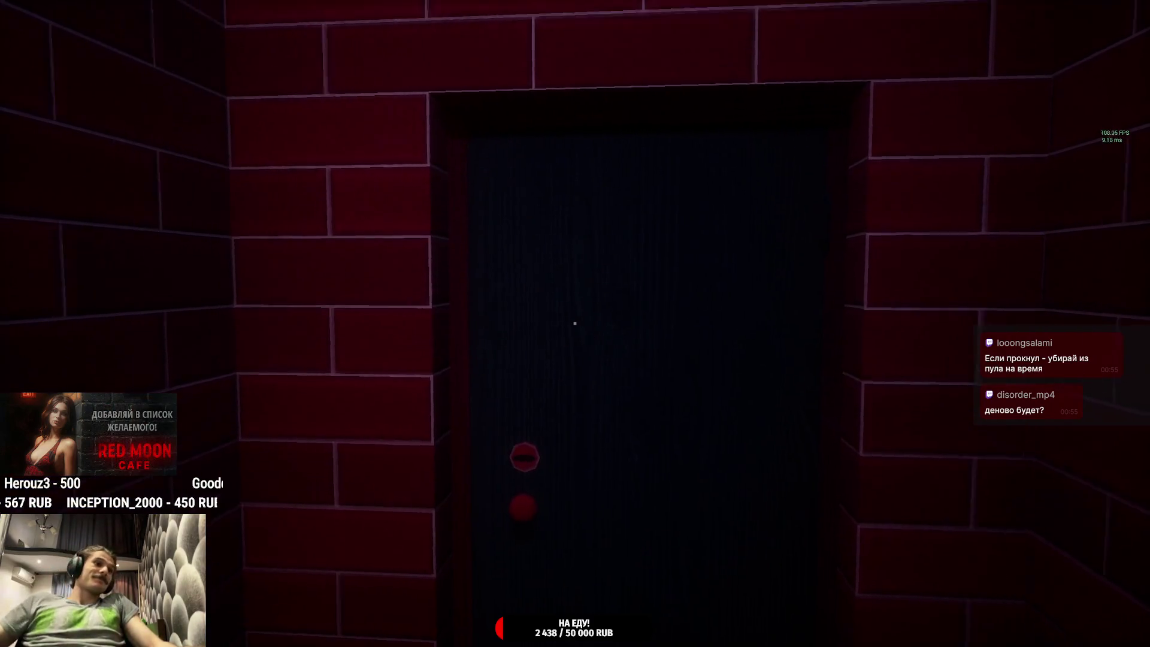
key(e)
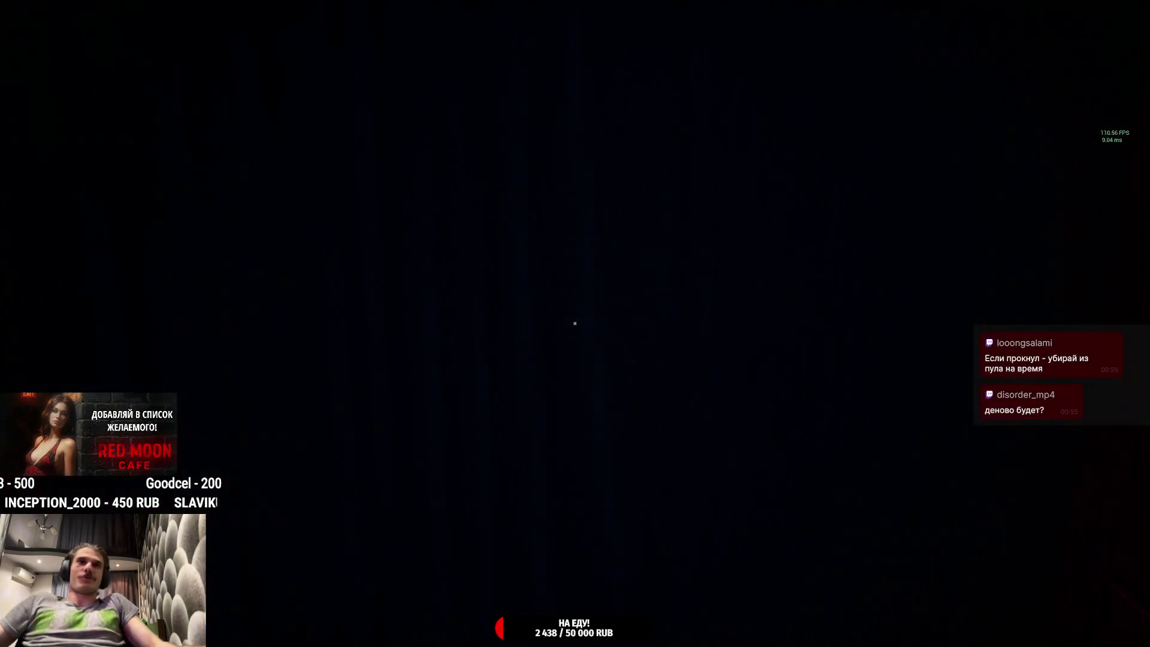
Step: Walk back to the coffee station and set the coffee can down by the grinder
key(w)
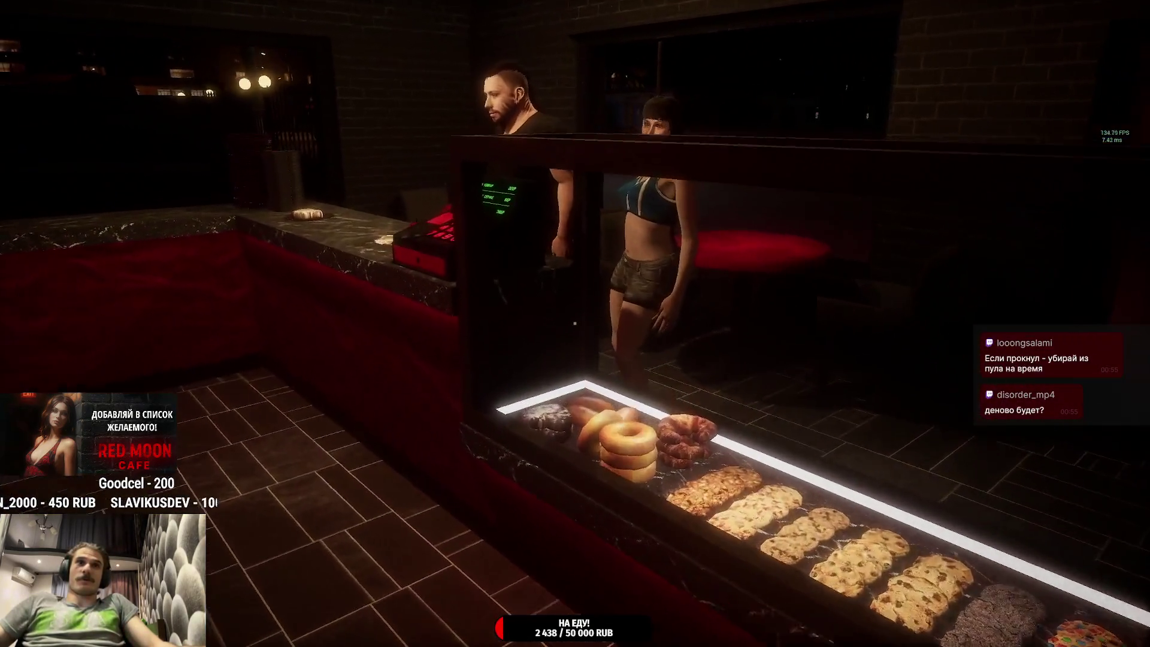
key(w)
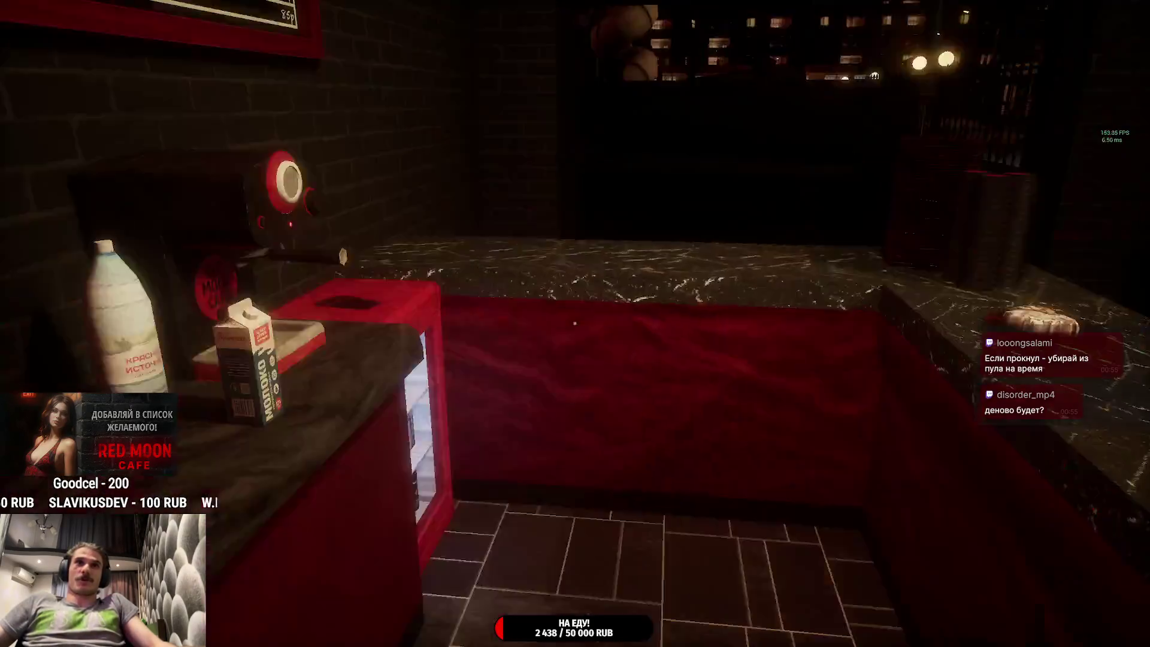
key(w)
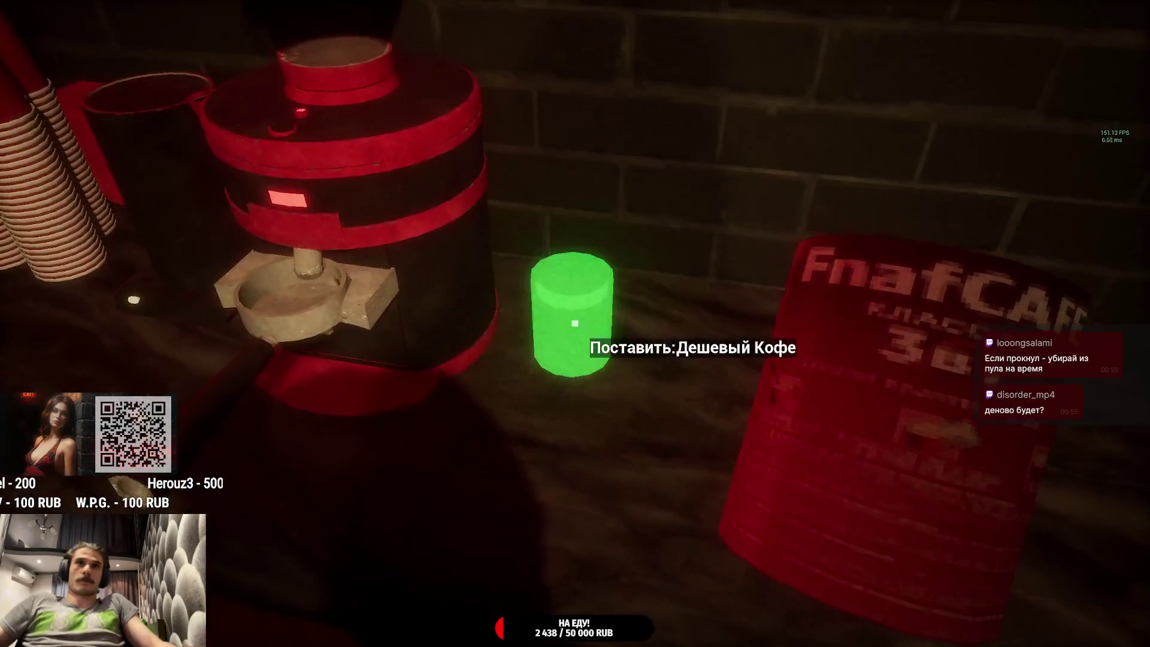
key(e)
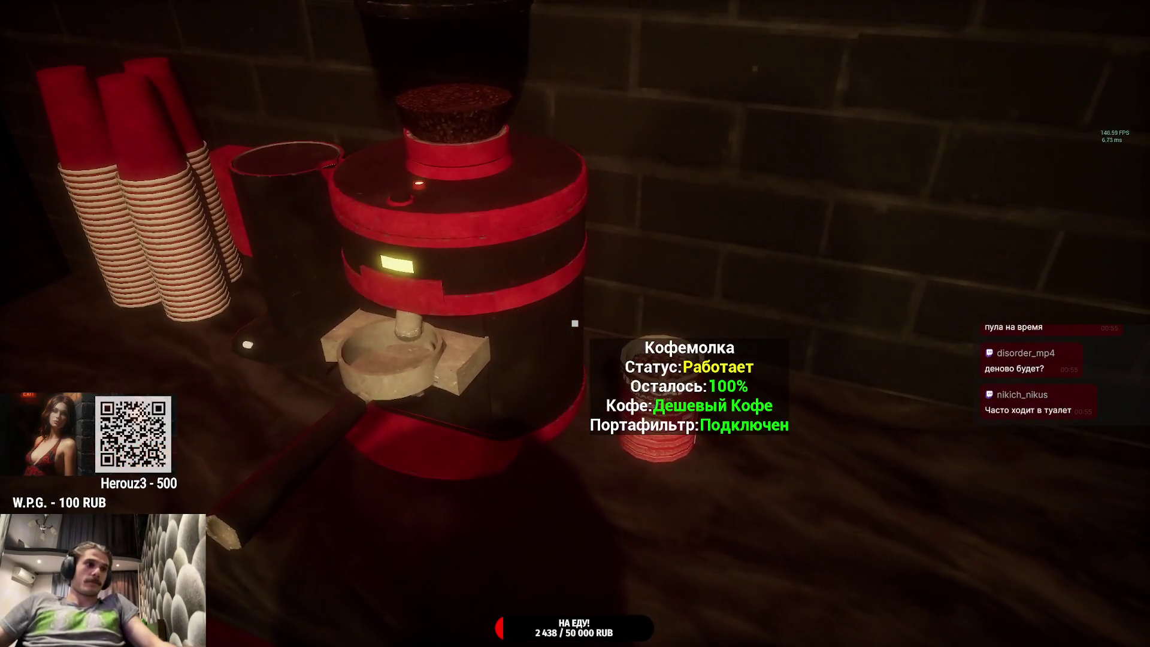
key(w)
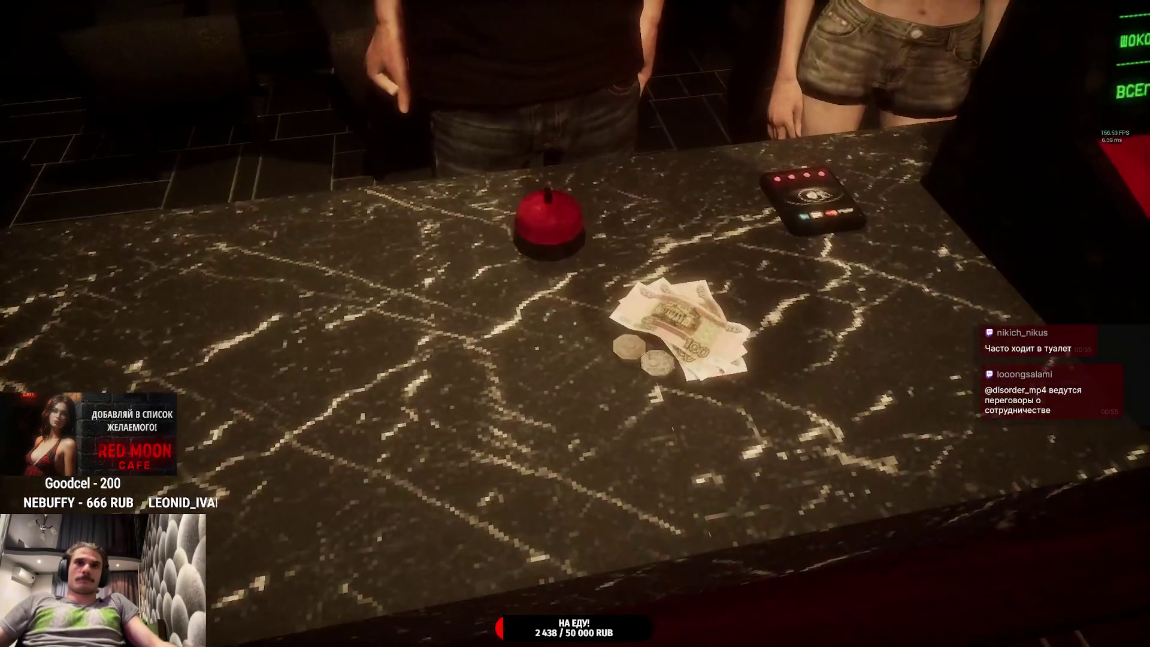
Step: Collect the payment, set out a cup and milk, take black ice, and attach the portafilter
click(575, 324)
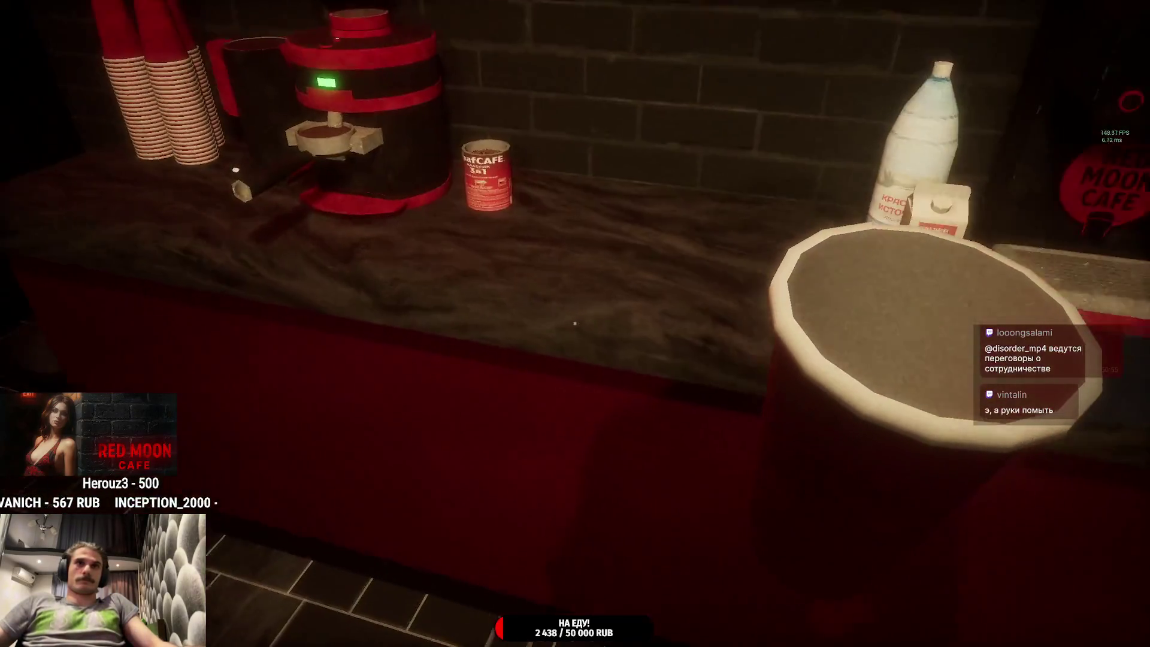
click(575, 324)
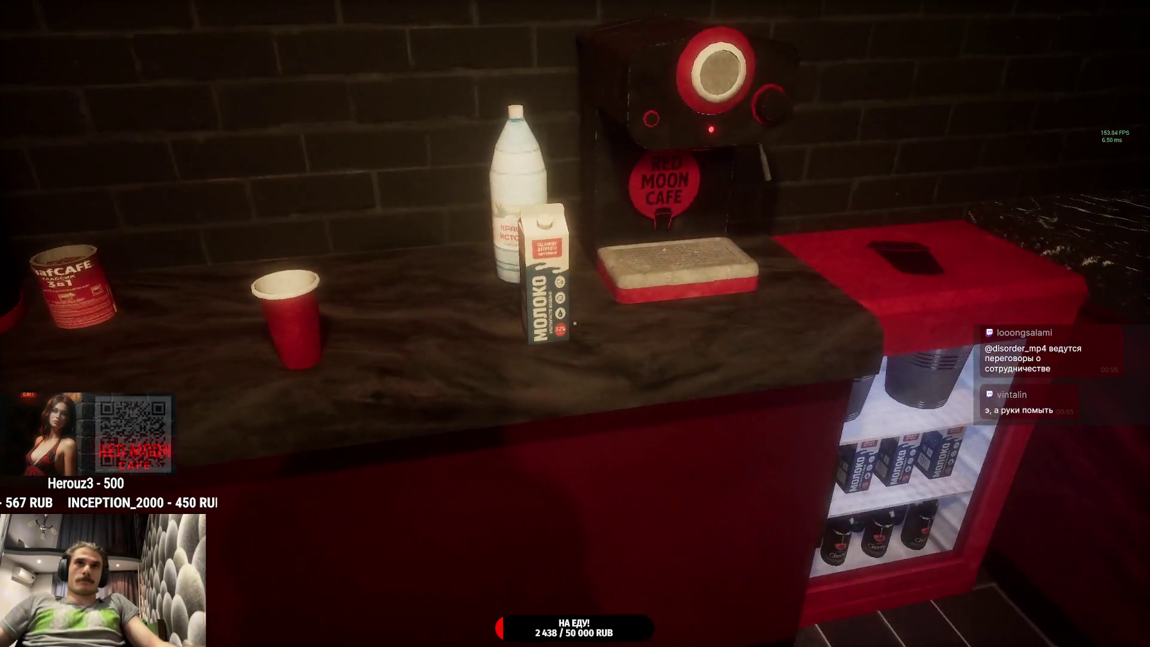
click(575, 323)
click(575, 323)
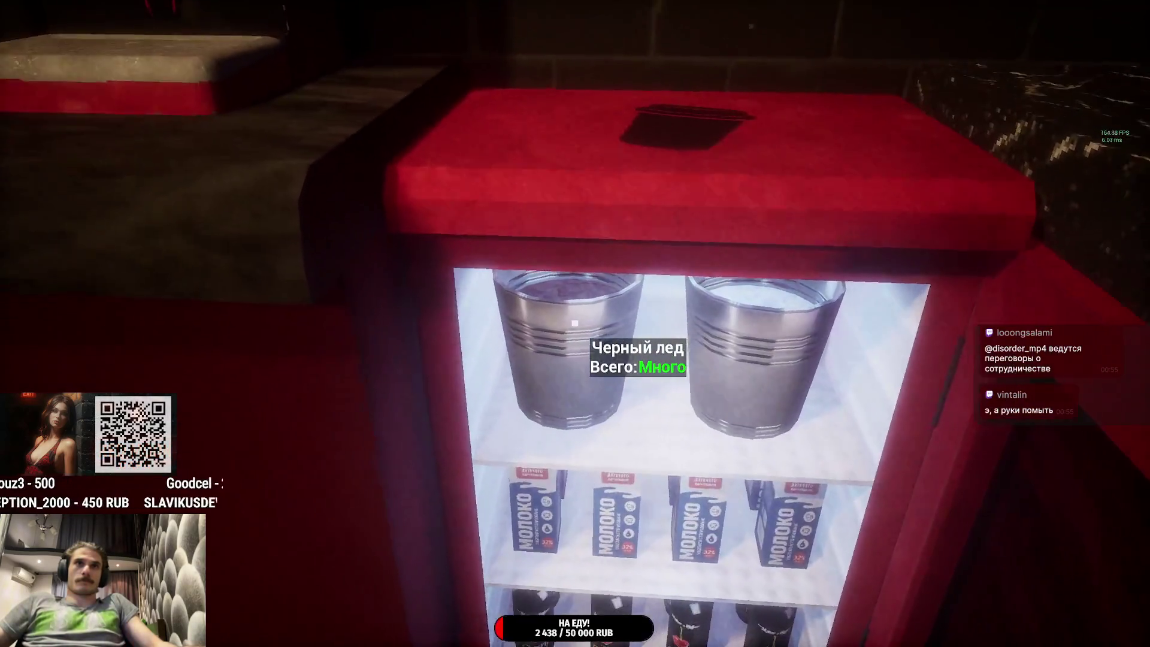
click(575, 323)
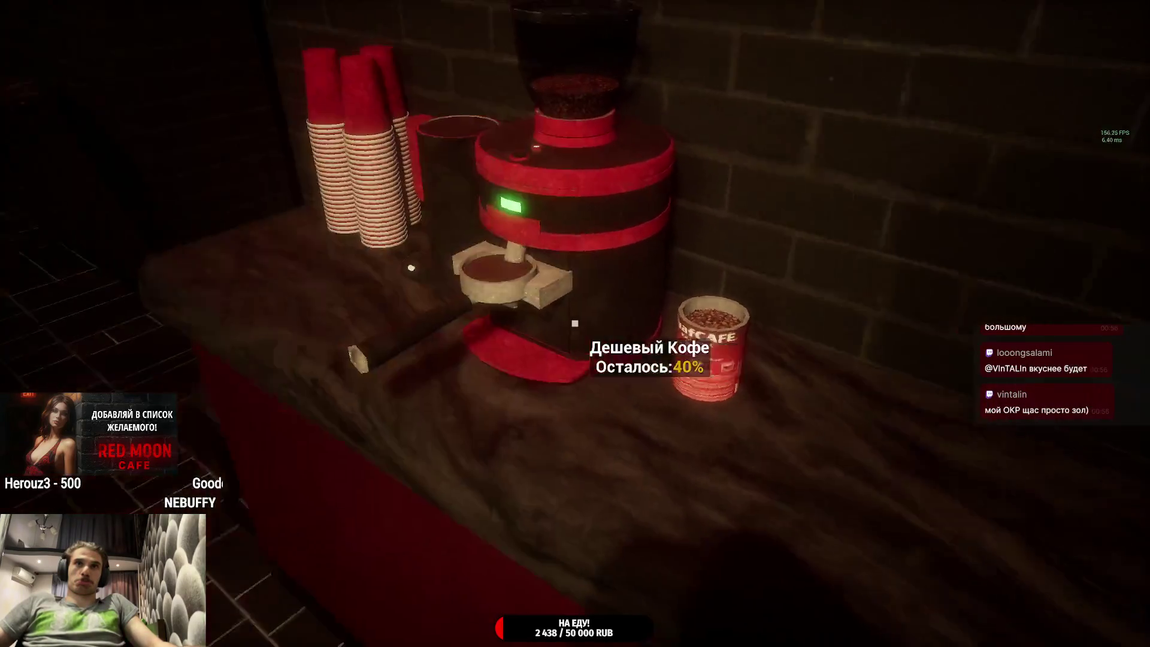
click(574, 323)
click(575, 324)
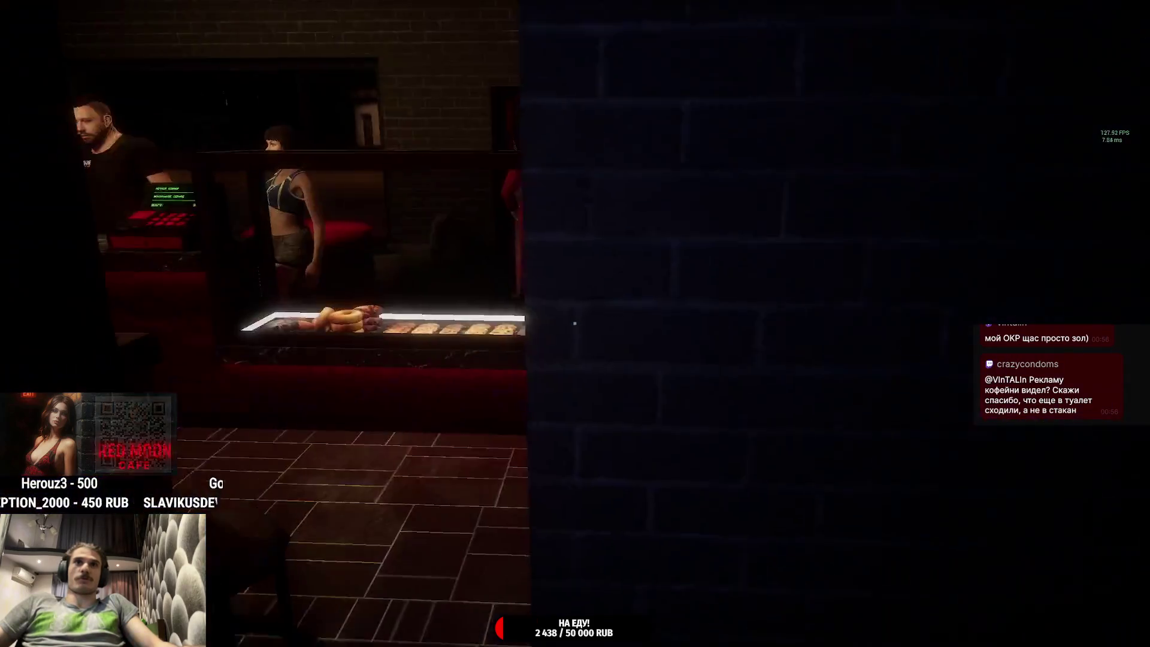
Step: Add cherry syrup to the Ночной Кошмар, serve it beside the pastry, and collect 385 ₽
key(w)
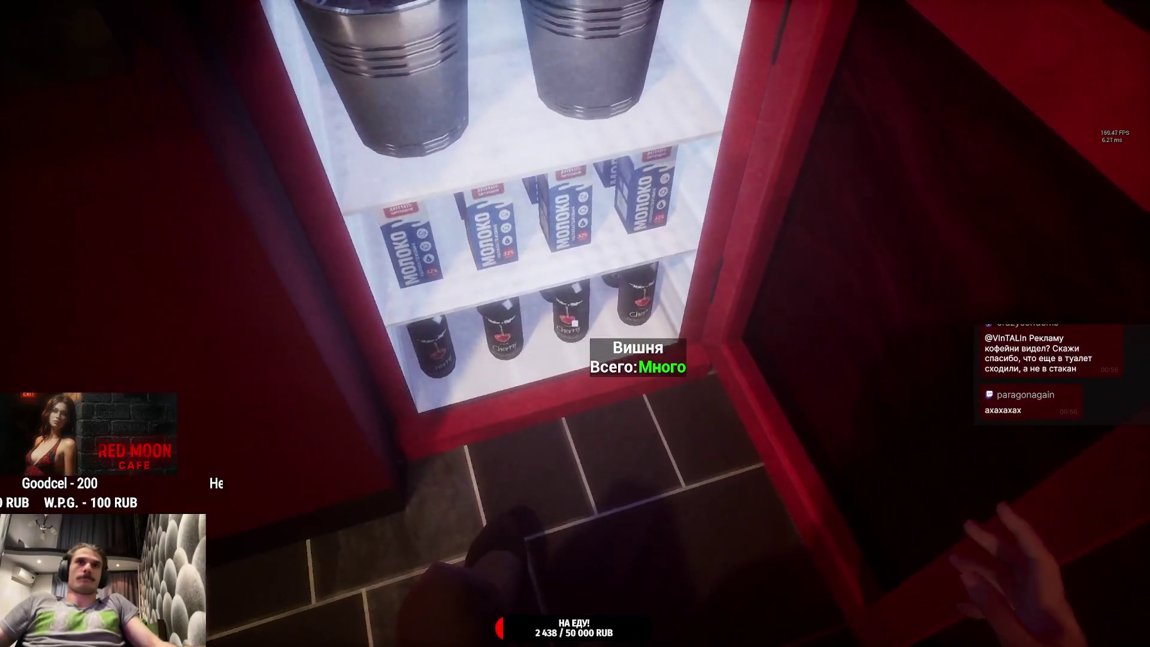
key(w)
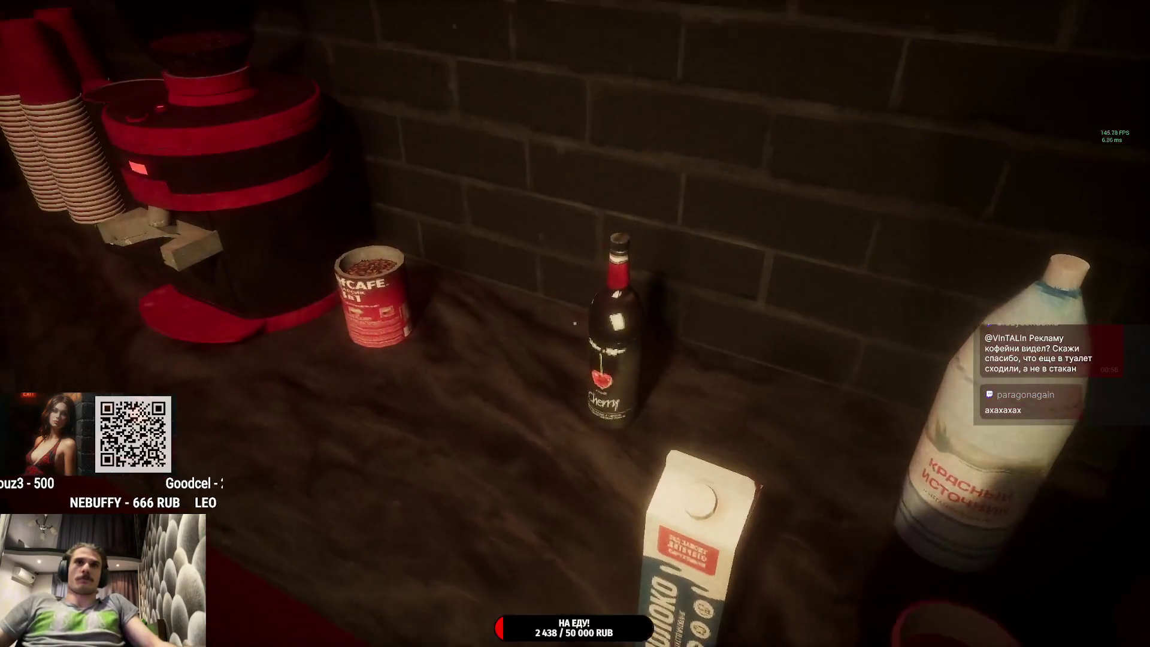
click(575, 324)
click(575, 324)
click(575, 323)
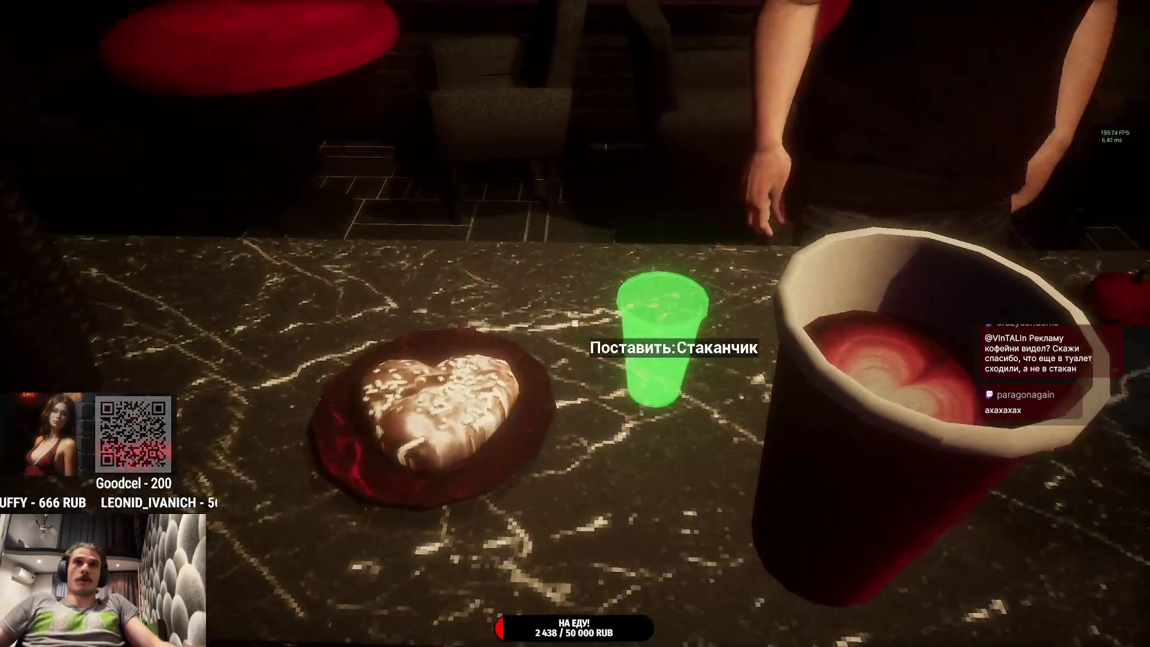
click(575, 324)
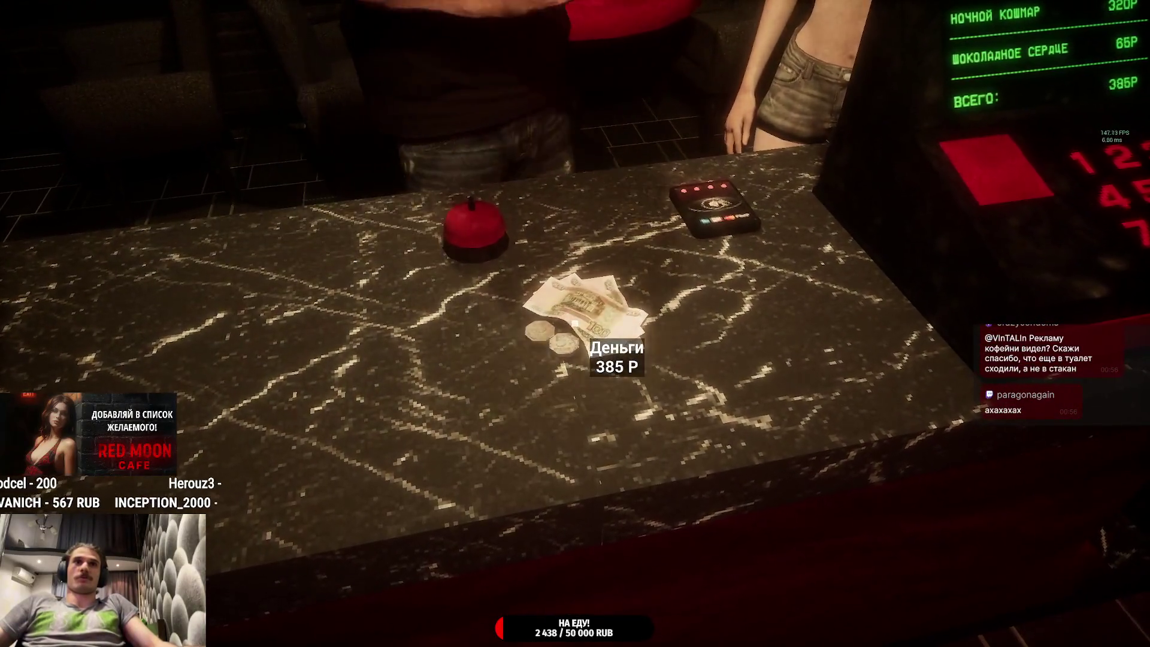
click(575, 323)
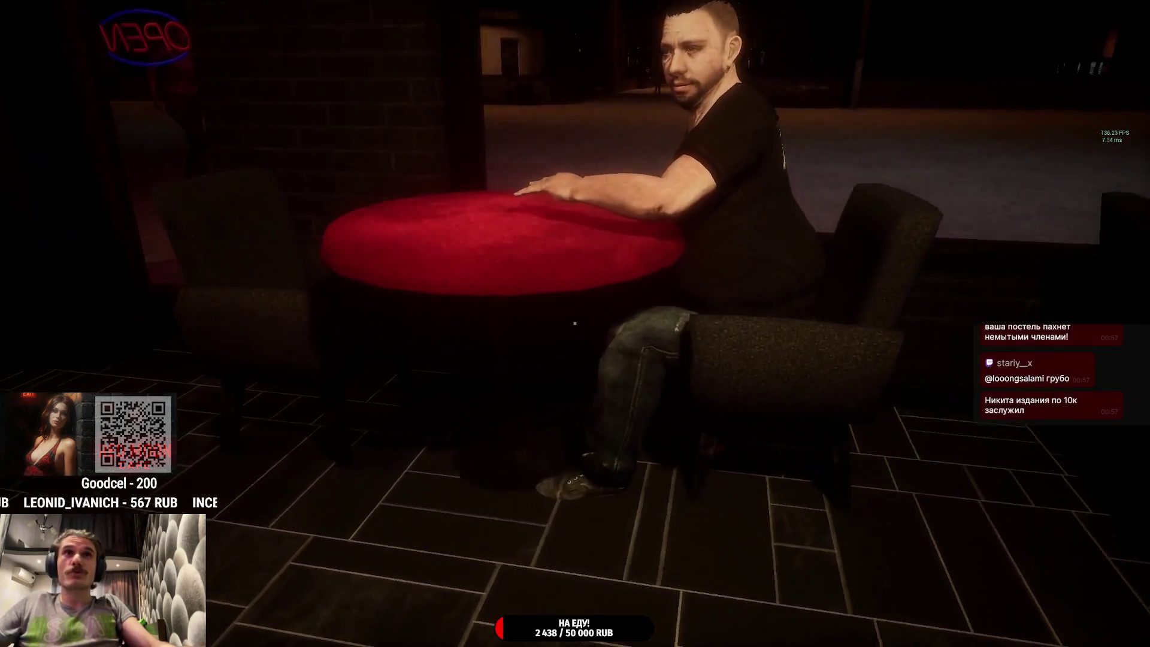
Step: Pause the game, drop it out of fullscreen into a window, and close it
key(Escape)
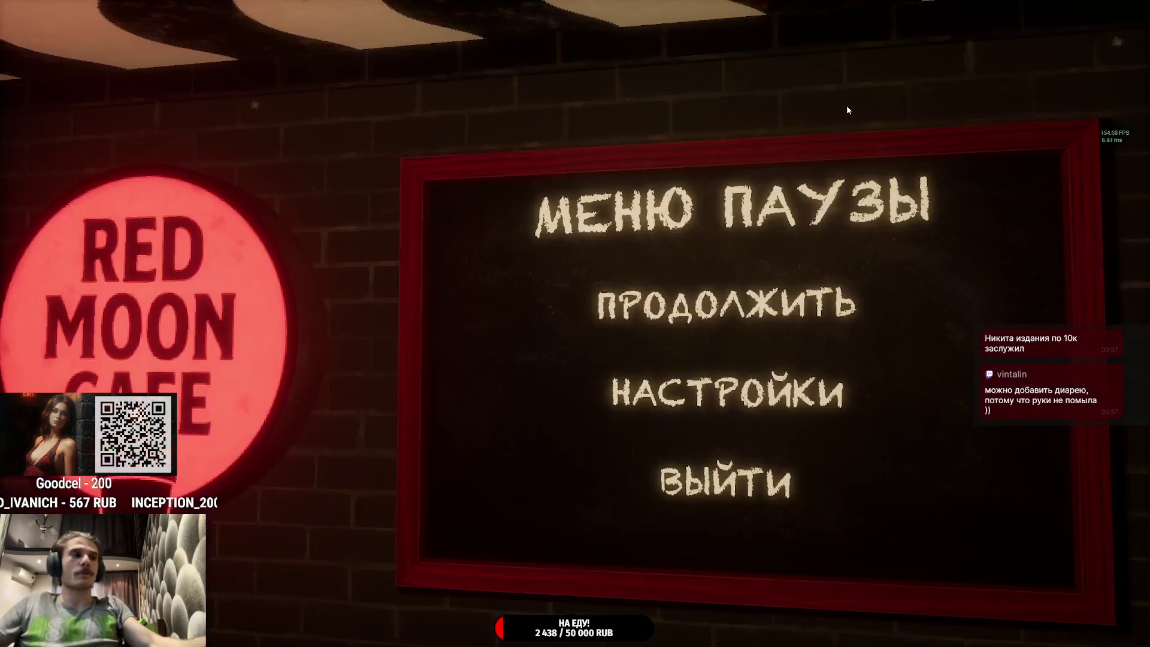
key(alt+Return)
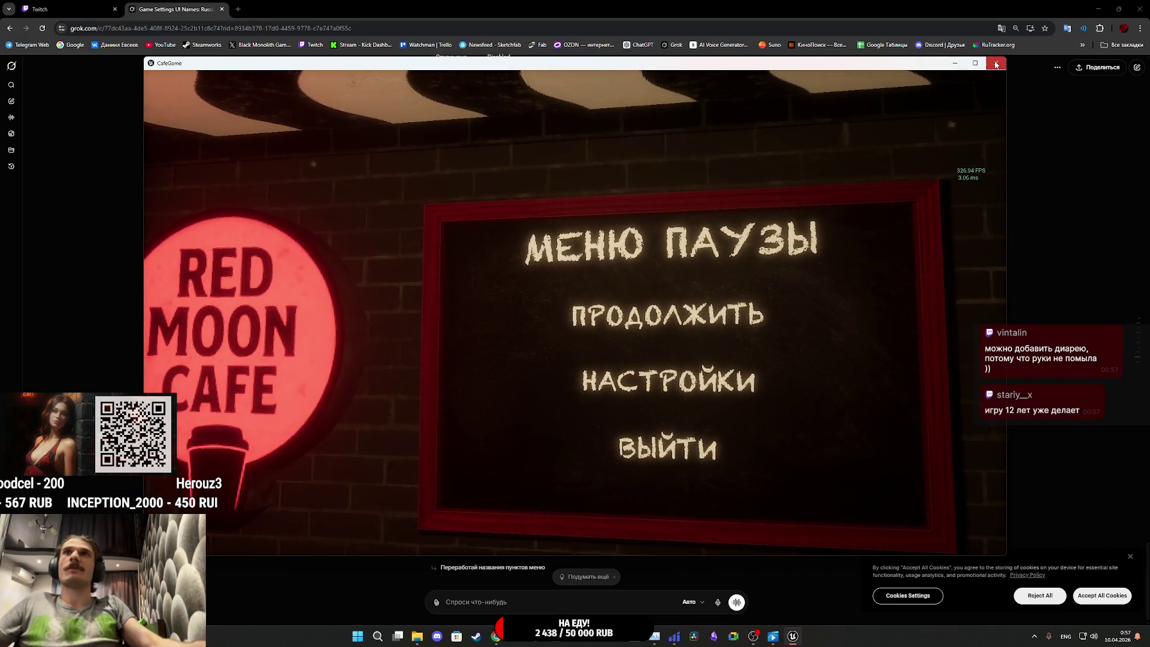
click(995, 63)
click(488, 599)
text(5 СМ ВВЕР)
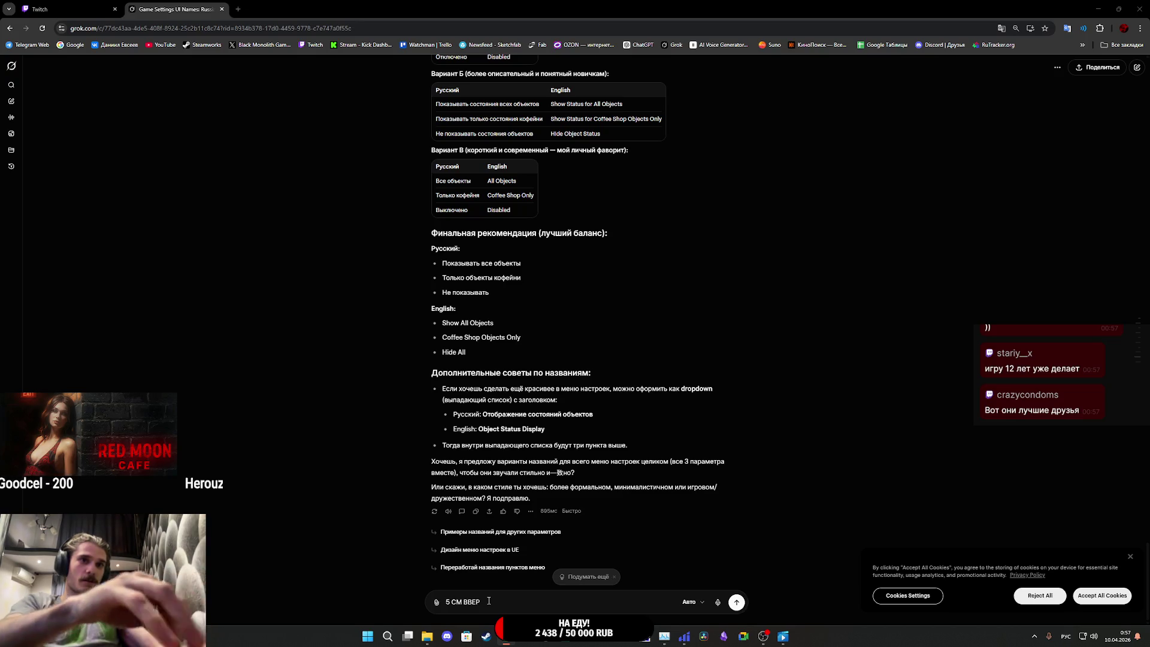
Step: Add a new line reading СОКЕТЫ to the unsent Grok note, then return to Unreal Editor
key(alt+Tab)
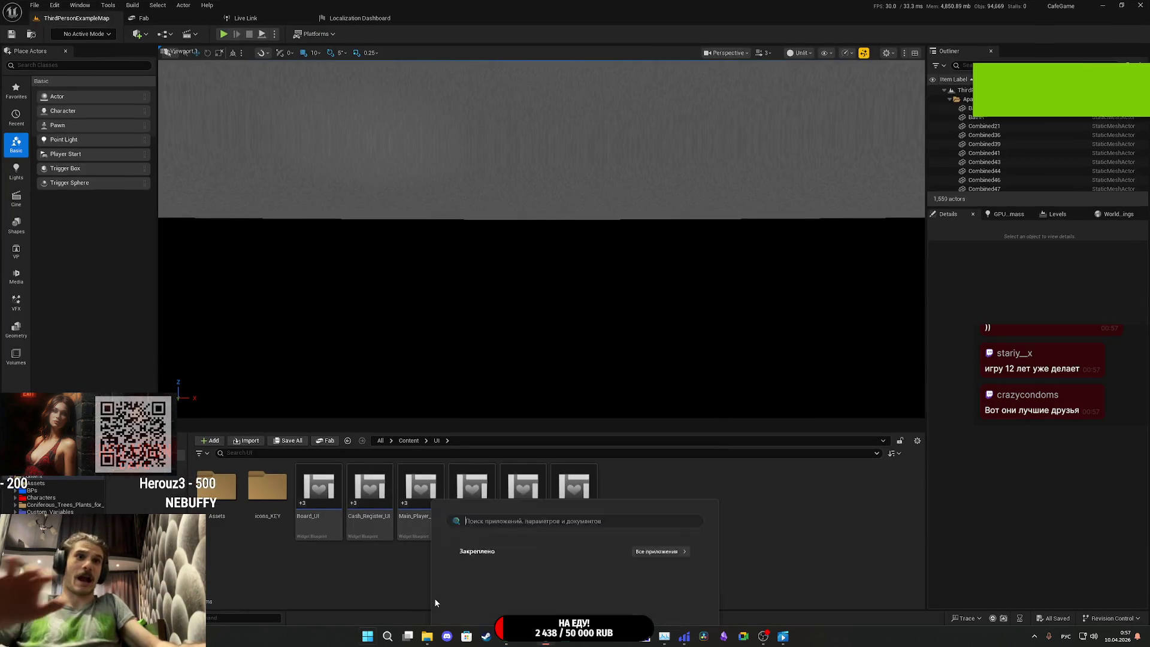
key(super)
key(alt+Tab)
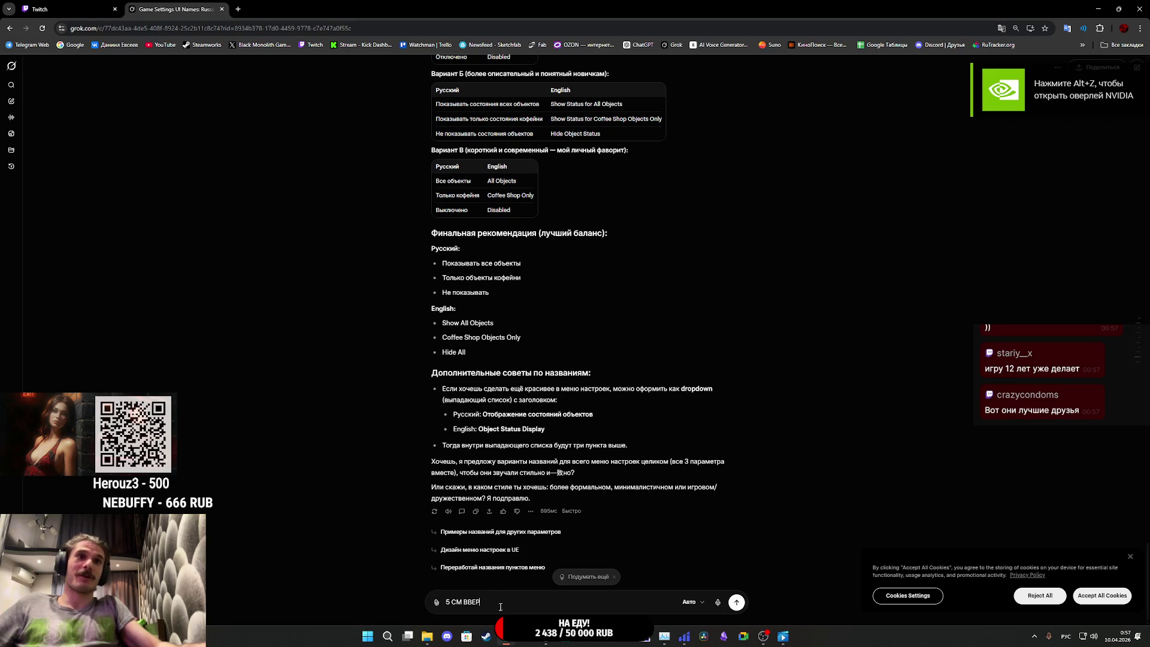
key(shift+Return)
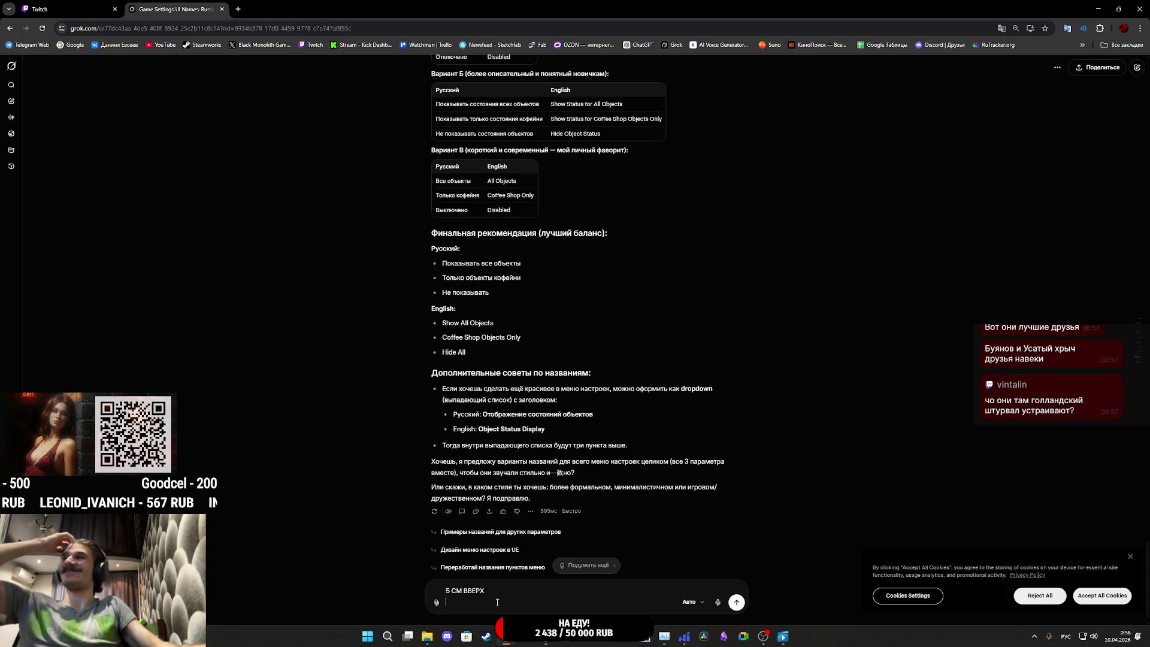
text(СОКЕТЫ)
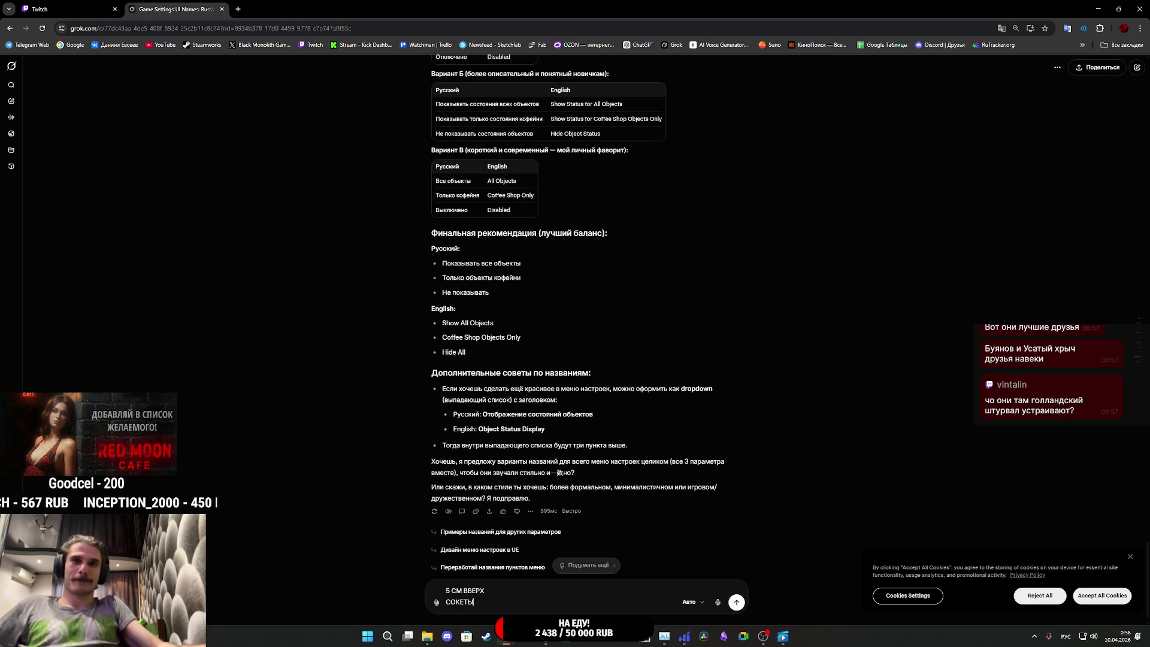
mouse_move(550, 641)
click(585, 595)
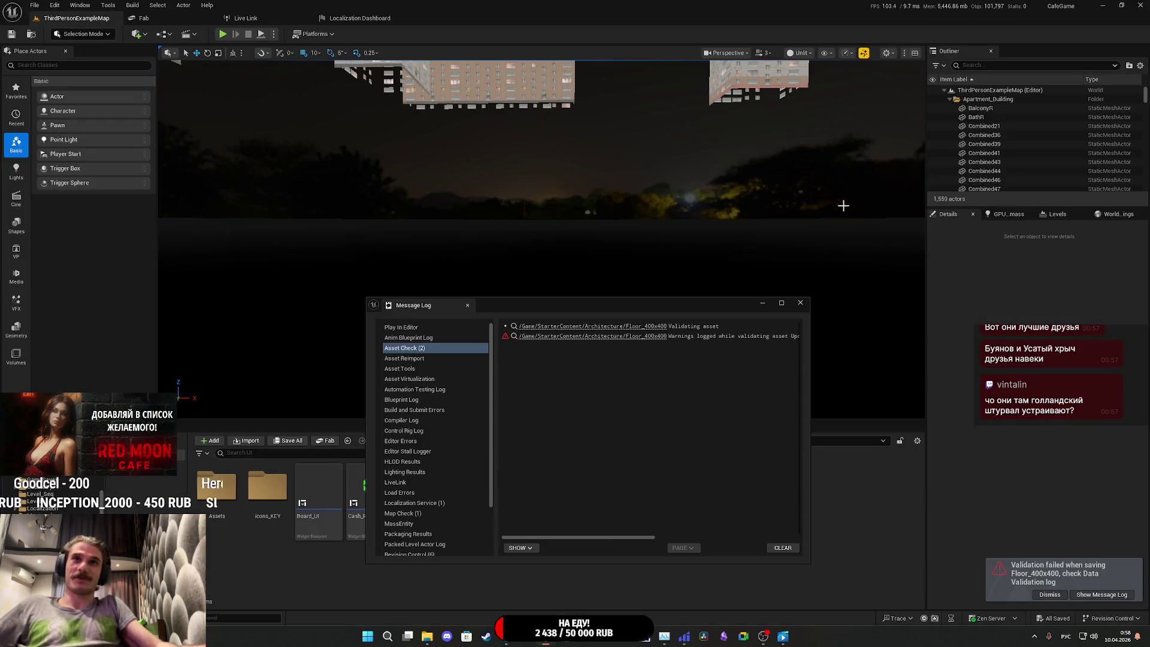
Step: Close the Message Log and open the Random_NPC_DT data table from Custom_Variables > NPC
click(800, 303)
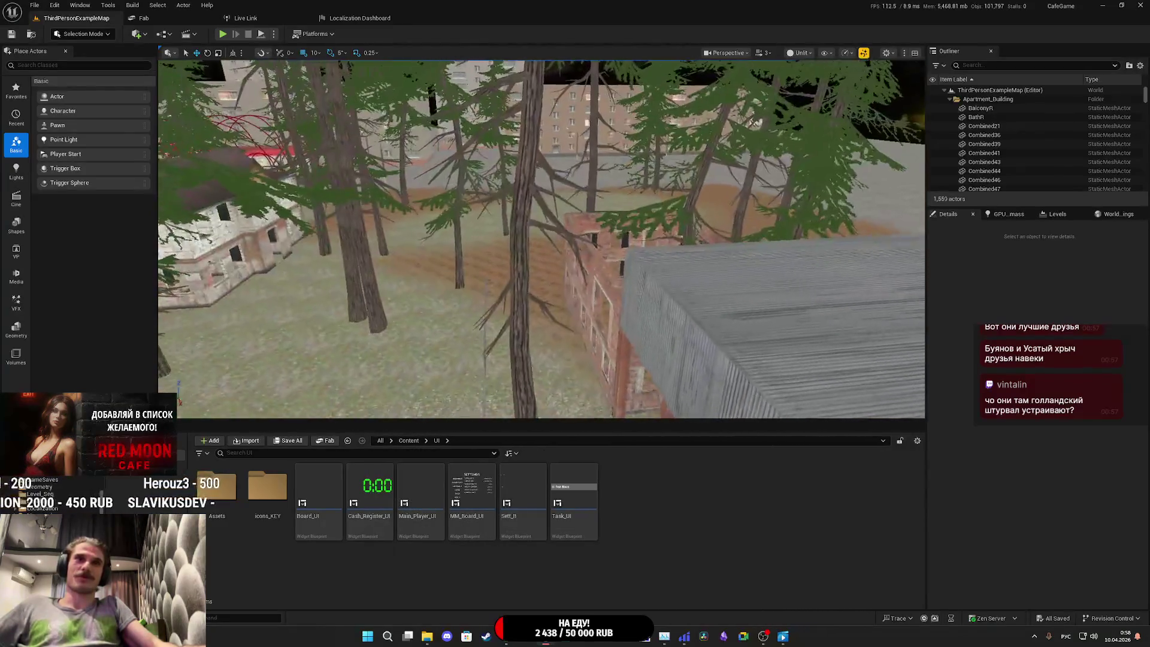
click(409, 441)
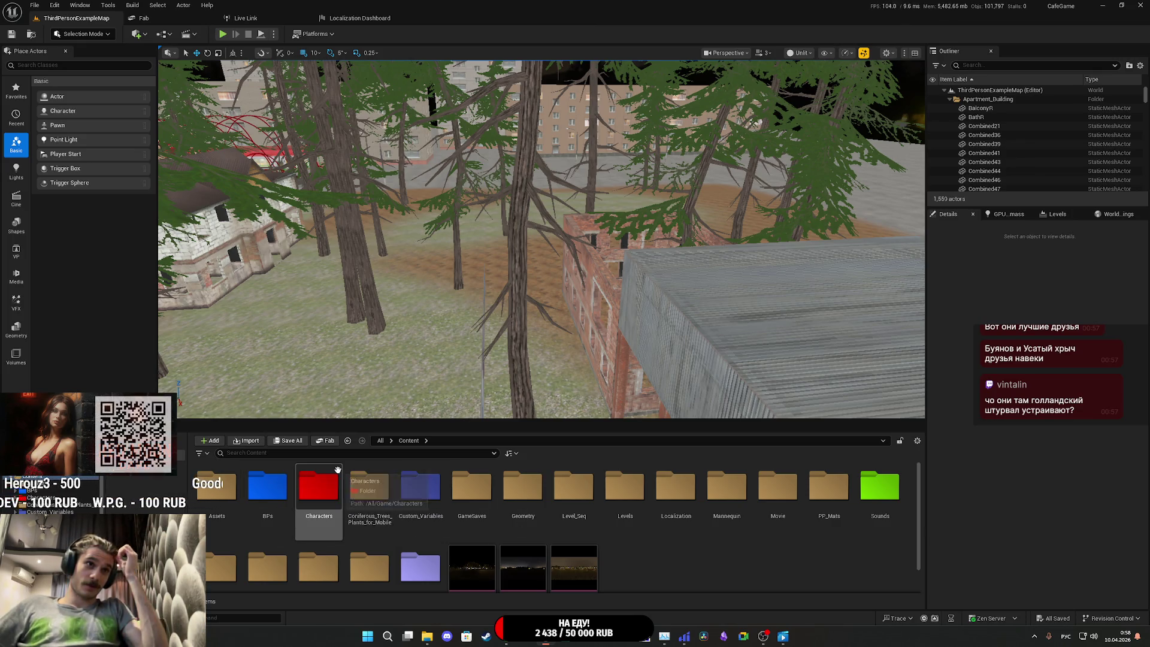
double_click(428, 494)
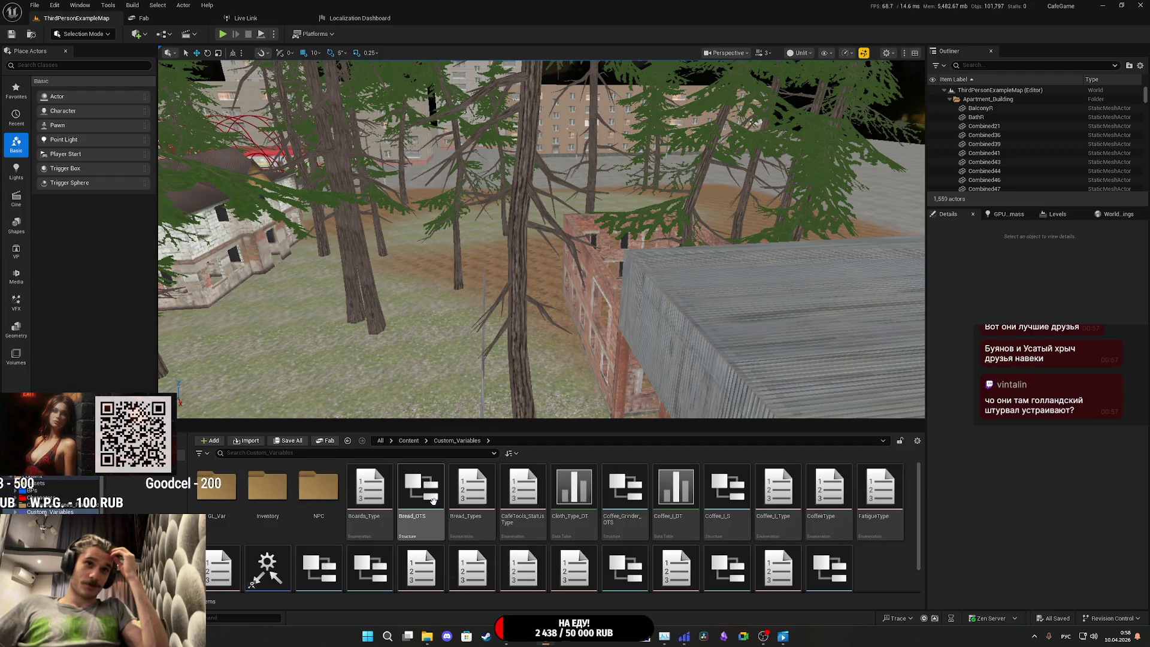
double_click(319, 488)
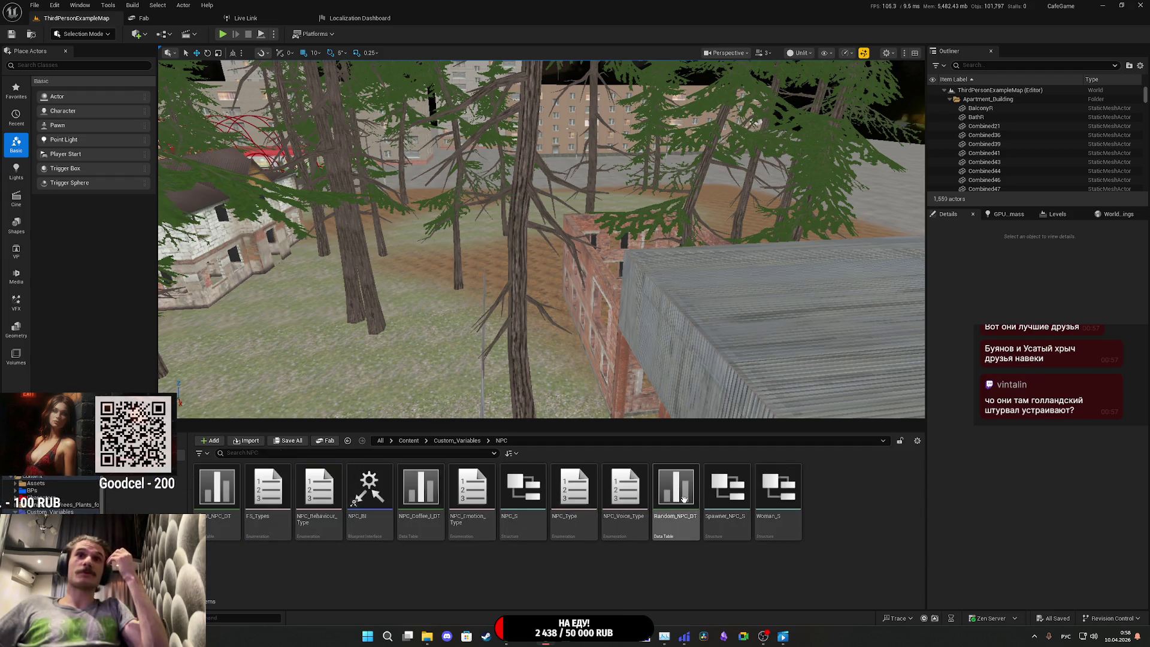
double_click(684, 498)
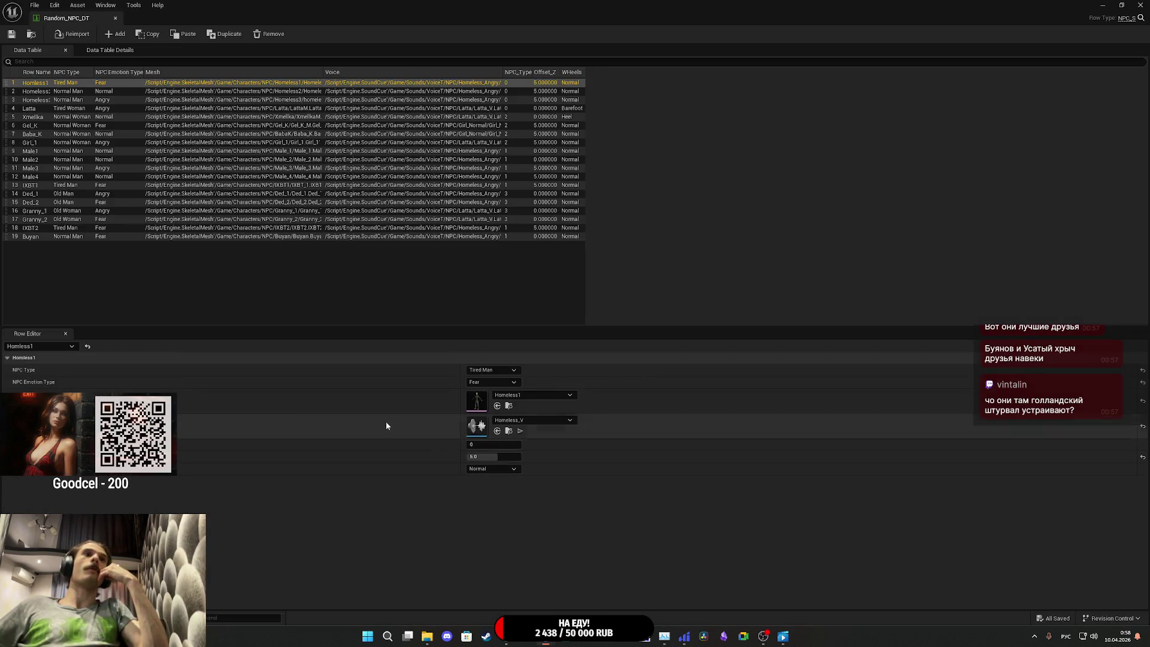
Step: Set the Buyan row's Offset_Z to 5.0, save the table, and open Buyan's skeletal mesh
click(20, 237)
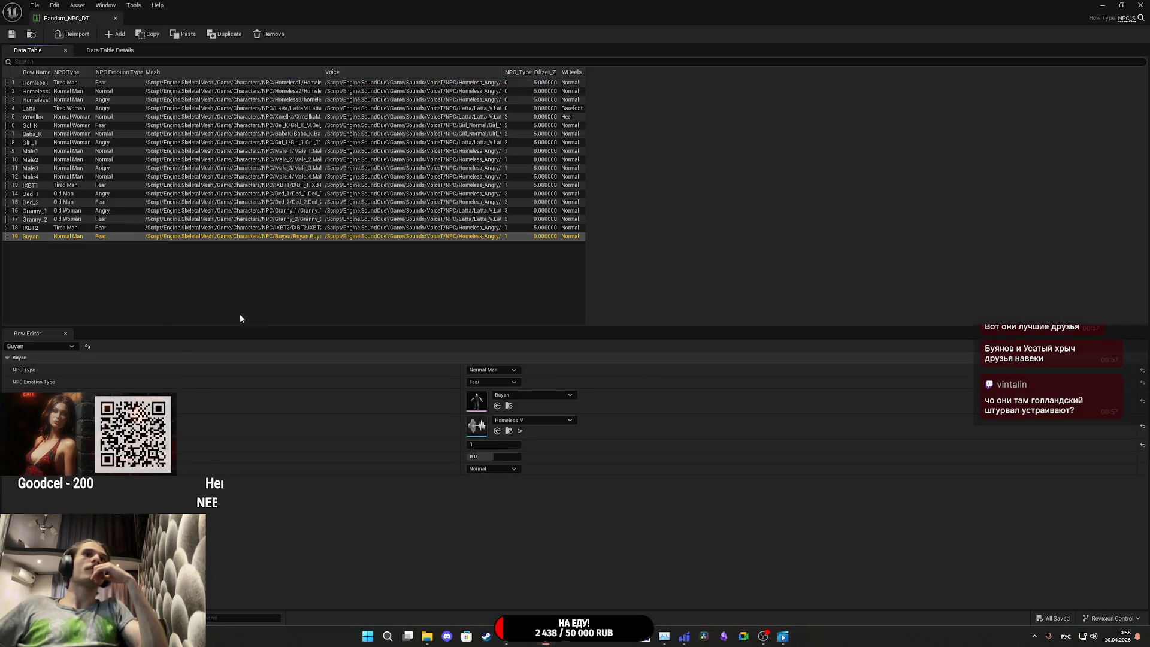
click(487, 457)
text(5)
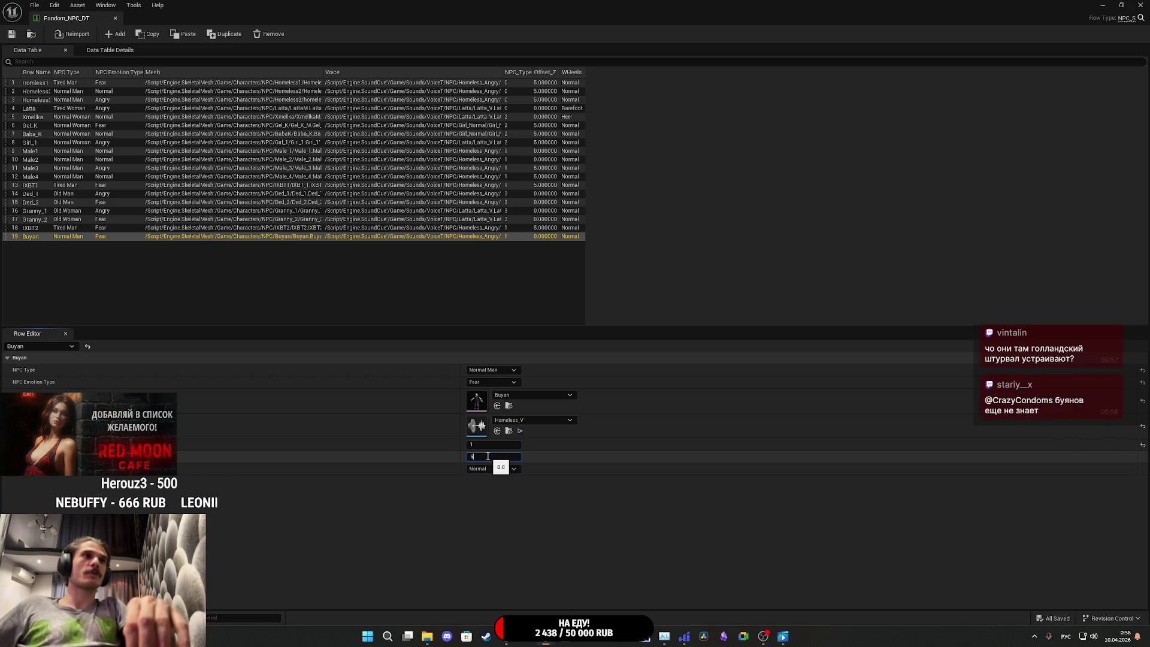
key(Return)
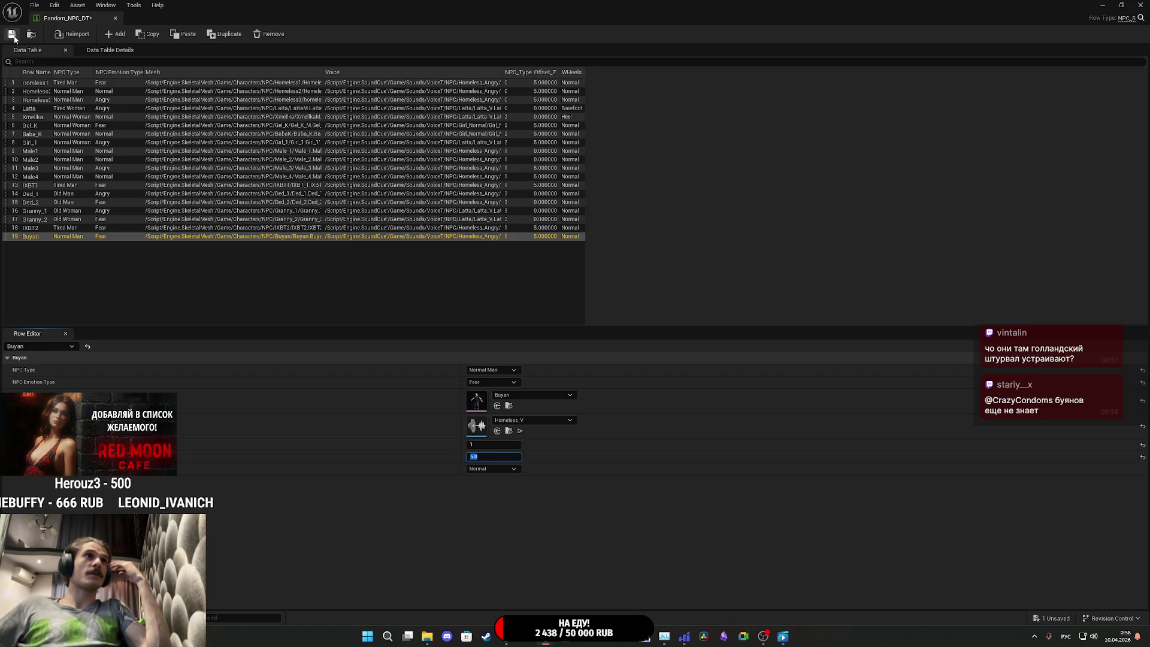
click(12, 35)
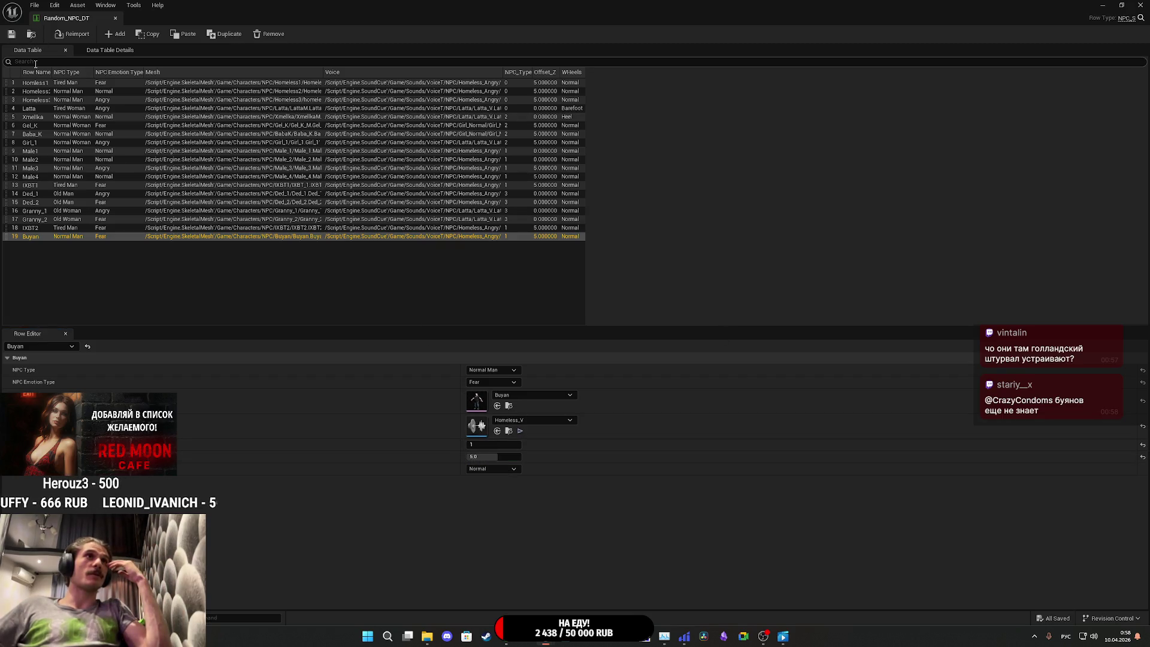
click(508, 406)
double_click(267, 497)
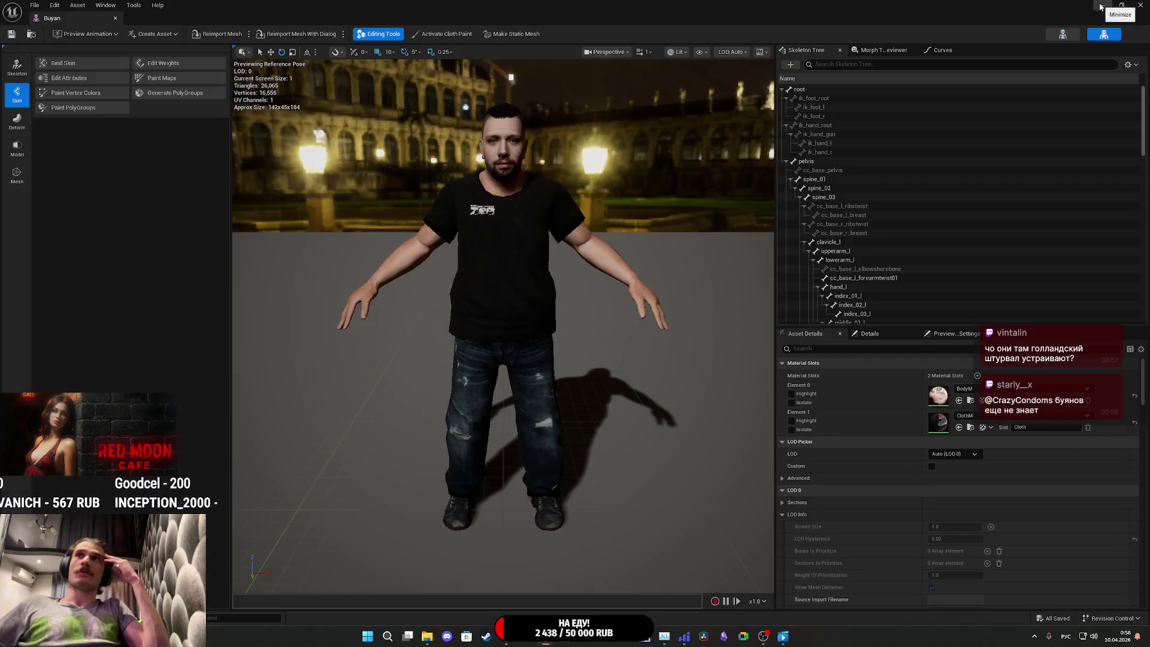
Step: Minimize the Buyan mesh editor, open the IXBT2 skeletal mesh, and select its hand_l bone
click(1101, 6)
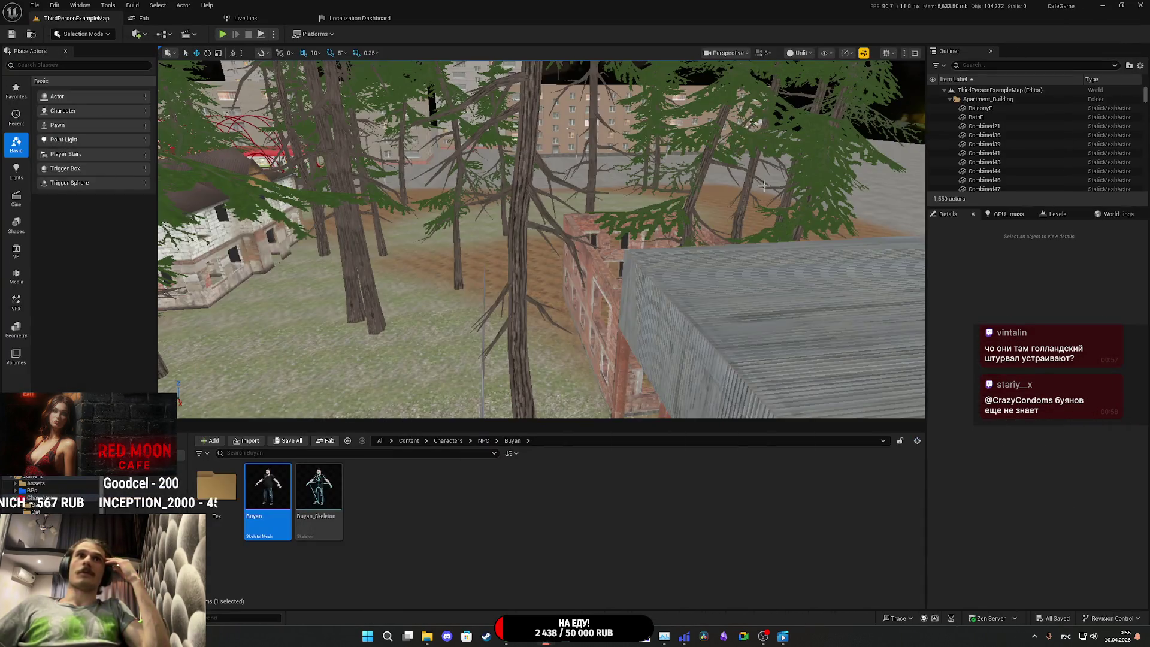
click(482, 441)
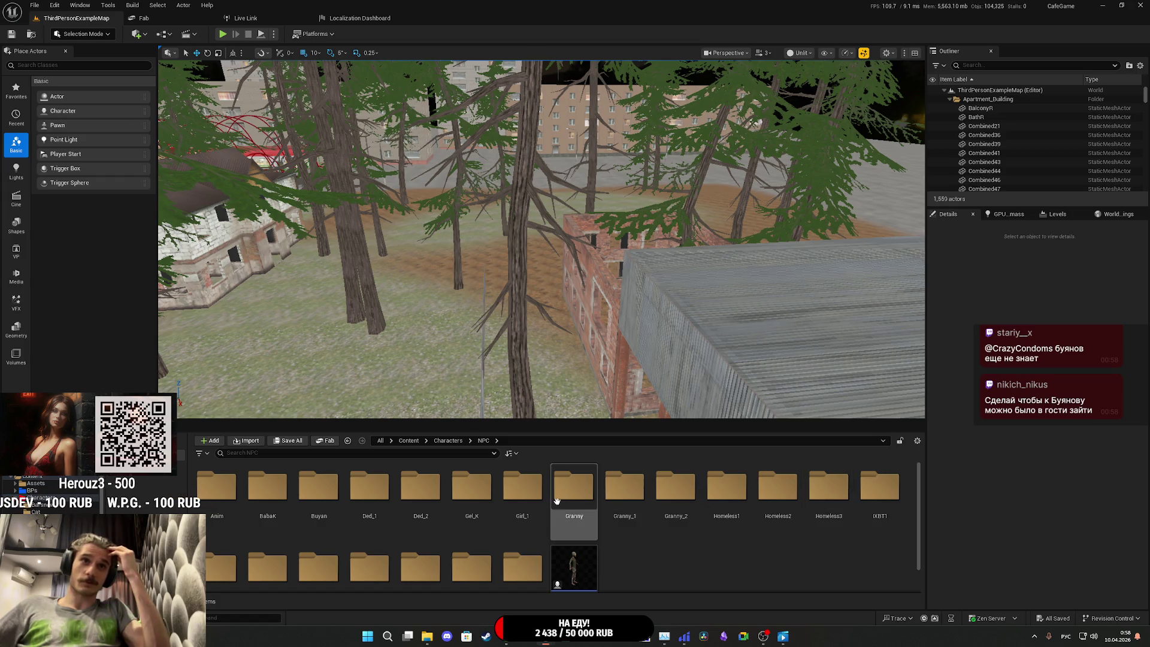
scroll(910, 505, down, 1)
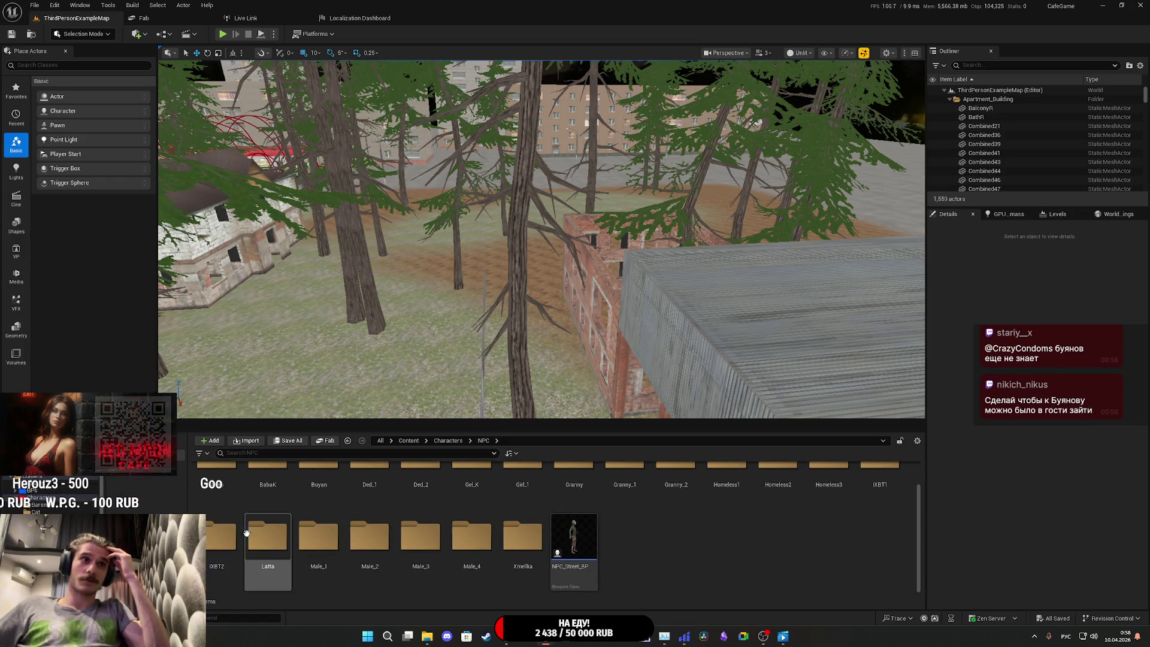
double_click(220, 545)
double_click(268, 491)
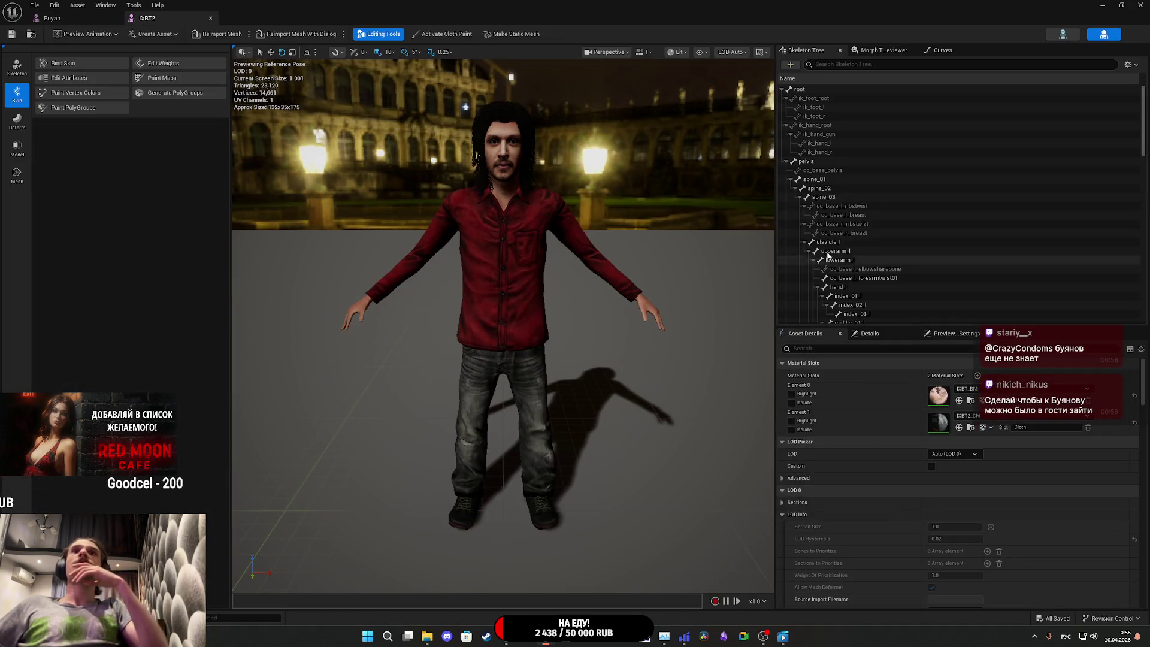
scroll(865, 240, down, 1)
scroll(866, 245, down, 1)
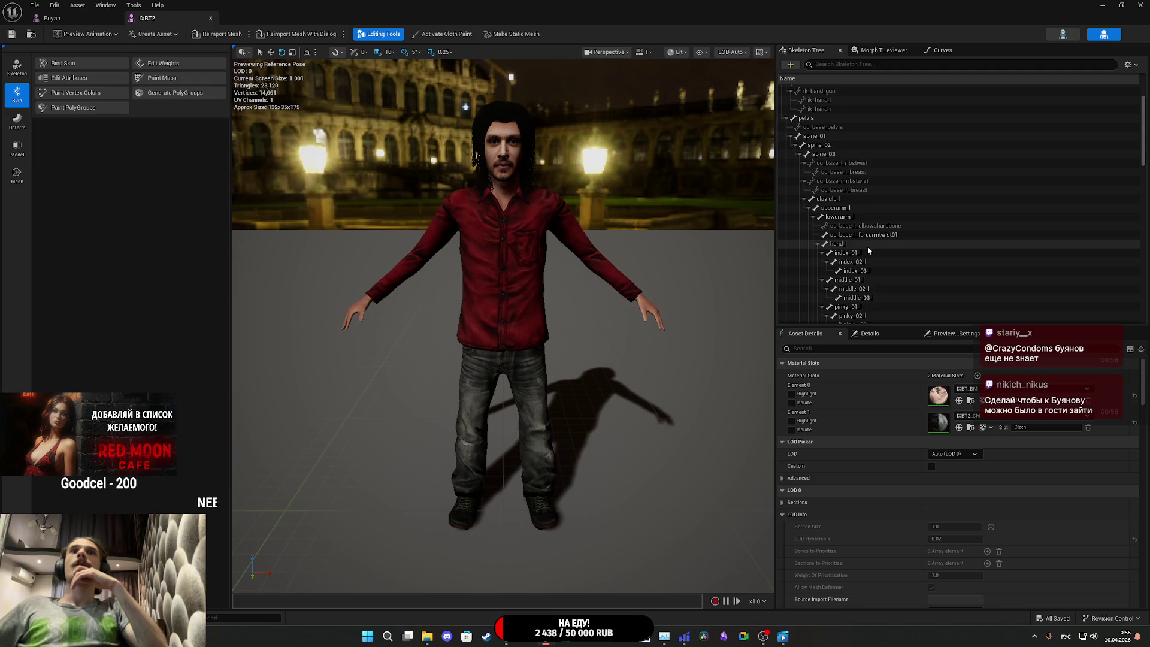
click(865, 245)
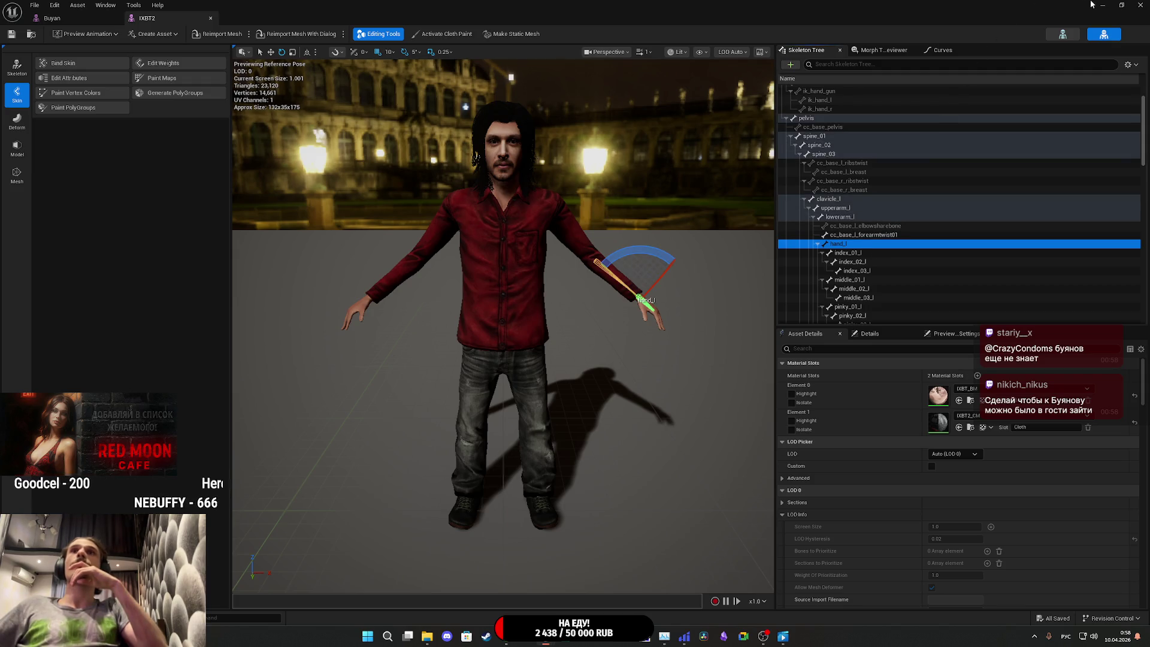
Step: Minimize the IXBT2 editor and open the Male_4 skeletal mesh from NPC > Male_4
click(1101, 5)
click(482, 440)
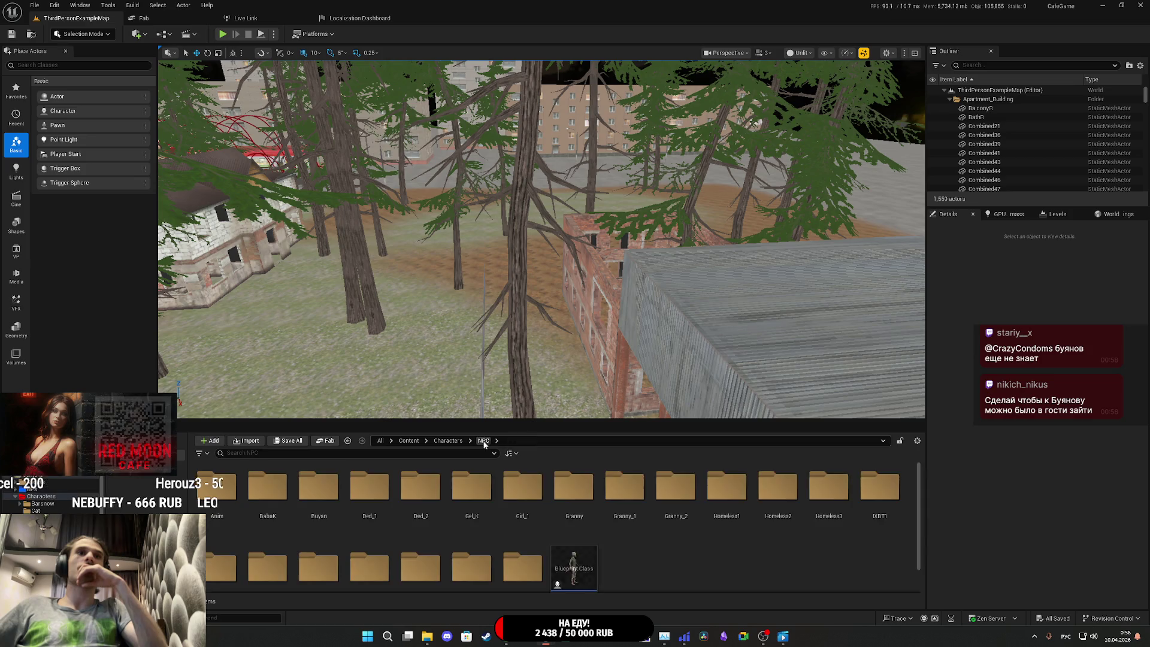
scroll(516, 540, down, 1)
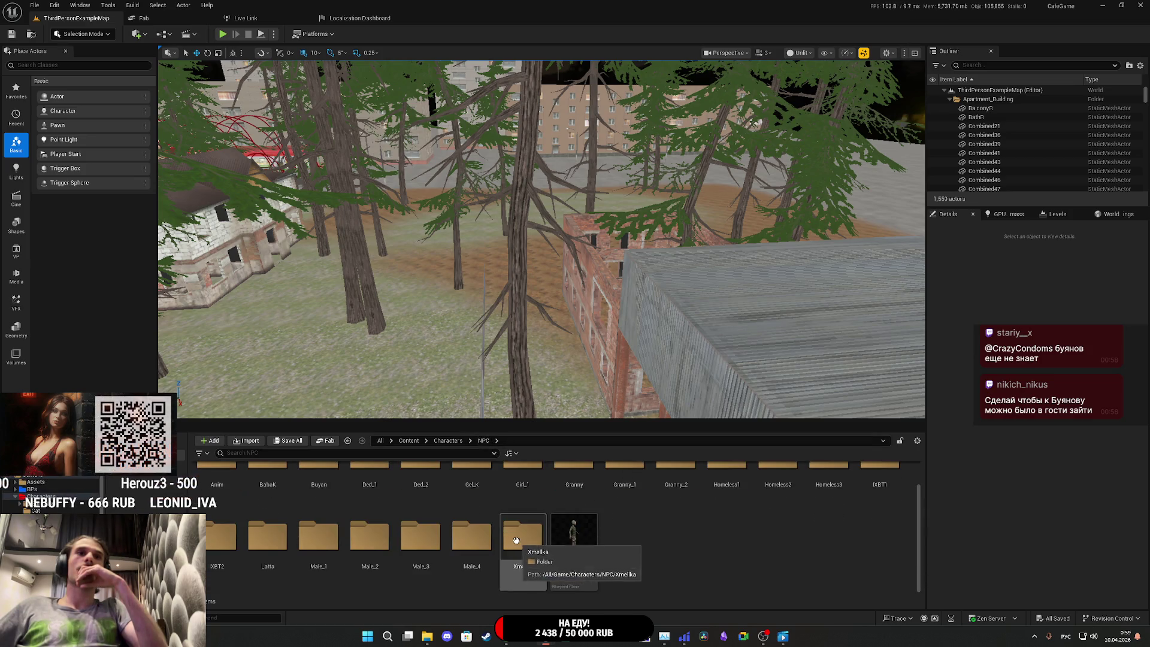
double_click(471, 536)
double_click(289, 490)
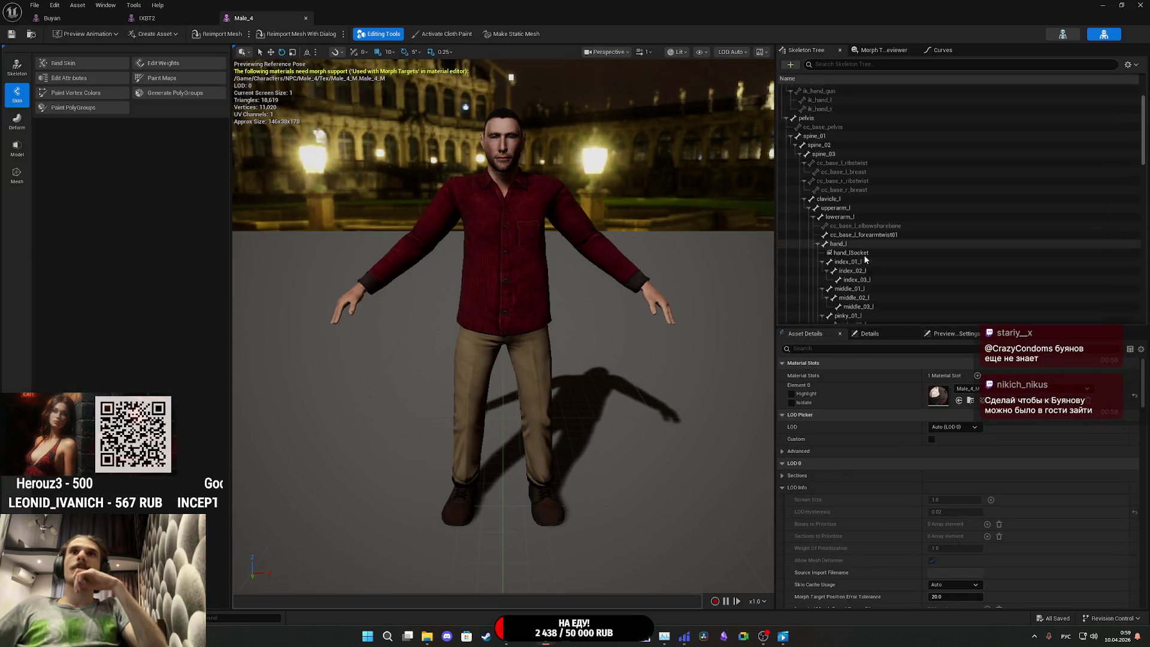
scroll(856, 245, down, 1)
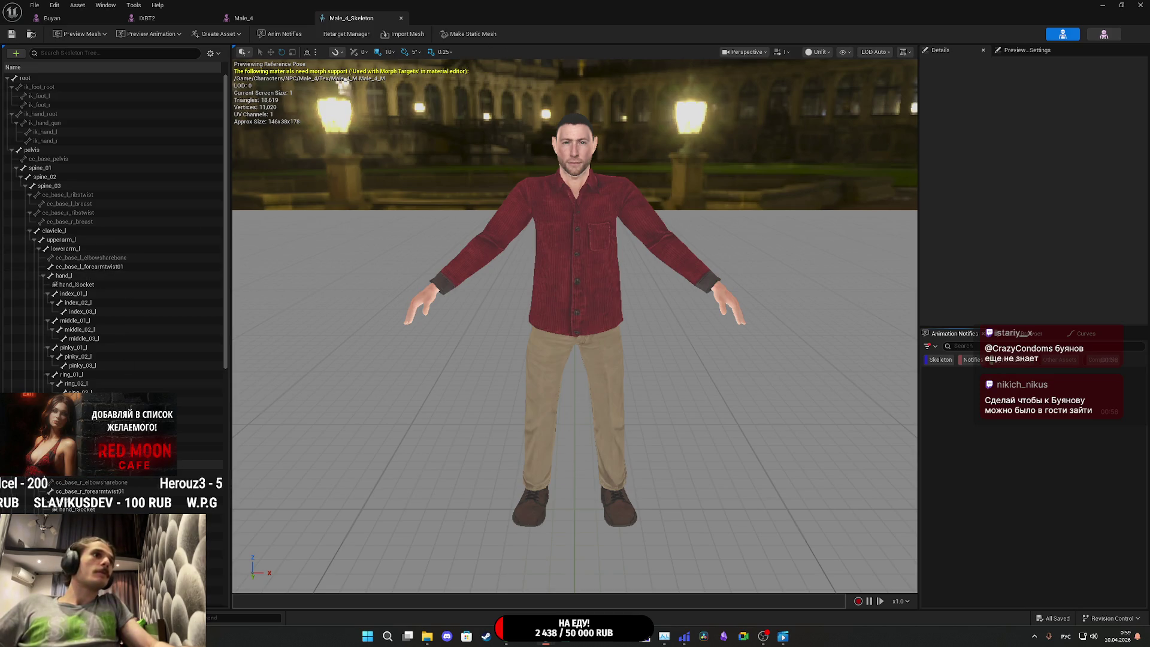
Step: Copy Male_4's hand_rSocket and paste it under hand_r in IXBT2_Skeleton
click(81, 510)
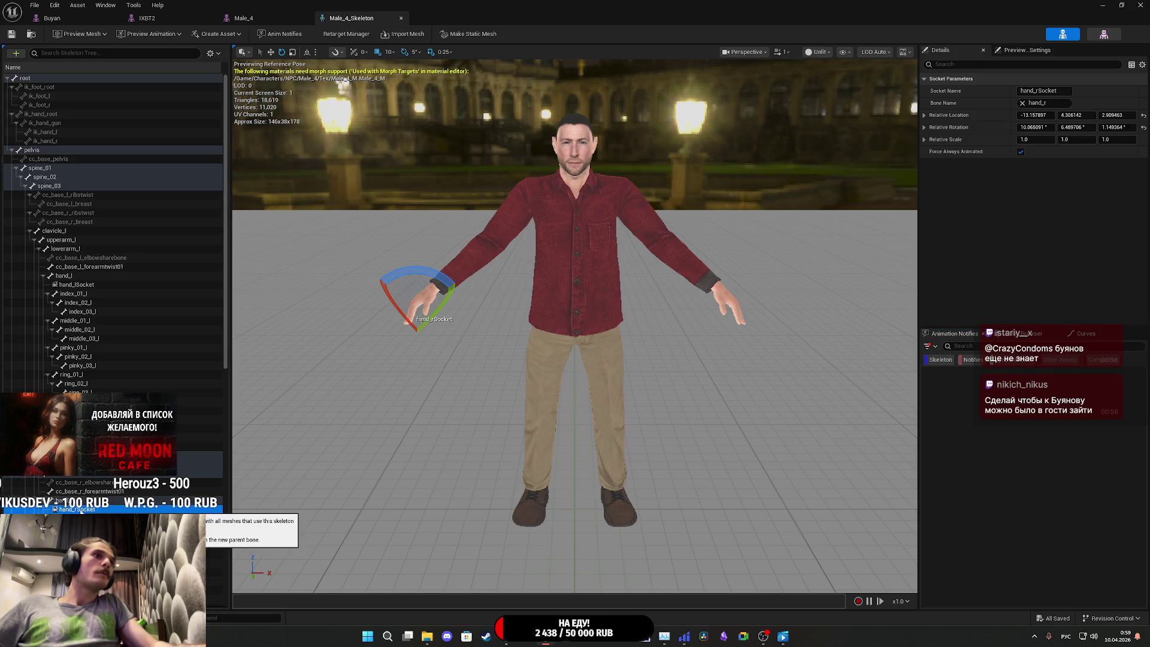
click(163, 17)
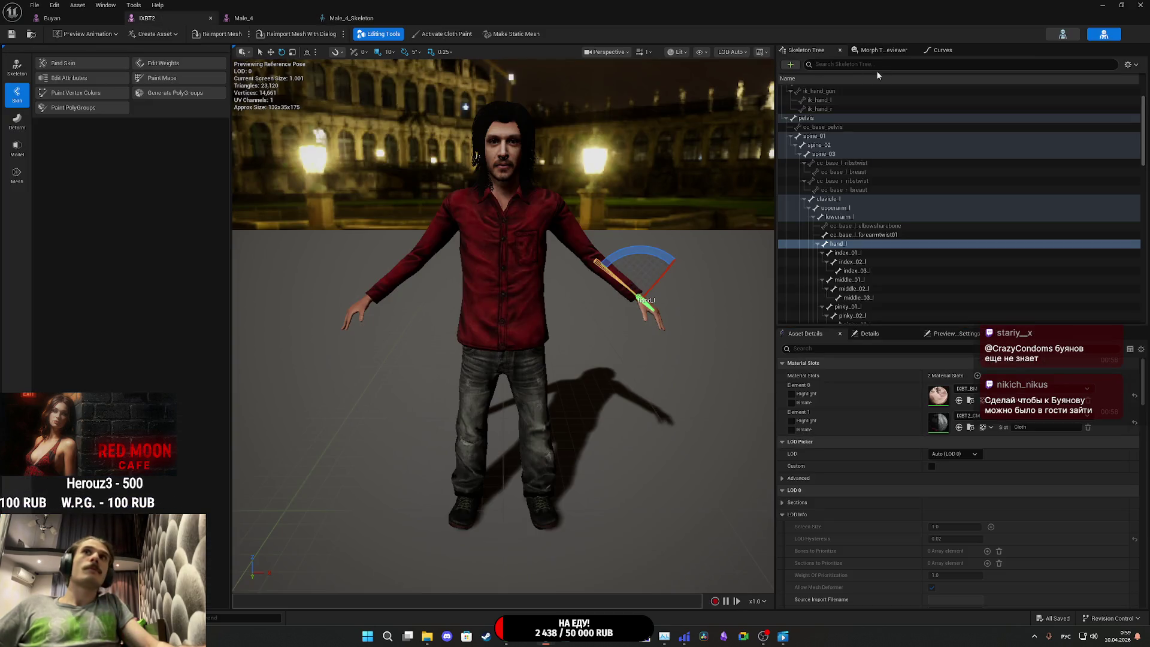
click(177, 27)
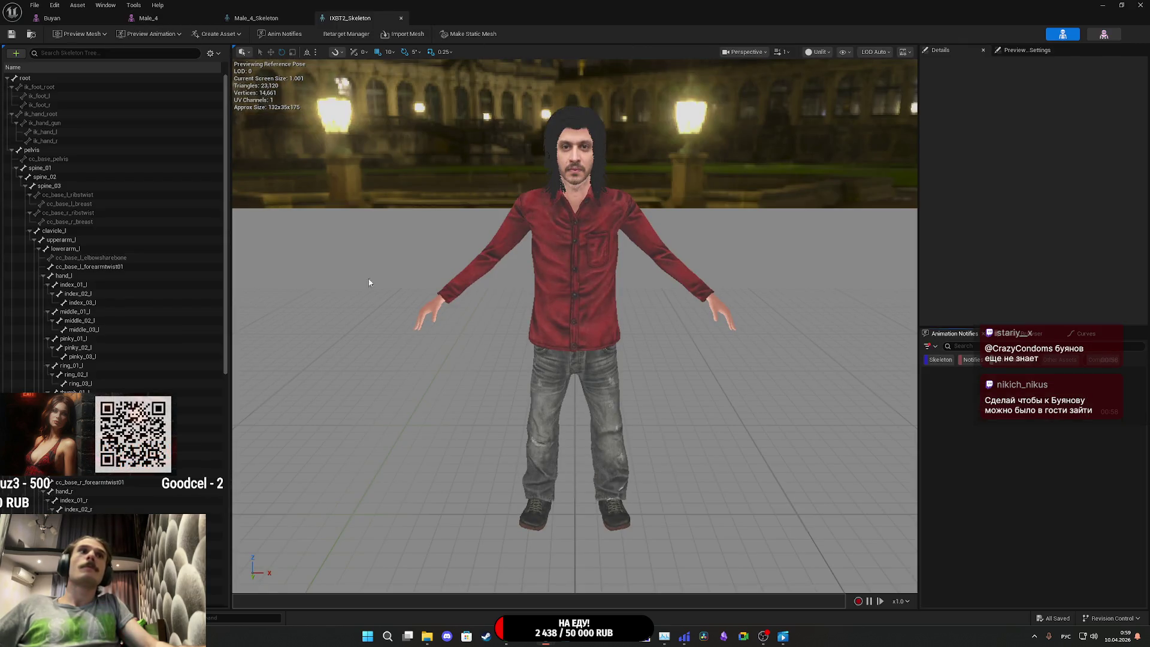
click(258, 18)
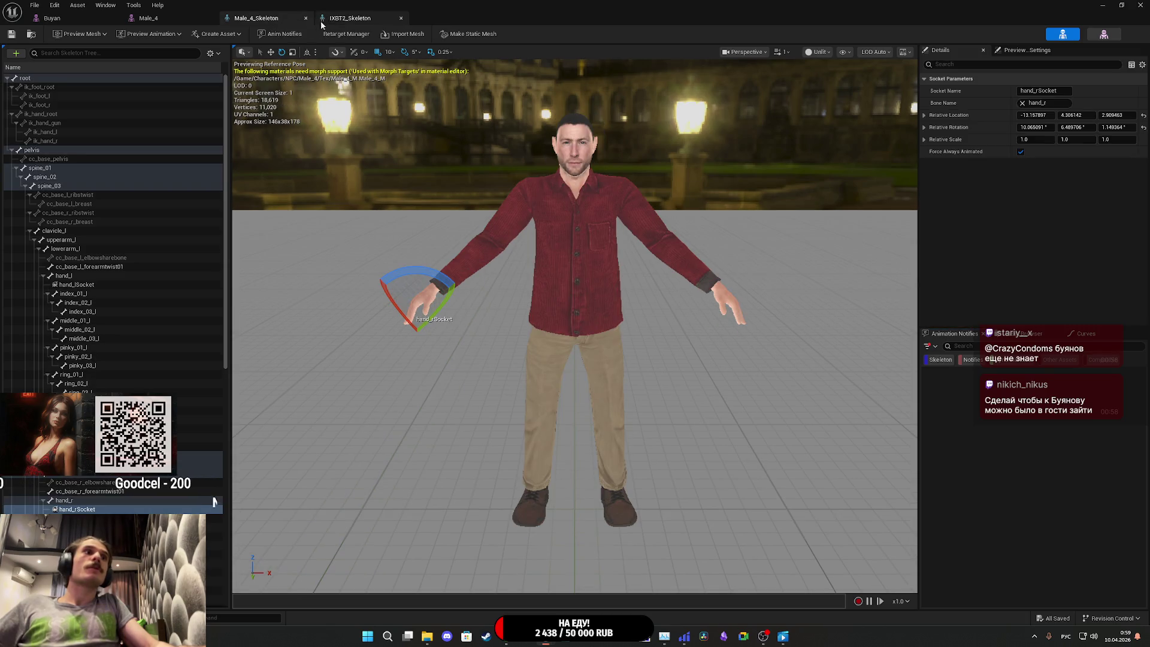
click(342, 23)
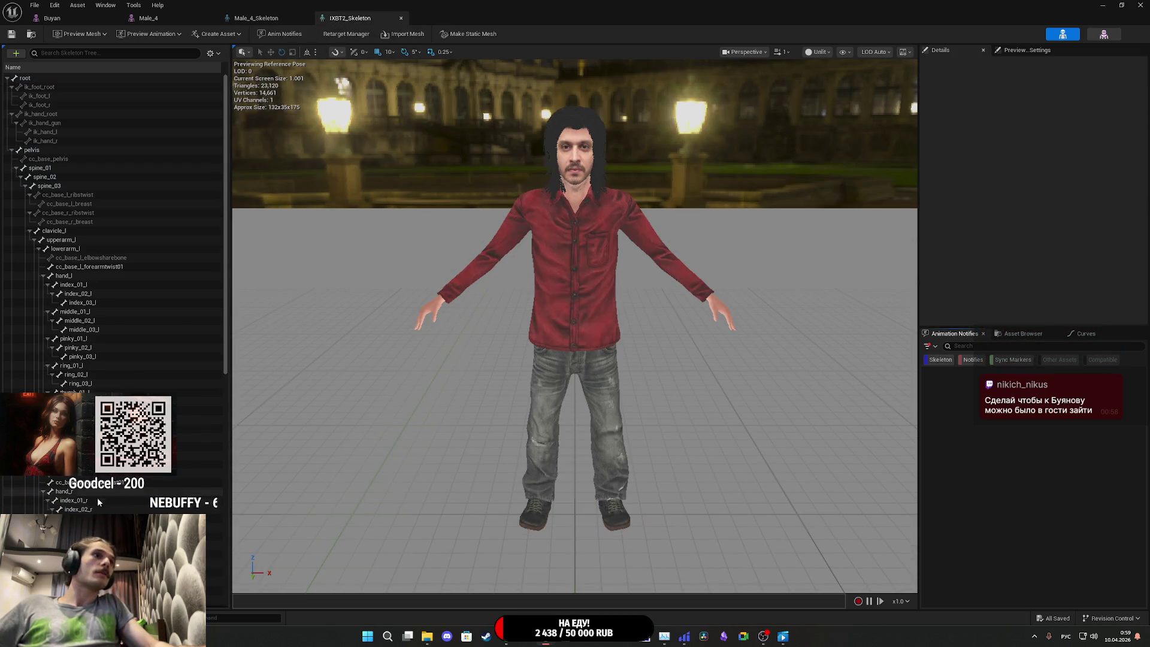
key(ctrl+v)
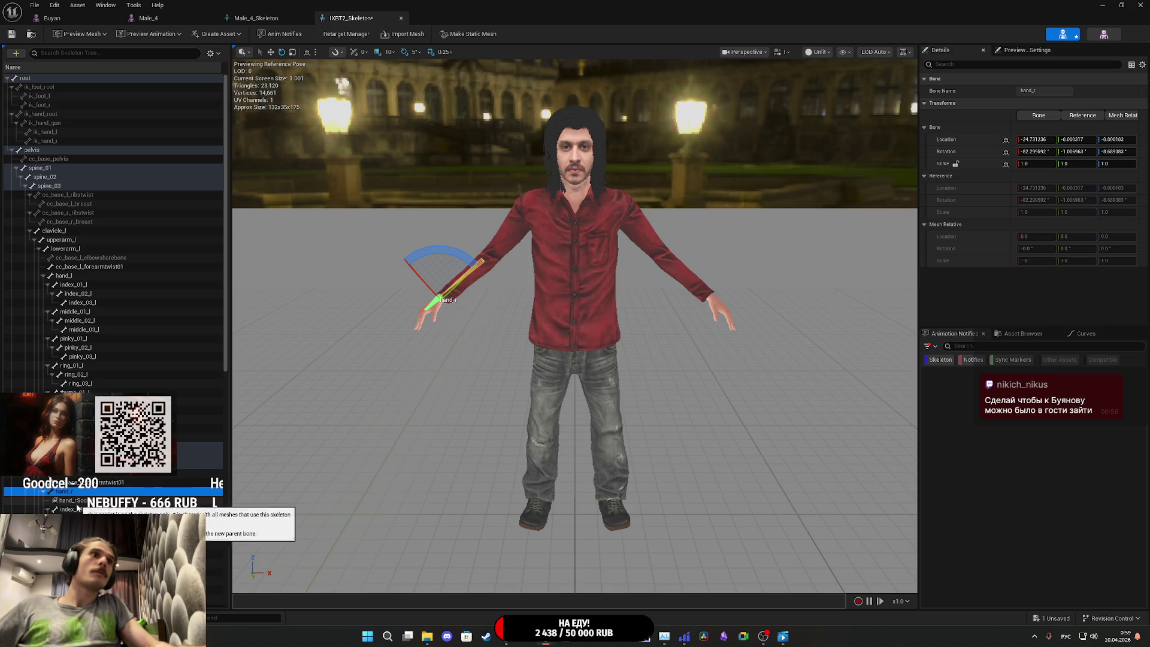
click(75, 501)
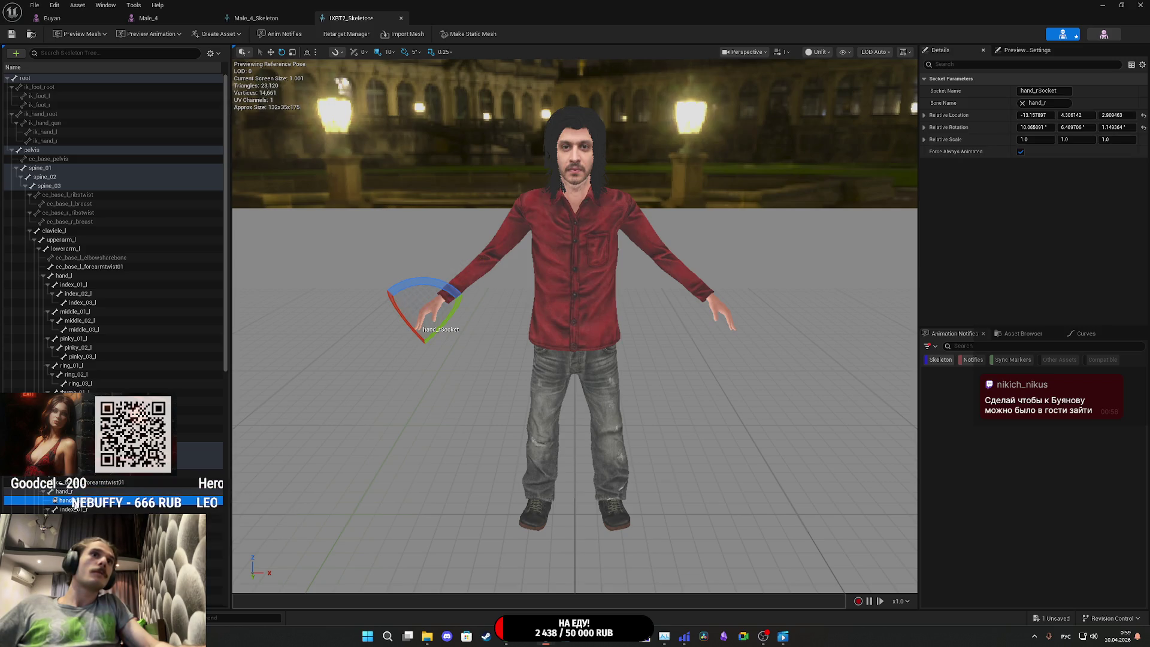
Step: Open Buyan_Skeleton, close the Male_4 mesh tab, and review Male_4_Skeleton's bone tree
click(78, 13)
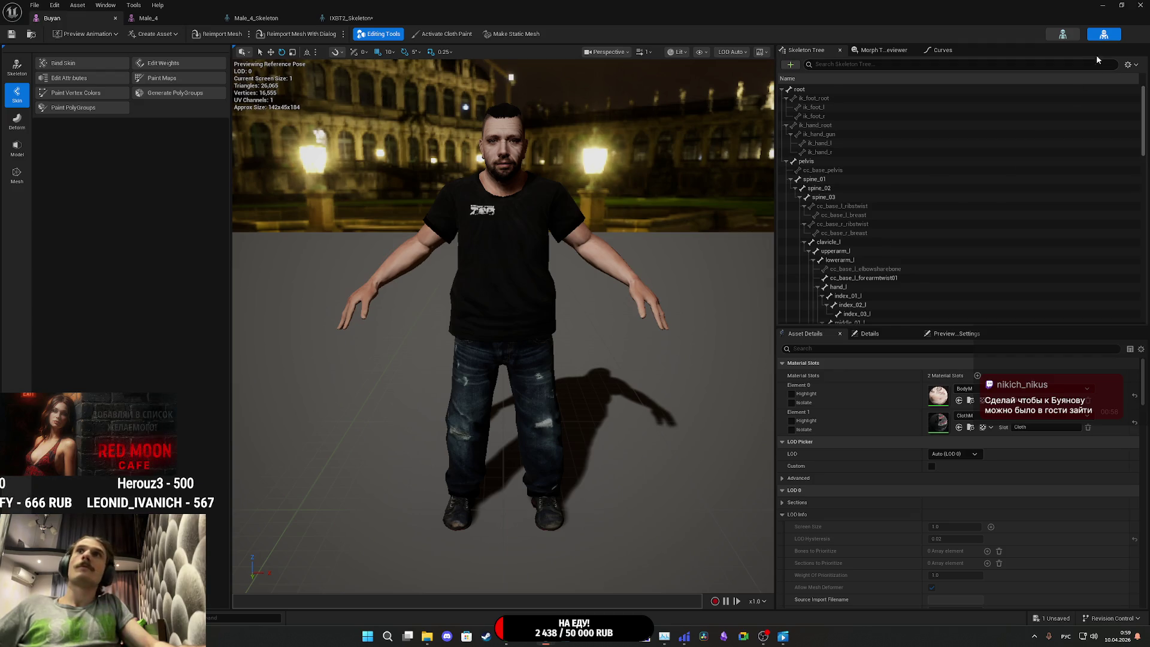
click(71, 17)
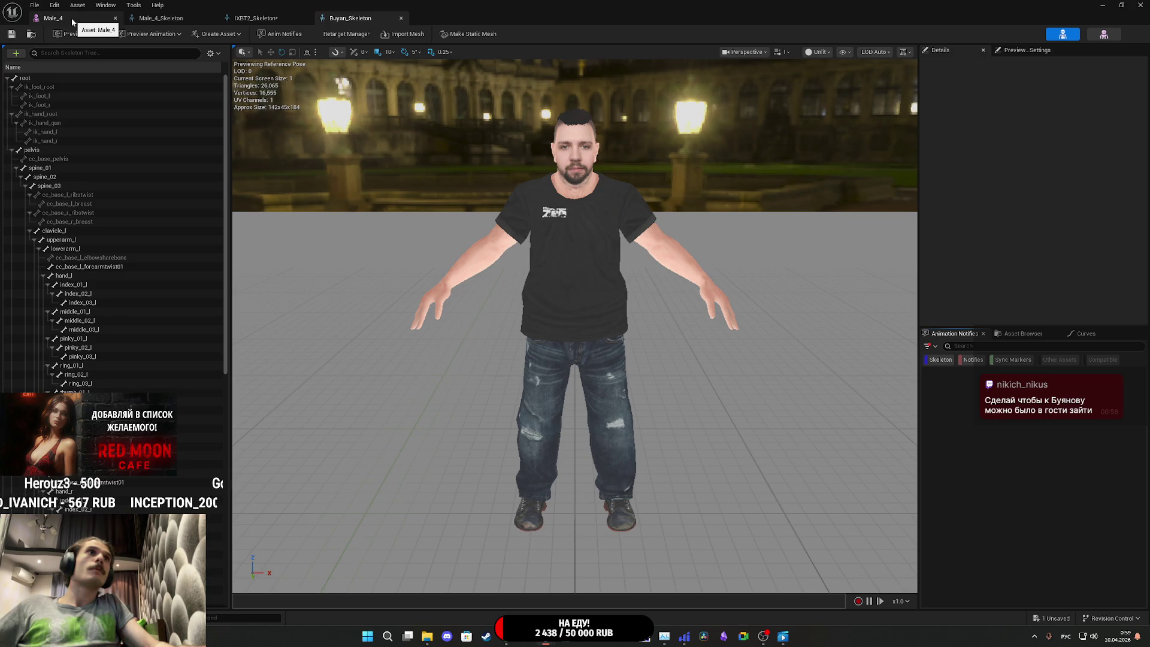
click(115, 18)
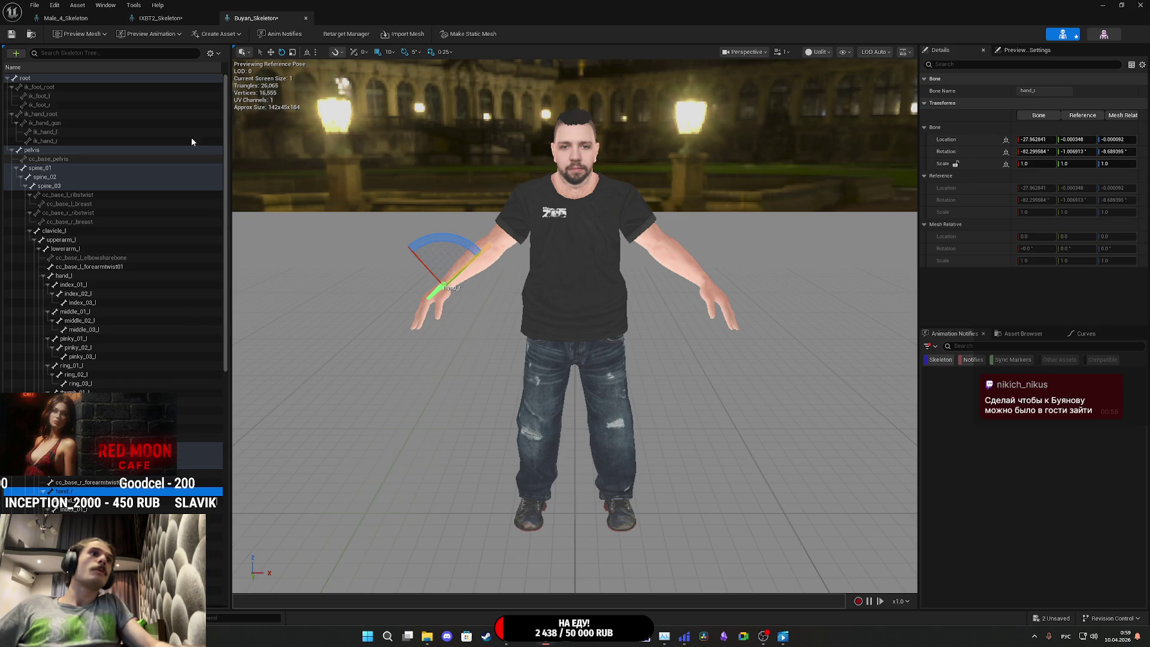
click(75, 20)
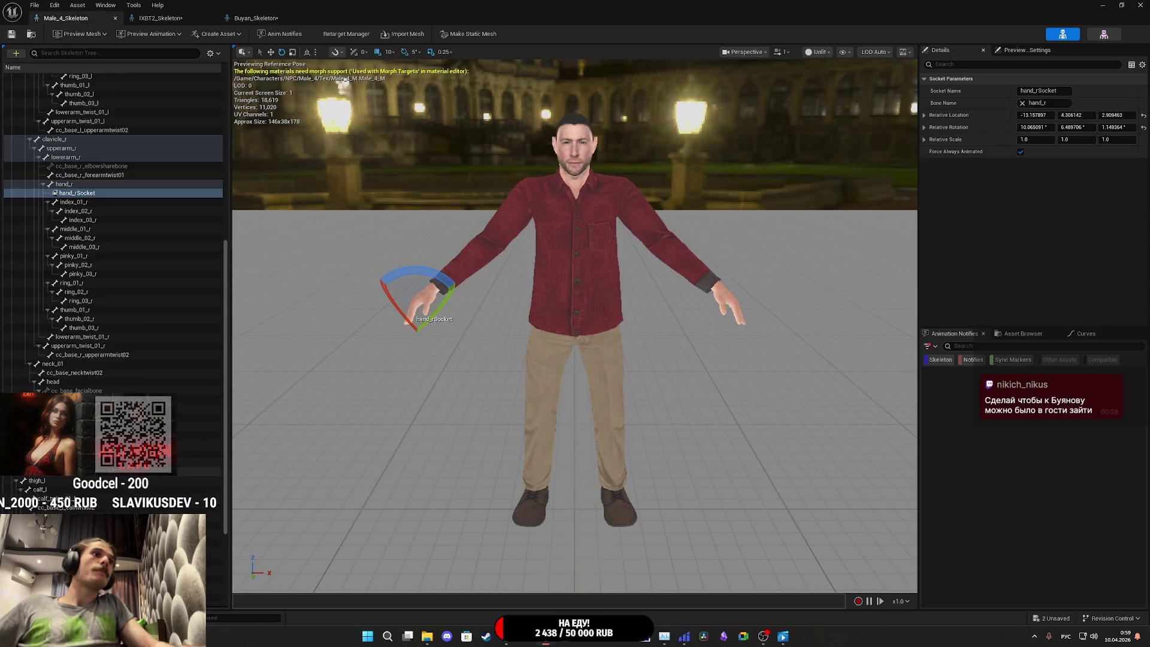
scroll(114, 228, down, 2)
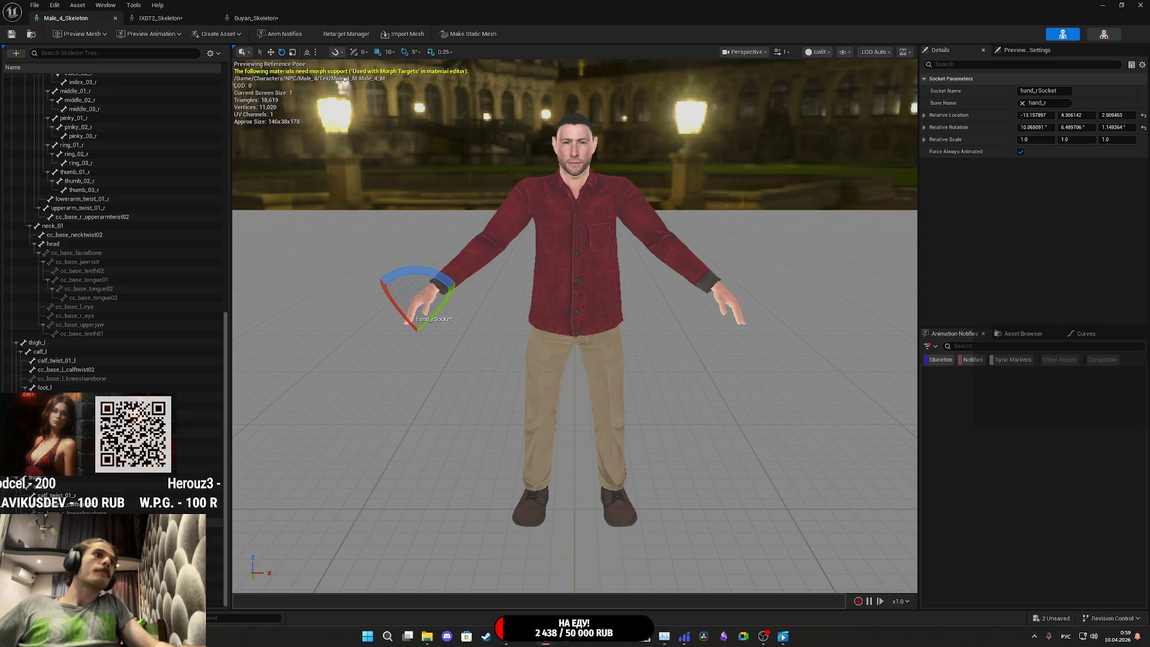
scroll(84, 266, up, 6)
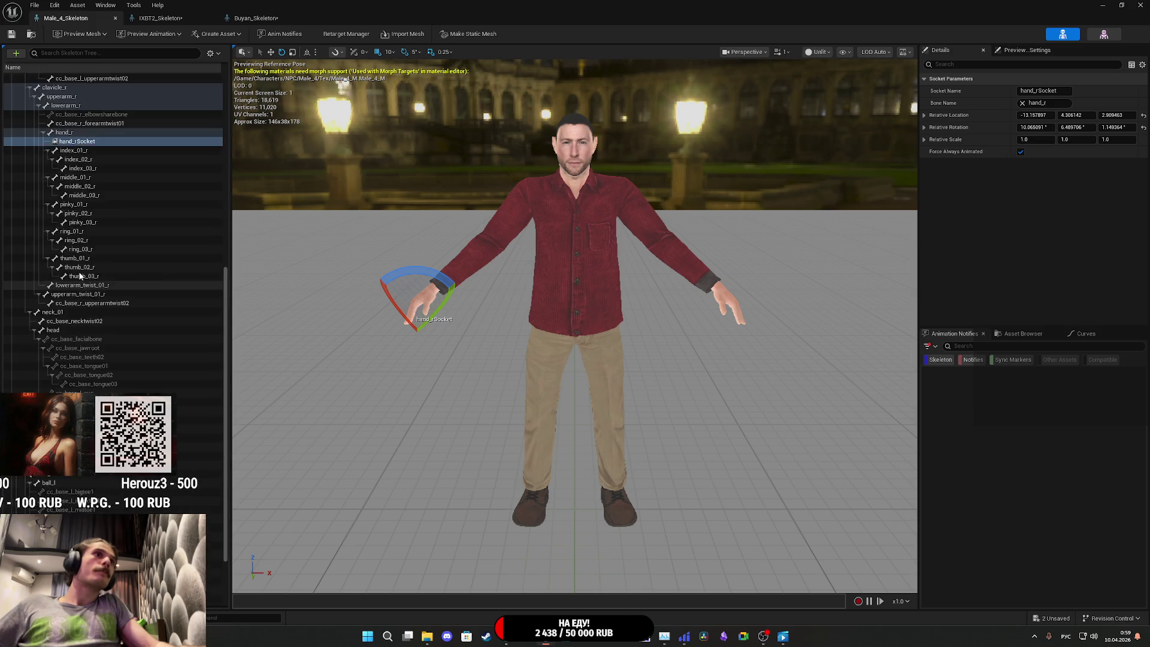
scroll(82, 267, down, 6)
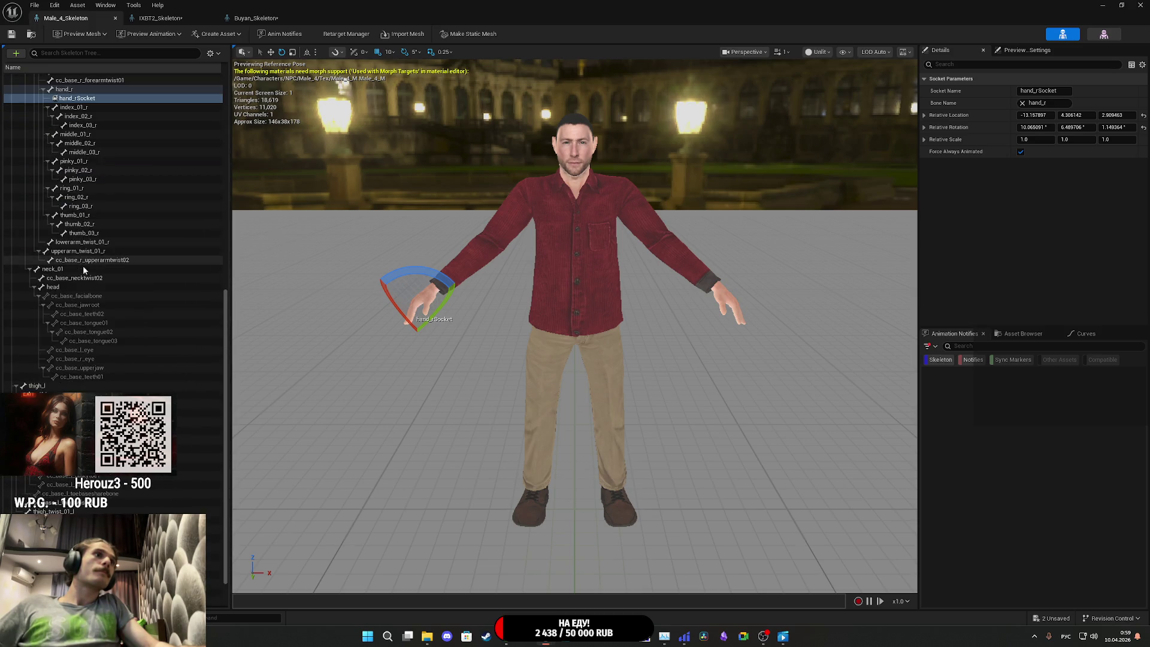
scroll(71, 347, up, 3)
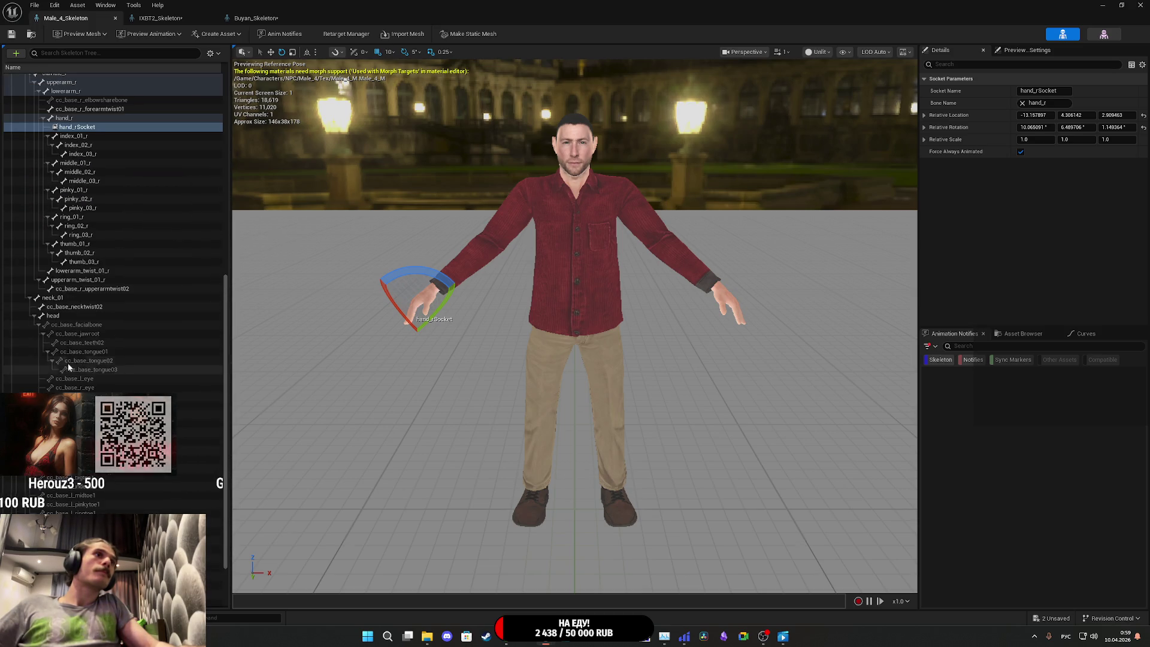
scroll(71, 319, up, 10)
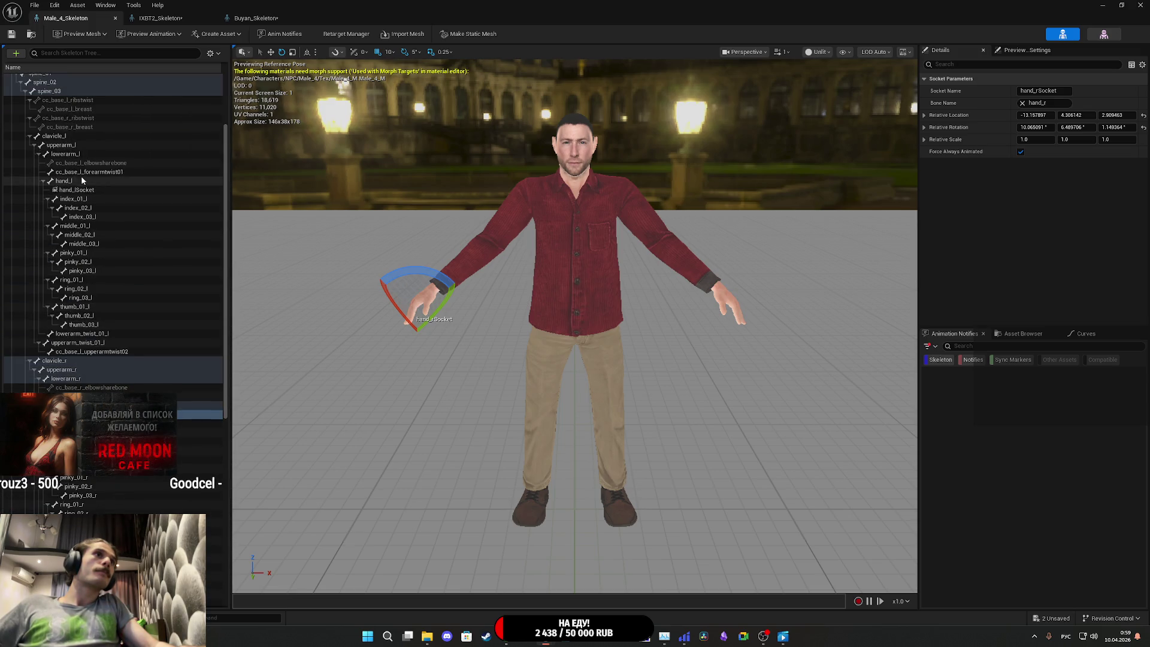
Step: Copy Male_4's hand_lSocket onto hand_l in the IXBT2 and Buyan skeletons, then close the skeleton editor
click(87, 192)
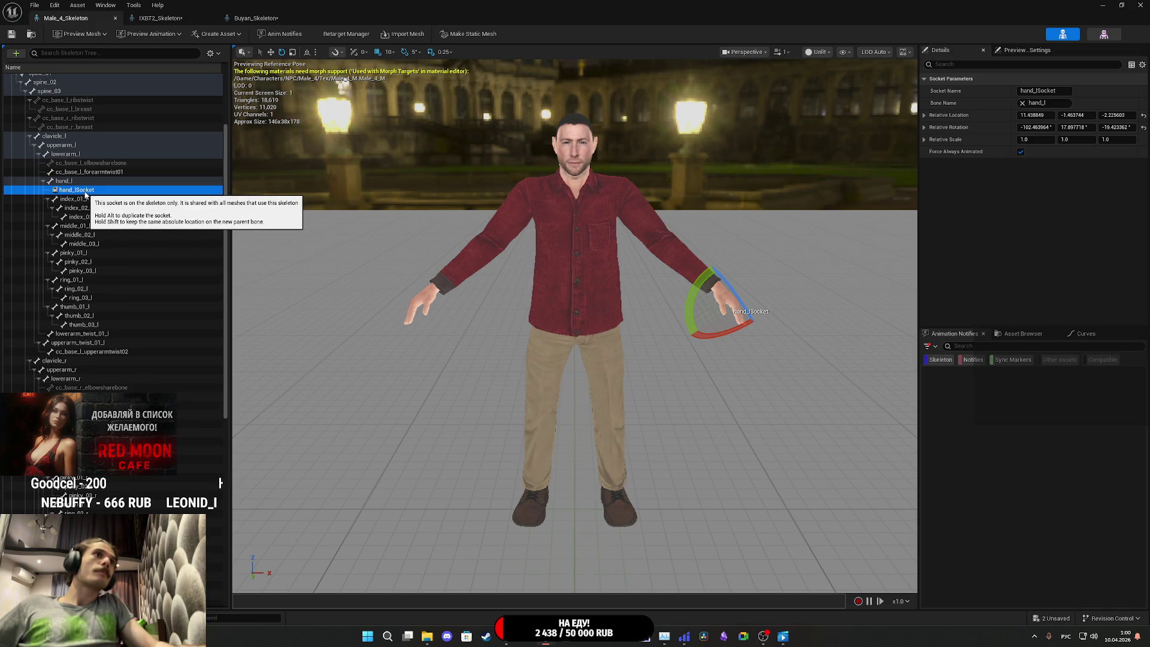
click(159, 18)
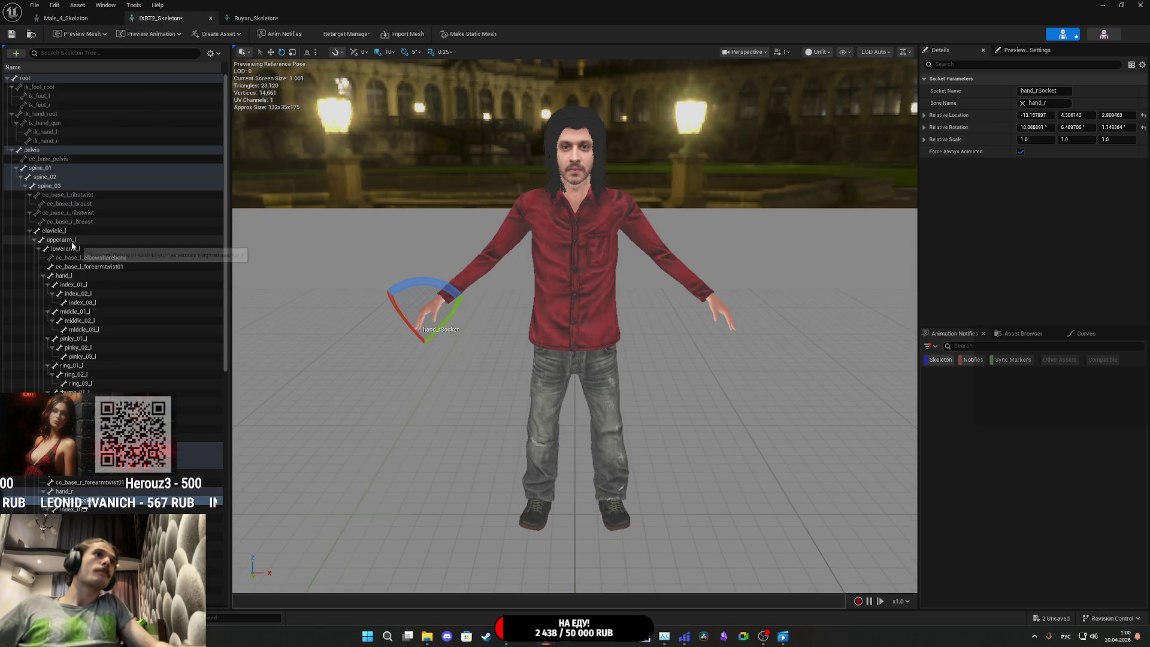
click(77, 276)
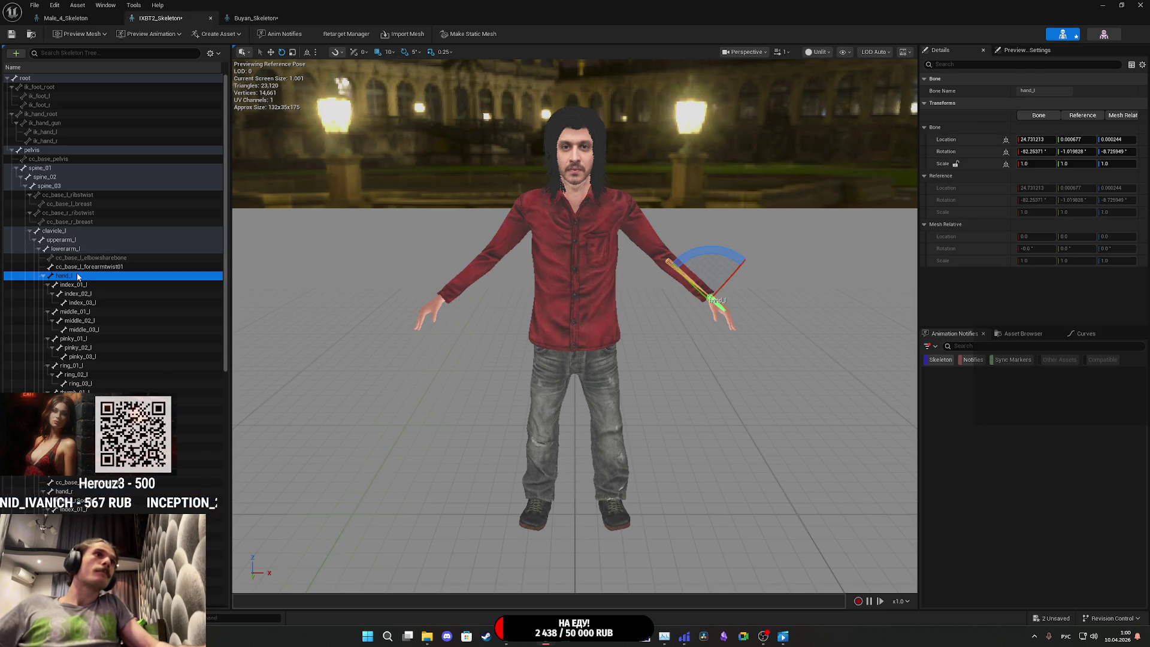
click(249, 19)
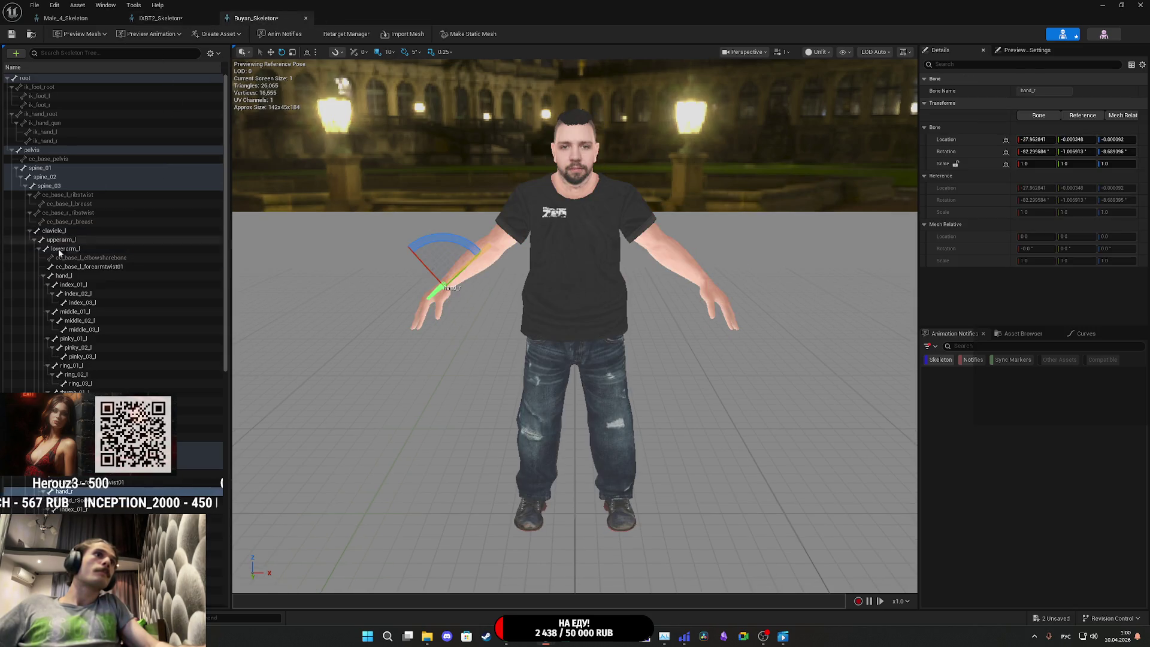
click(70, 277)
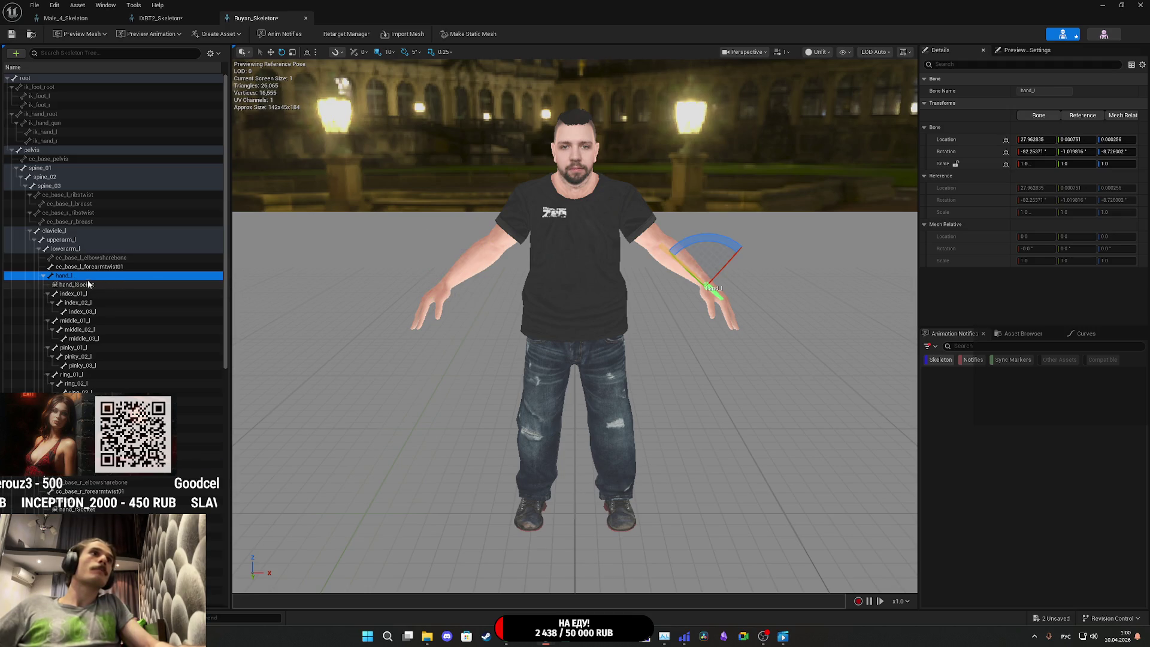
click(77, 285)
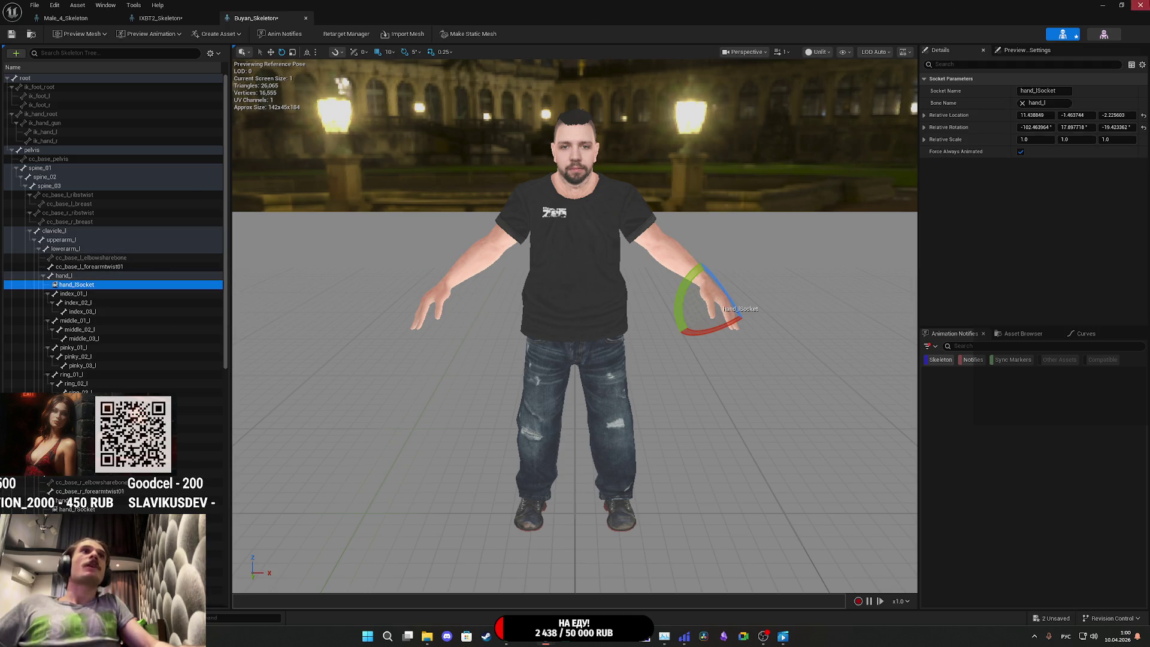
click(1140, 4)
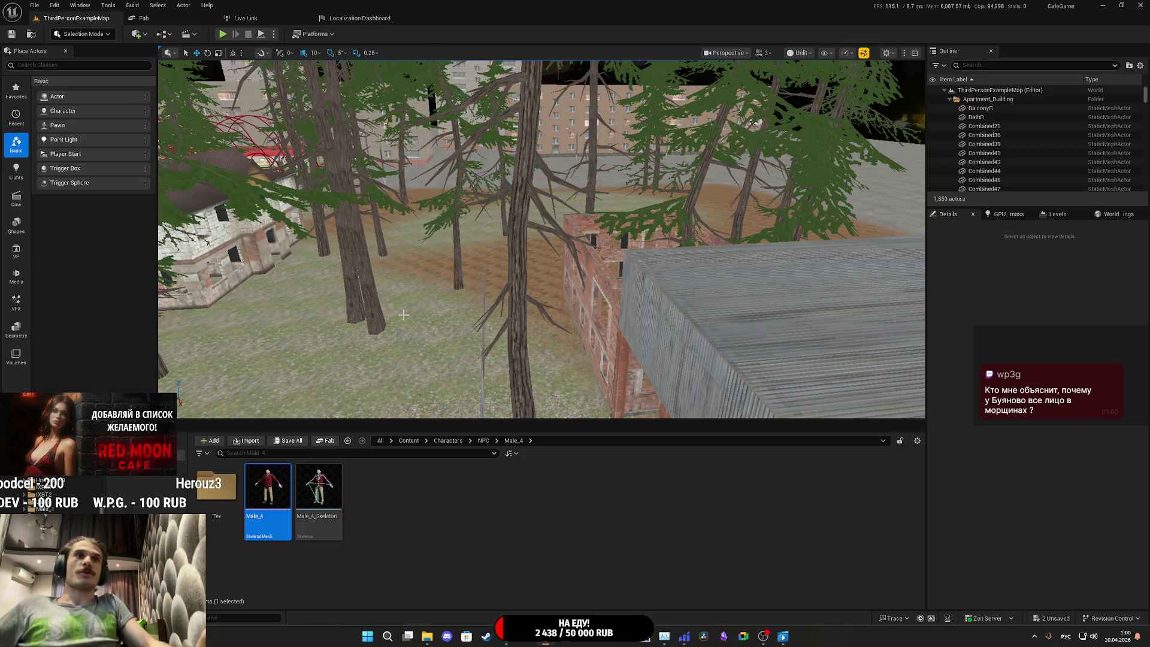
Step: Save Buyan_Skeleton and IXBT2_Skeleton with Save Selected, then run Save All
click(289, 443)
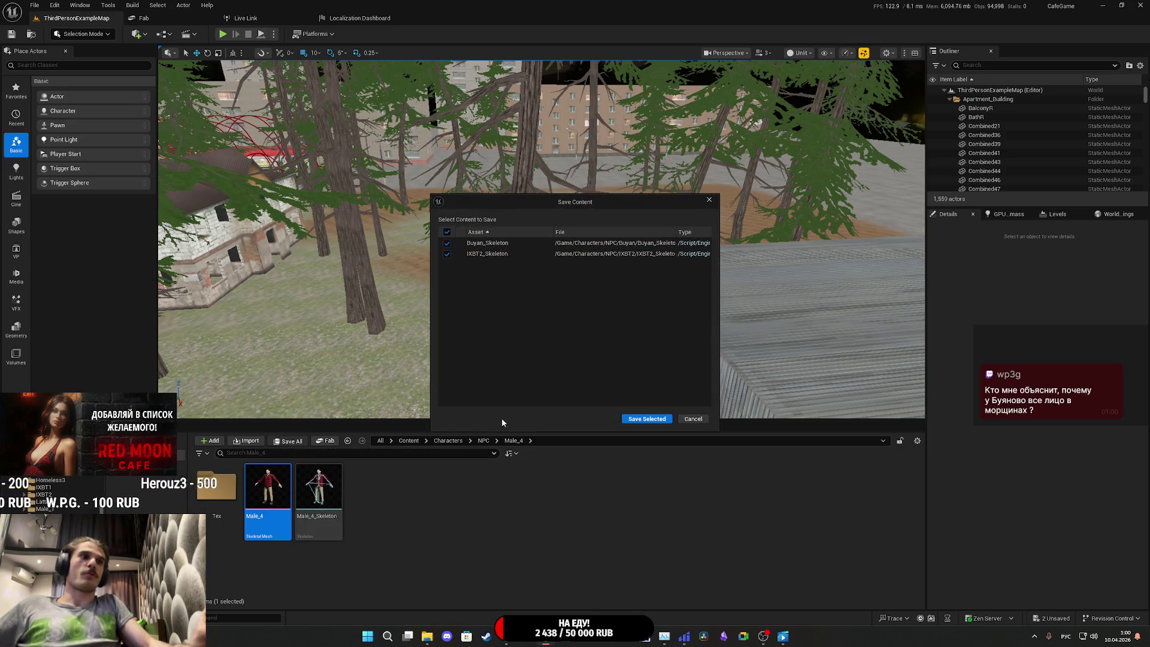
click(632, 419)
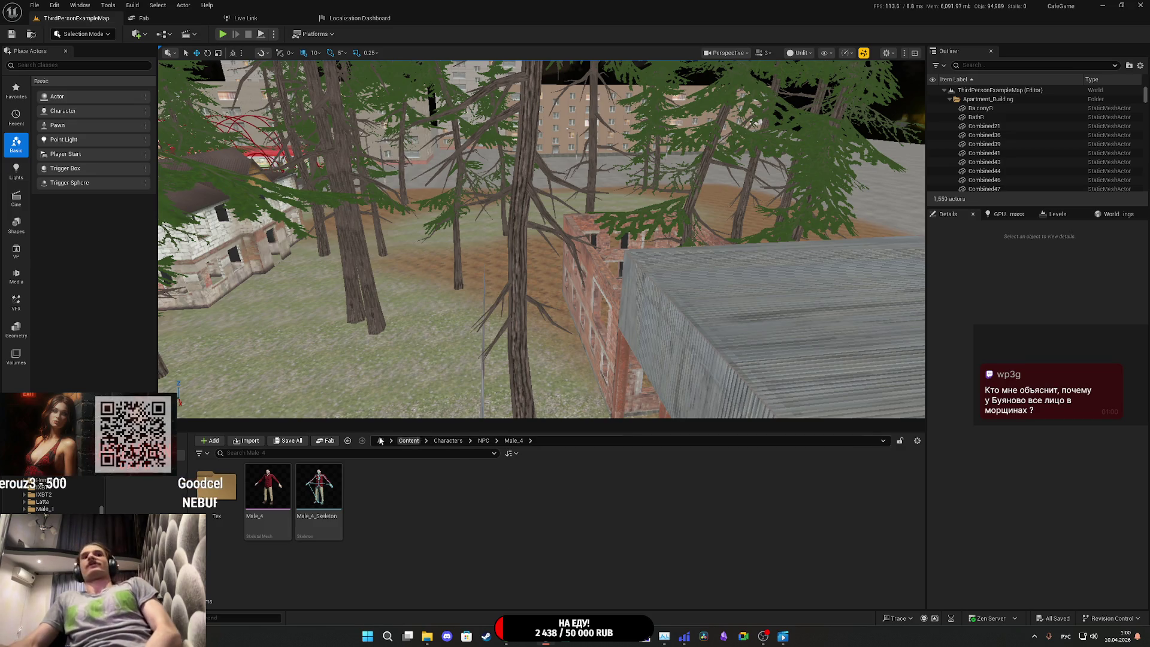
click(291, 443)
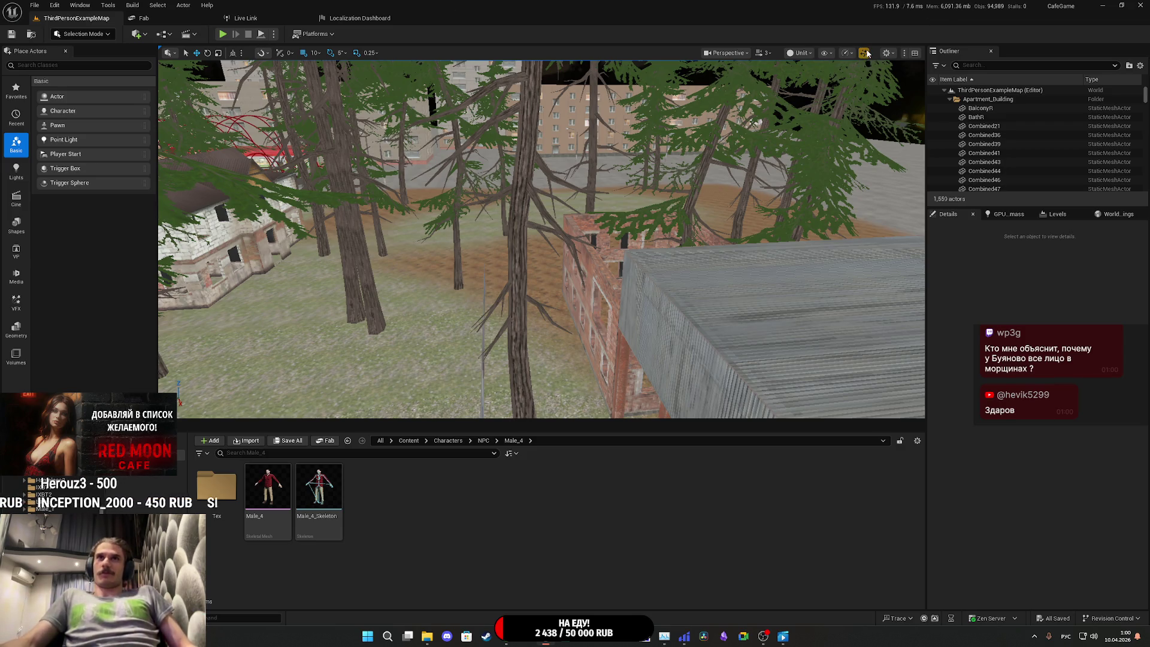
Step: Fly the viewport camera through the apartment interiors, out the window, and over the playground
mouse_move(838, 119)
mouse_down()
mouse_move(658, 216)
mouse_move(623, 168)
mouse_move(647, 161)
mouse_move(575, 209)
mouse_move(557, 180)
mouse_move(554, 206)
mouse_move(580, 219)
mouse_move(569, 225)
mouse_up()
scroll(580, 219, down, 3)
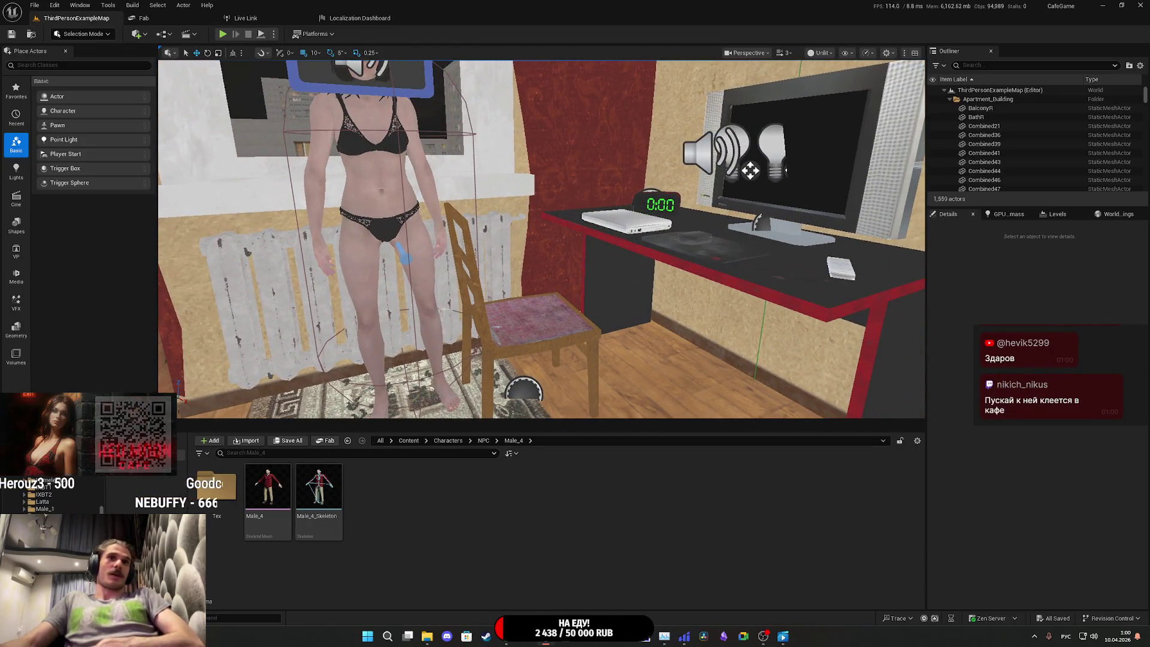
drag(420, 299, 383, 297)
mouse_move(575, 264)
mouse_down()
mouse_move(539, 257)
mouse_move(575, 263)
mouse_move(584, 308)
mouse_up()
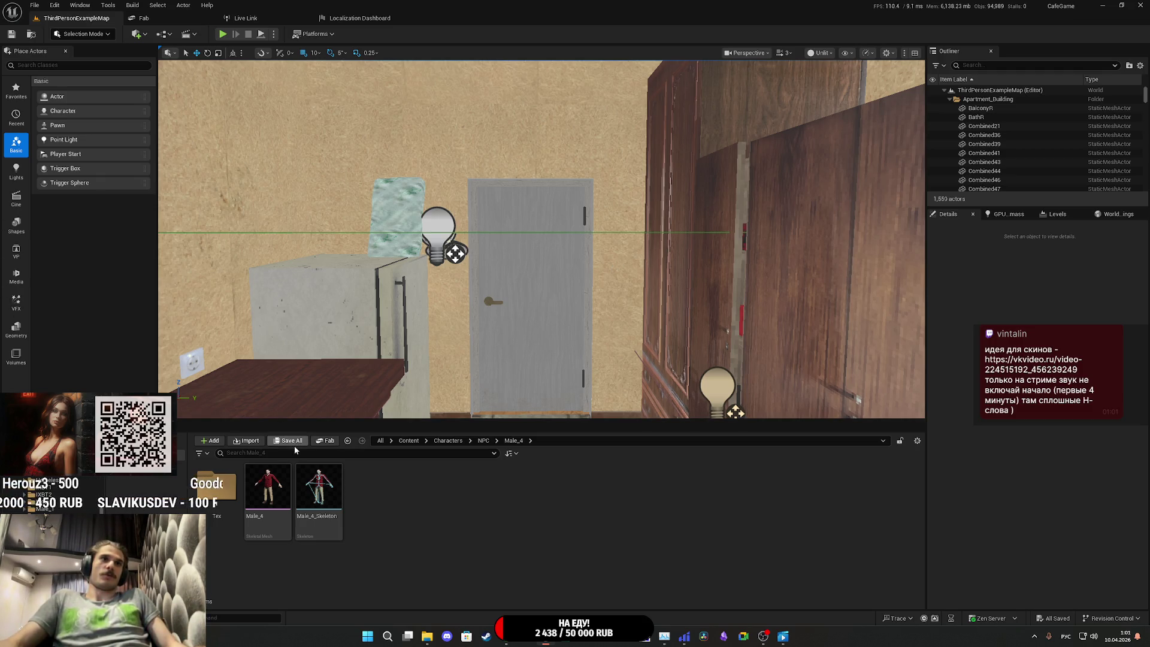
mouse_move(405, 390)
mouse_down()
mouse_move(420, 275)
mouse_move(413, 350)
mouse_up()
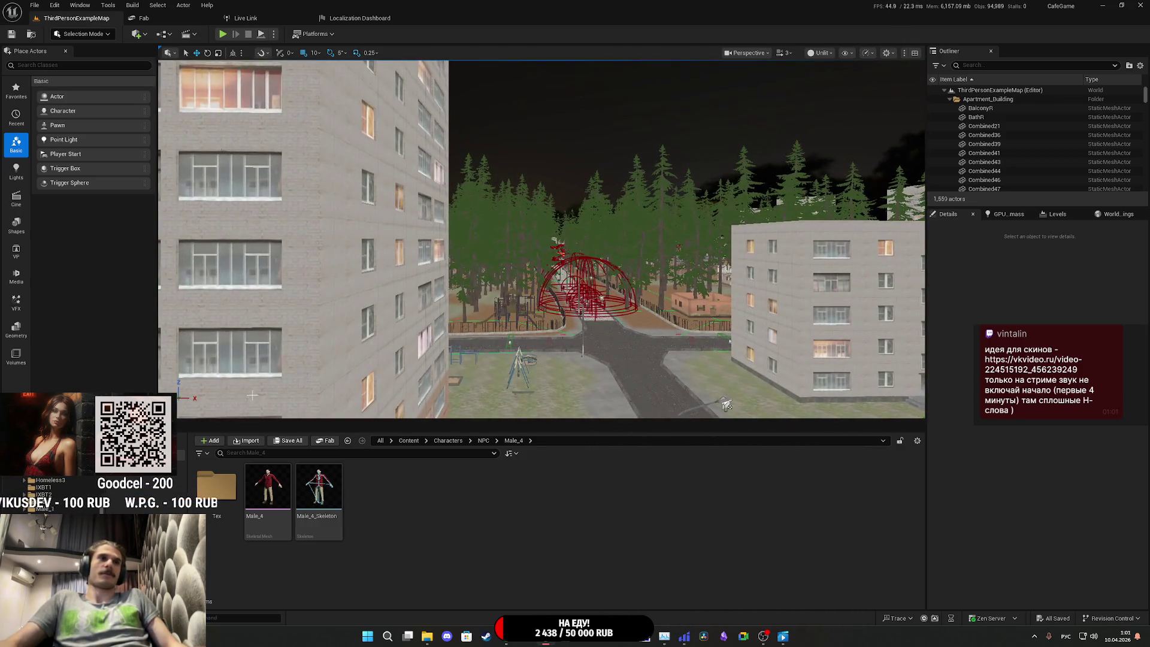
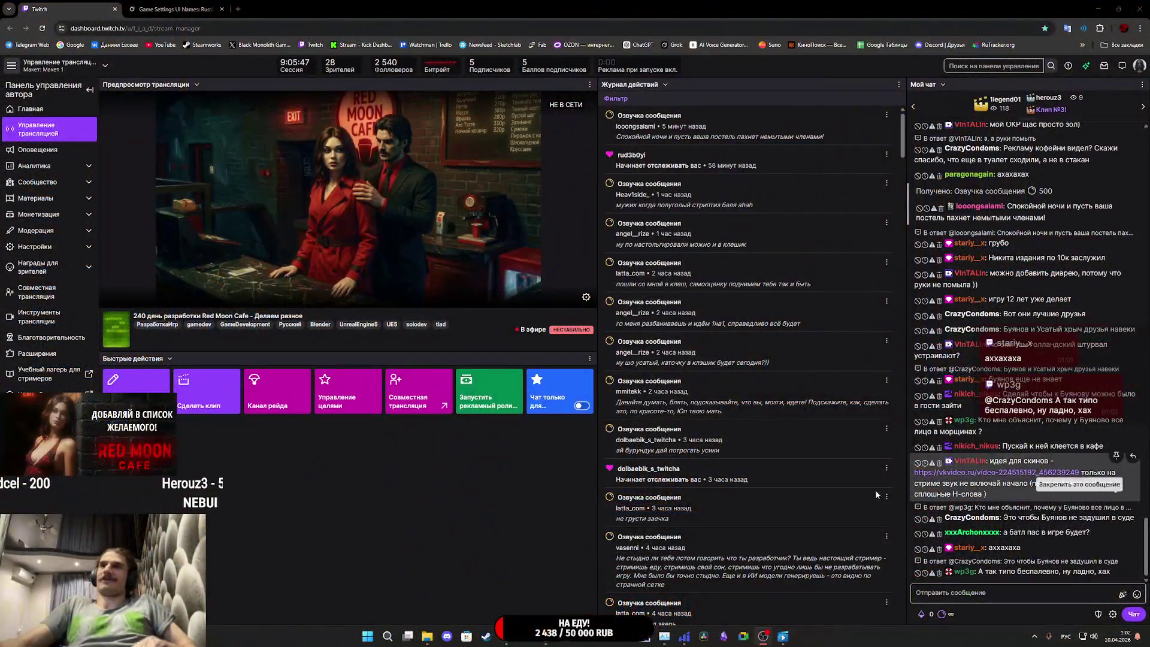
Step: Close the Grok chat about game settings names and bring the Unreal Editor window forward
click(183, 6)
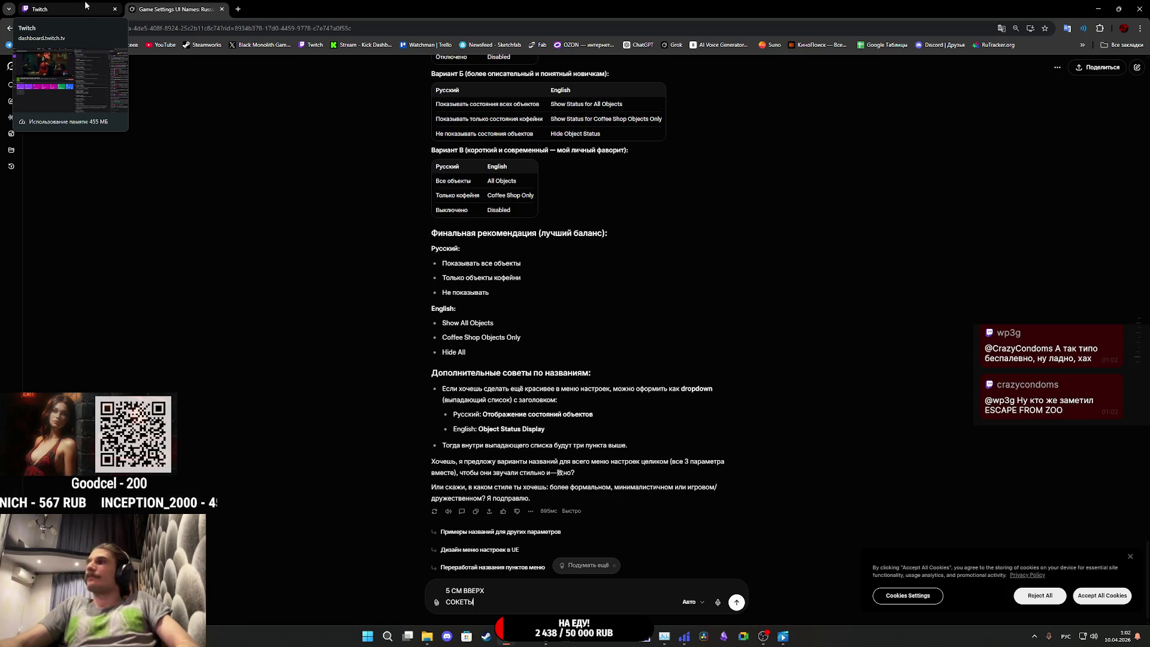
middle_click(179, 3)
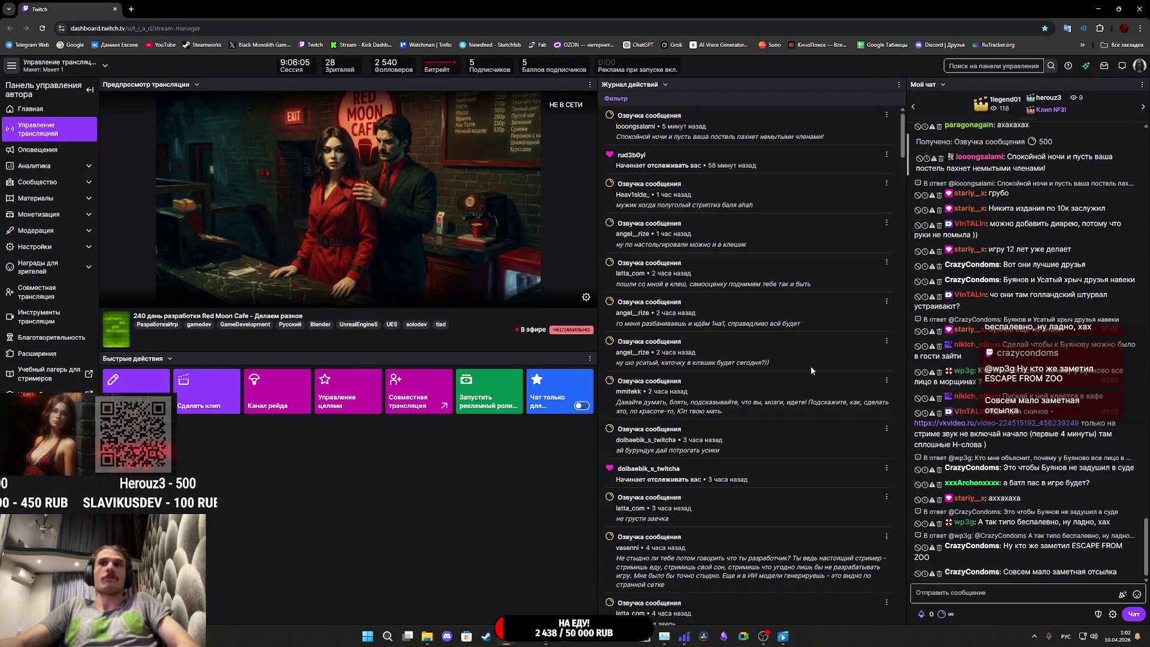
click(546, 636)
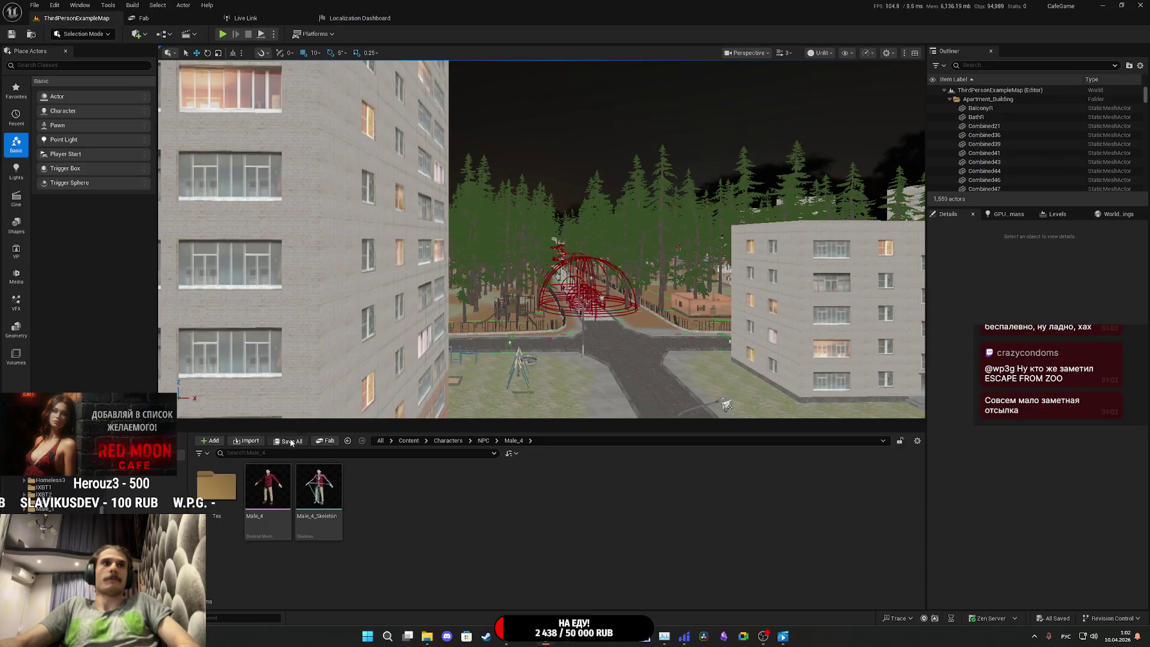
key(a)
key(w)
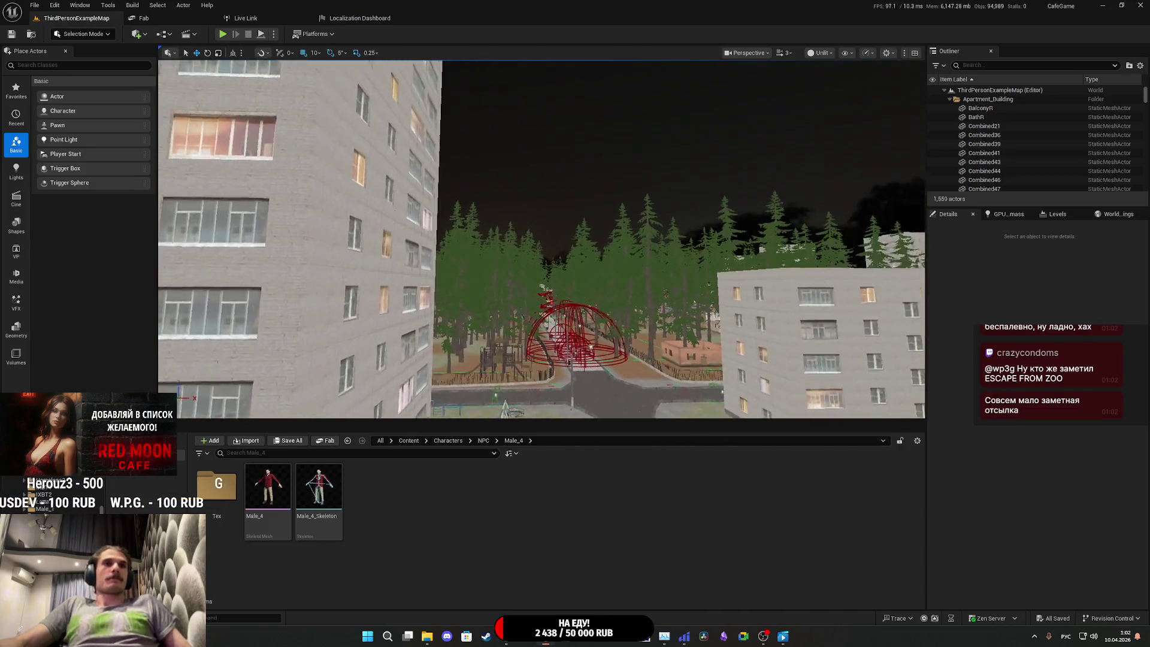
key(w)
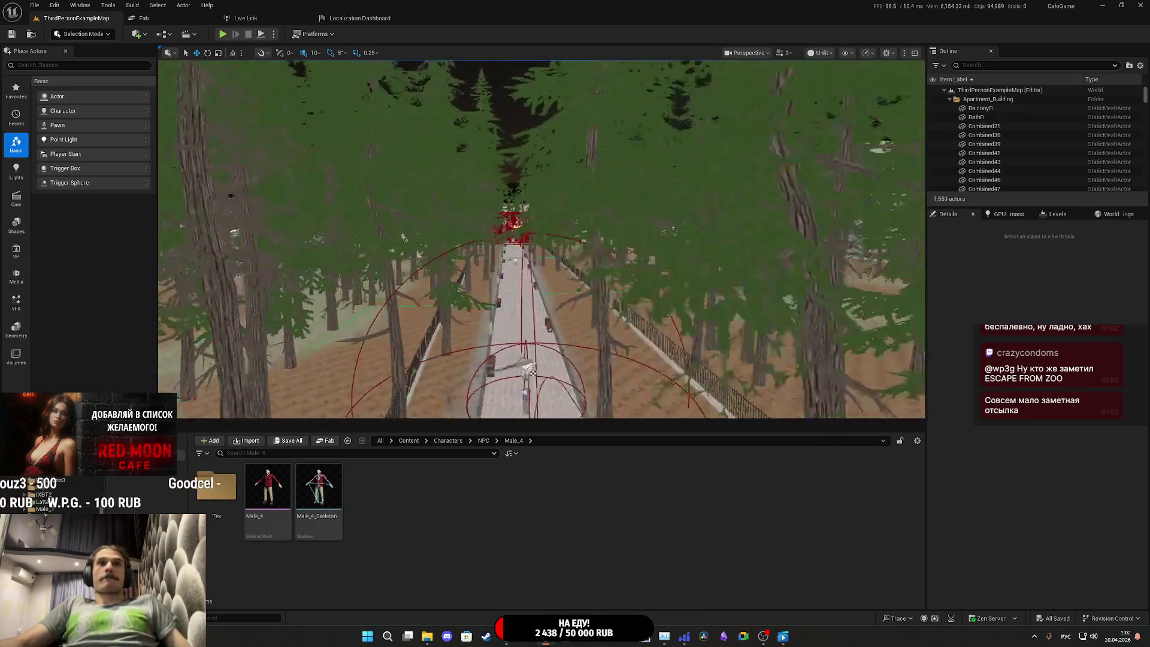
key(w)
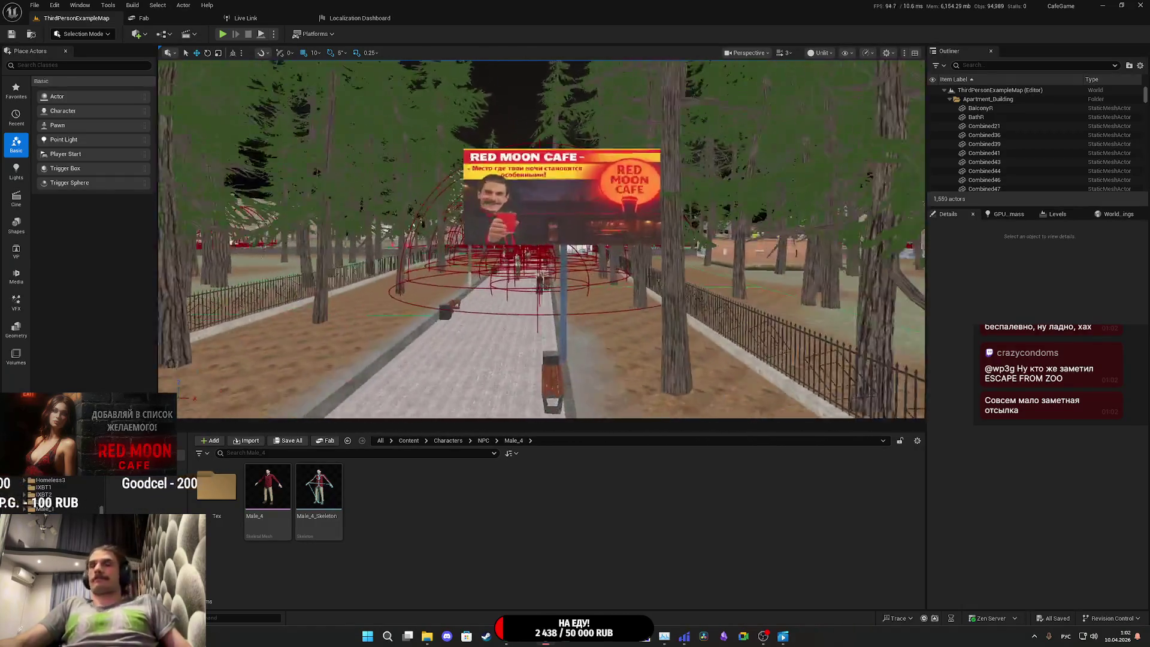
key(w)
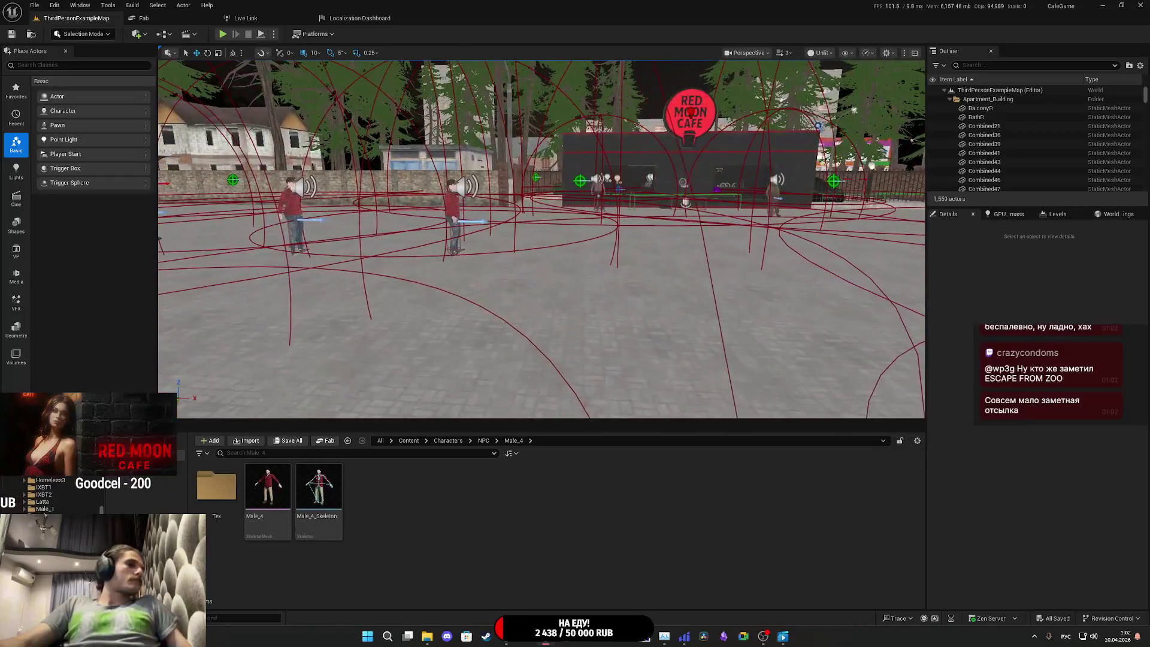
key(w)
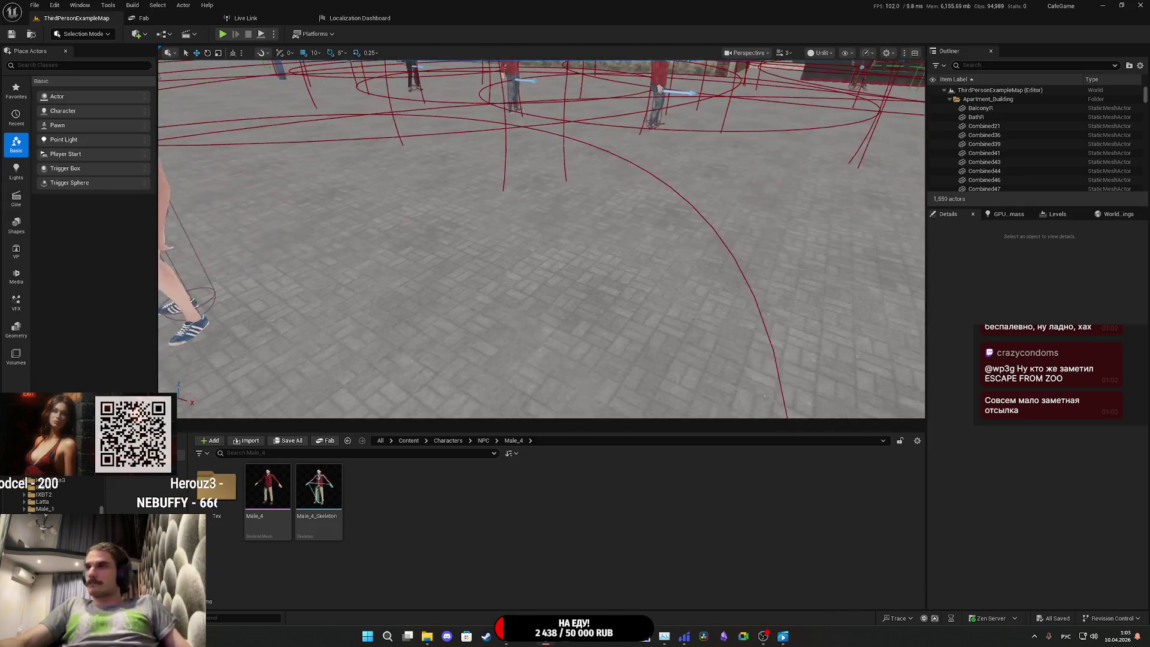
key(s)
key(s)
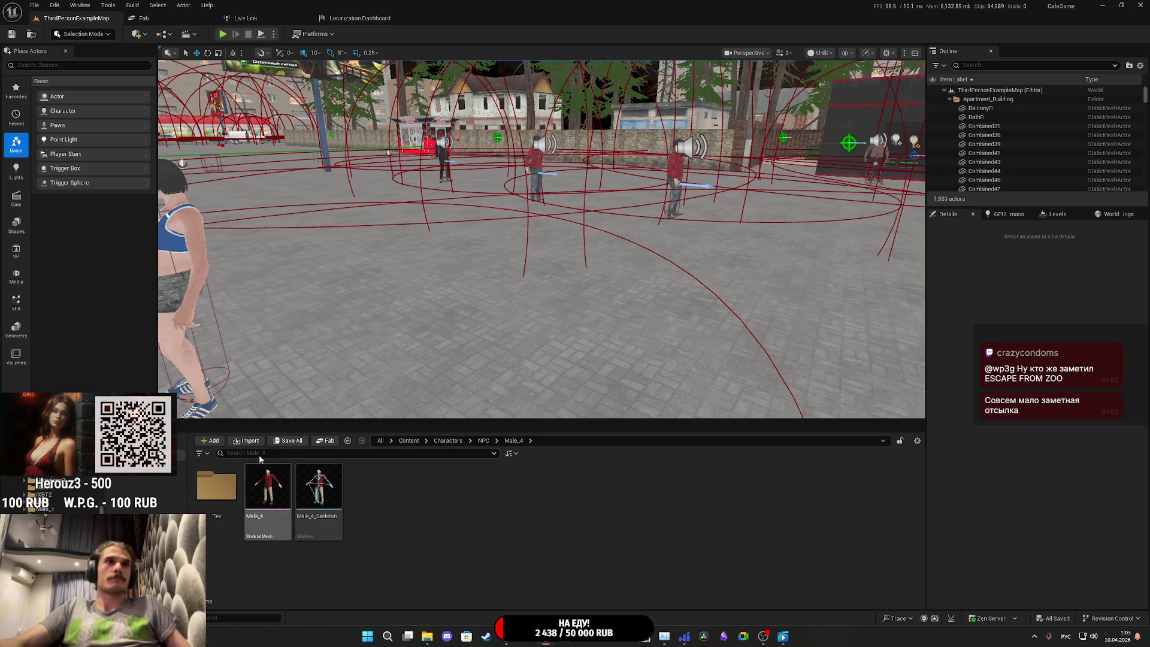
mouse_move(300, 414)
mouse_down()
mouse_move(539, 384)
mouse_move(551, 293)
mouse_move(663, 418)
mouse_up()
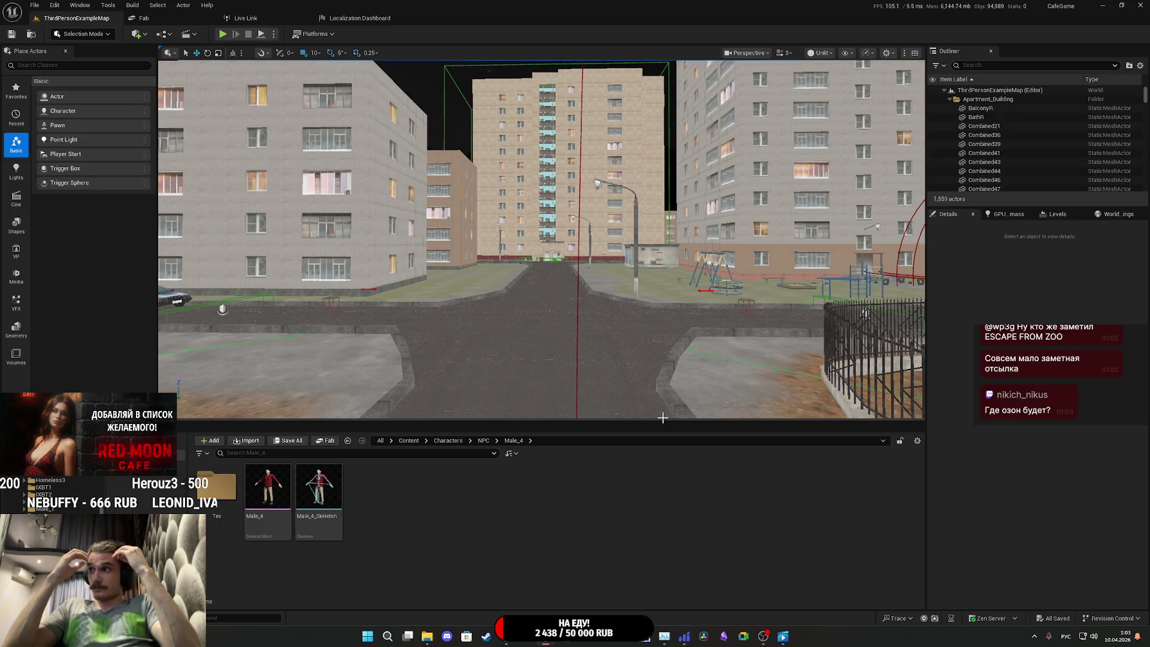
scroll(662, 417, up, 10)
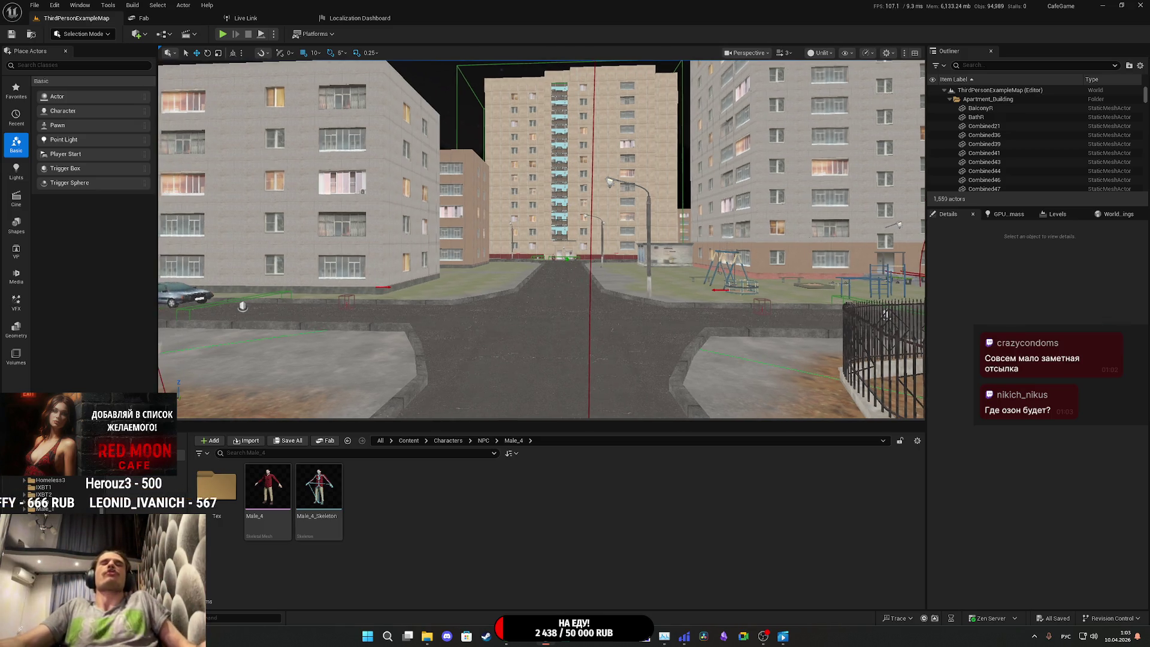
scroll(542, 240, up, 10)
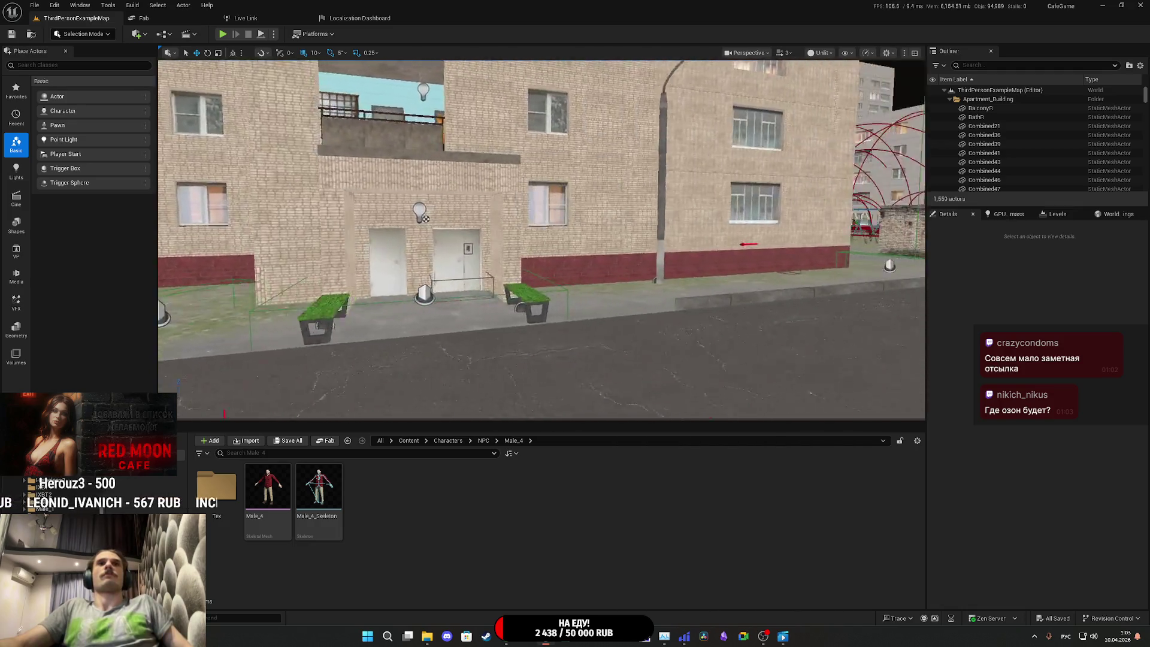
scroll(541, 240, down, 10)
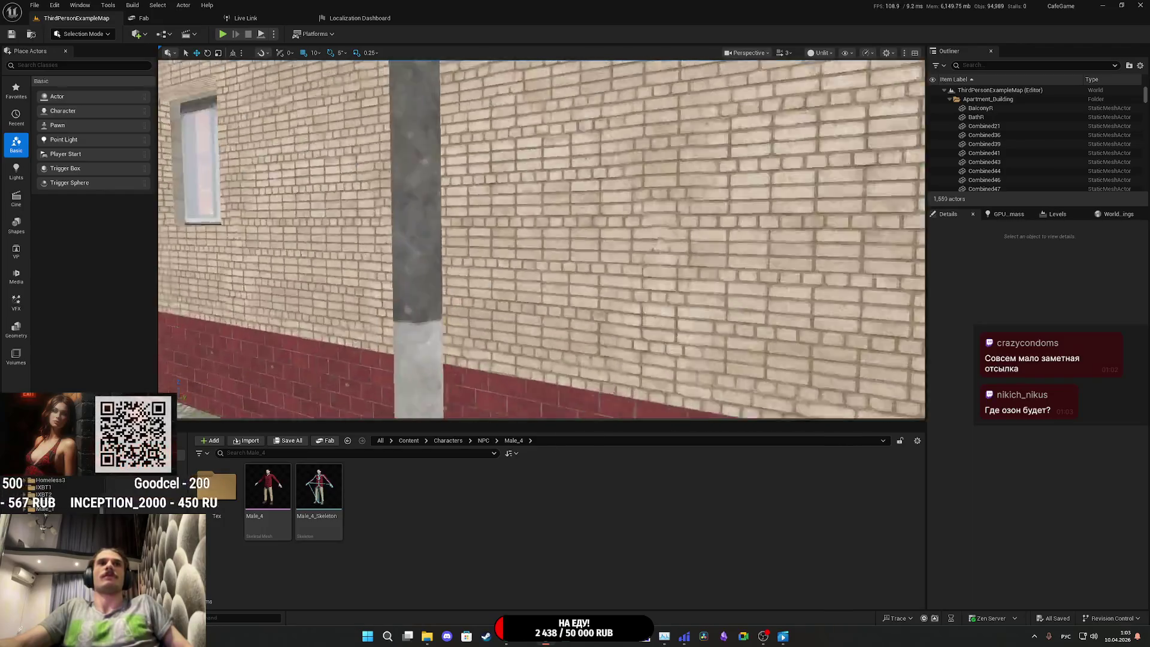
scroll(542, 240, down, 5)
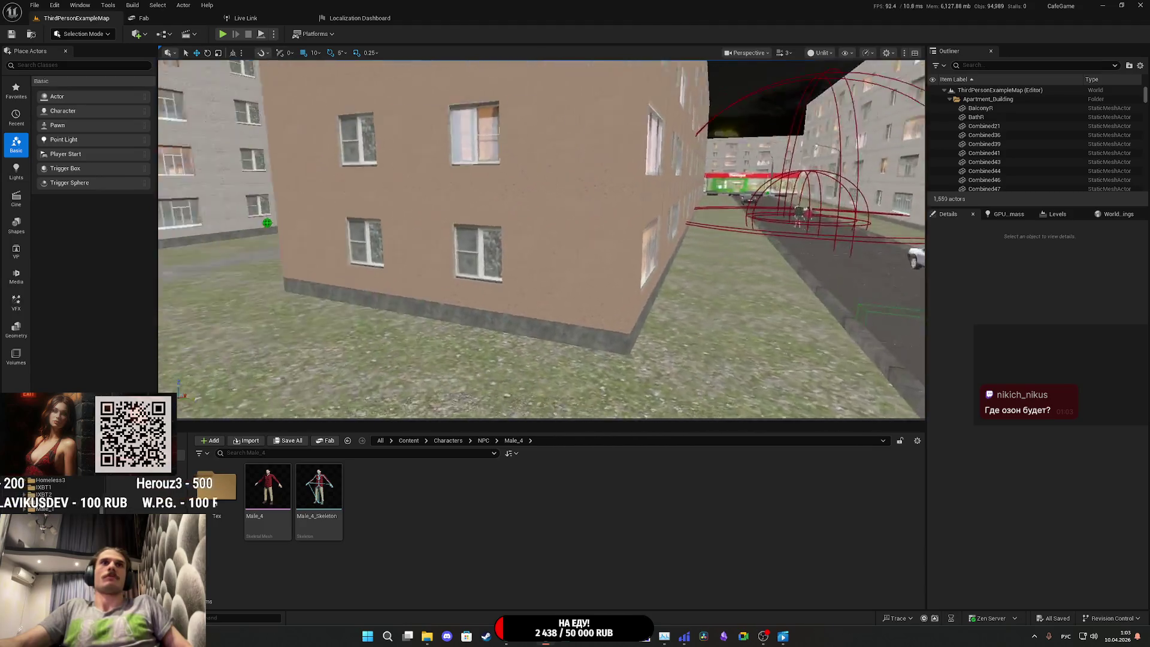
drag(542, 240, 659, 240)
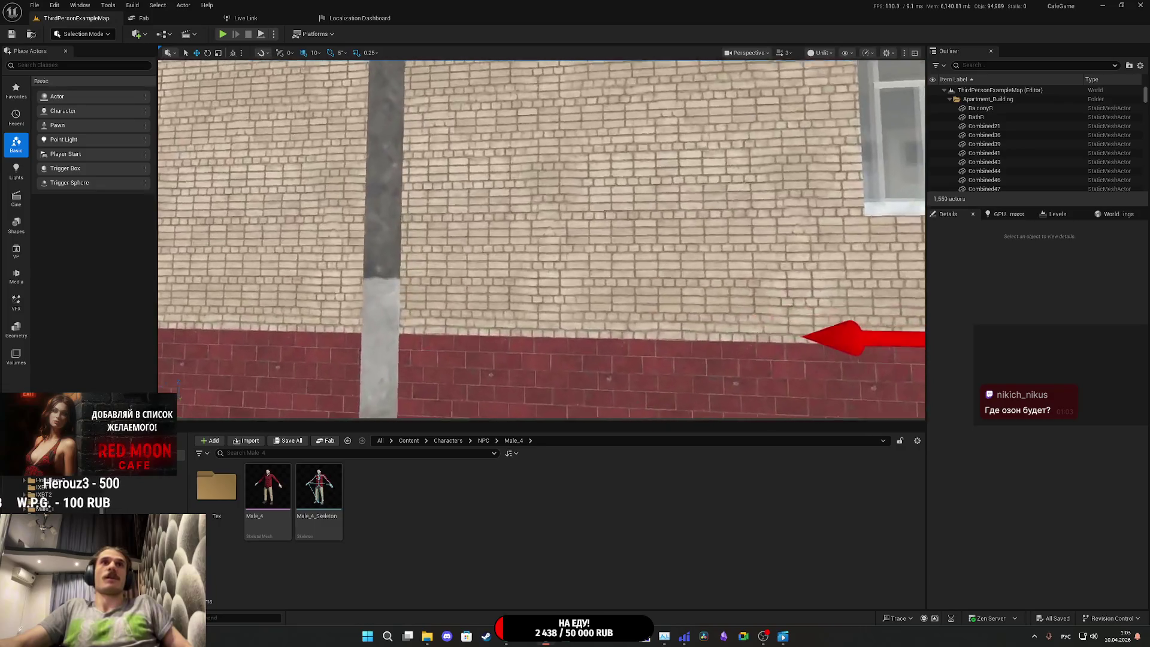
drag(542, 240, 542, 270)
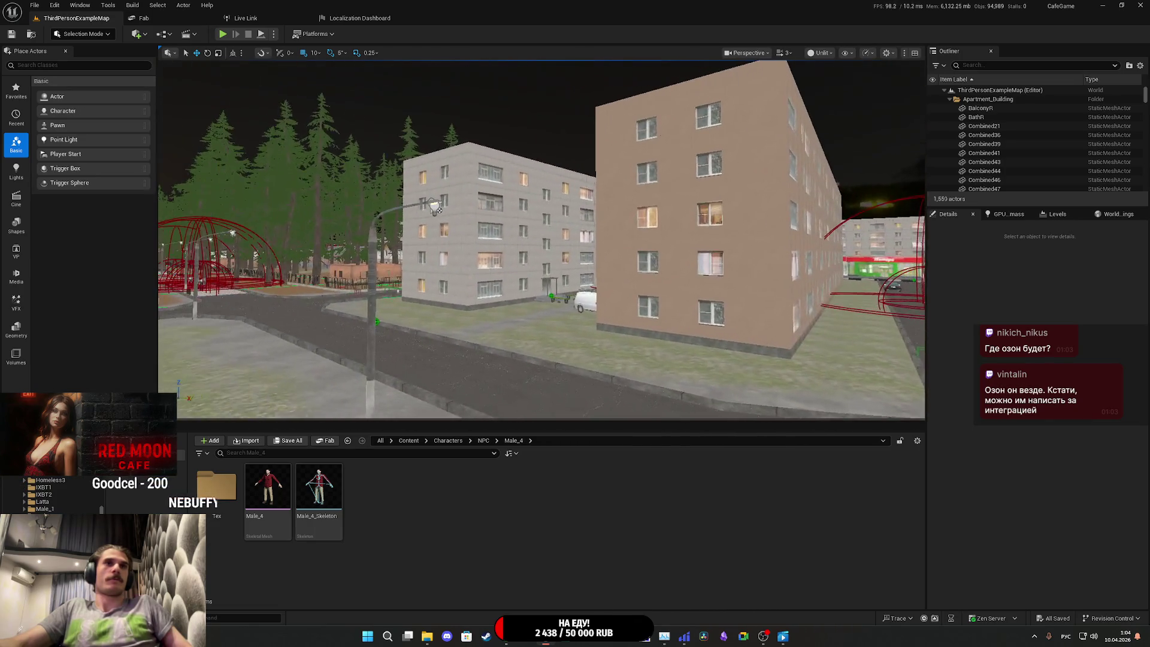
mouse_move(542, 240)
mouse_down()
mouse_move(541, 192)
mouse_move(661, 192)
mouse_up()
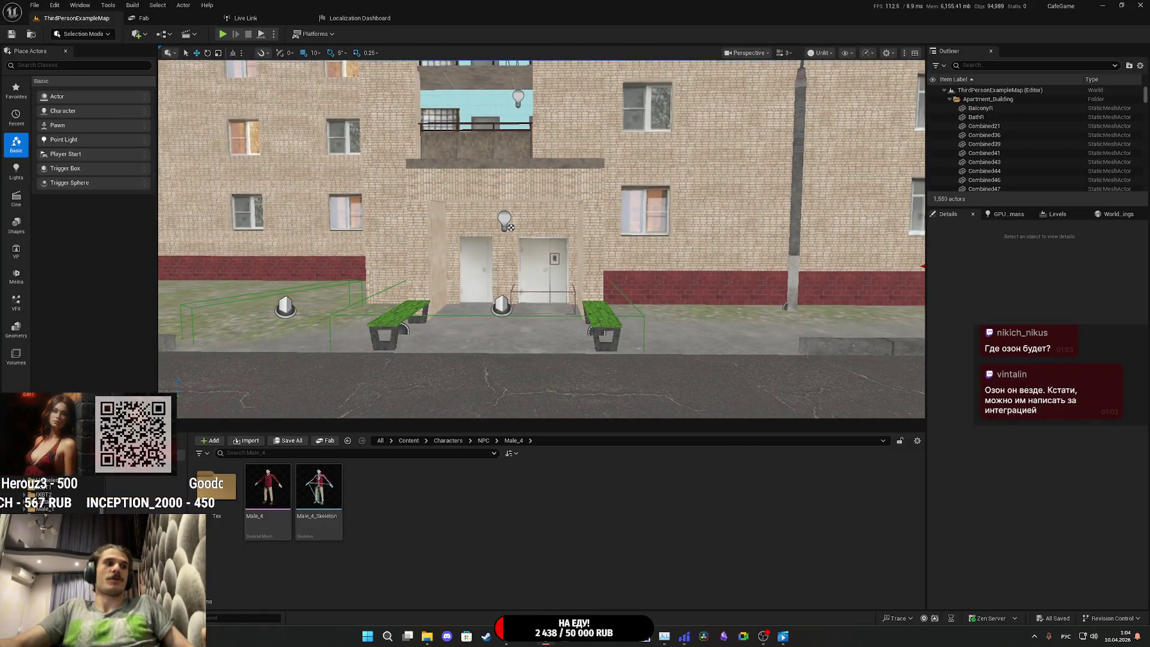
key(Right)
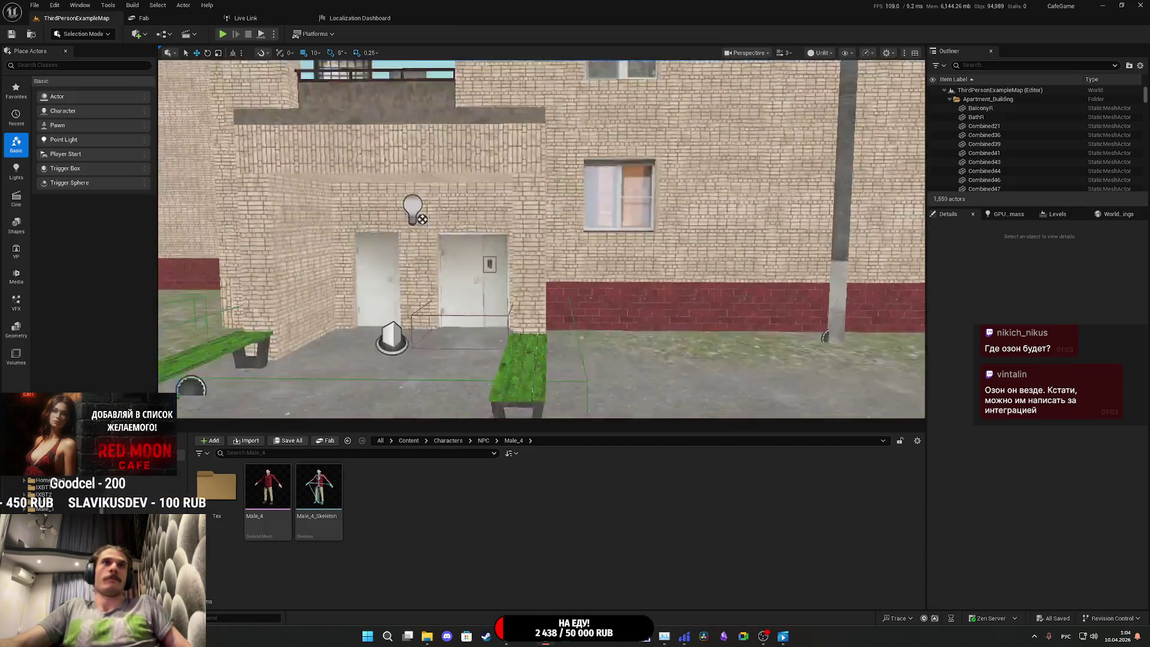
key(s)
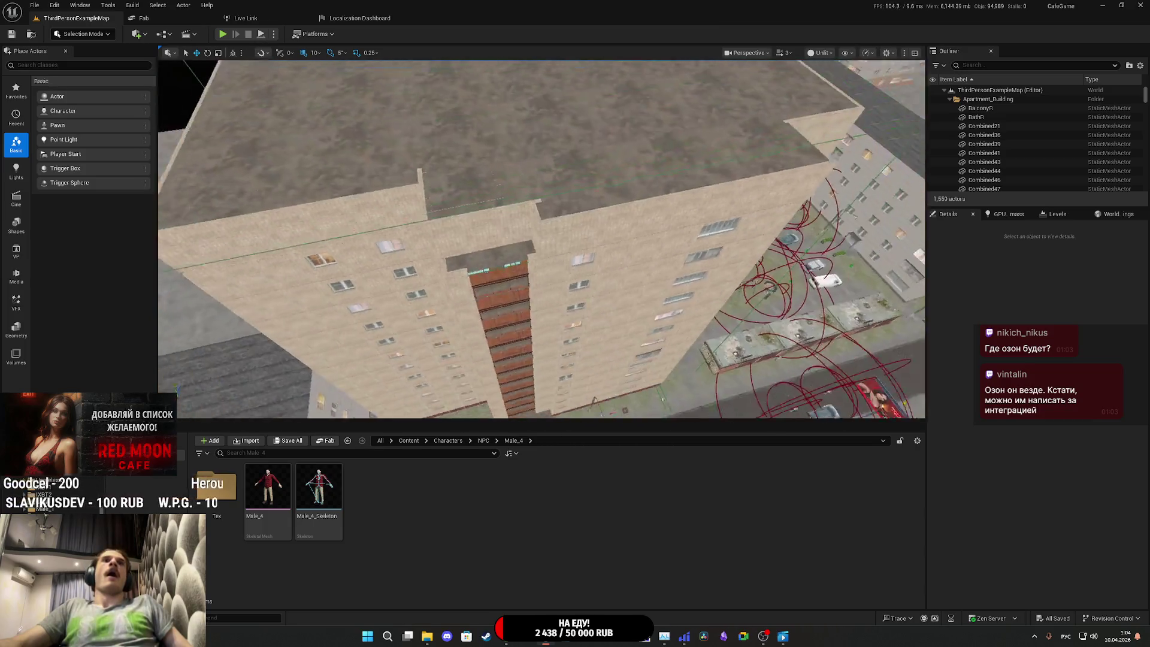
key(w)
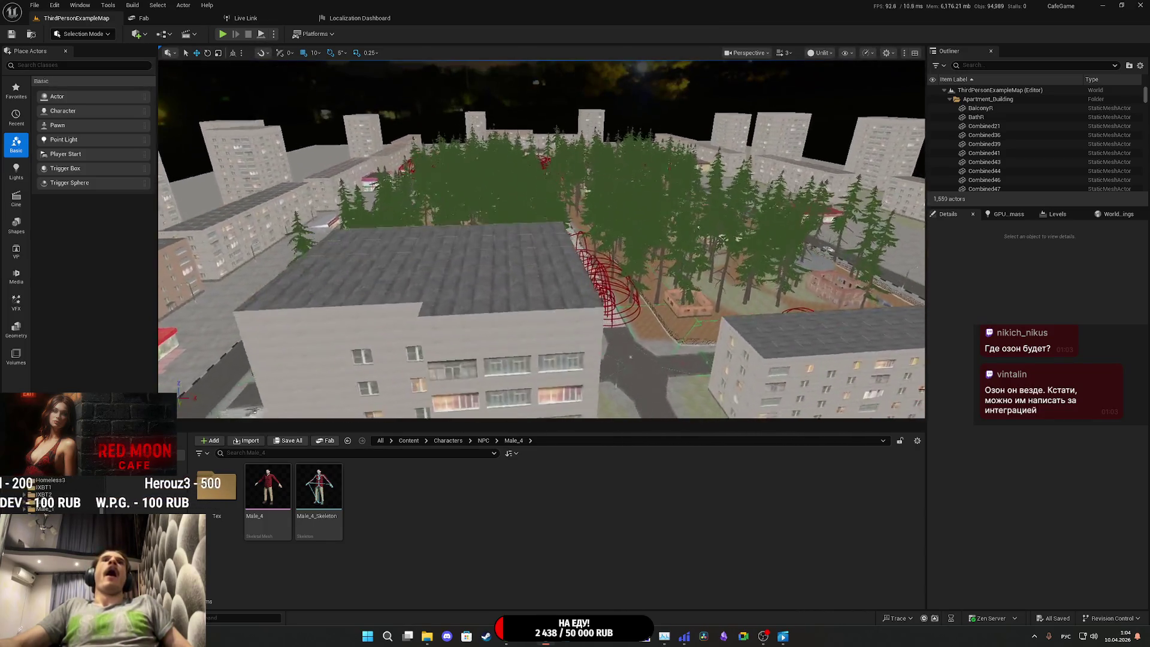
key(w)
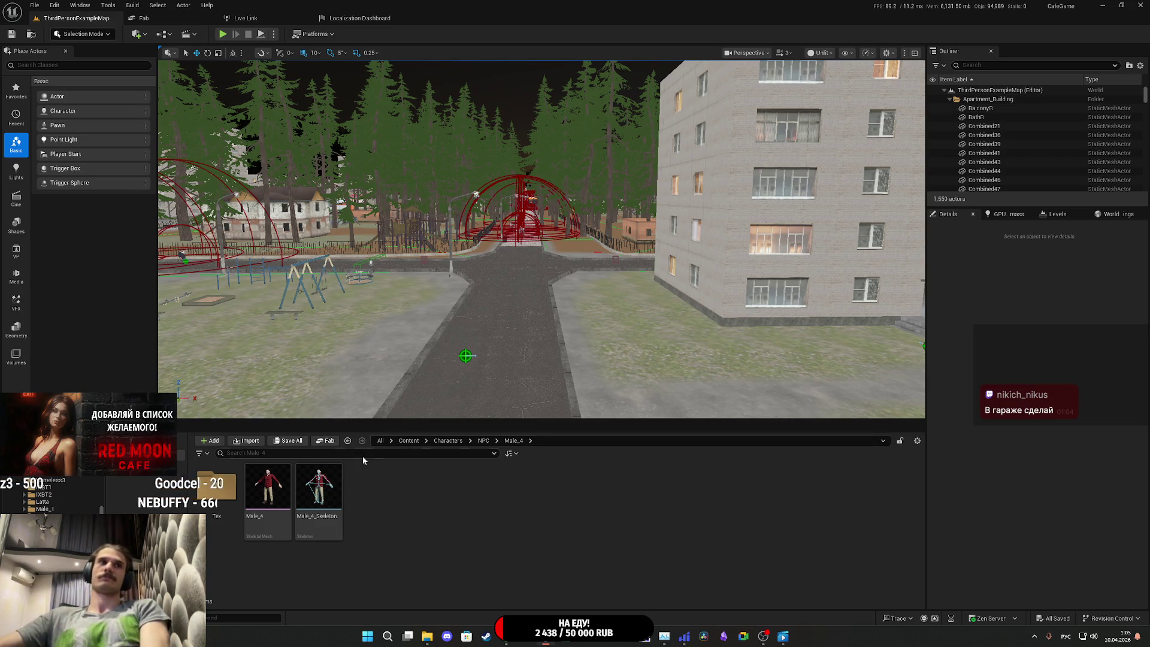
Step: Package the project for Windows into the Builds folder
click(314, 33)
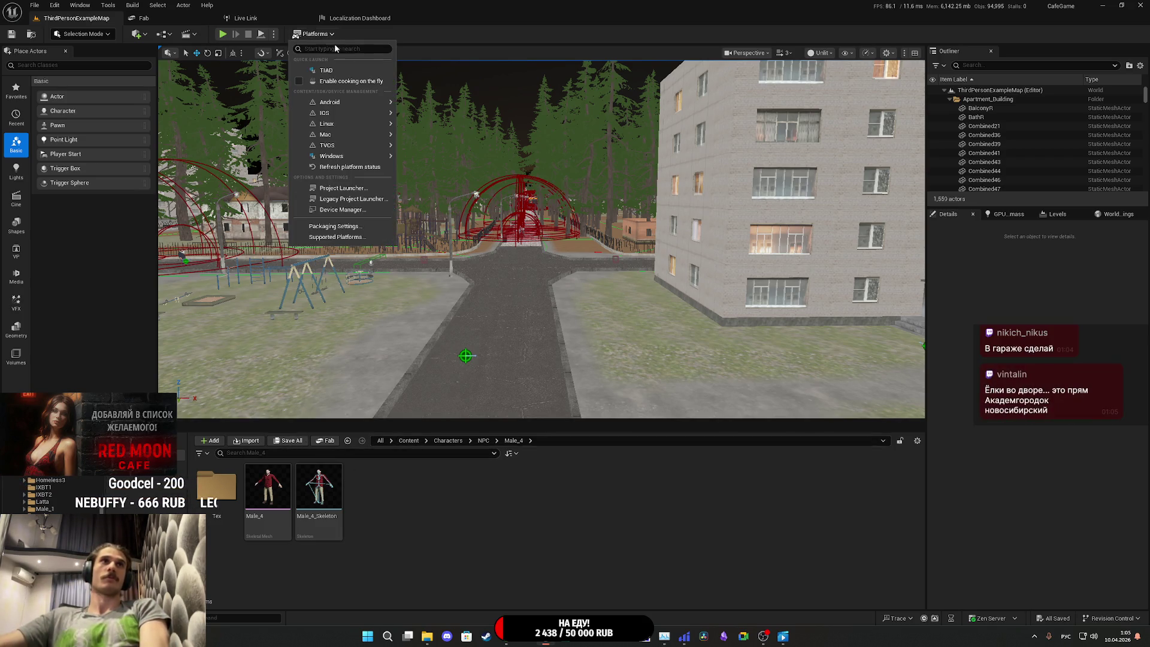
mouse_move(371, 156)
click(431, 181)
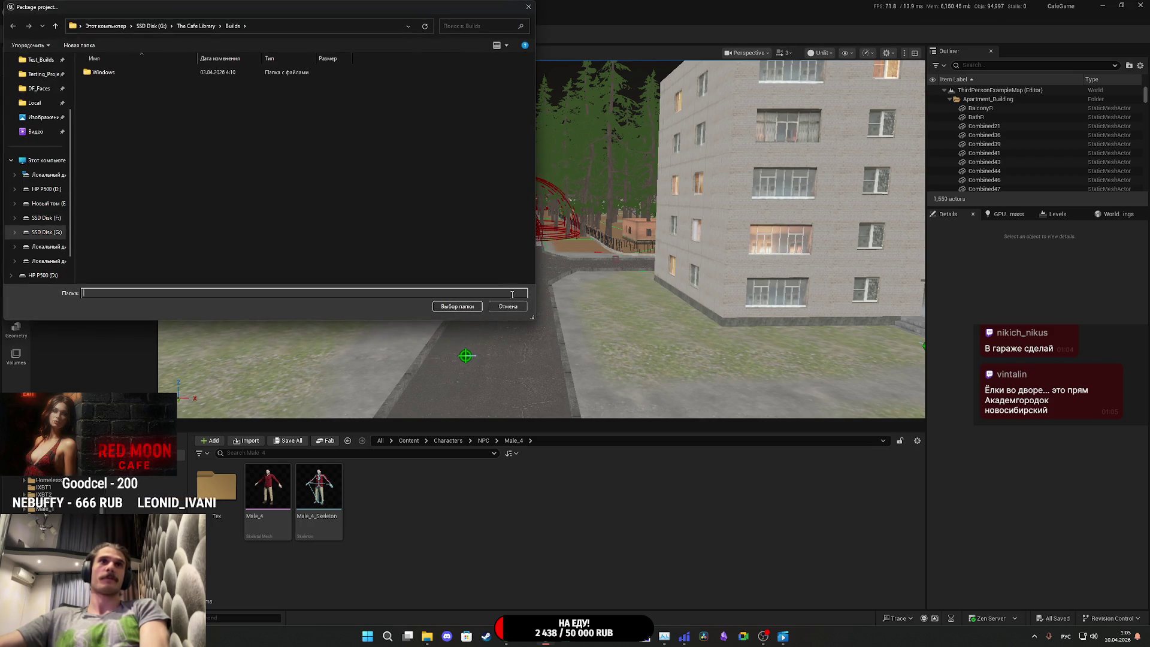
click(453, 306)
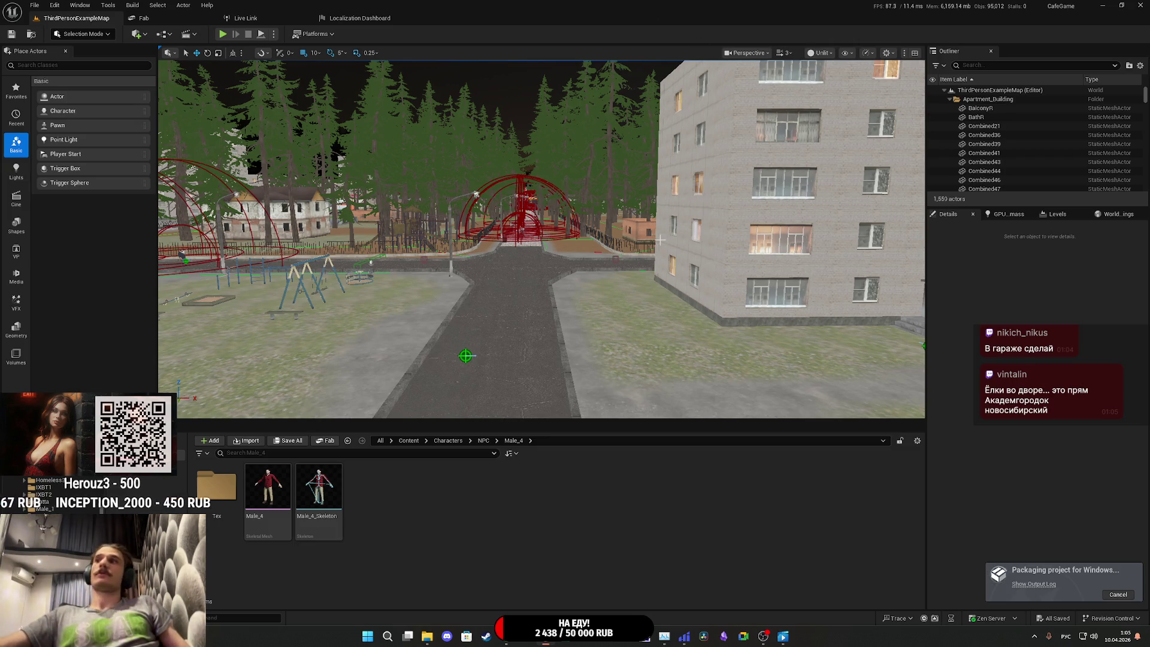
Step: Fly the viewport camera toward the red dome while packaging finishes, then close the editor
mouse_move(659, 241)
mouse_down()
mouse_move(647, 263)
mouse_move(683, 297)
mouse_up()
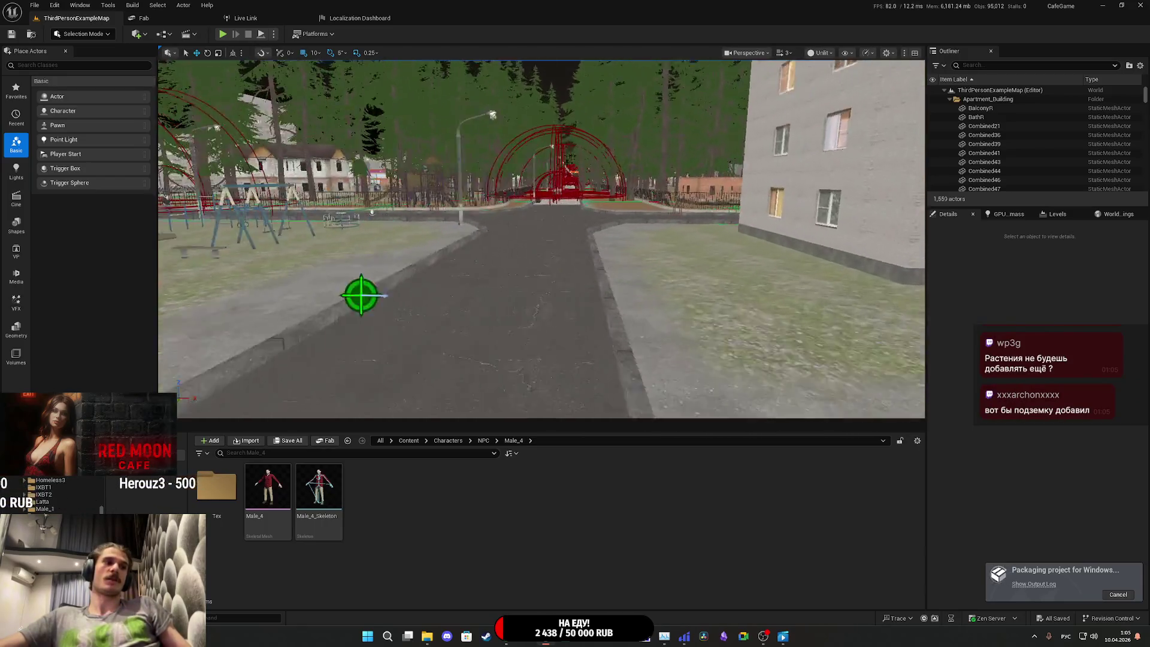
drag(683, 297, 658, 238)
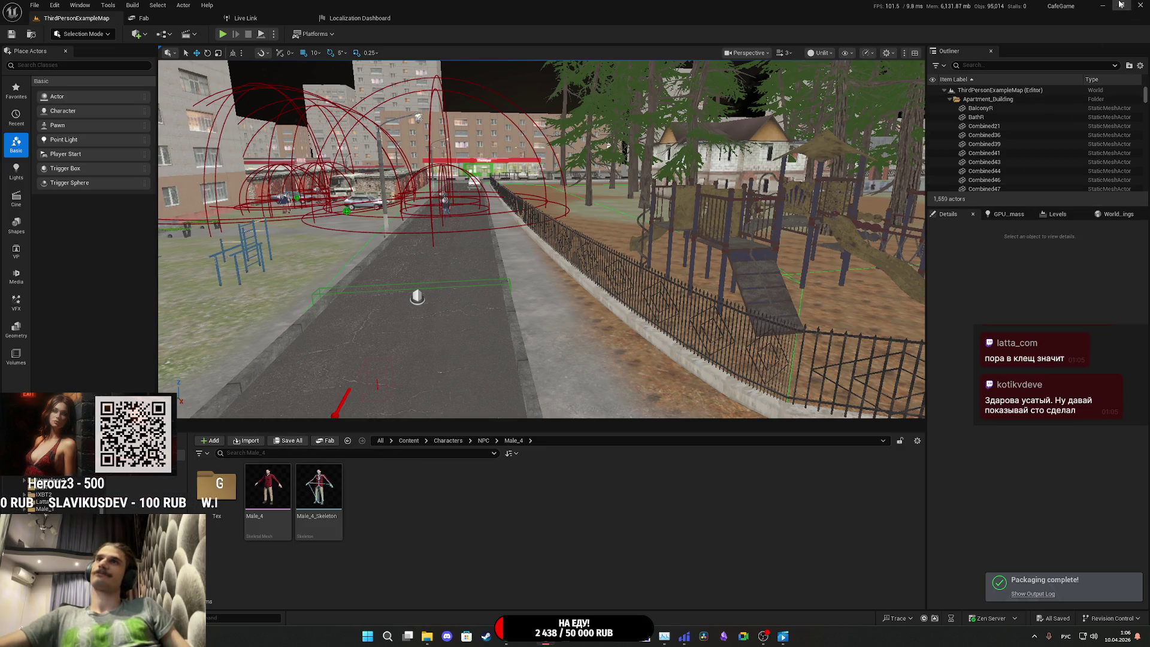
click(1144, 5)
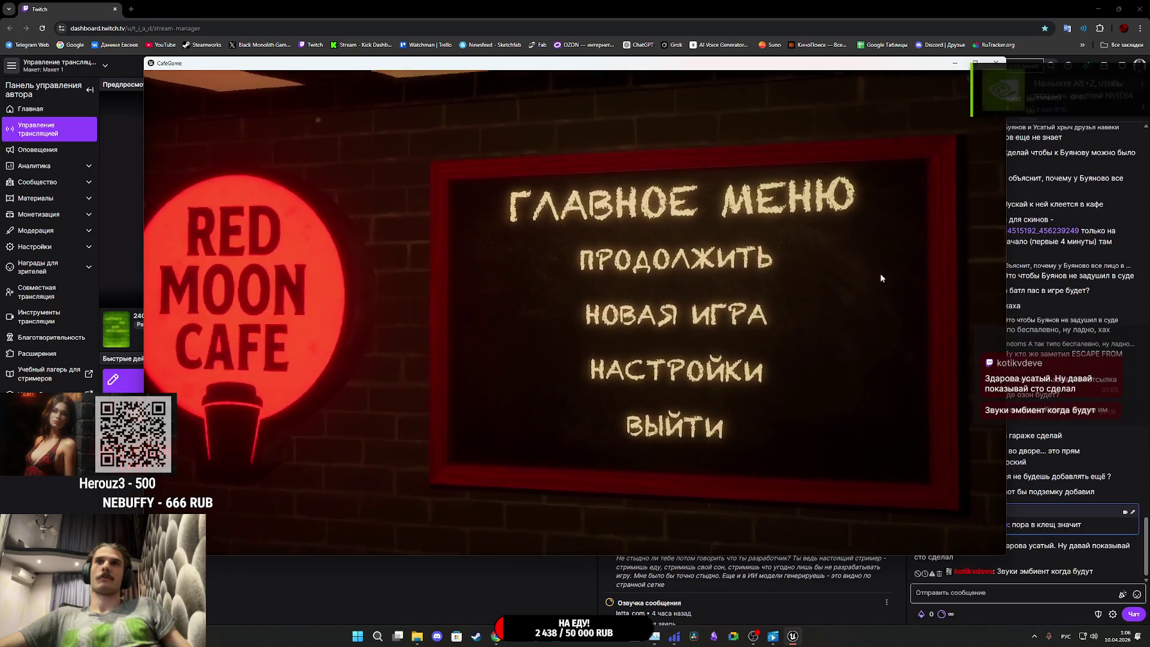
Step: Apply windowed fullscreen as the window mode in CafeGame settings, then show the ГЕЙМПЛЕЙ page
click(719, 346)
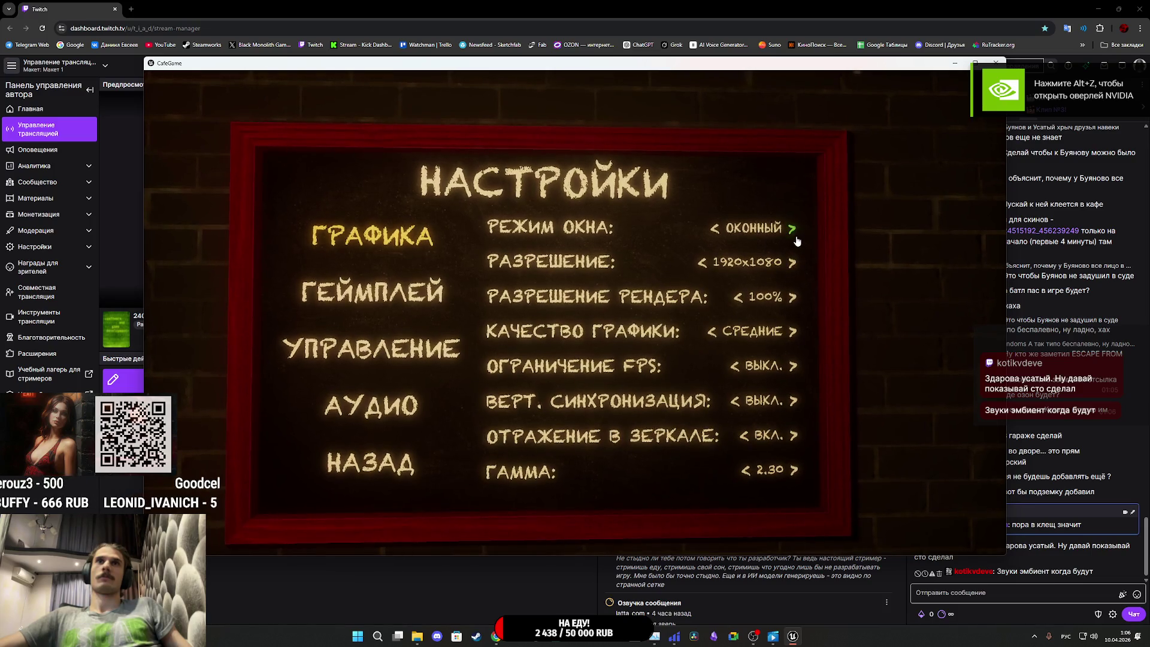
click(792, 227)
click(380, 486)
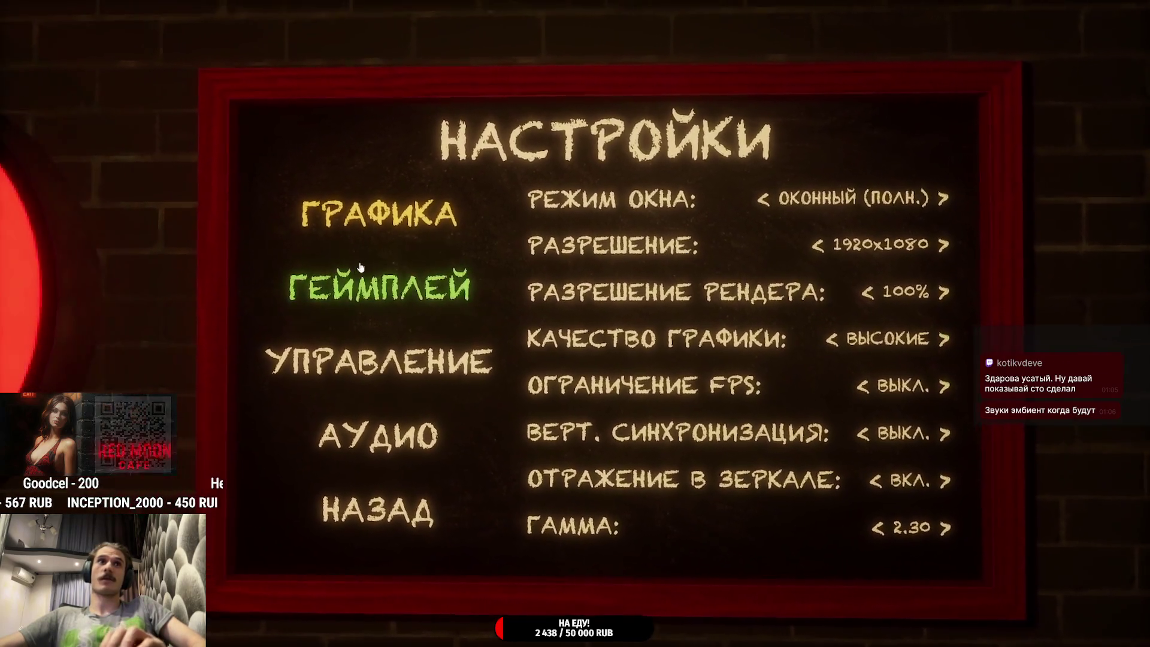
click(361, 268)
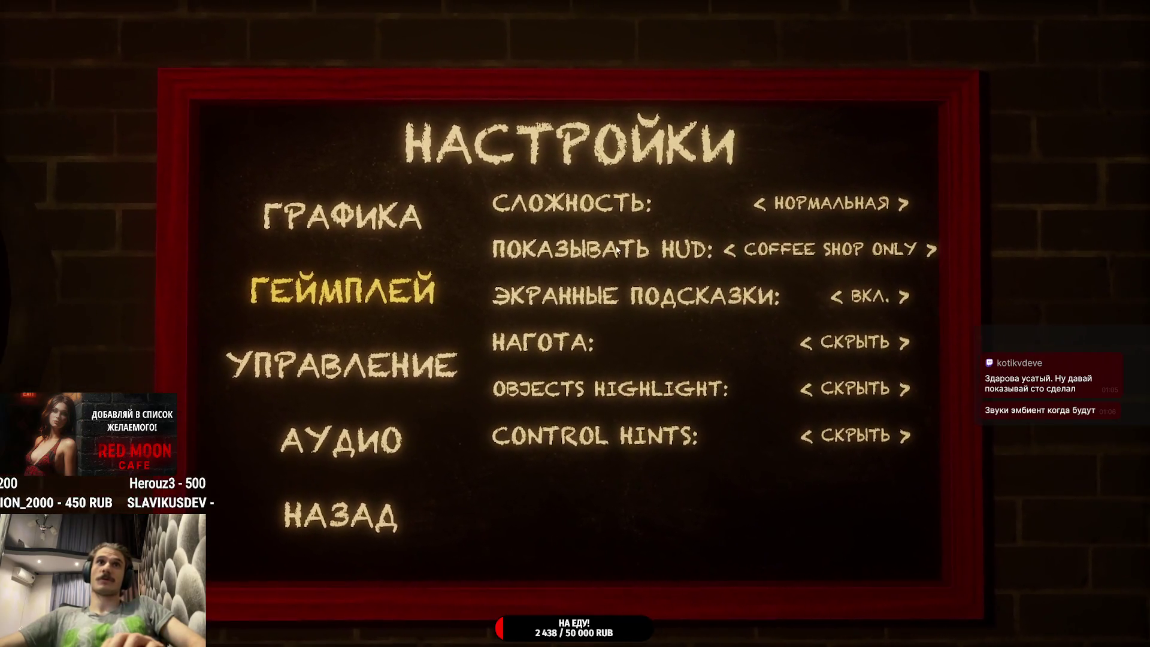
Step: Cycle HUD, НАГОТА and CONTROL HINTS, reverting them to COFFEE SHOP ONLY, СКРЫТЬ and СКРЫТЬ
click(738, 253)
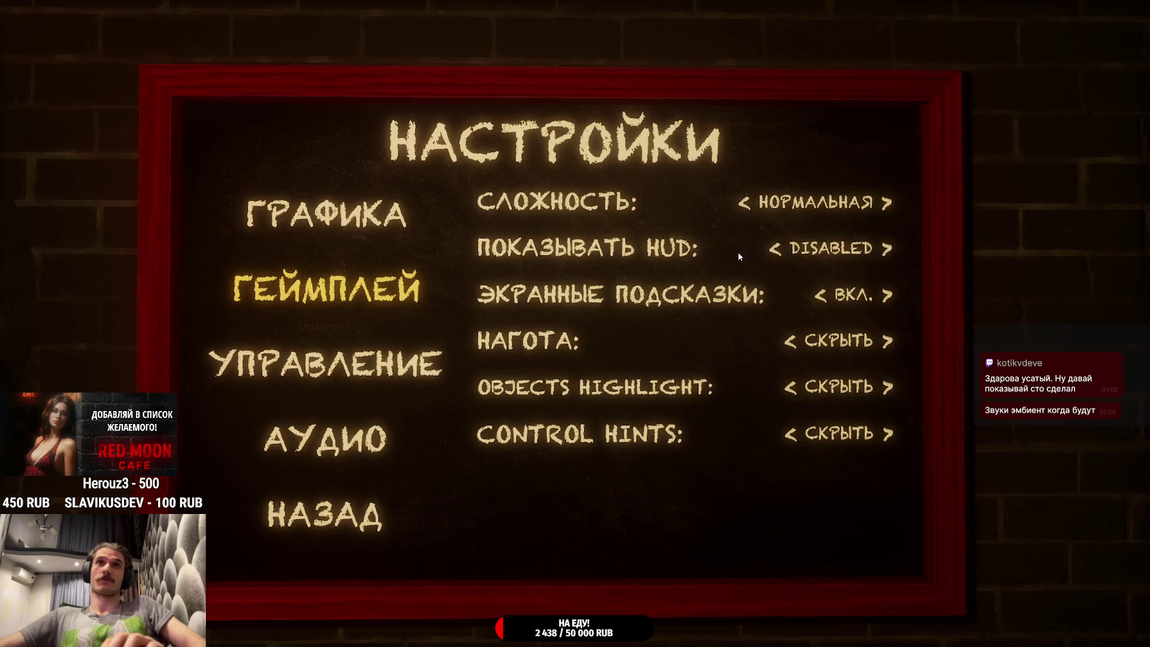
click(869, 254)
click(869, 253)
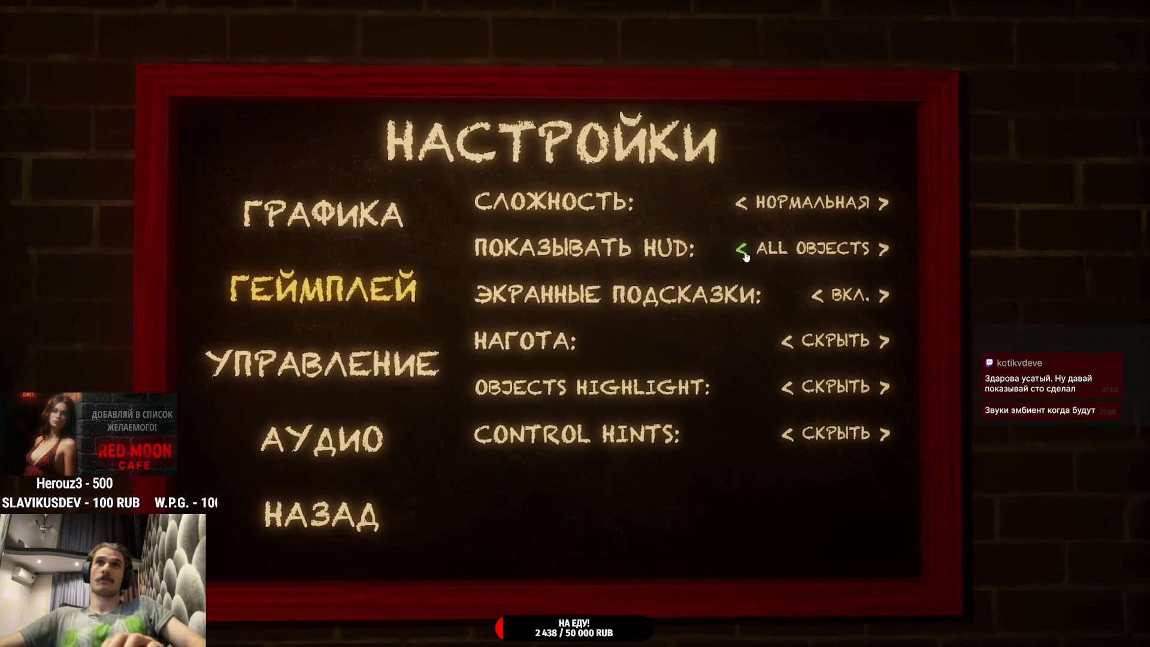
click(870, 252)
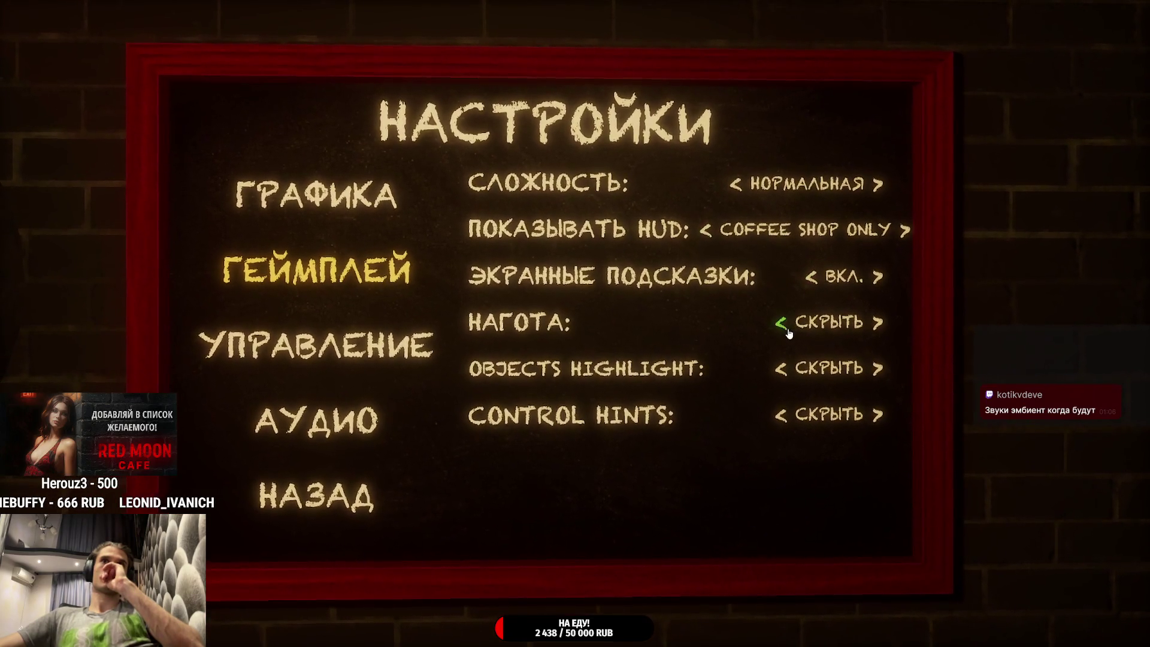
click(877, 322)
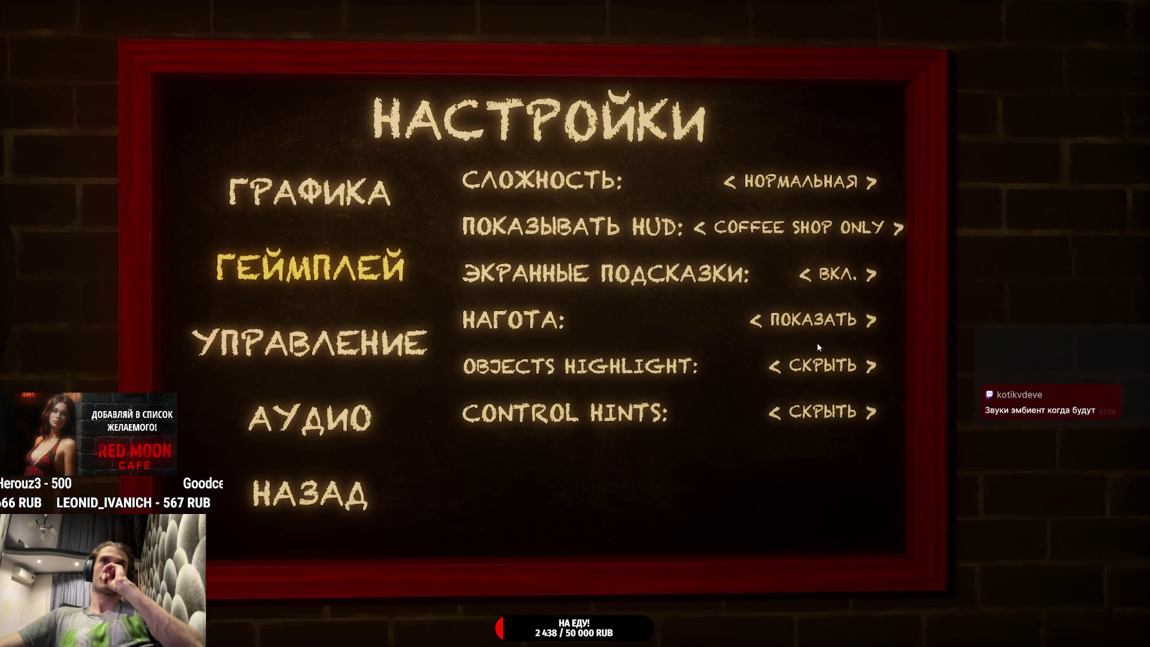
click(782, 321)
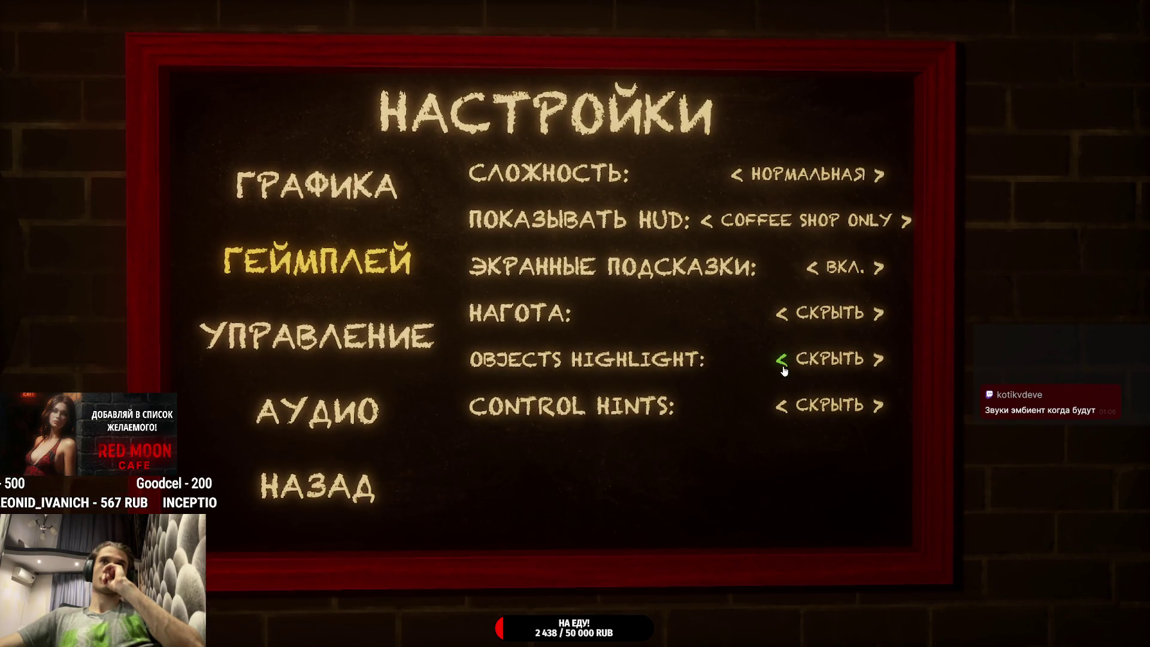
click(867, 401)
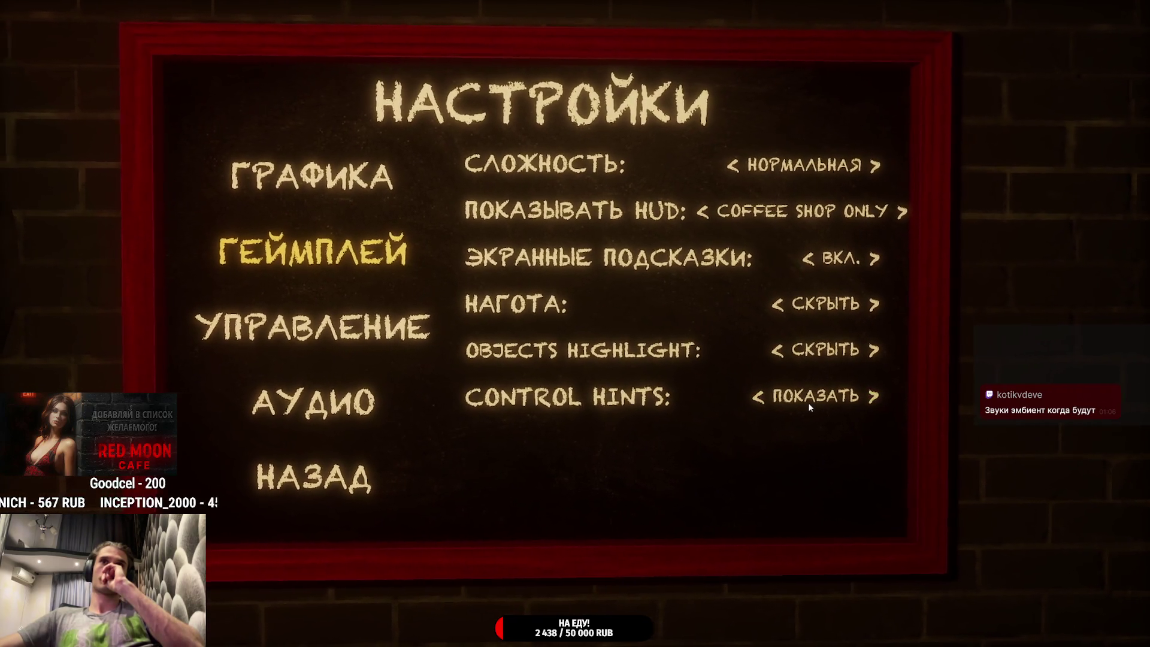
click(772, 402)
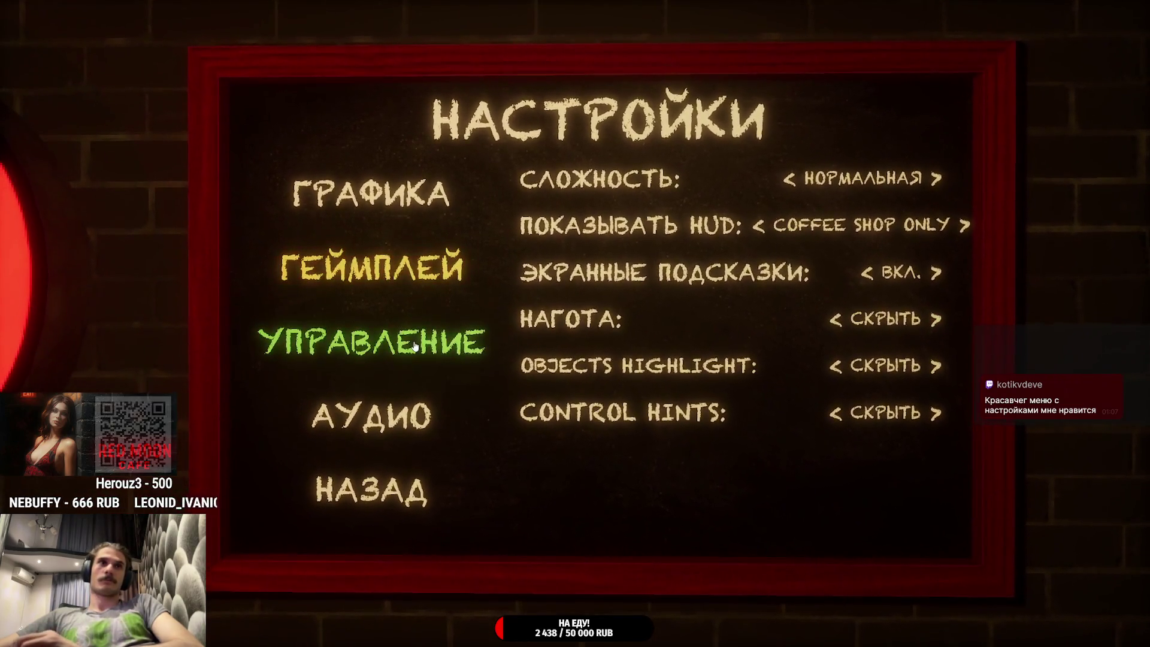
Step: Look at the Управление and Аудио pages, return to the main menu and continue the saved game
click(420, 348)
click(421, 420)
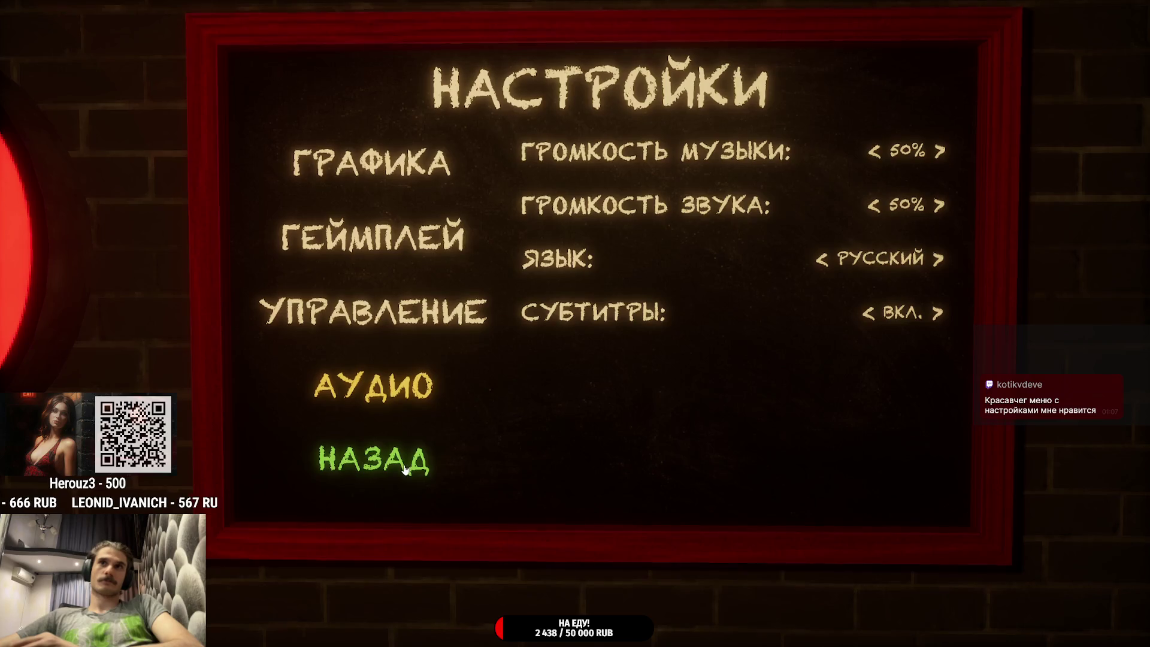
click(402, 470)
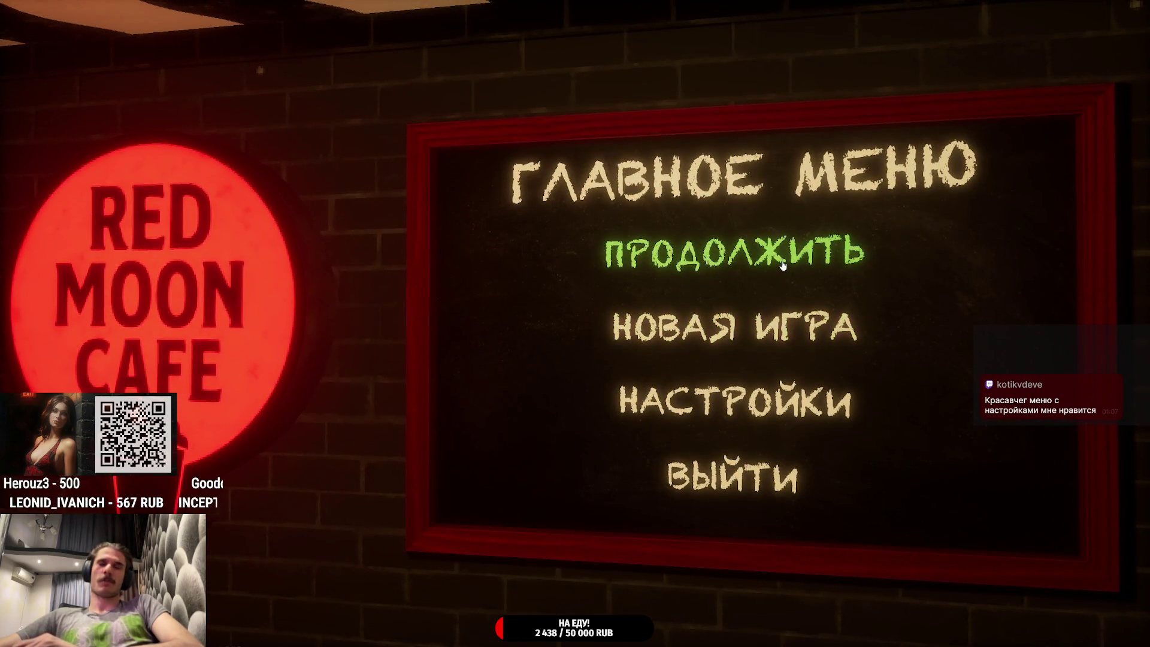
click(783, 266)
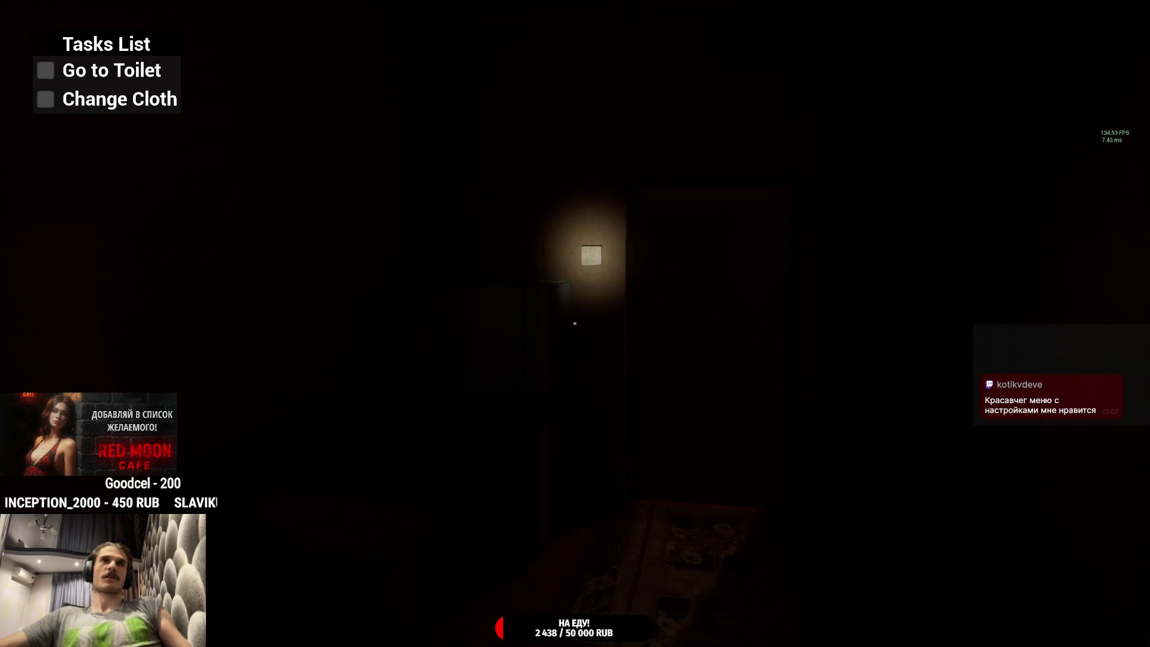
Step: Turn on the bedroom light, change clothes at the wardrobe and use the toilet, ending at the door
key(e)
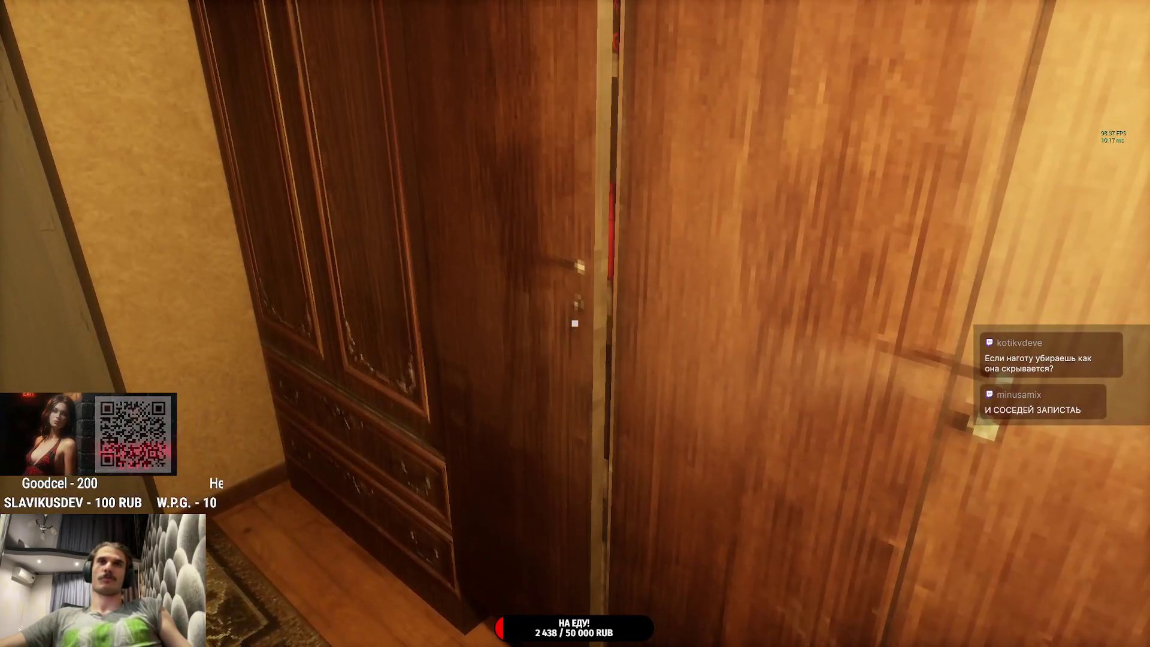
key(w)
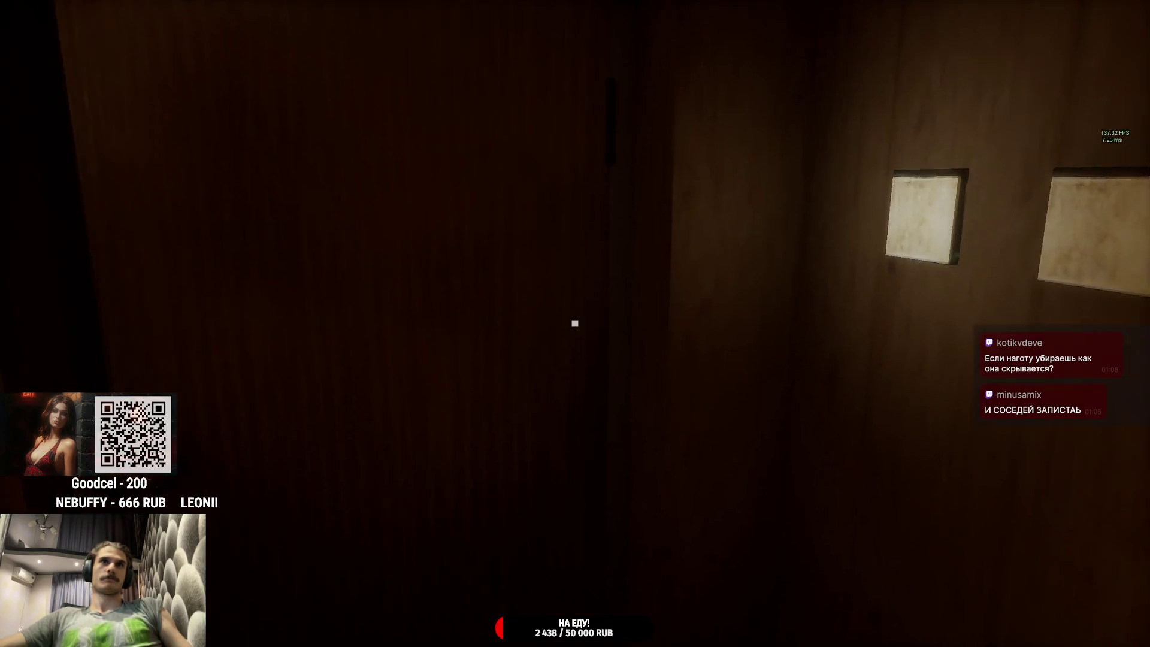
key(e)
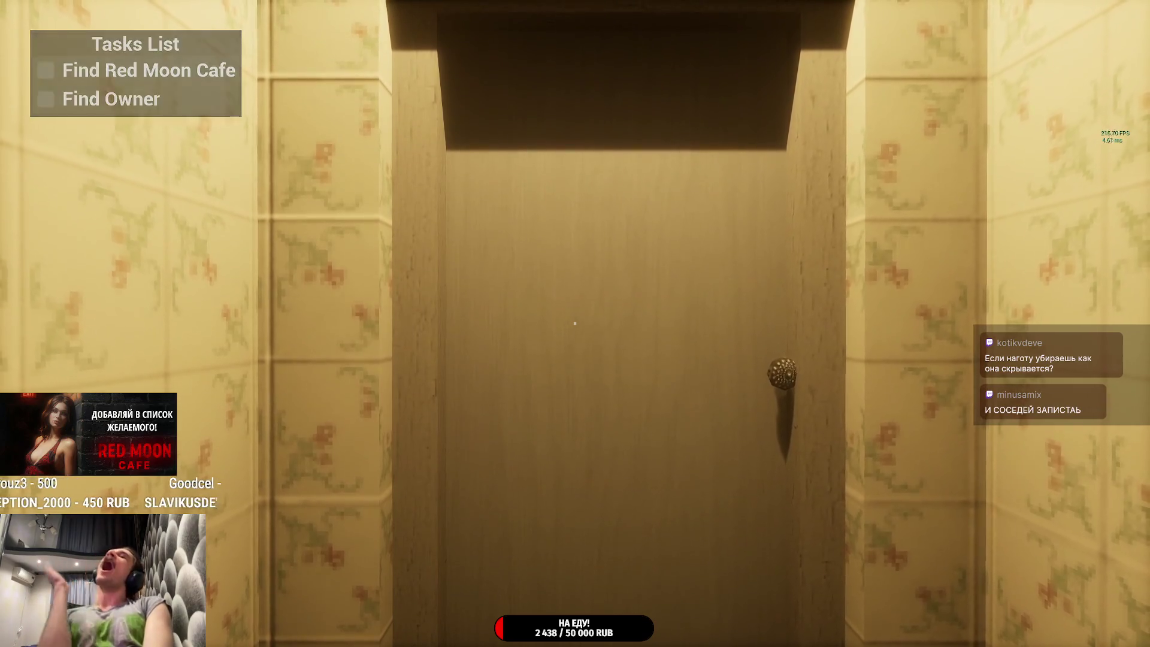
Step: Leave the bedroom, take the water bottle from the kitchen table and walk down the dark corridor
click(575, 324)
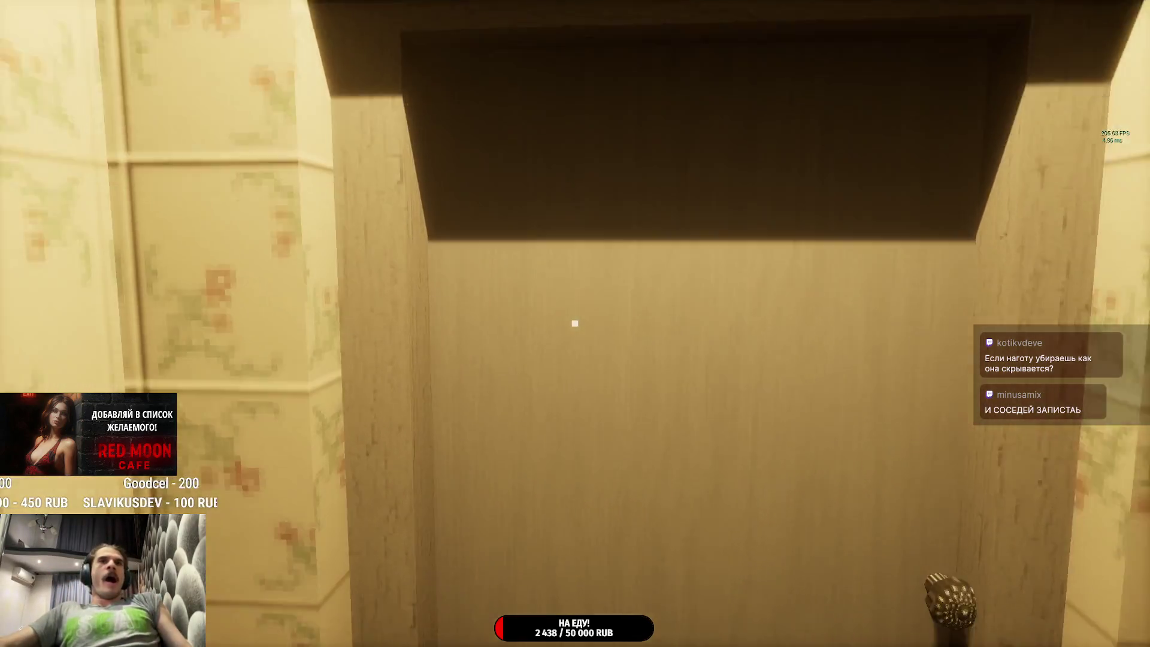
click(575, 324)
key(w)
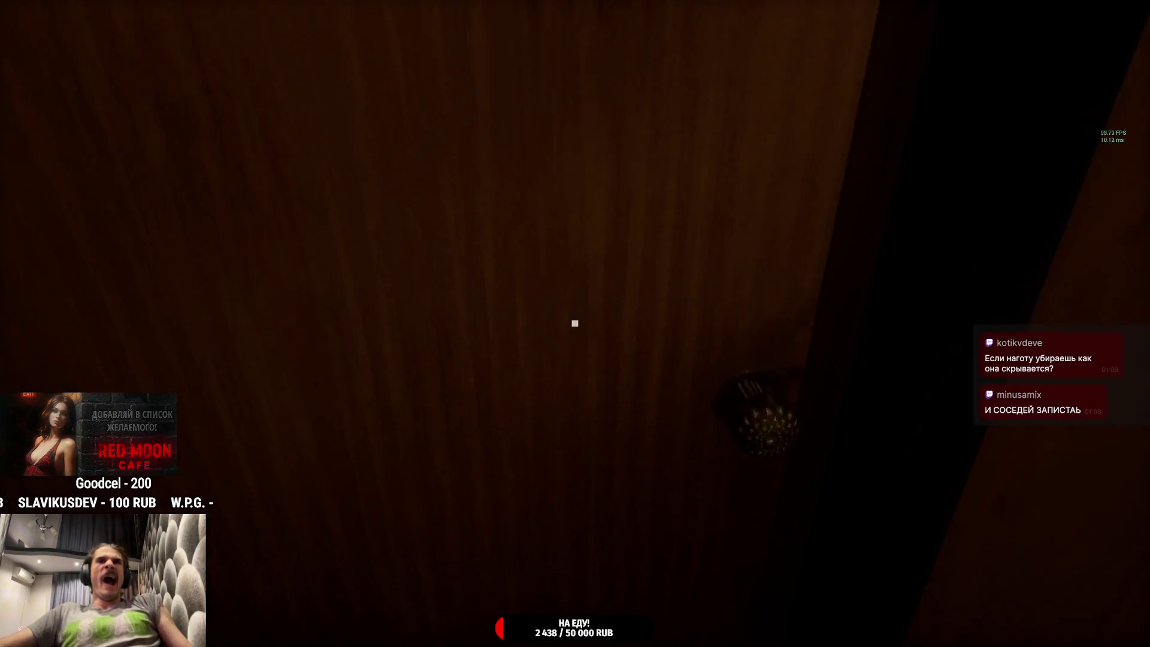
key(w)
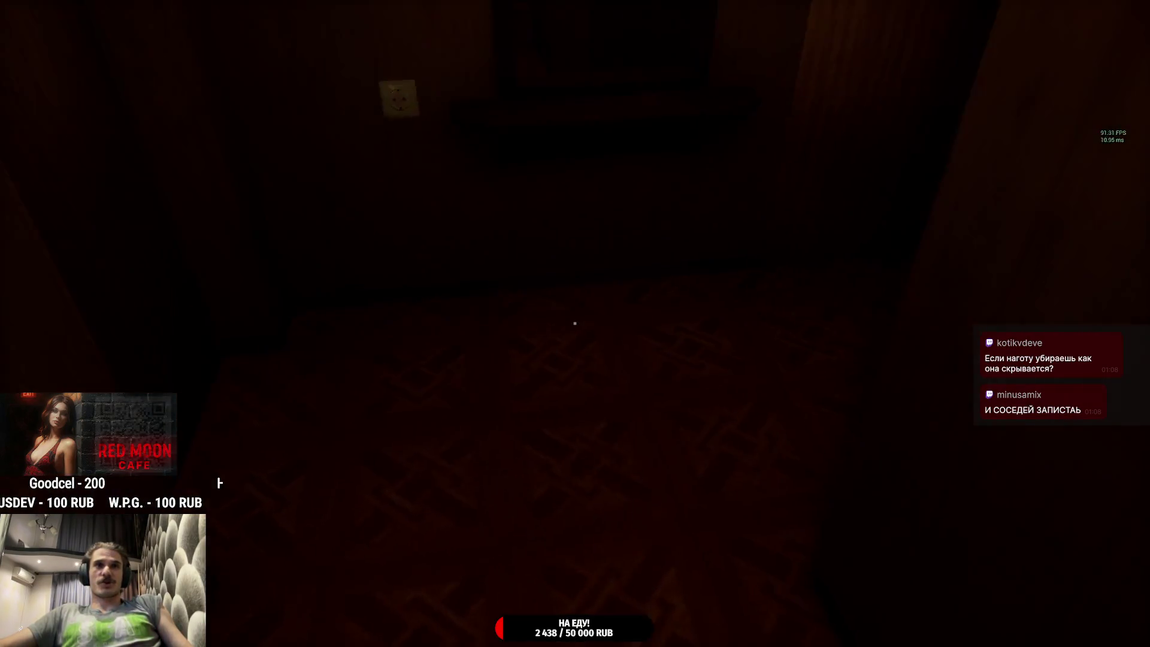
key(w)
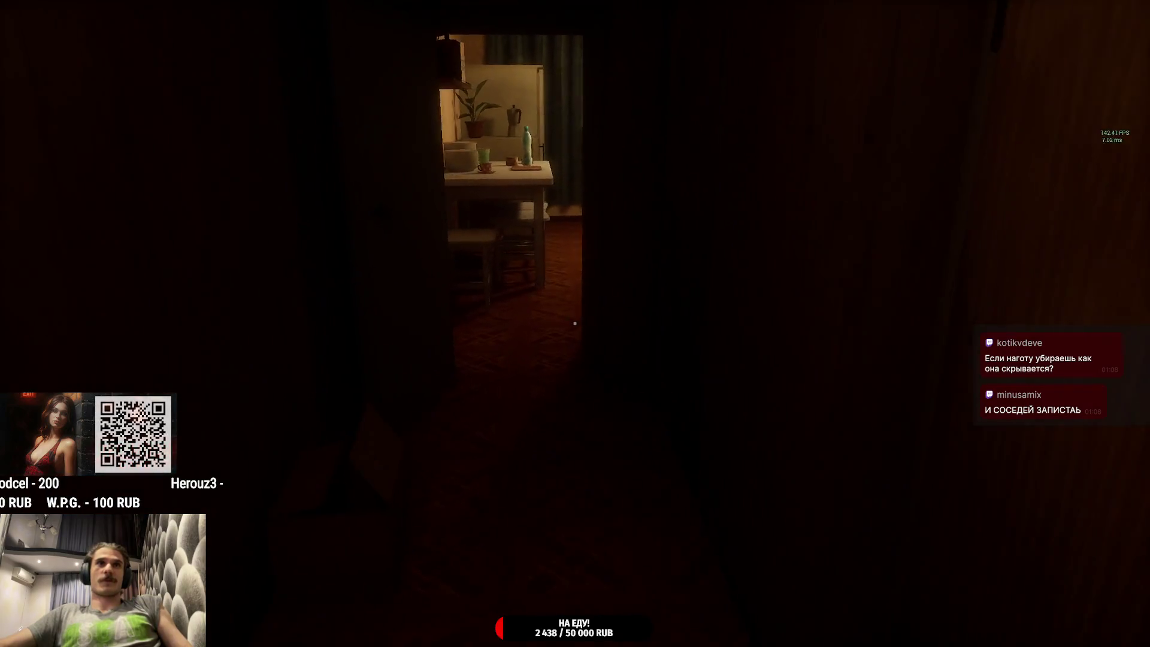
key(w)
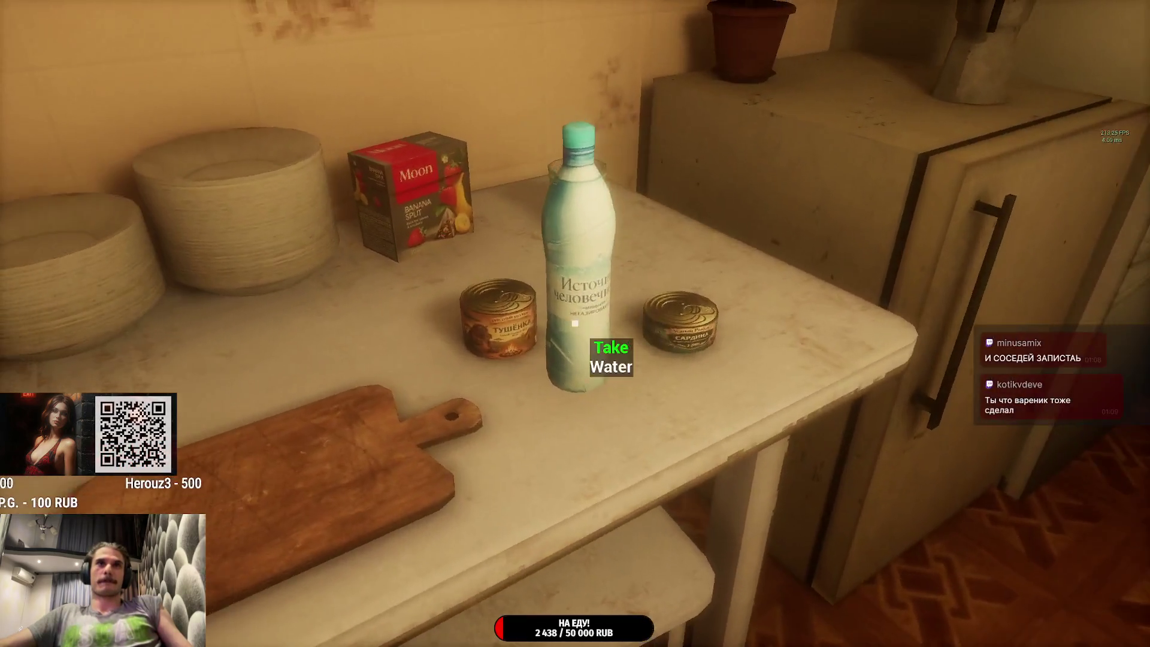
key(e)
key(w)
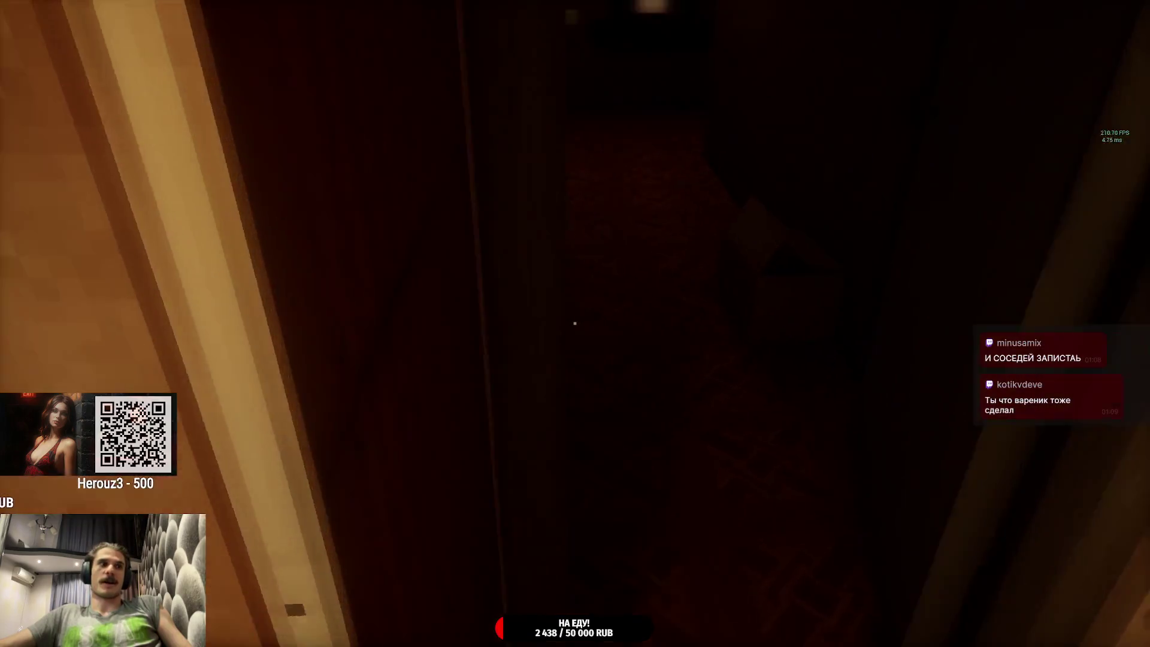
key(w)
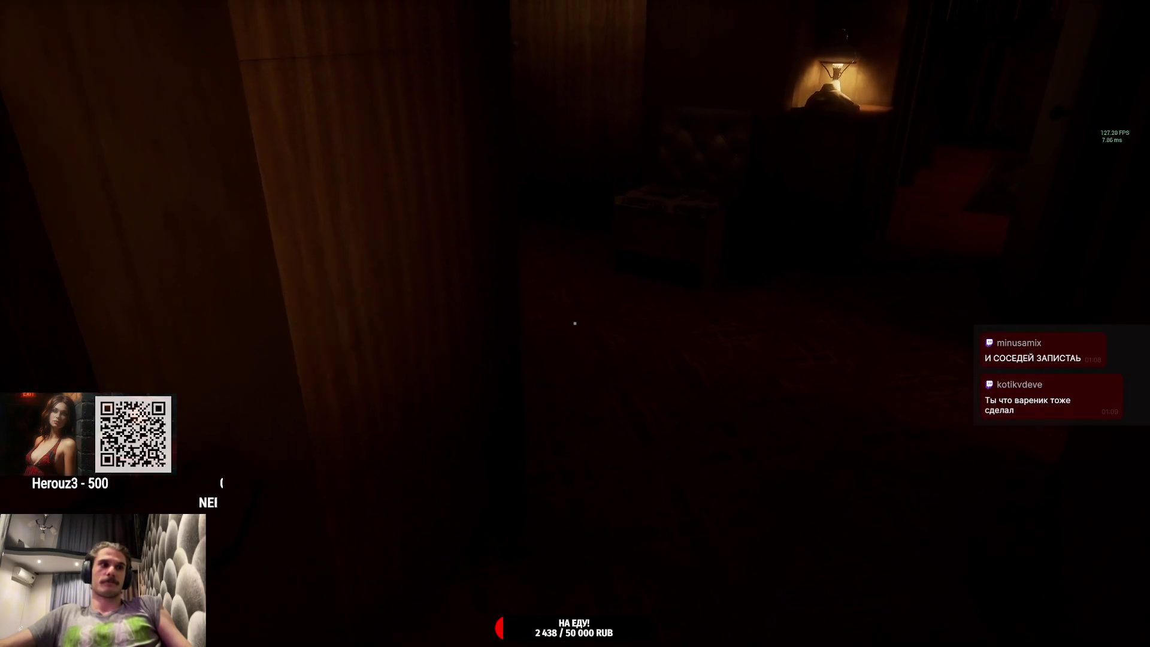
Step: Unlock the front door using the key ring and key fob from the inventory
key(e)
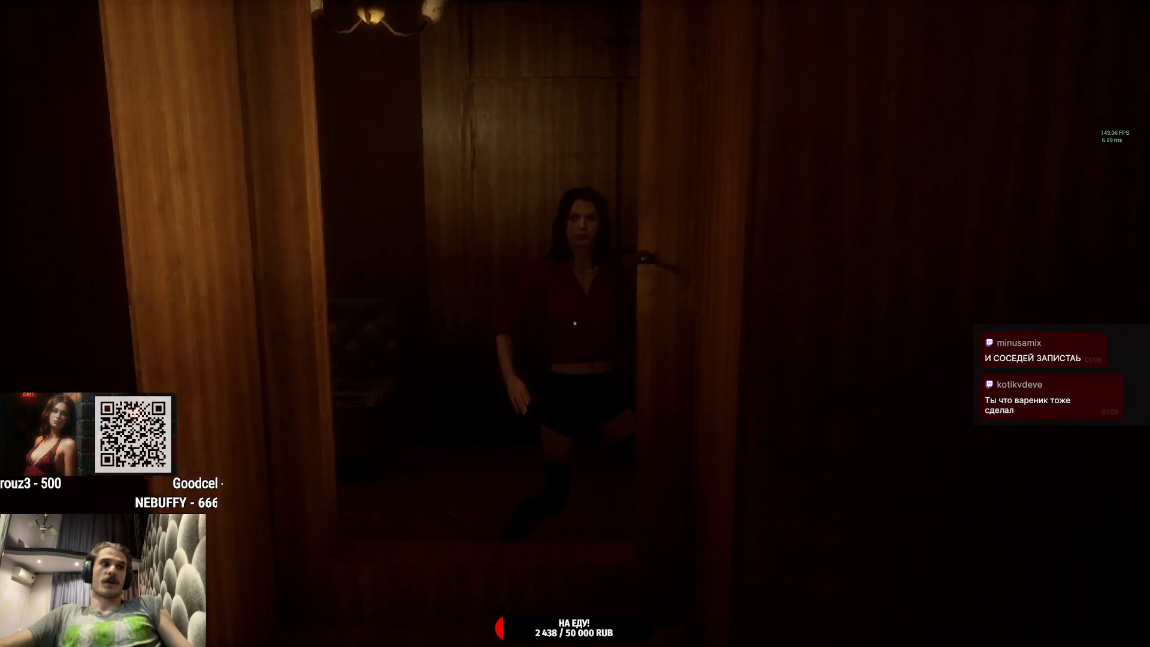
key(w)
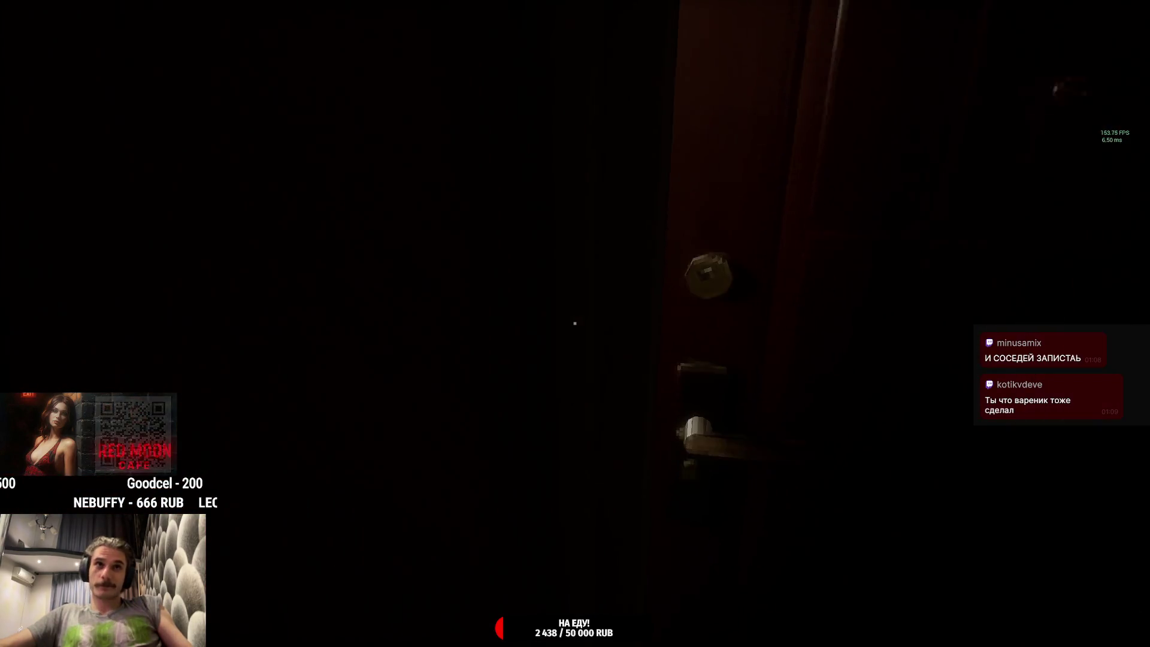
key(s)
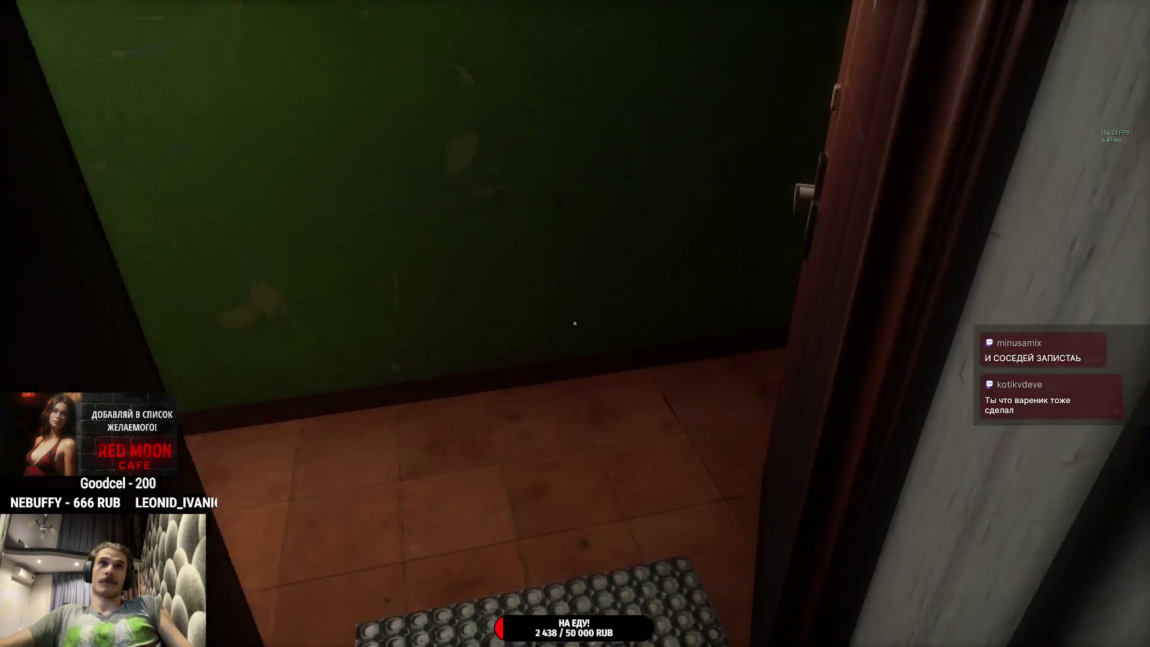
key(Tab)
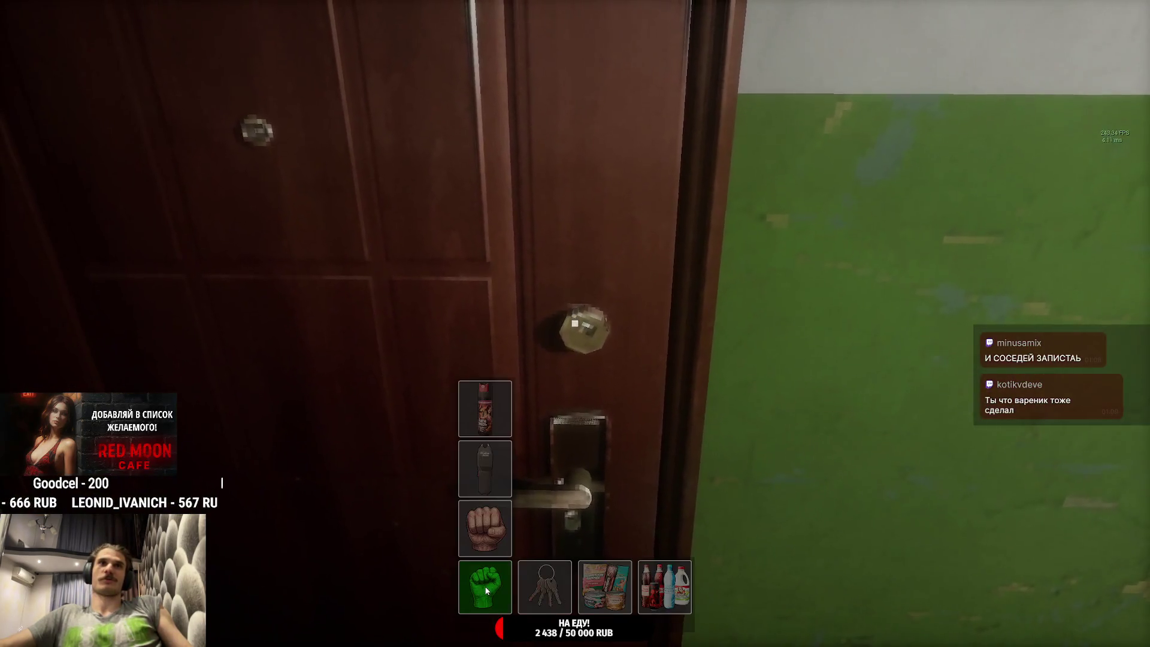
click(554, 490)
key(s)
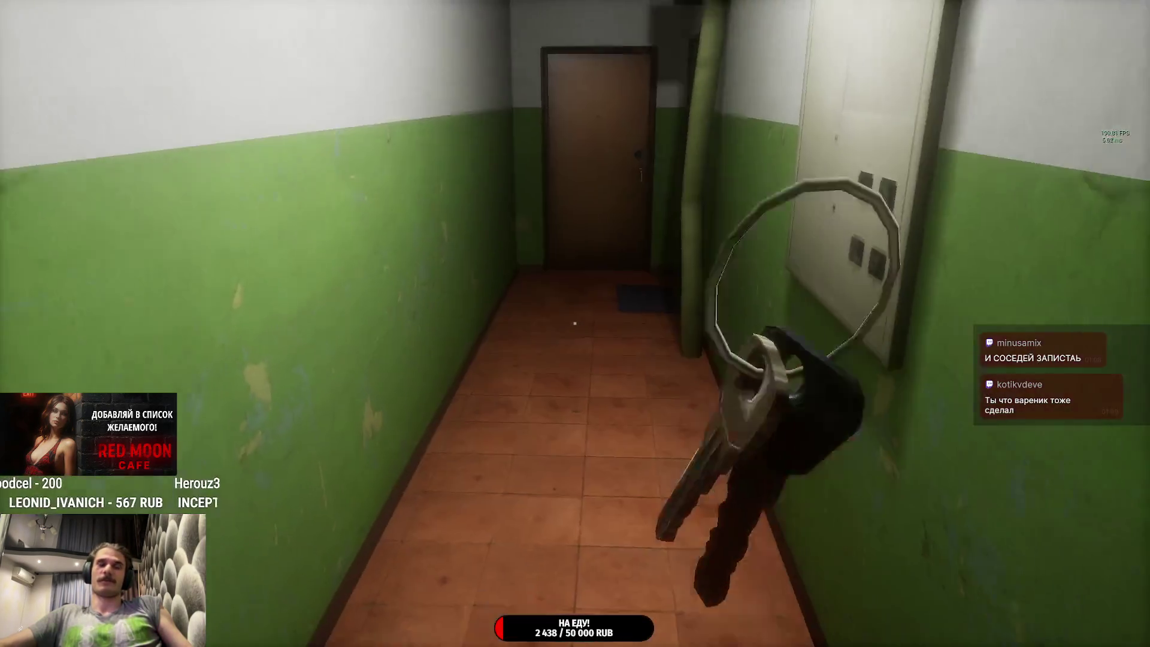
key(w)
key(Tab)
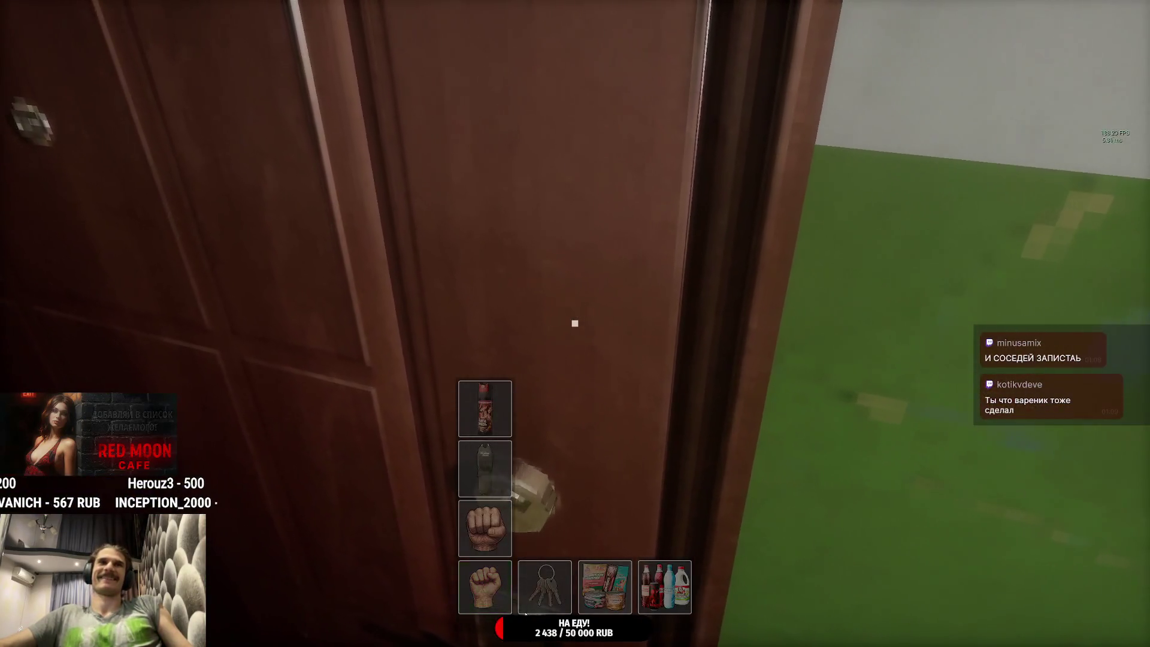
click(566, 534)
Step: Walk out onto the landing and call the elevator at its call panel
key(s)
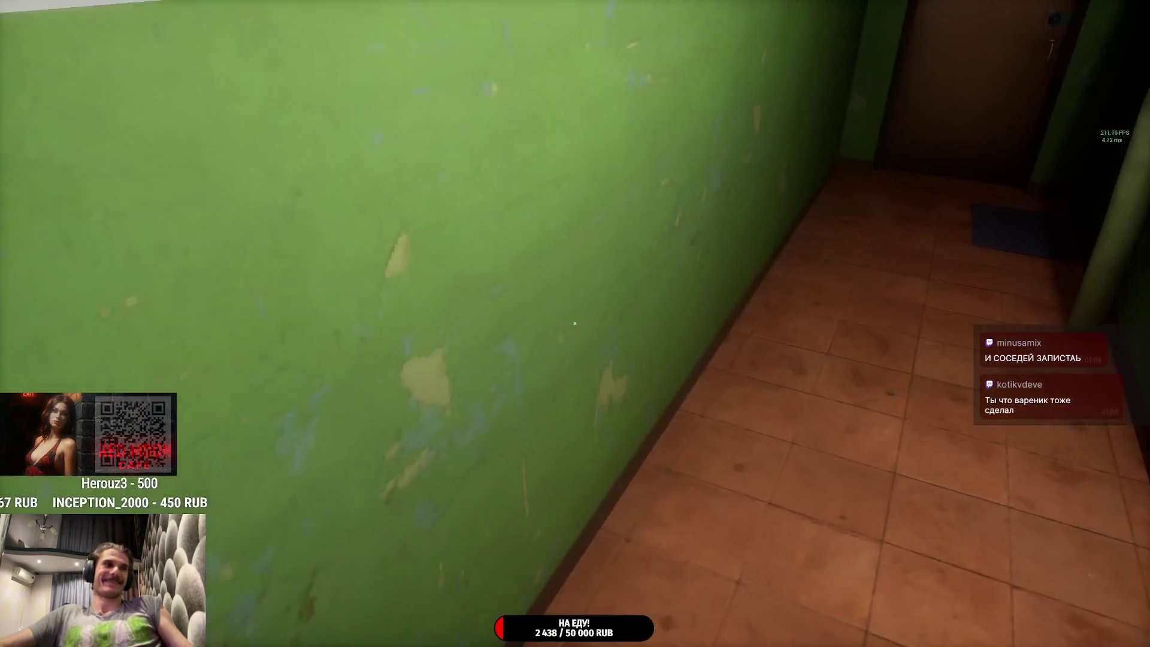
key(w)
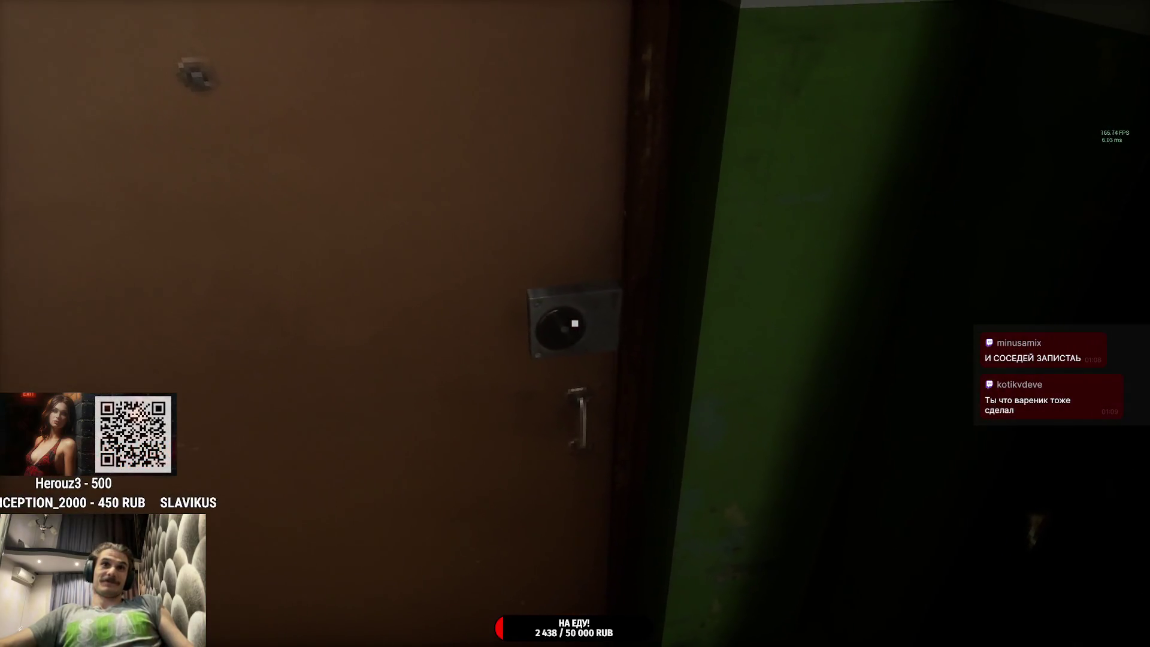
key(w)
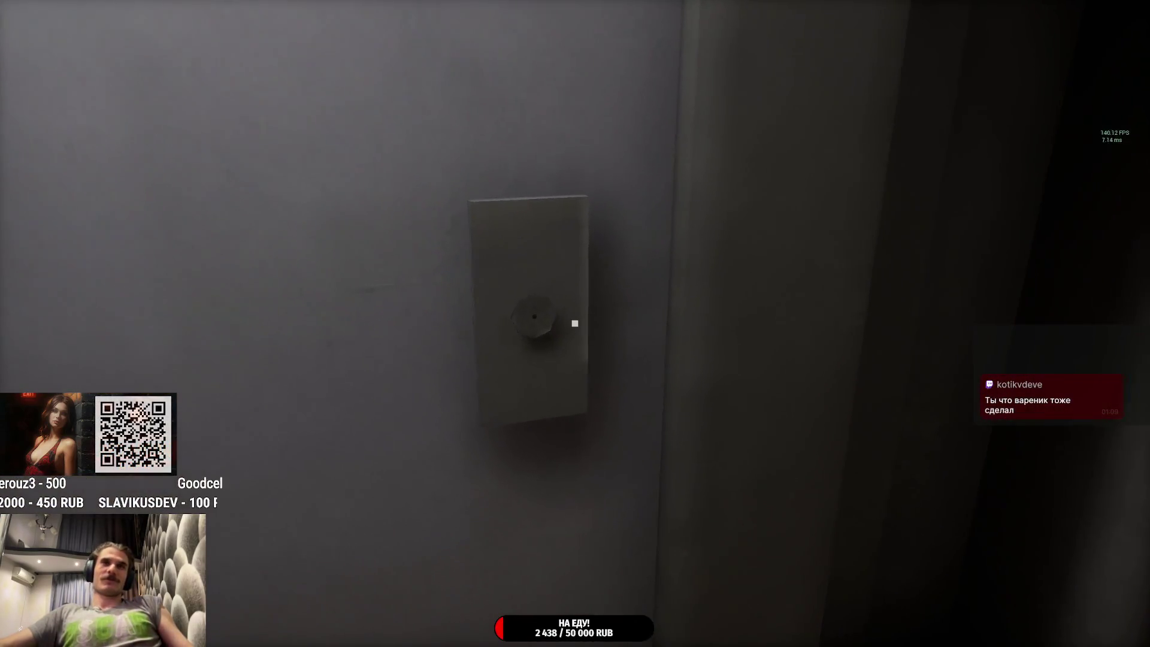
click(574, 324)
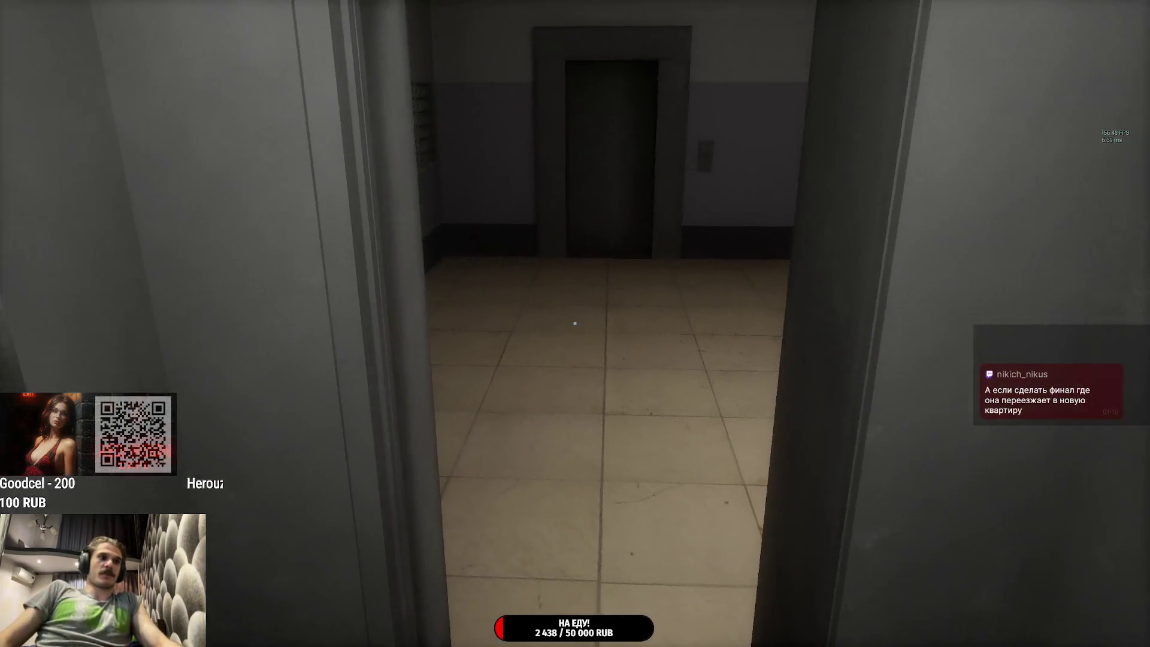
Step: Exit the elevator, pass the mailboxes, go down the stairs and out the dark doorway
key(w)
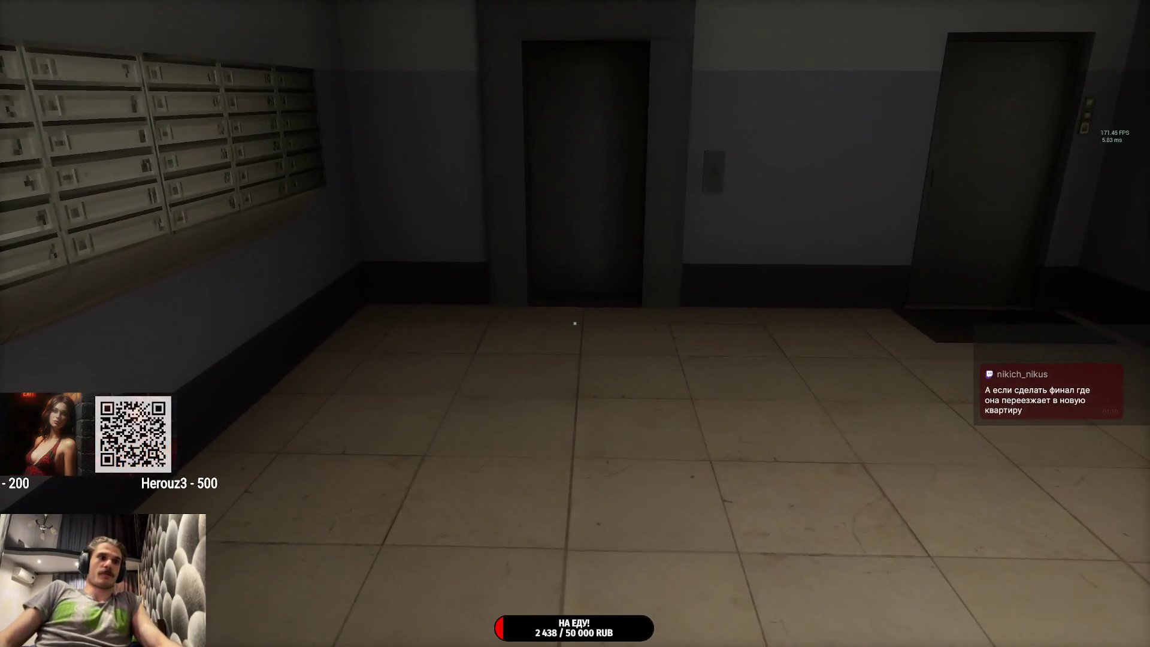
key(w)
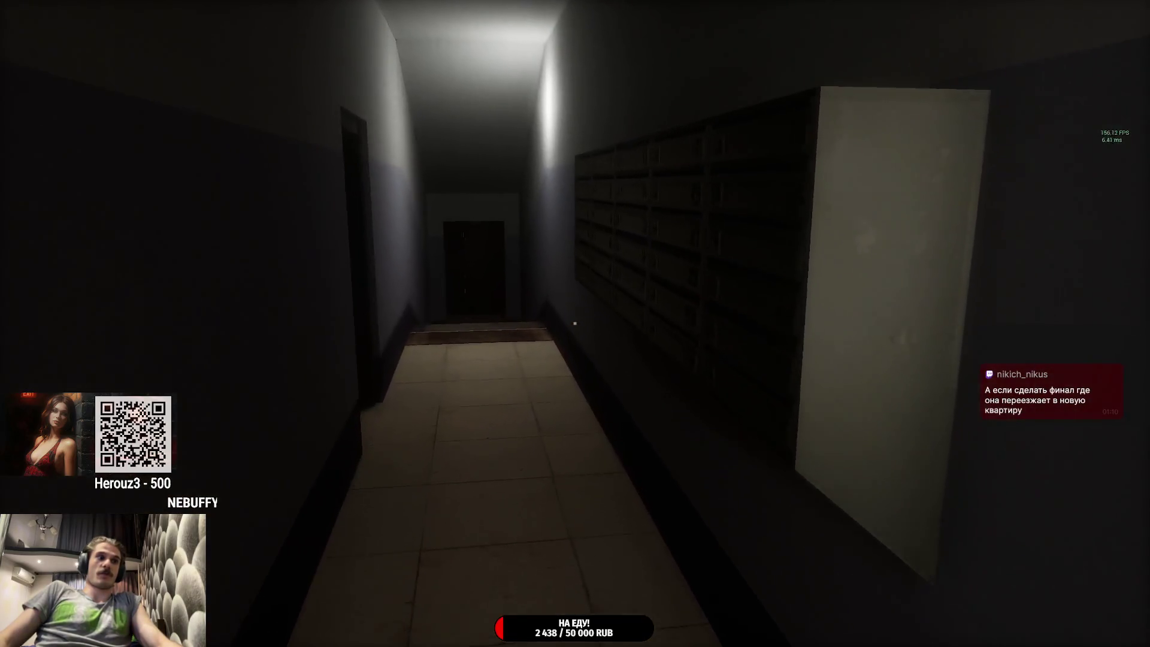
key(w)
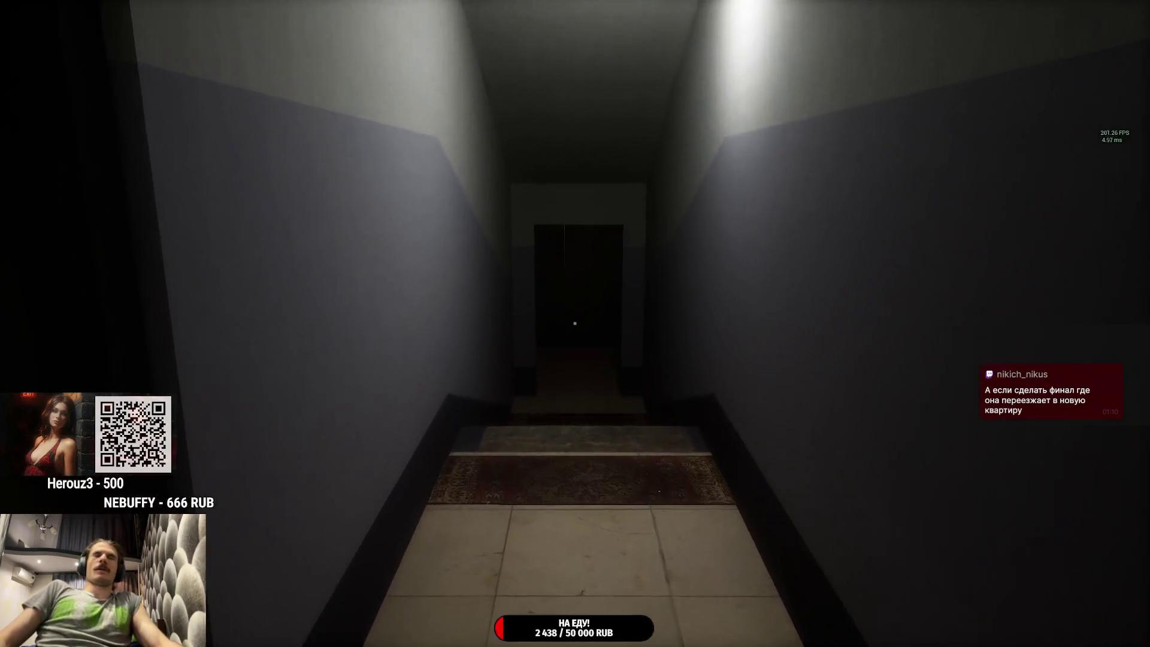
key(w)
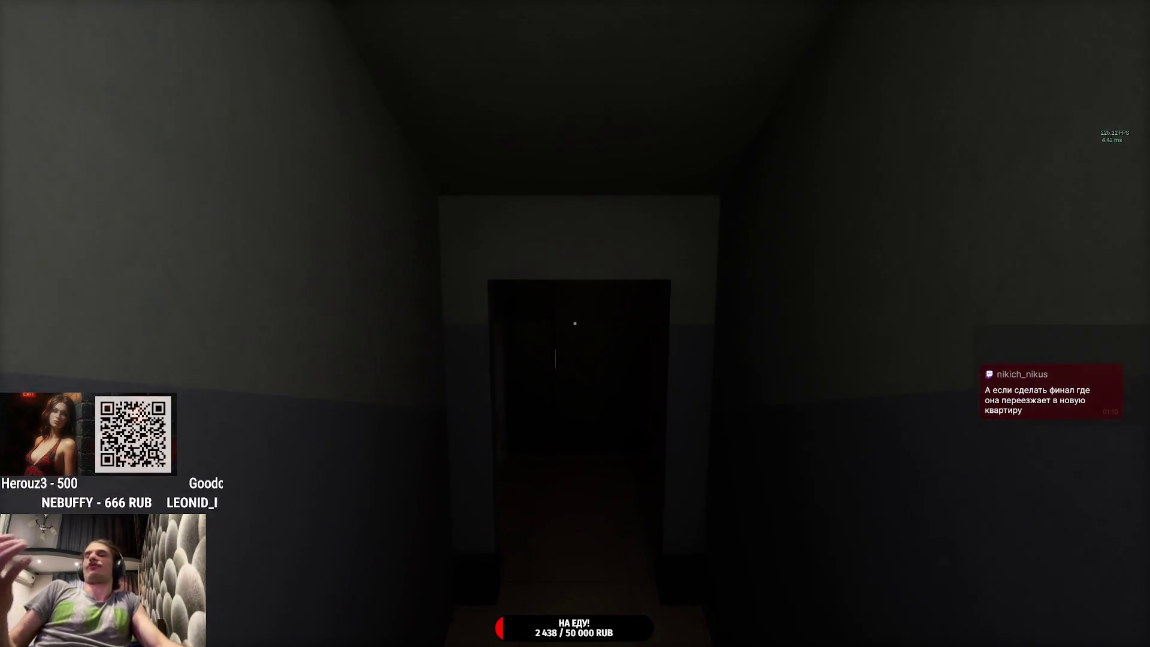
key(w)
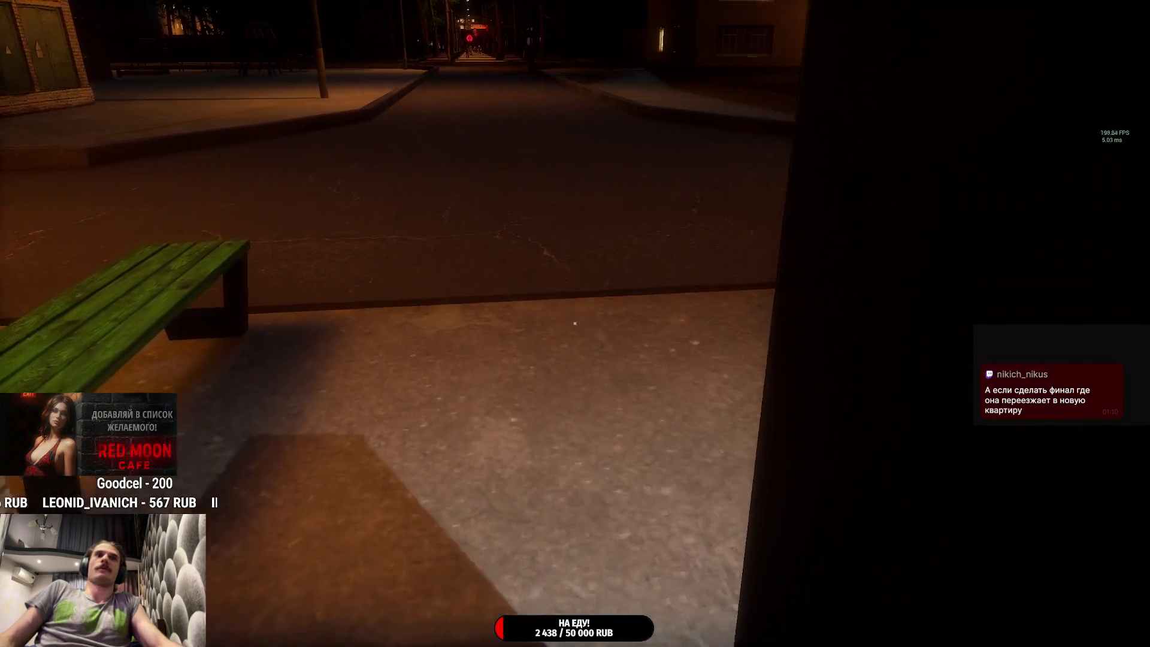
Step: Walk out of the building and along the night street
key(w)
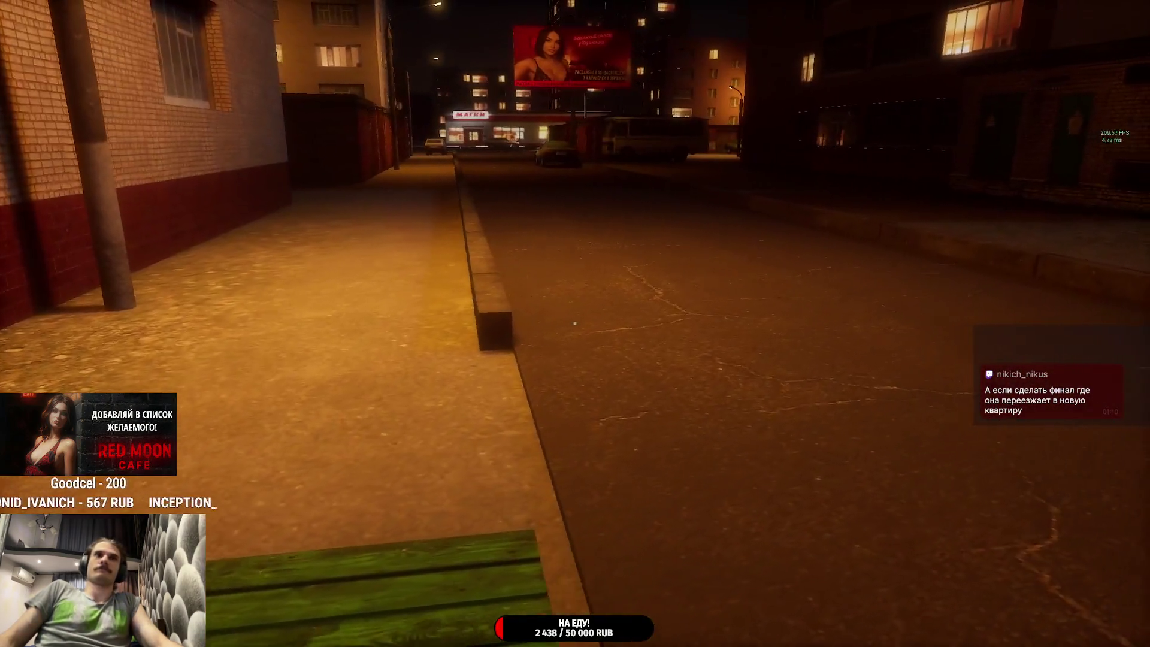
key(w)
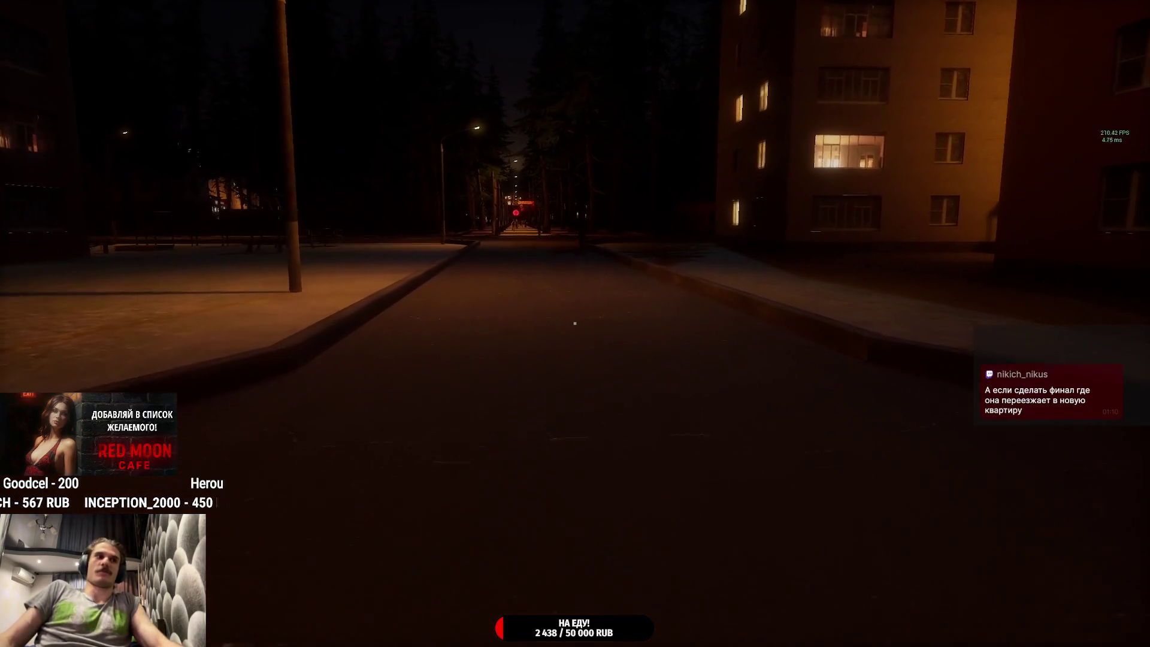
key(w)
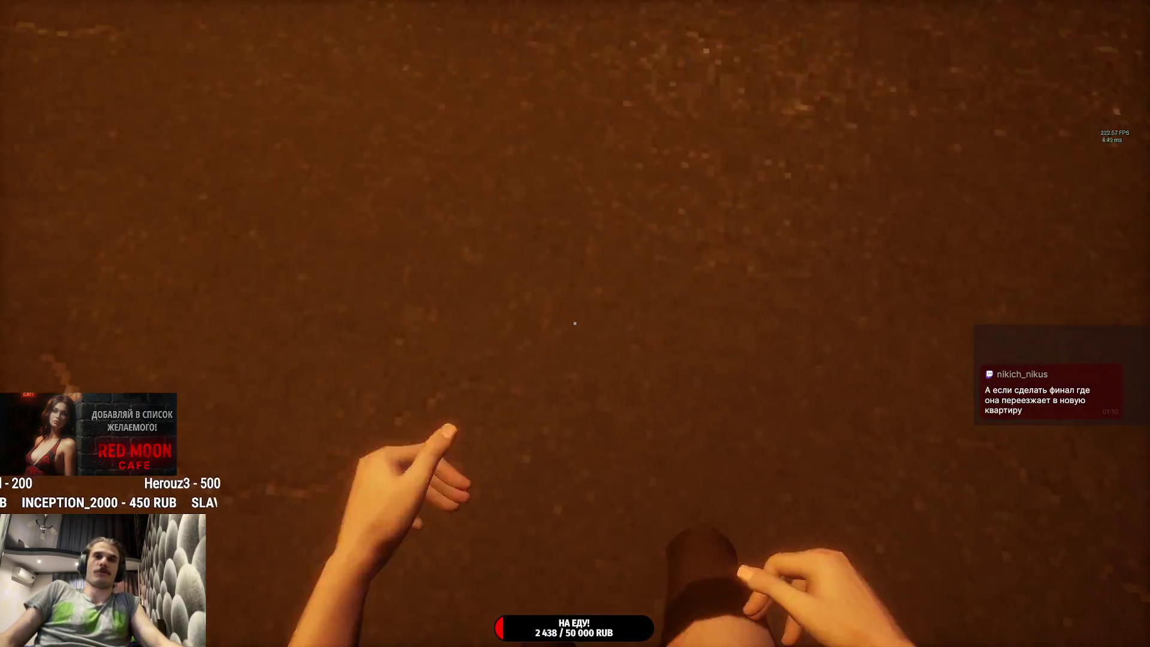
key(w)
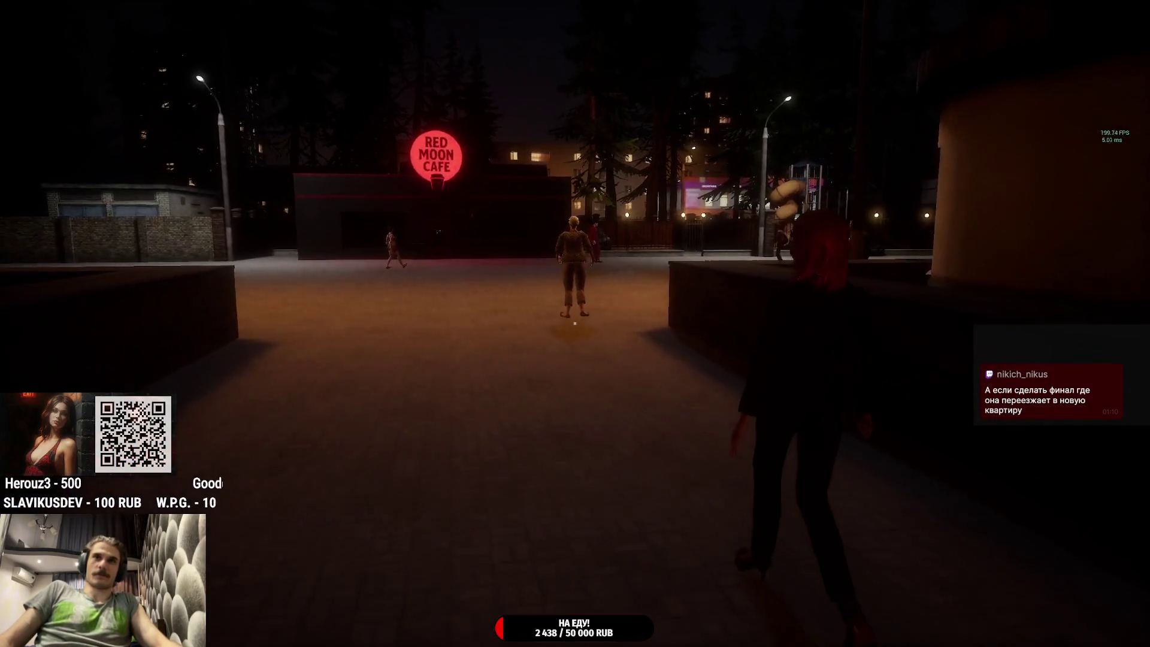
Step: Cross the plaza past the Red Moon Cafe sign, through the park gate, and show the opening task list
key(w)
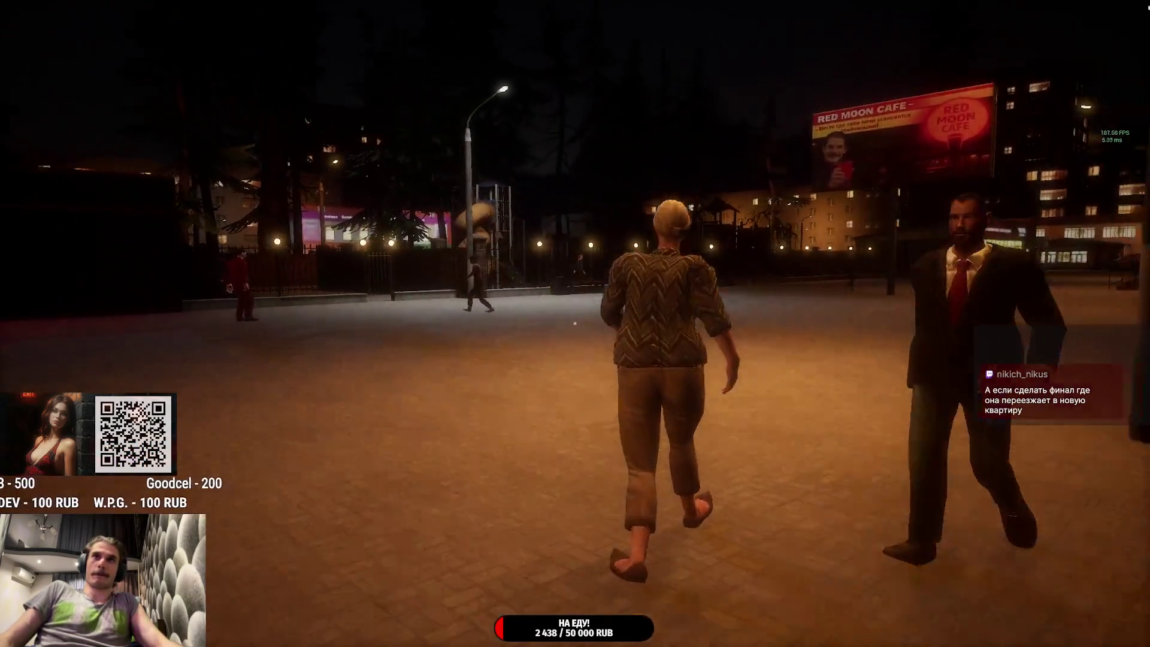
key(w)
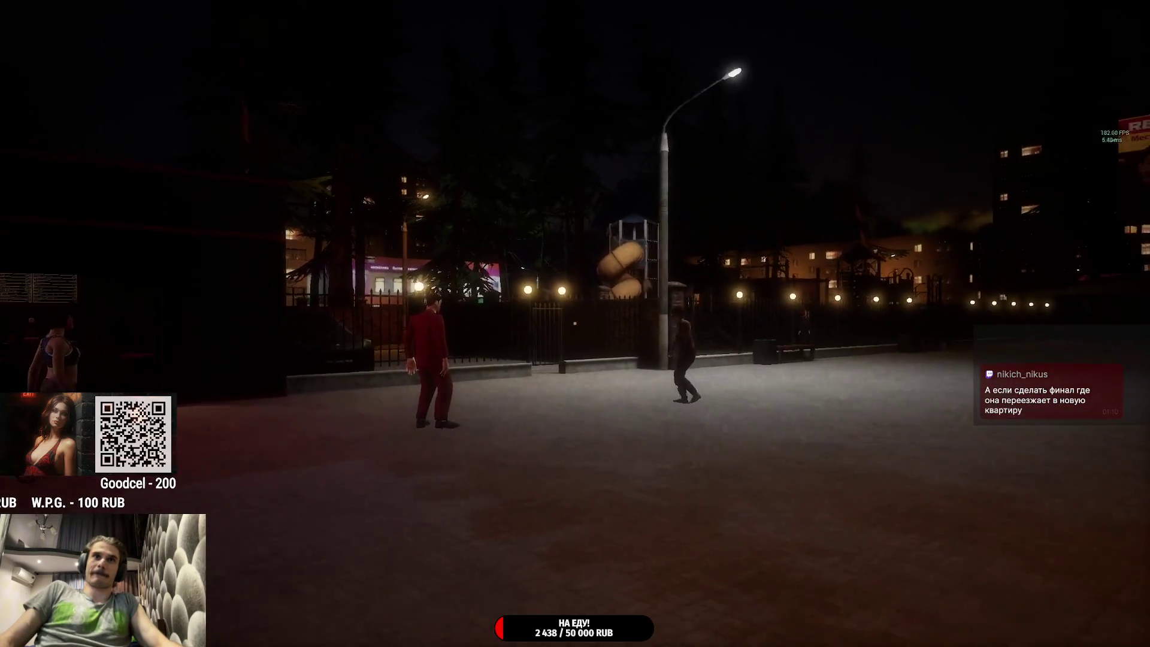
key(w)
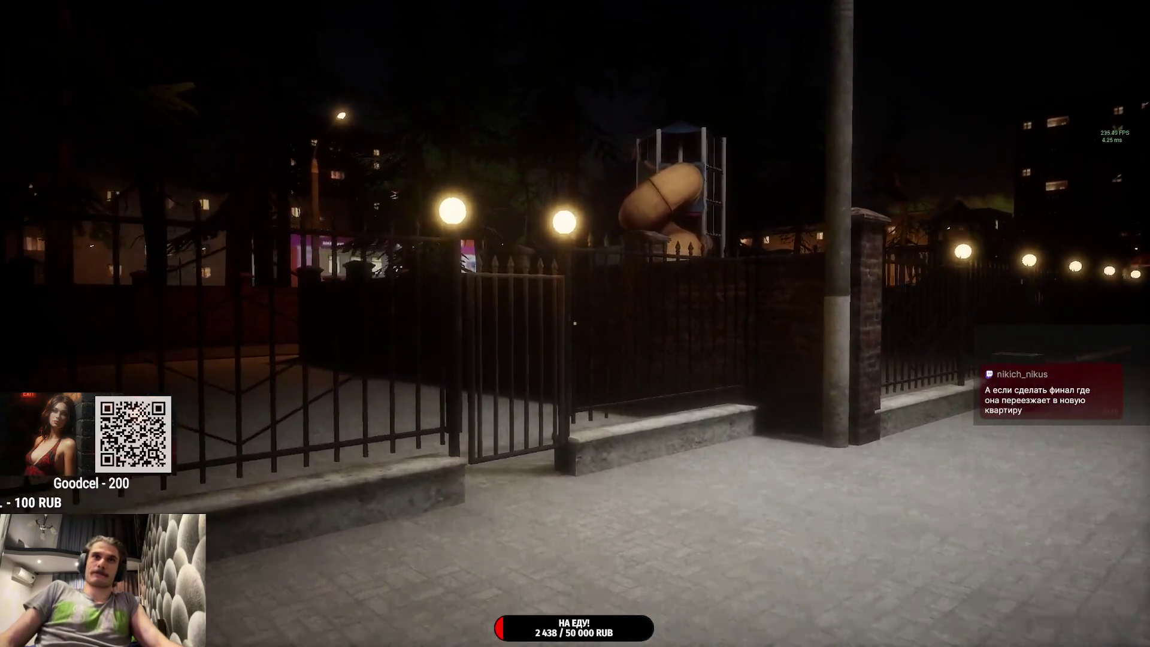
key(w)
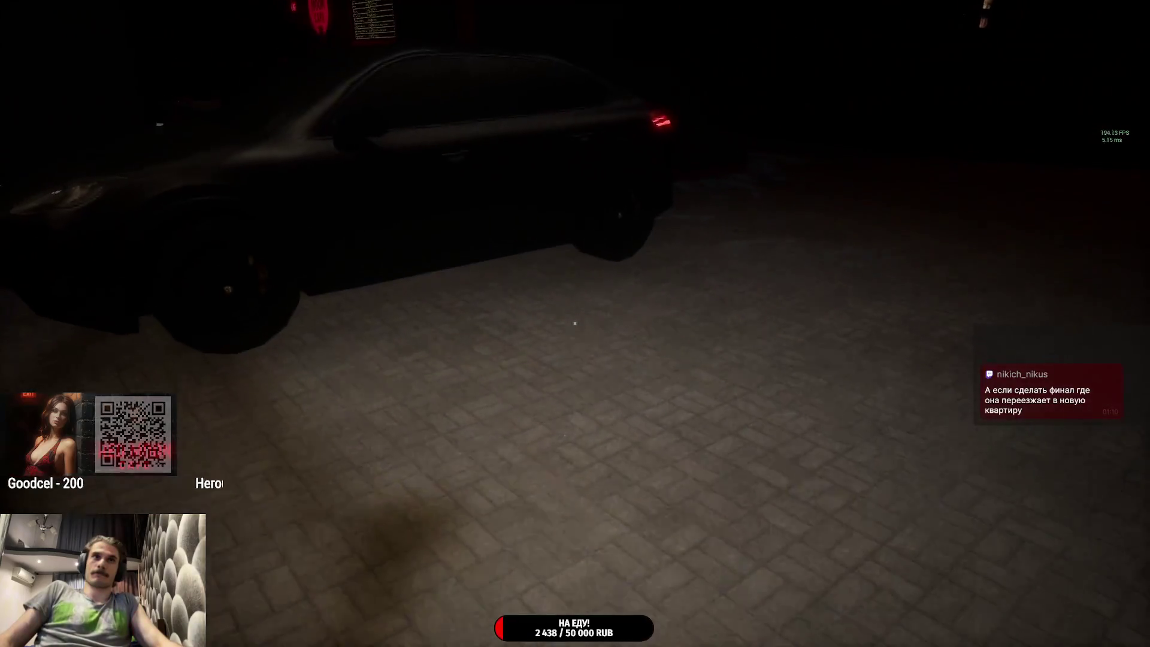
key(Tab)
key(w)
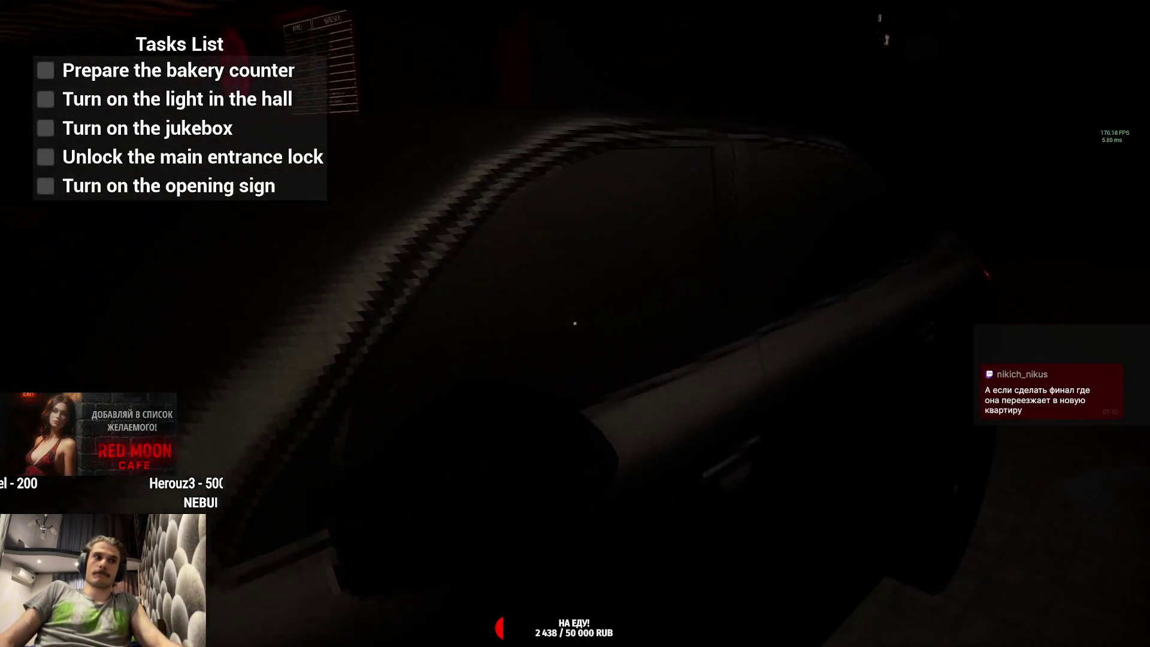
Step: Walk to the red back door and unlock it with the keys
key(w)
key(w)
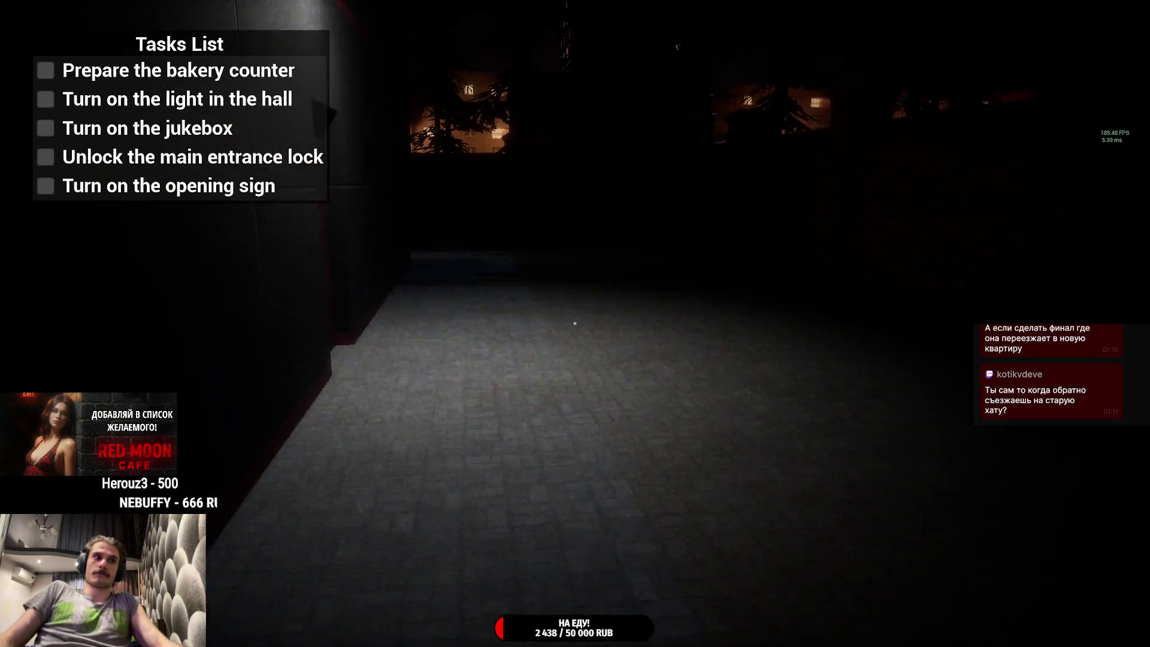
key(w)
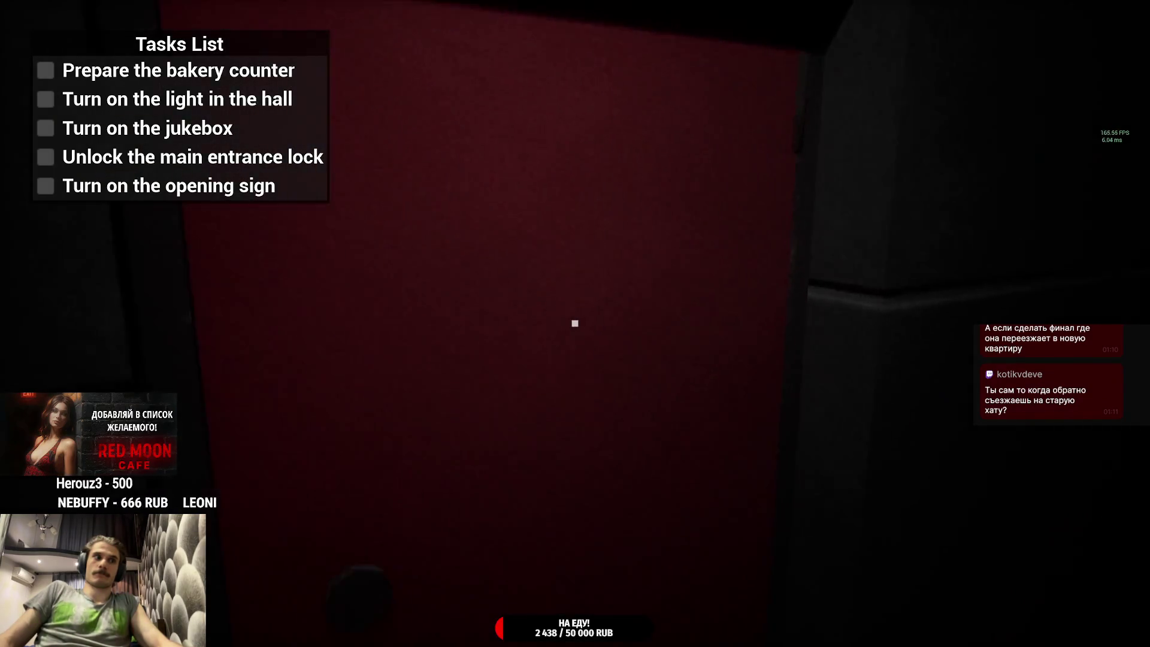
scroll(575, 323, down, 1)
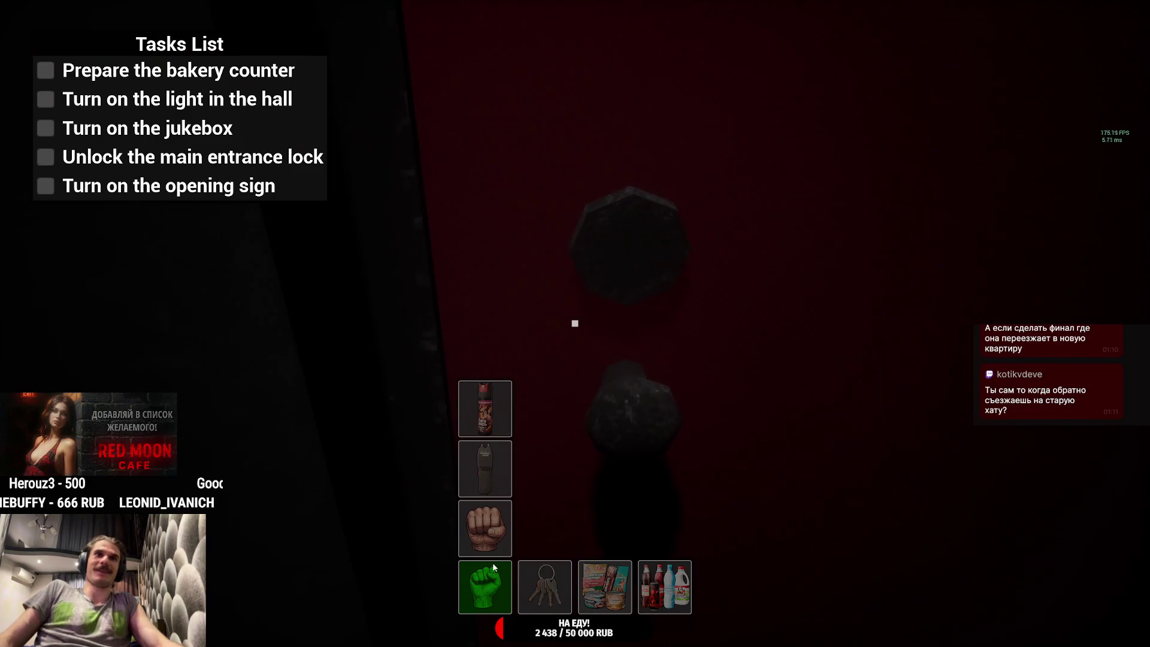
scroll(575, 324, down, 1)
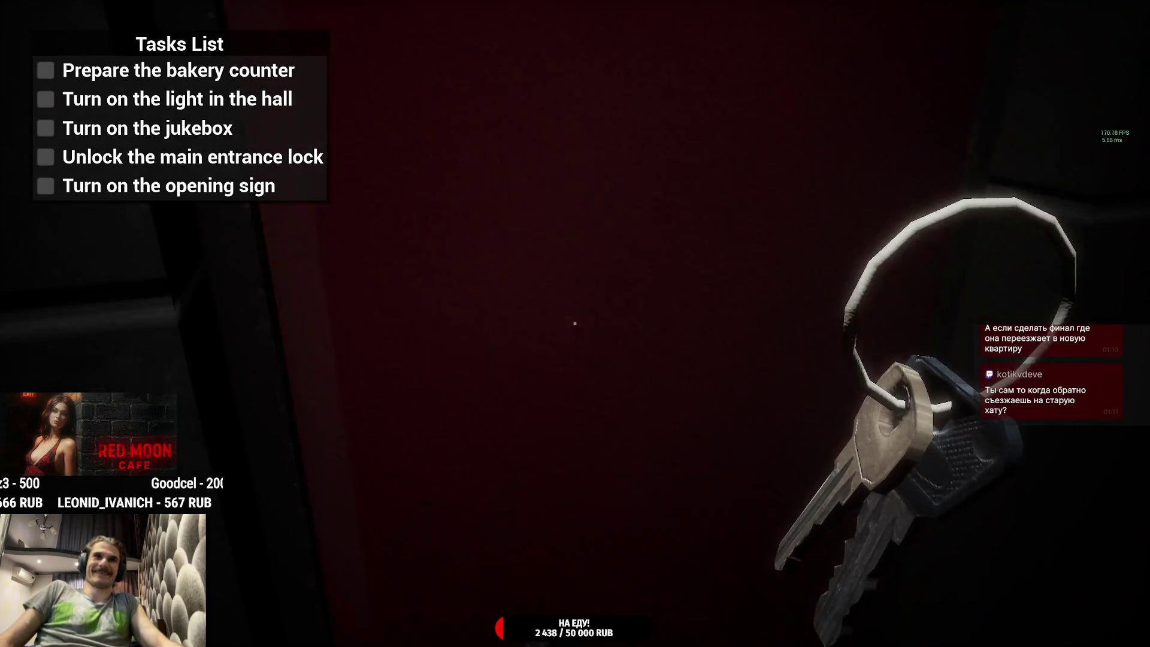
scroll(575, 323, up, 1)
Step: Handle the pastry case, lights, jukebox, door lock and OPEN sign to open the café
key(w)
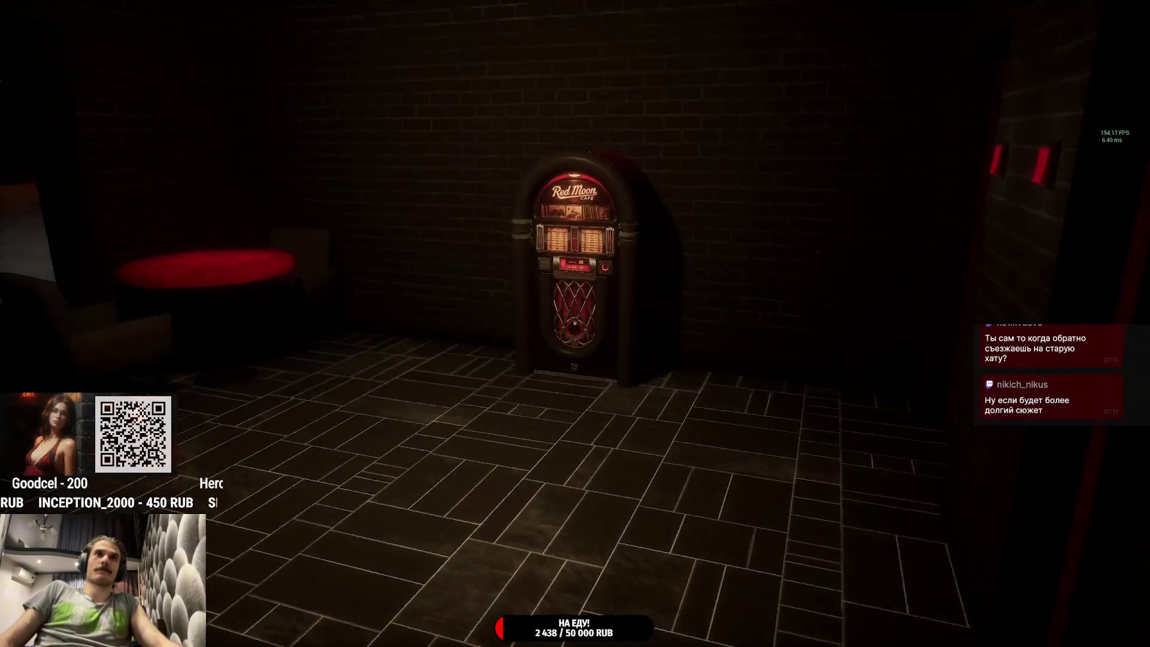
key(w)
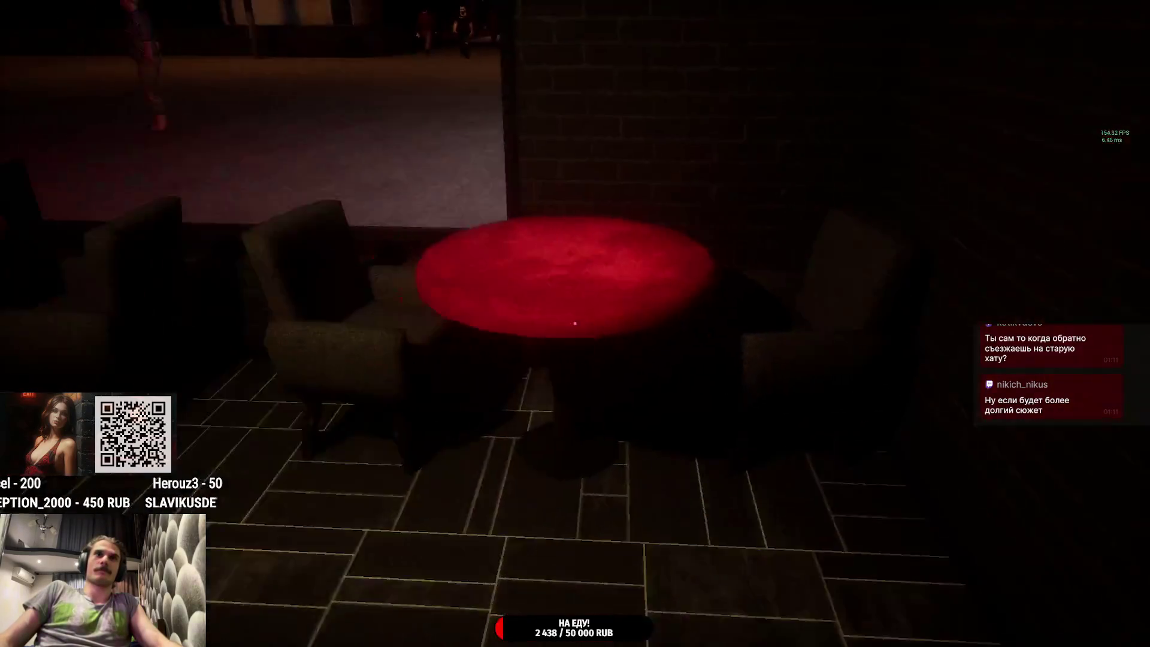
key(w)
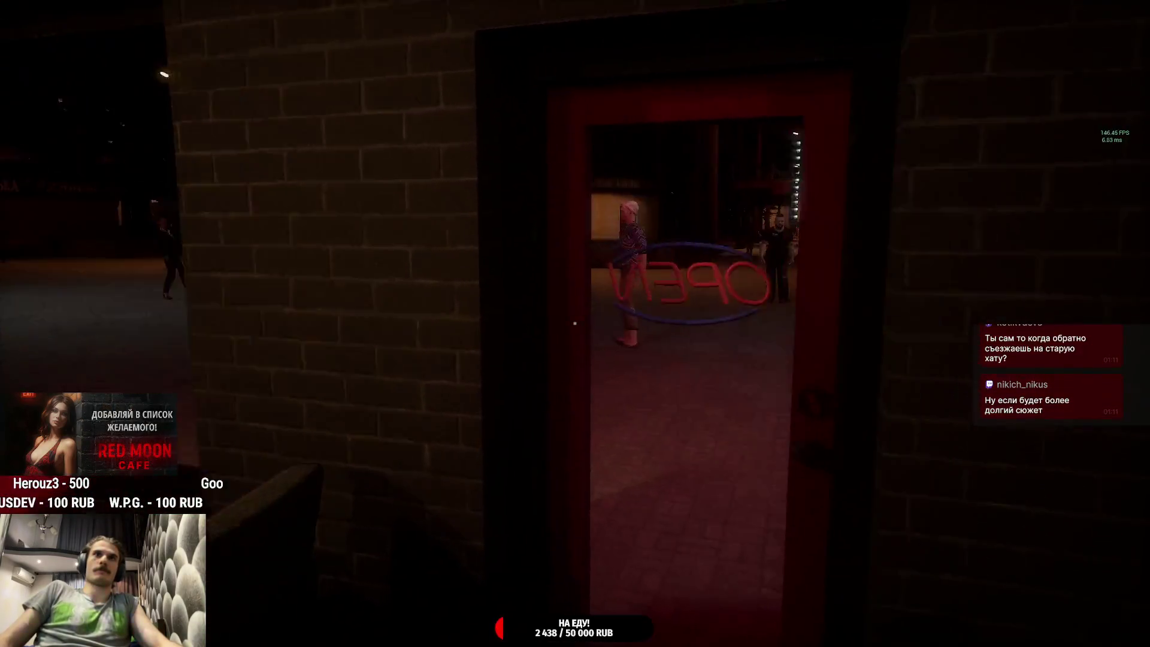
key(s)
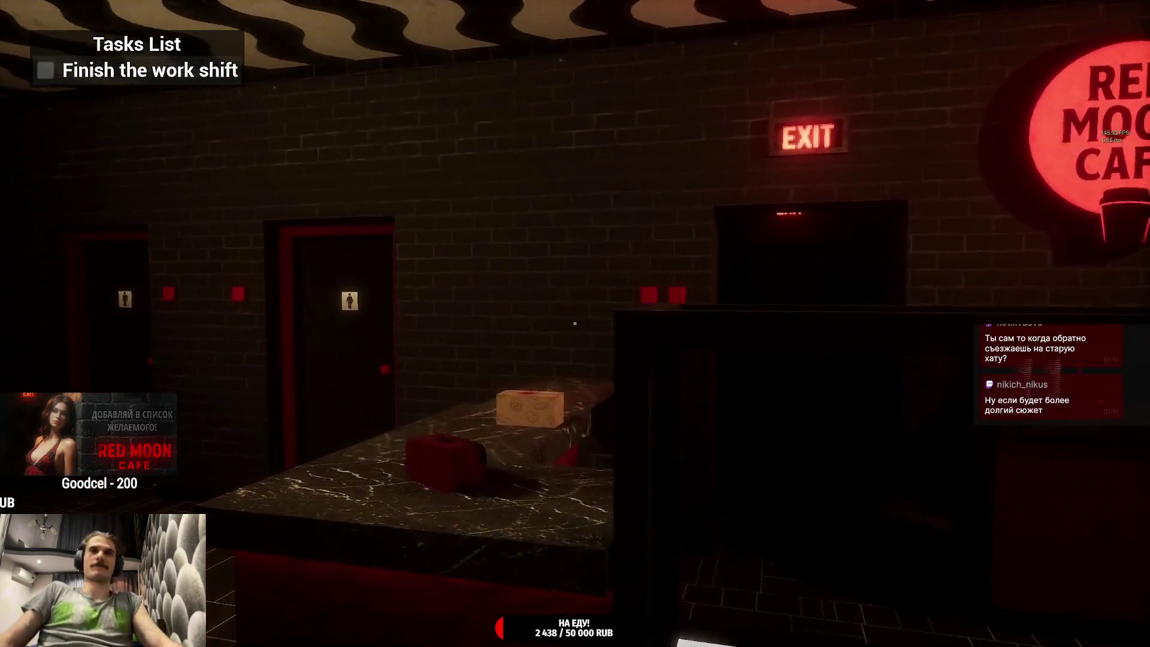
Step: Step onto the street, then walk back in past the window tables to the coffee-machine counter
key(w)
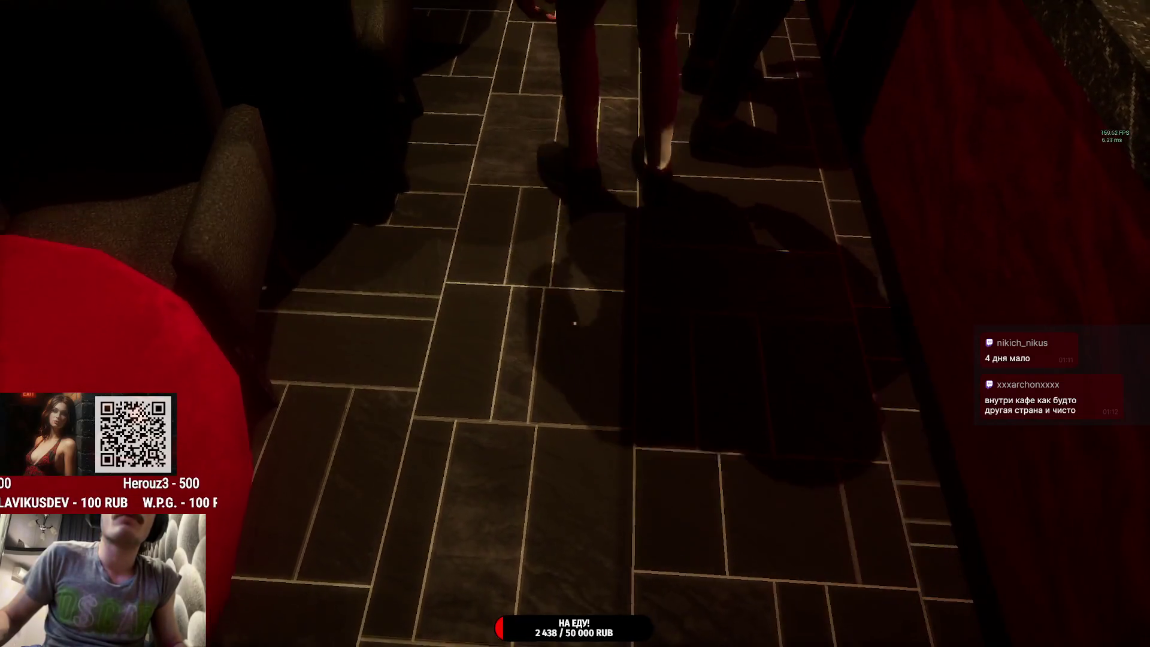
key(w)
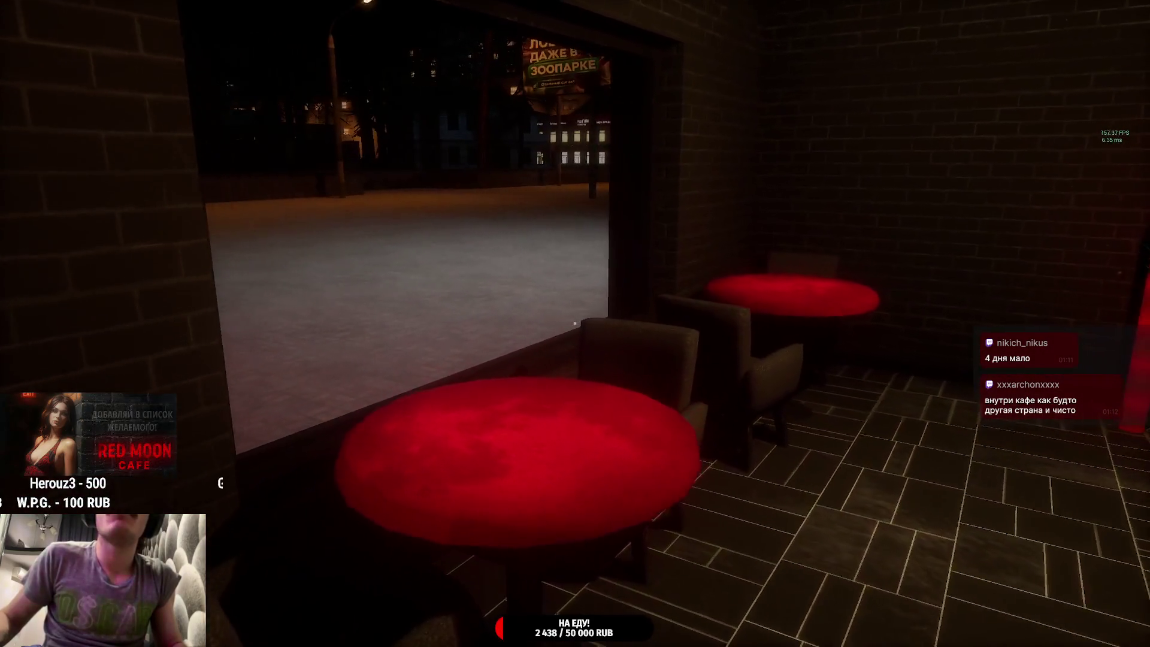
key(w)
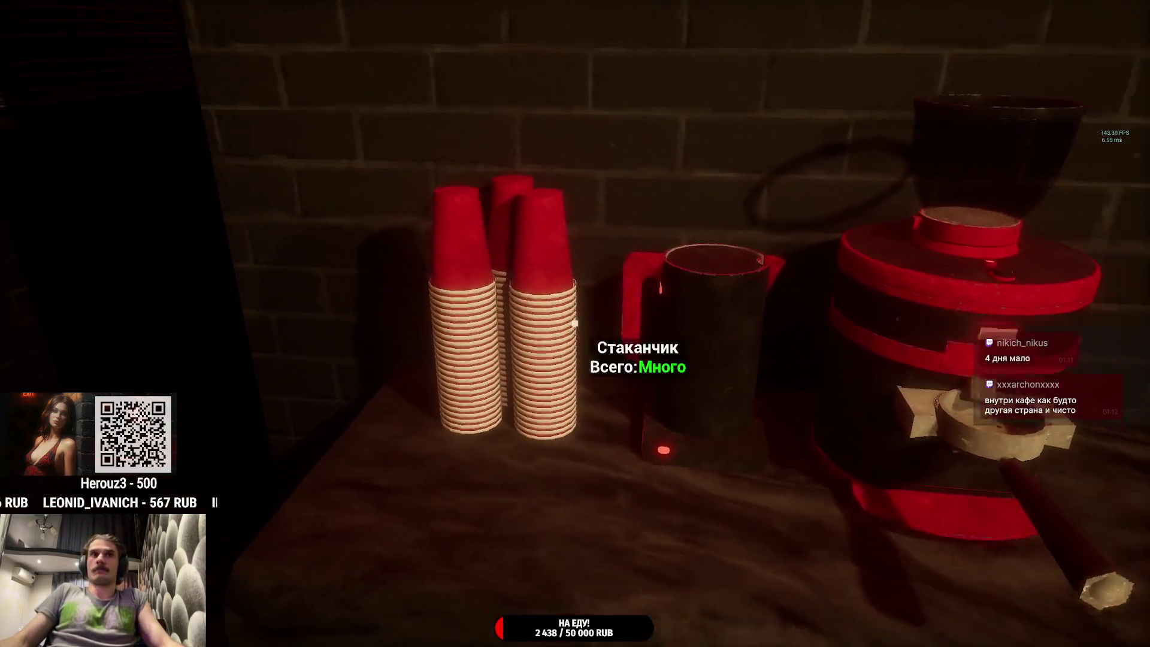
Step: Cup and lid the order, put the customer's banknote in the register, then walk toward the restrooms
click(575, 324)
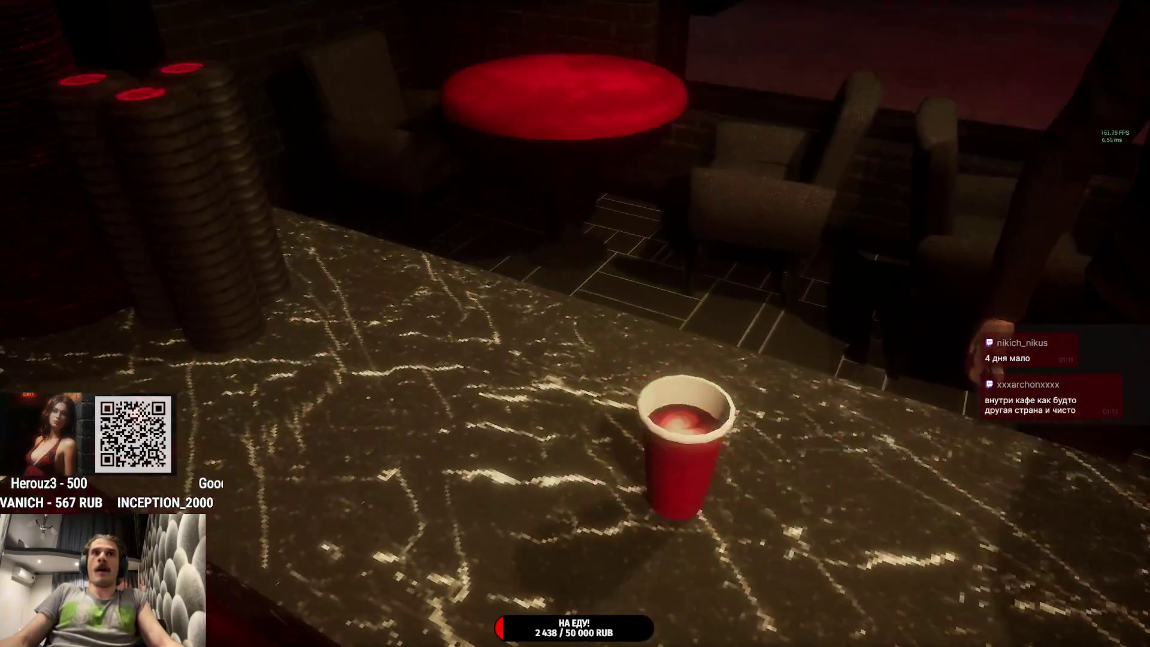
click(575, 324)
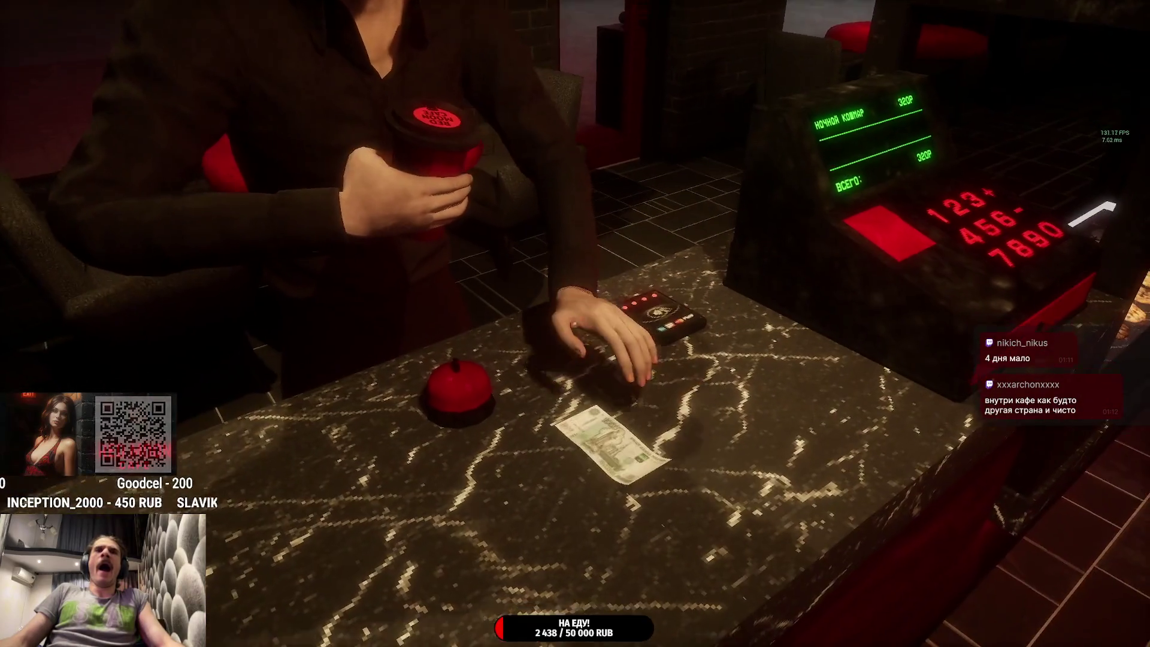
click(575, 323)
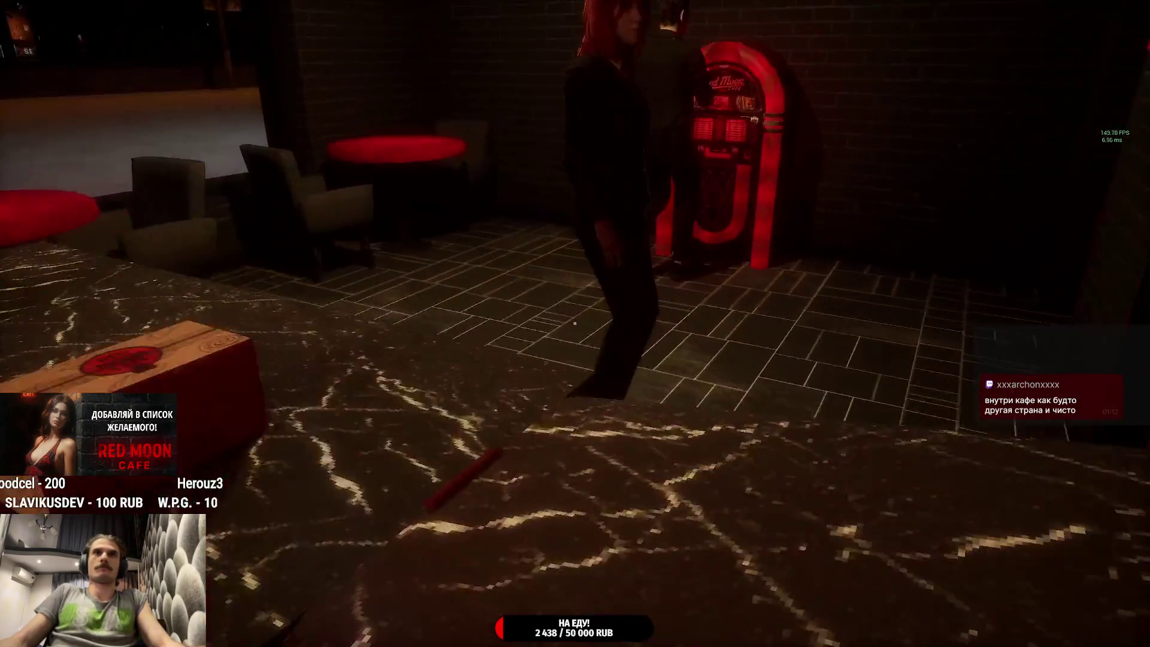
key(w)
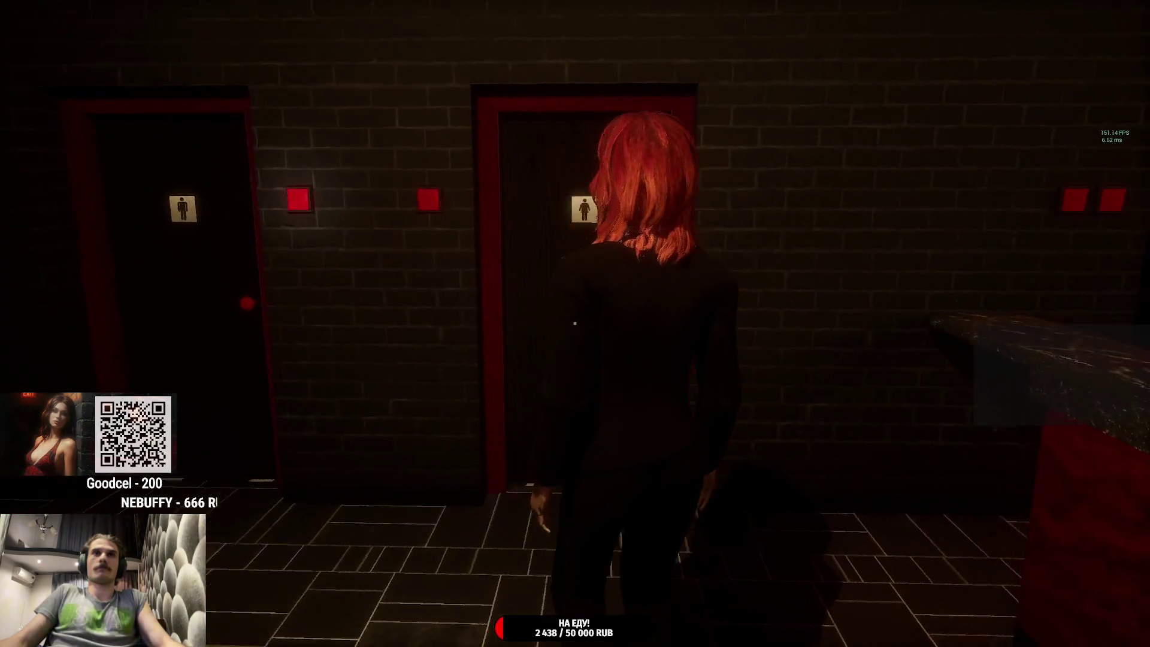
Step: Gesture to the red-haired woman and touch her shoulder, then walk along the bar past the coffee machine
click(574, 324)
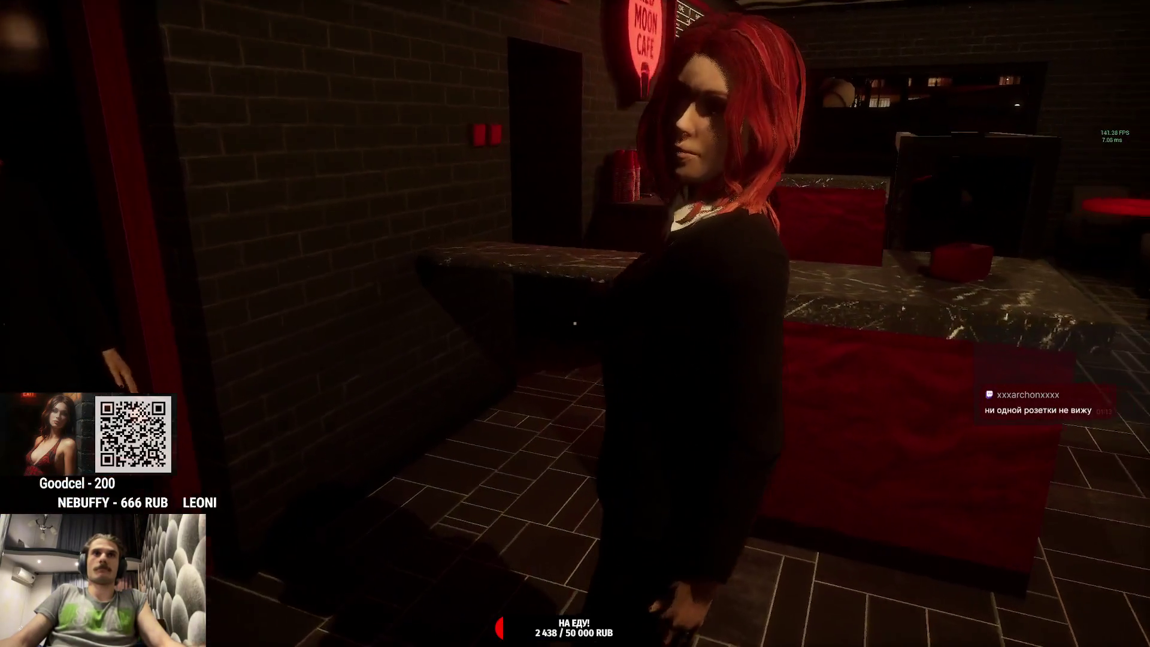
click(575, 324)
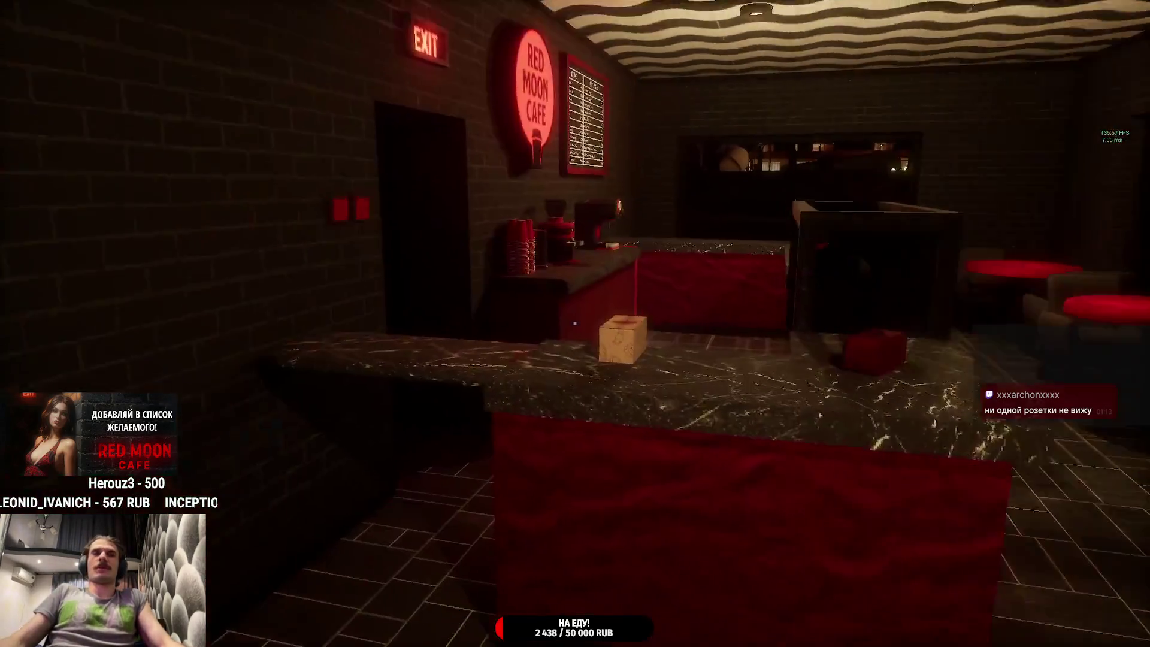
key(w)
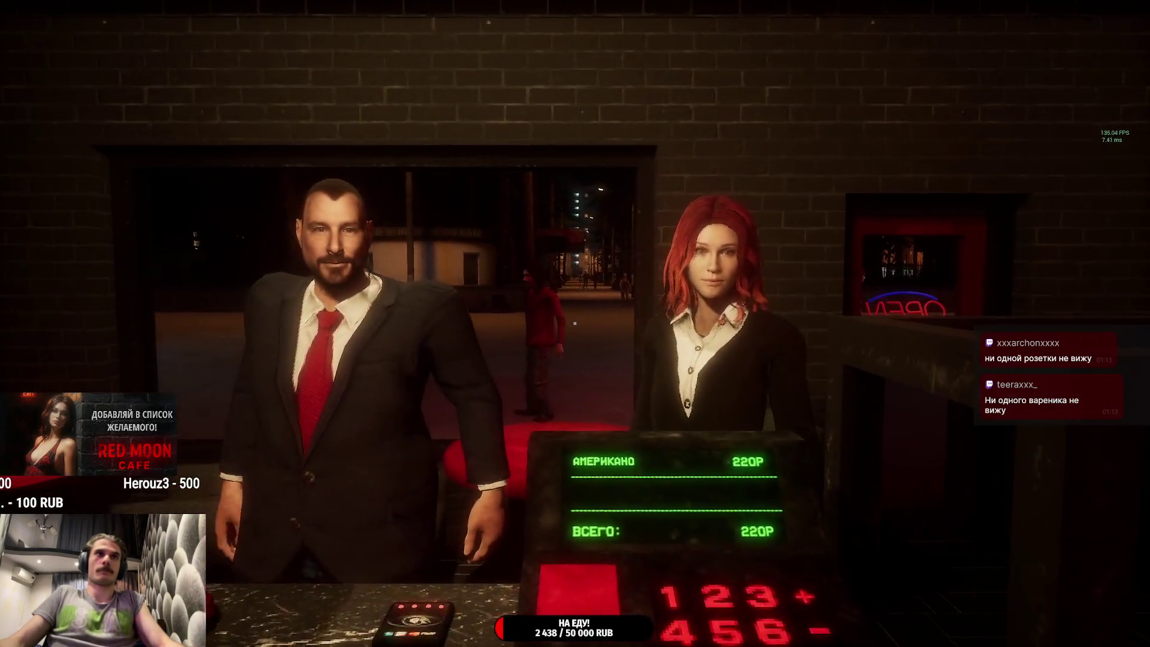
click(575, 323)
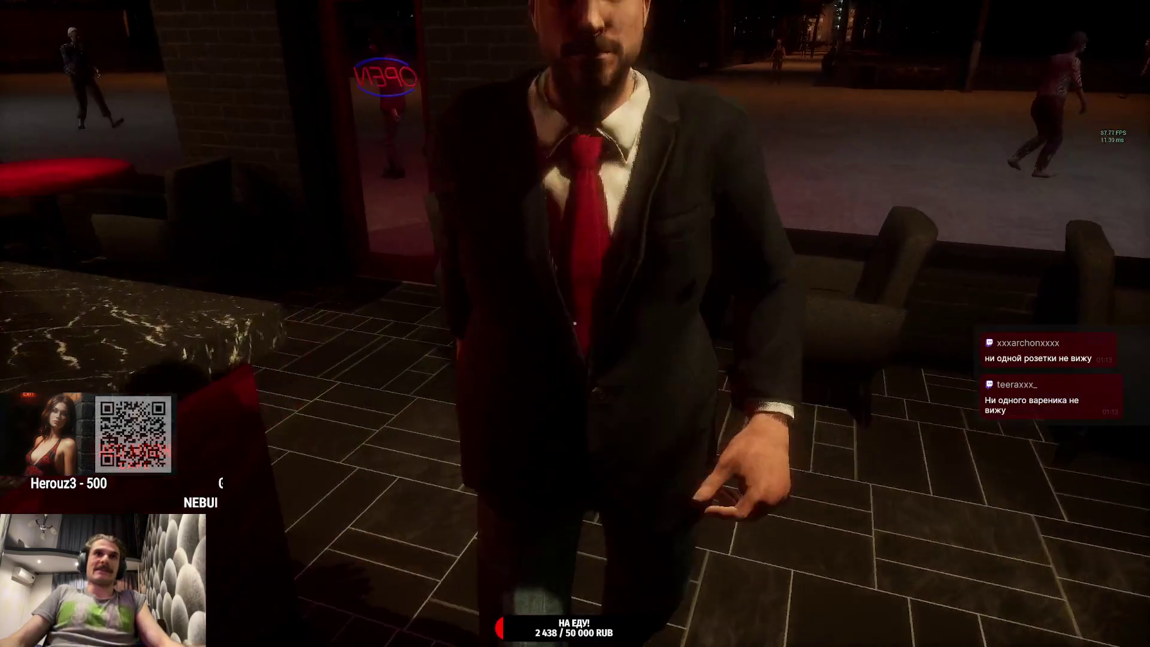
Step: Equip the keys and explore the red-bed back room, switching its lights off and on
click(575, 324)
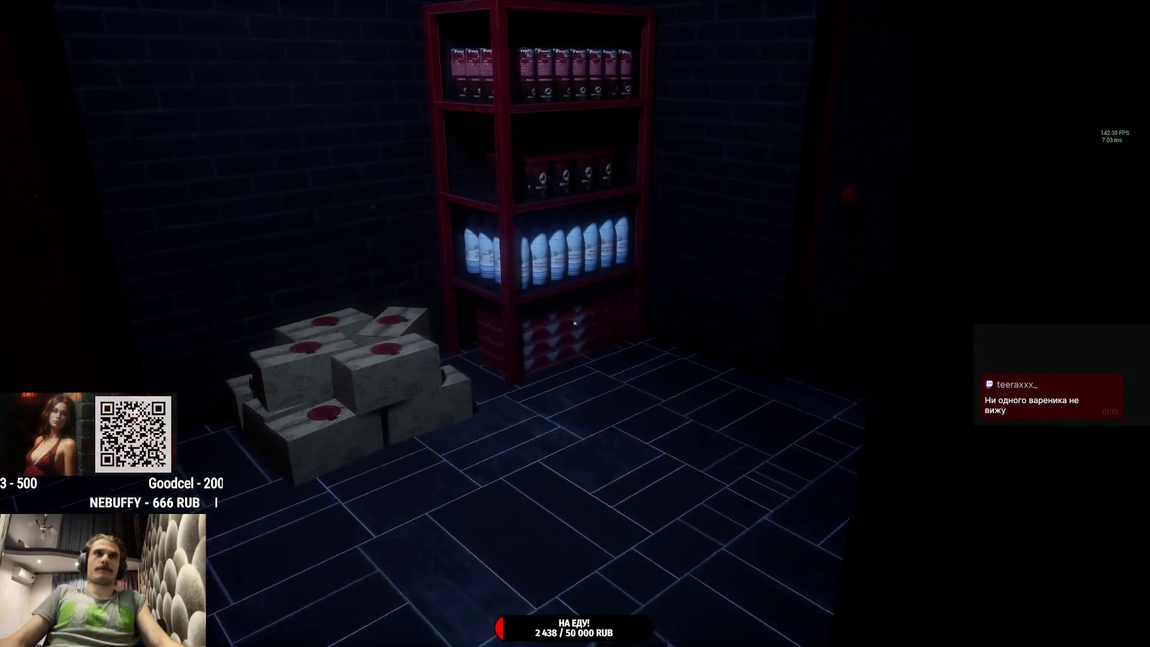
key(Tab)
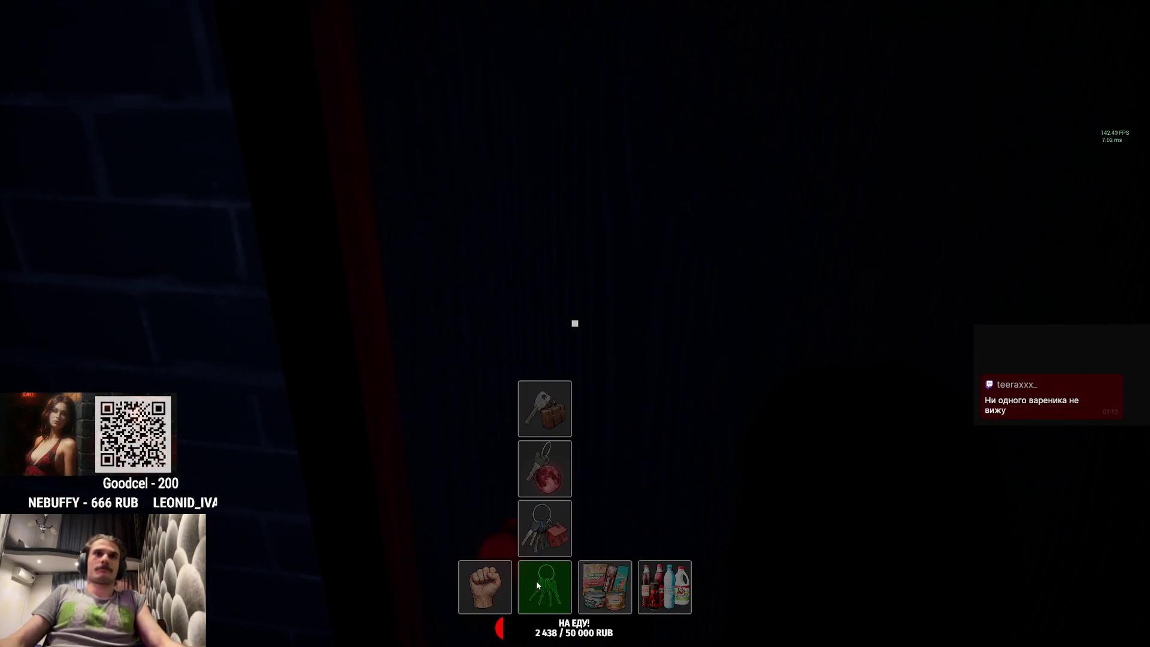
click(544, 410)
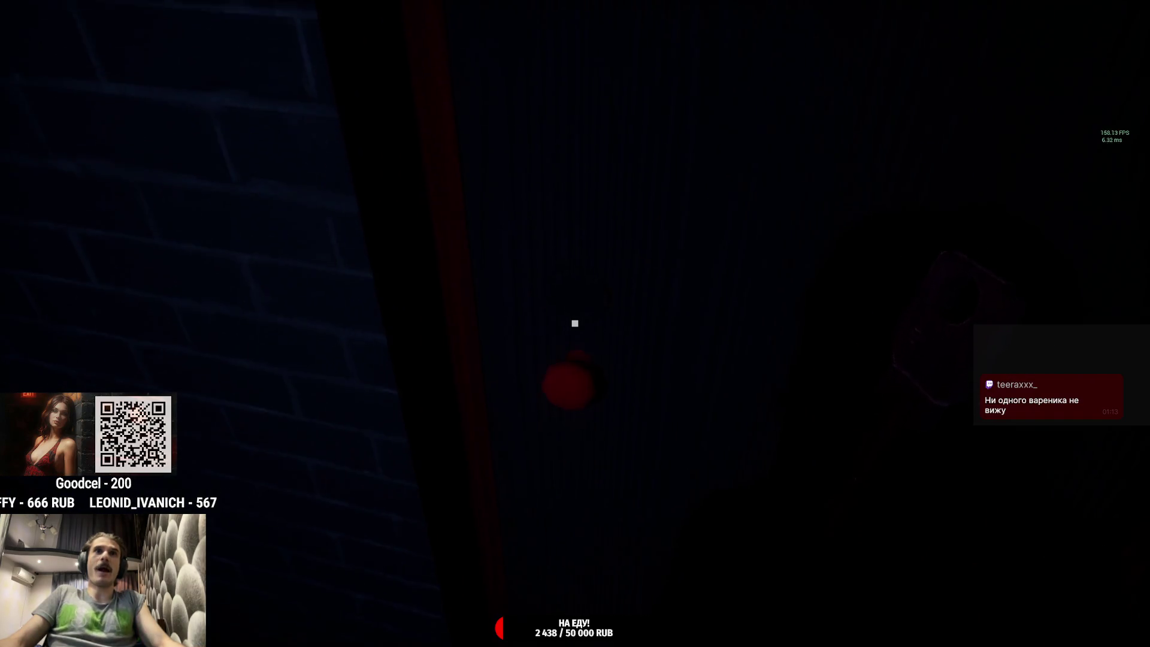
key(Tab)
key(Tab)
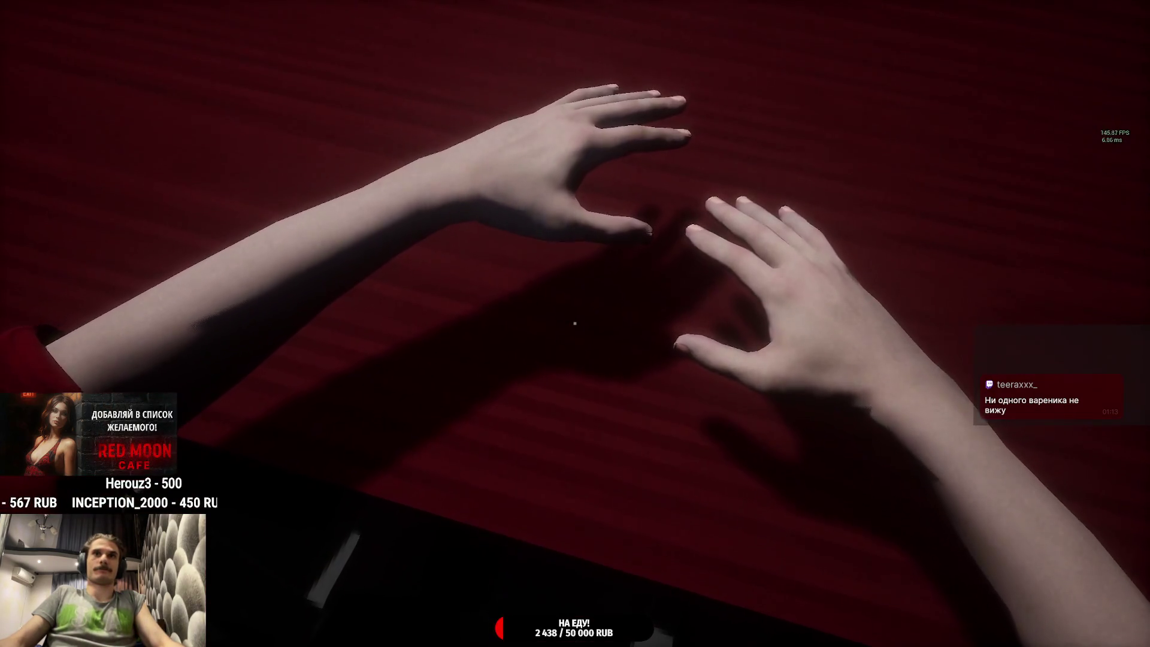
key(e)
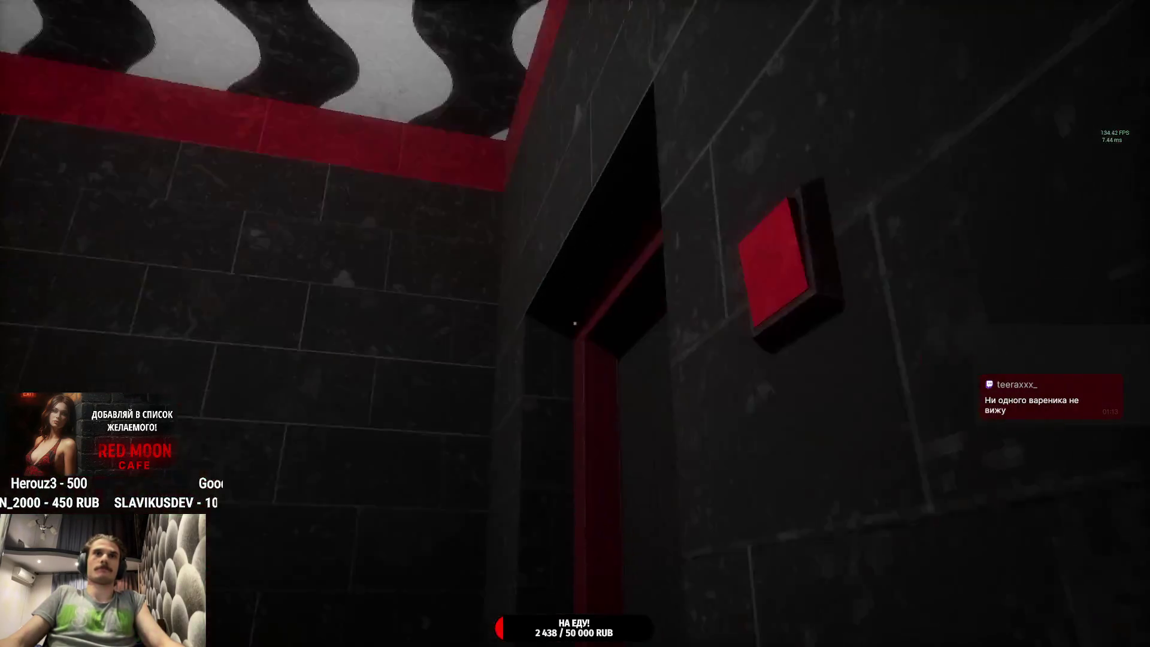
key(e)
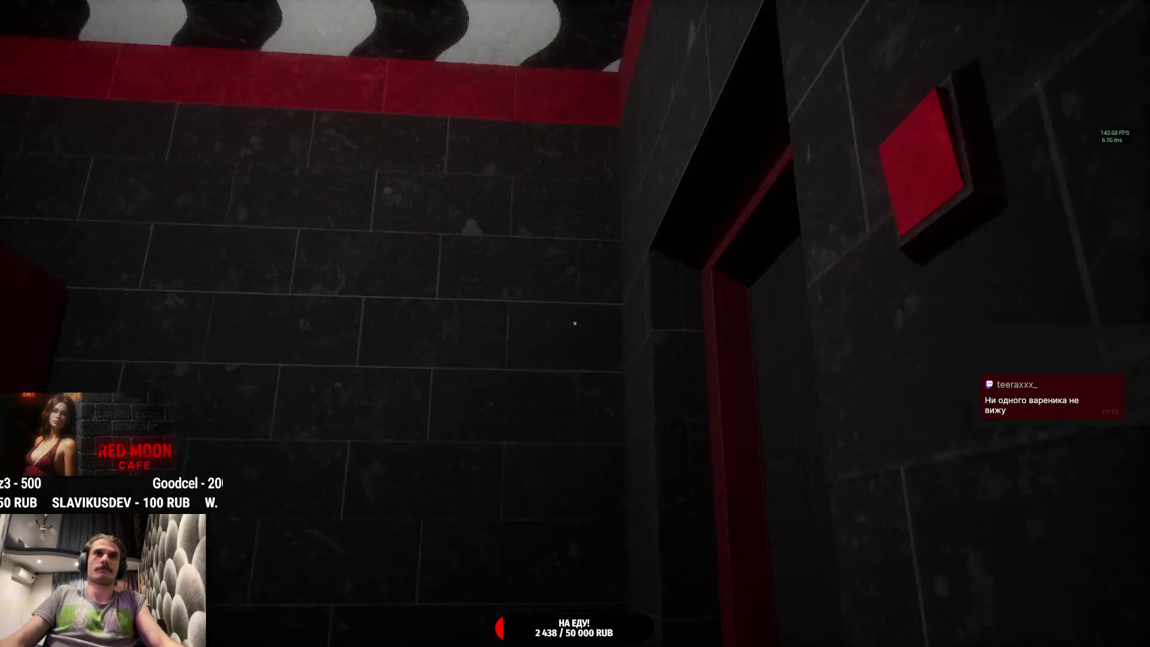
key(e)
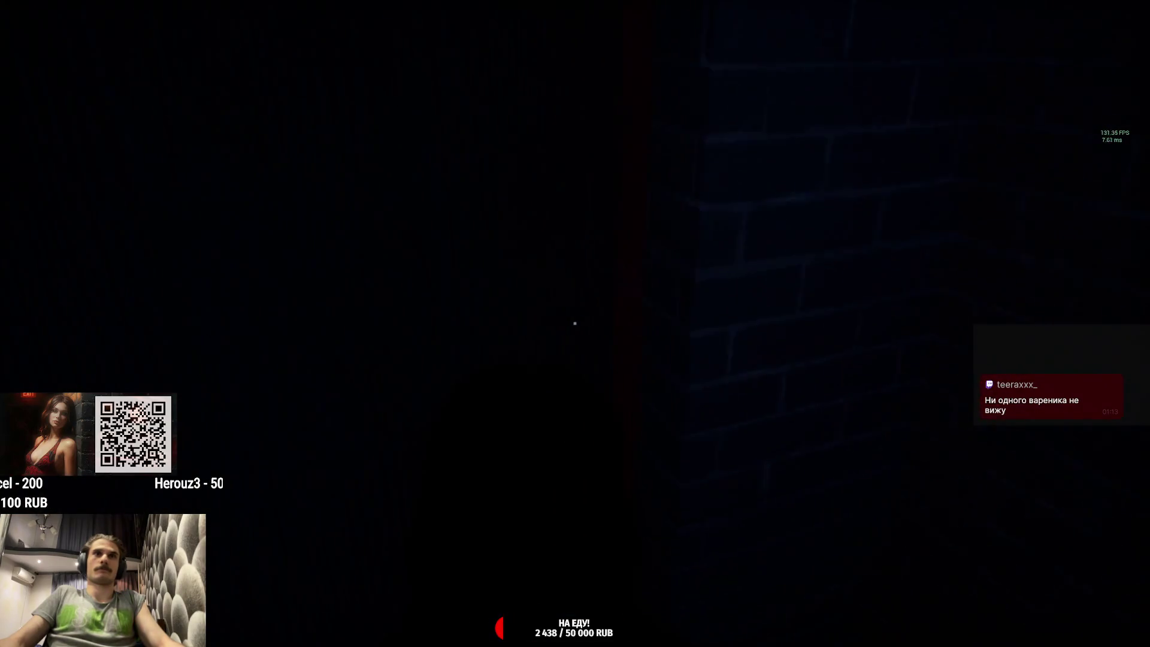
Step: Switch back to bare hands and walk through the doorway to the bar counter
key(Tab)
click(549, 493)
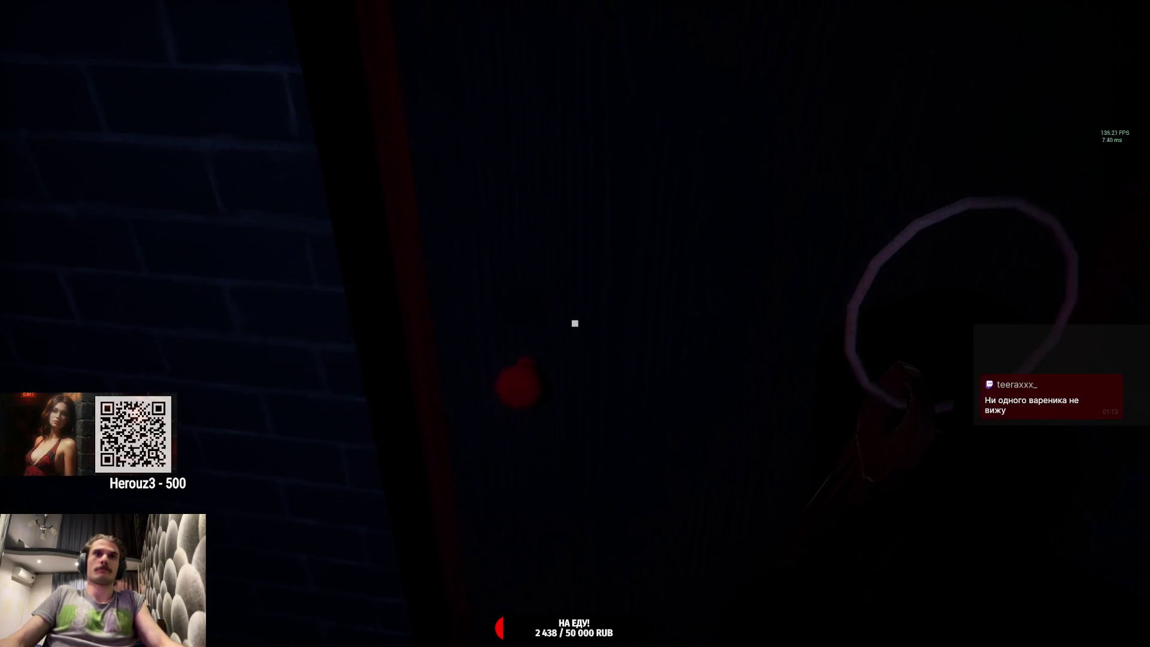
key(Tab)
click(555, 419)
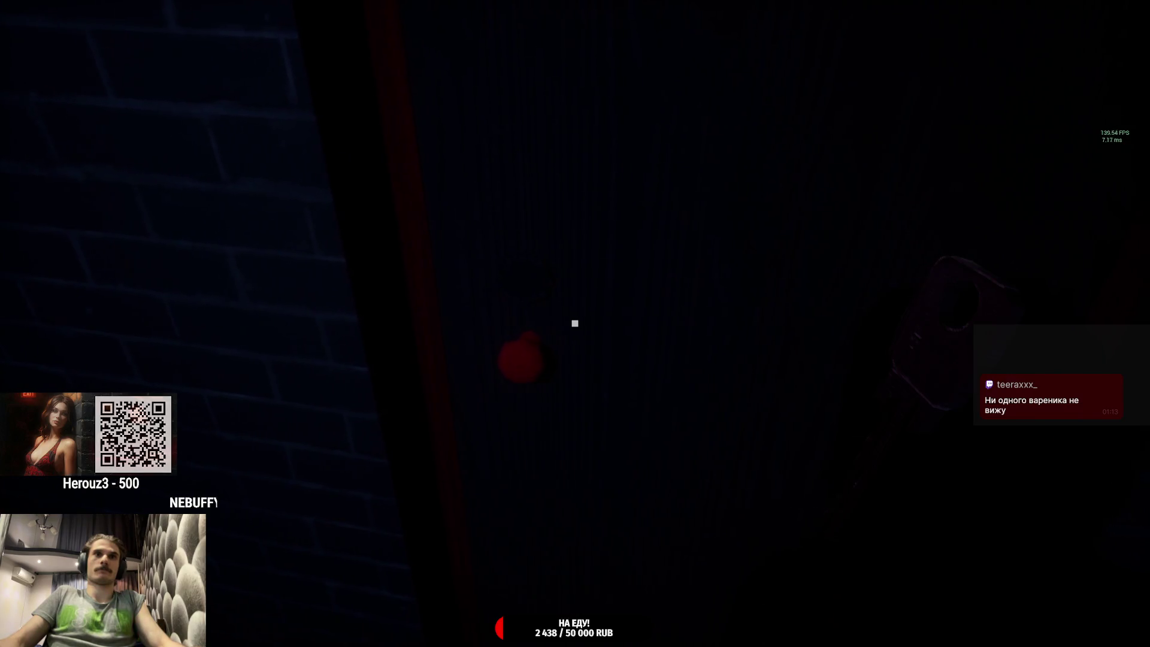
key(Tab)
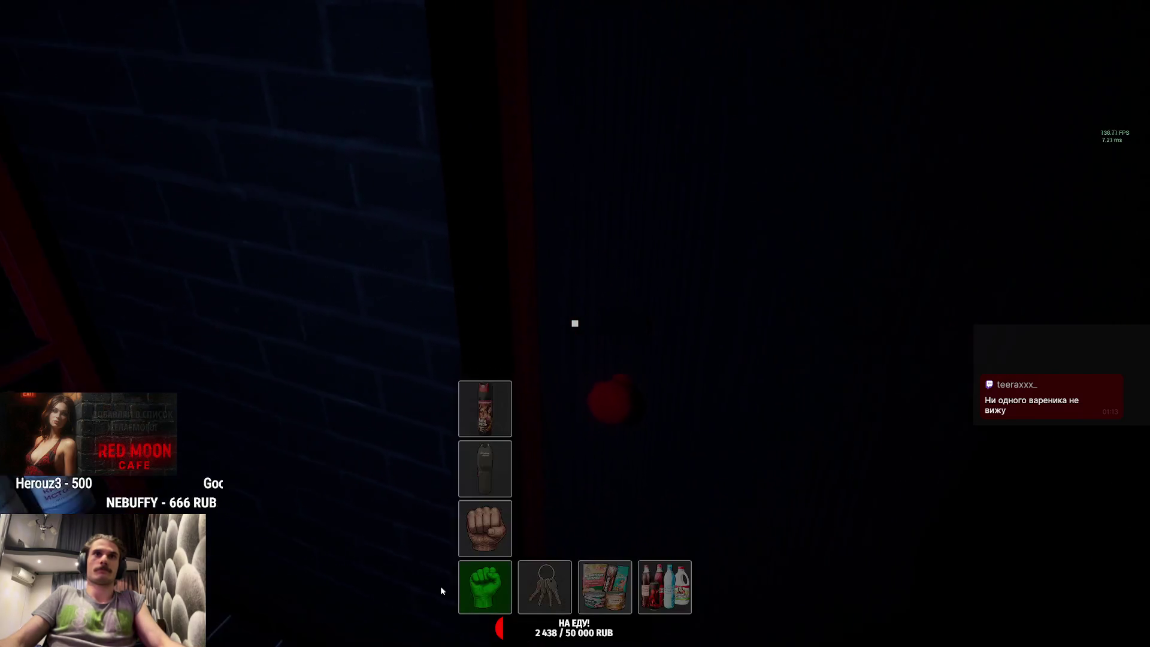
click(482, 587)
key(w)
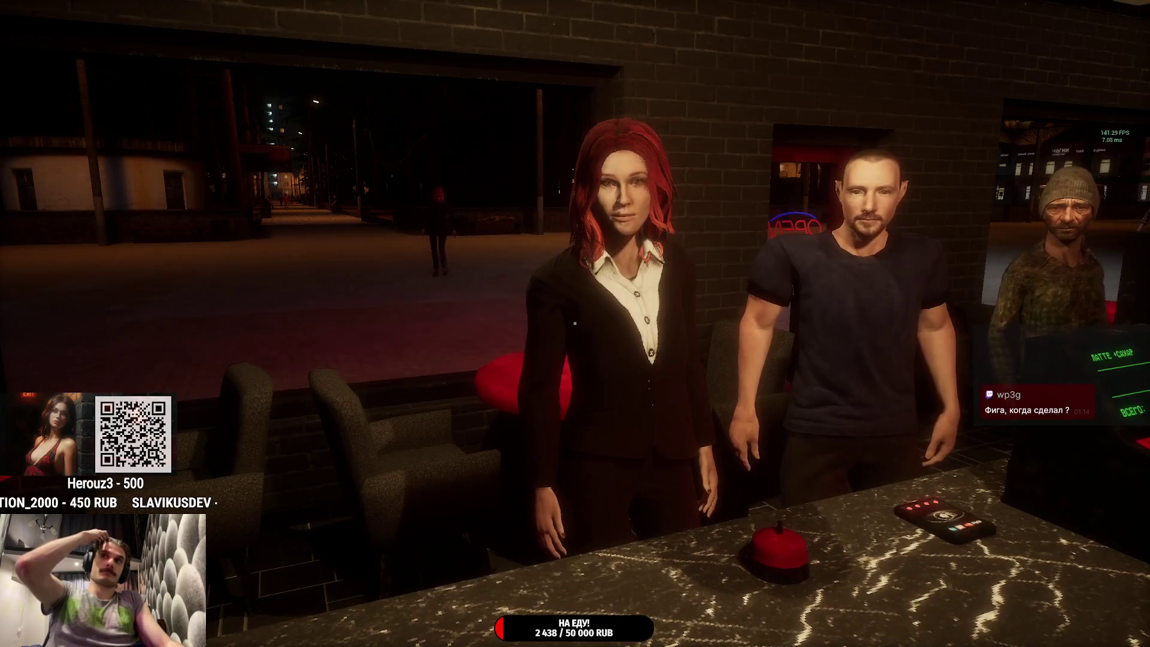
Step: Reach out to the red-haired woman, ring up the 280Р МОККО at the register, then pause the game
key(a)
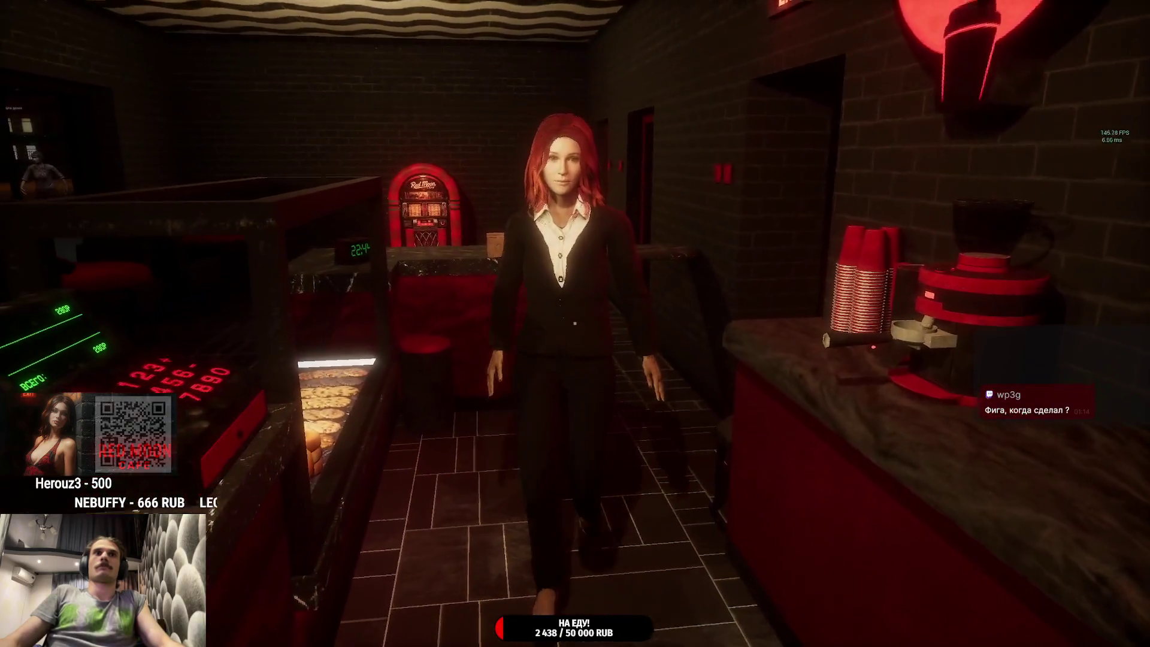
click(575, 323)
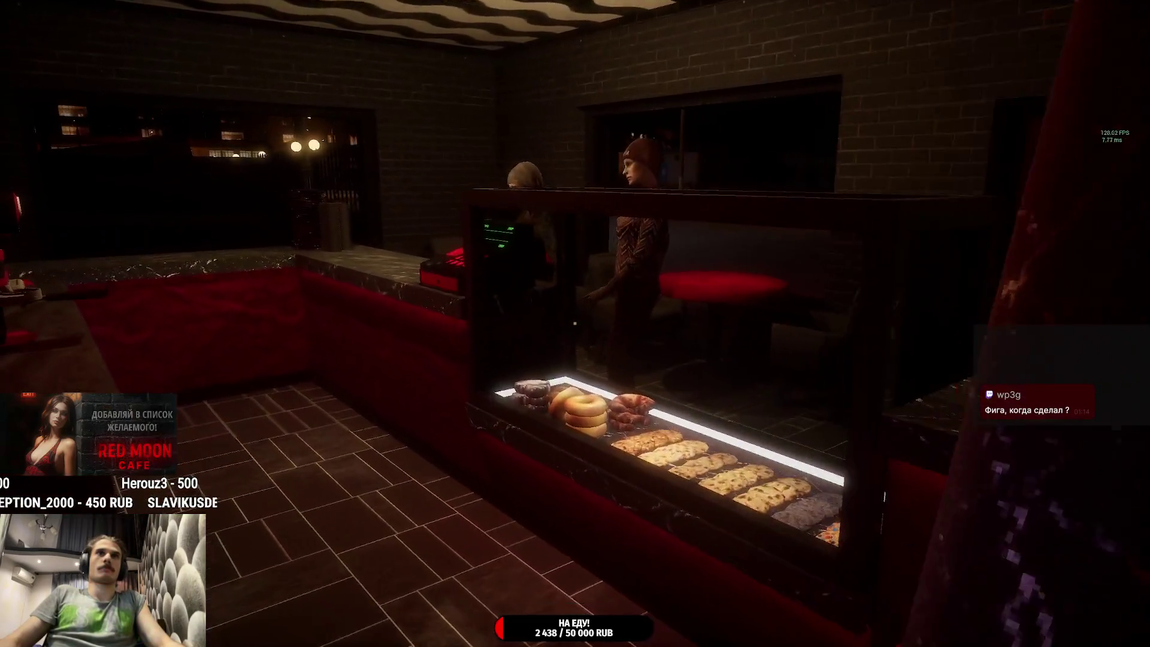
key(w)
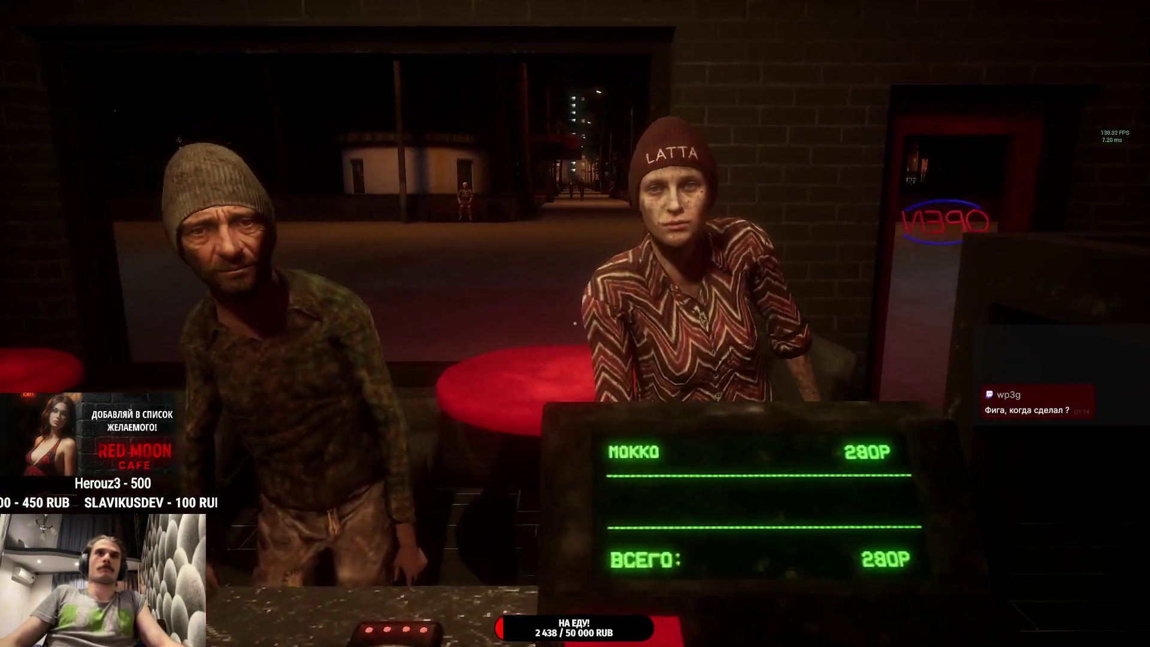
key(Escape)
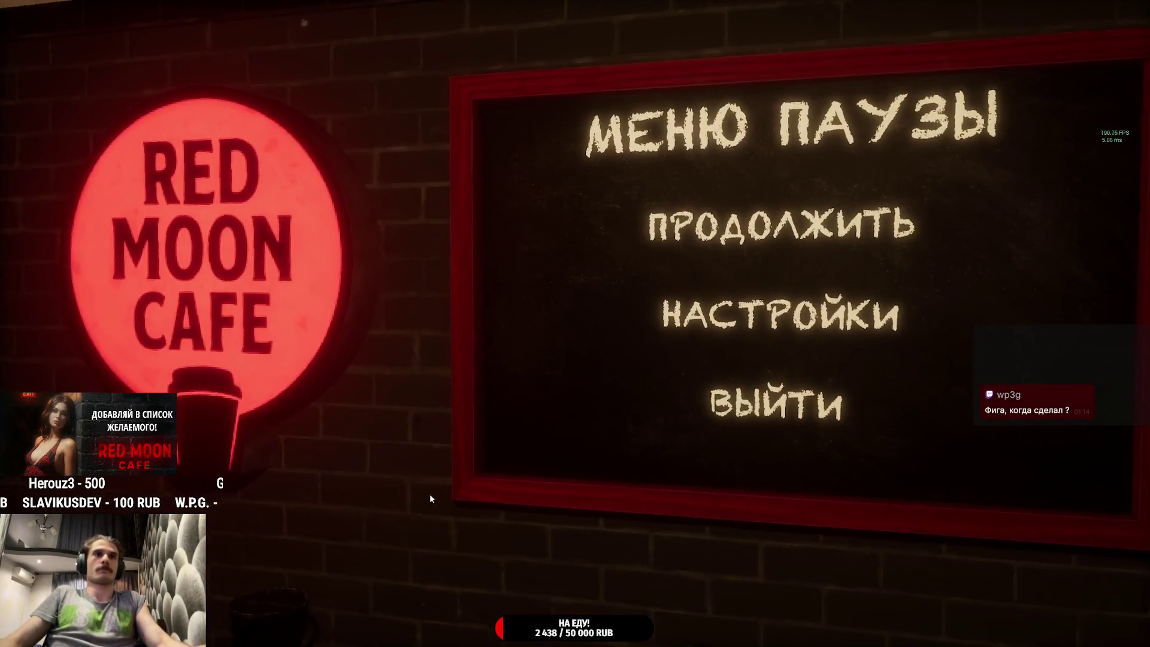
Step: Choose ВЫЙТИ in the pause menu, then ВЫЙТИ in the main menu to quit to the desktop
click(743, 413)
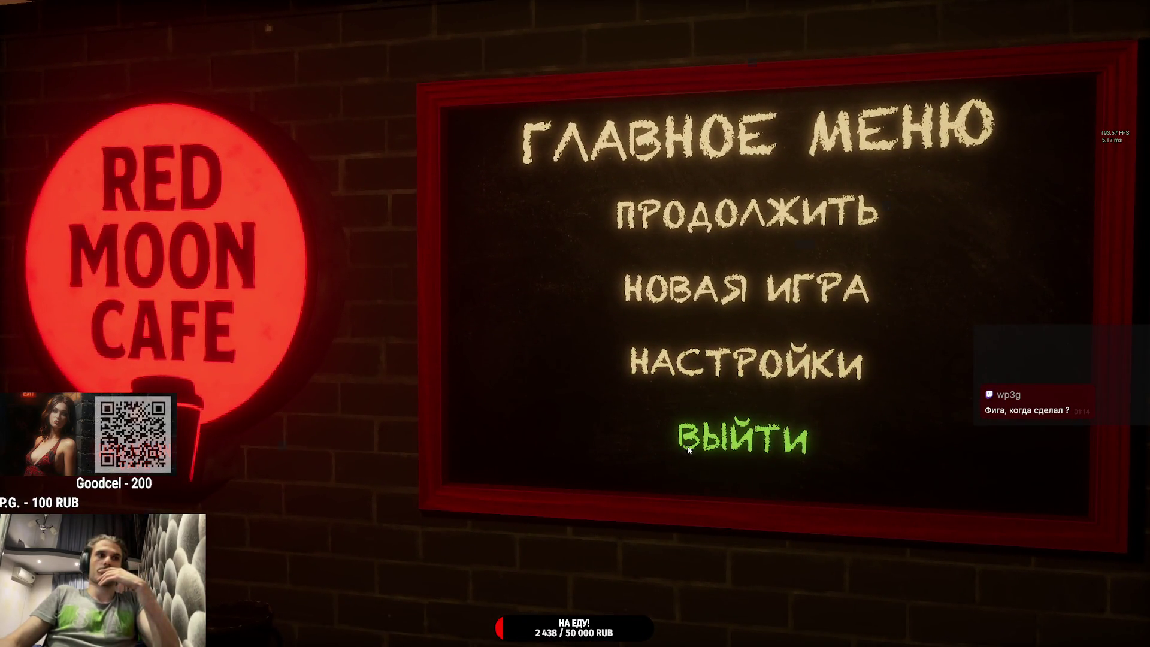
click(688, 448)
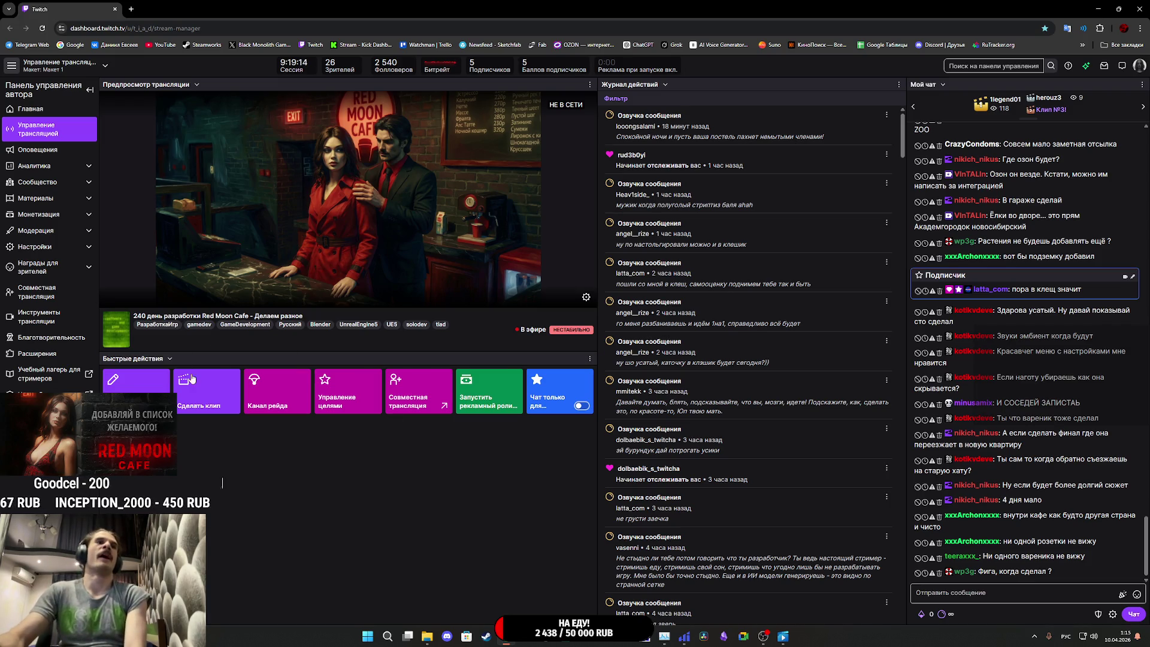
Step: Open the Raid Channel dialog with the Same Category filter and scroll through the live streams
click(270, 393)
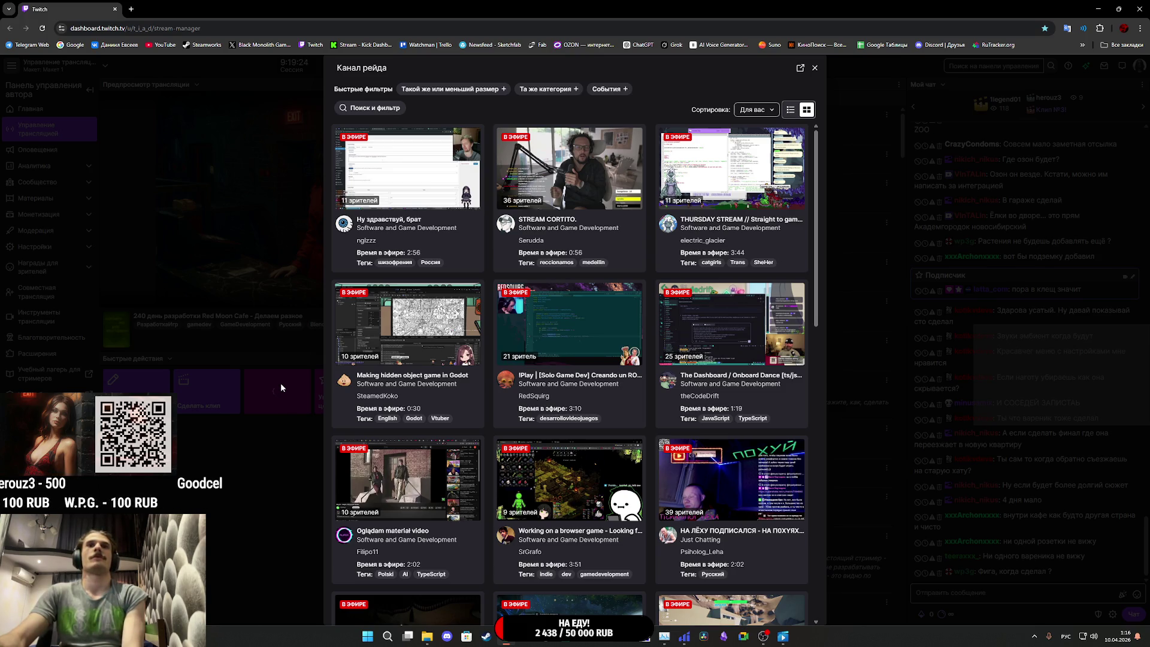
click(547, 89)
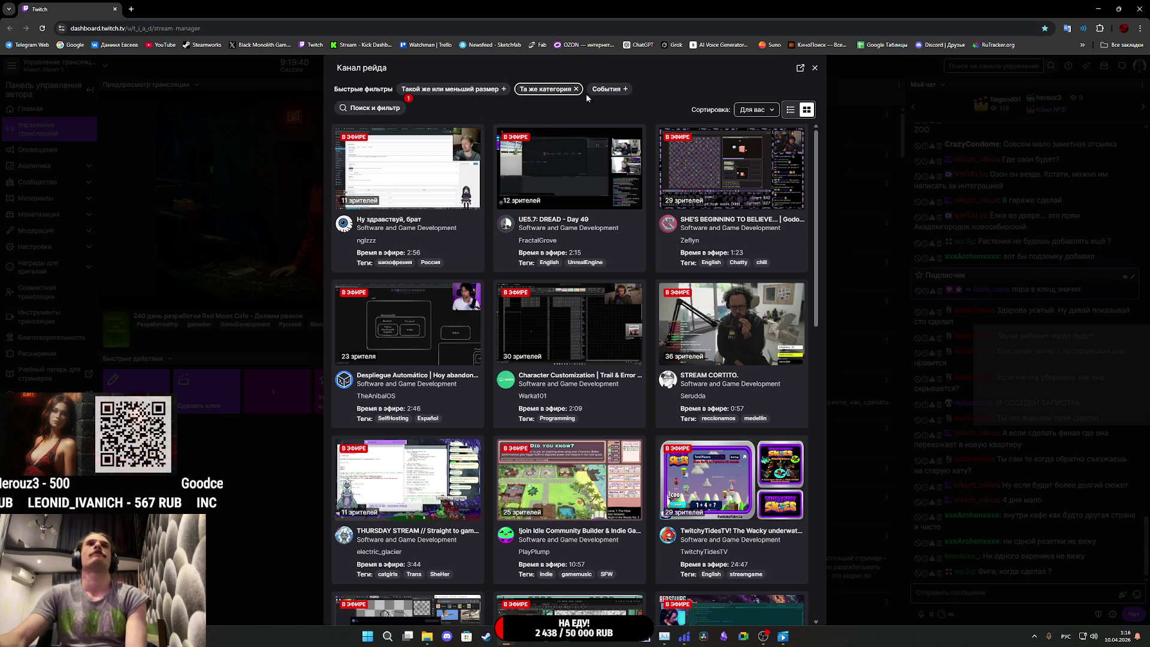
click(384, 112)
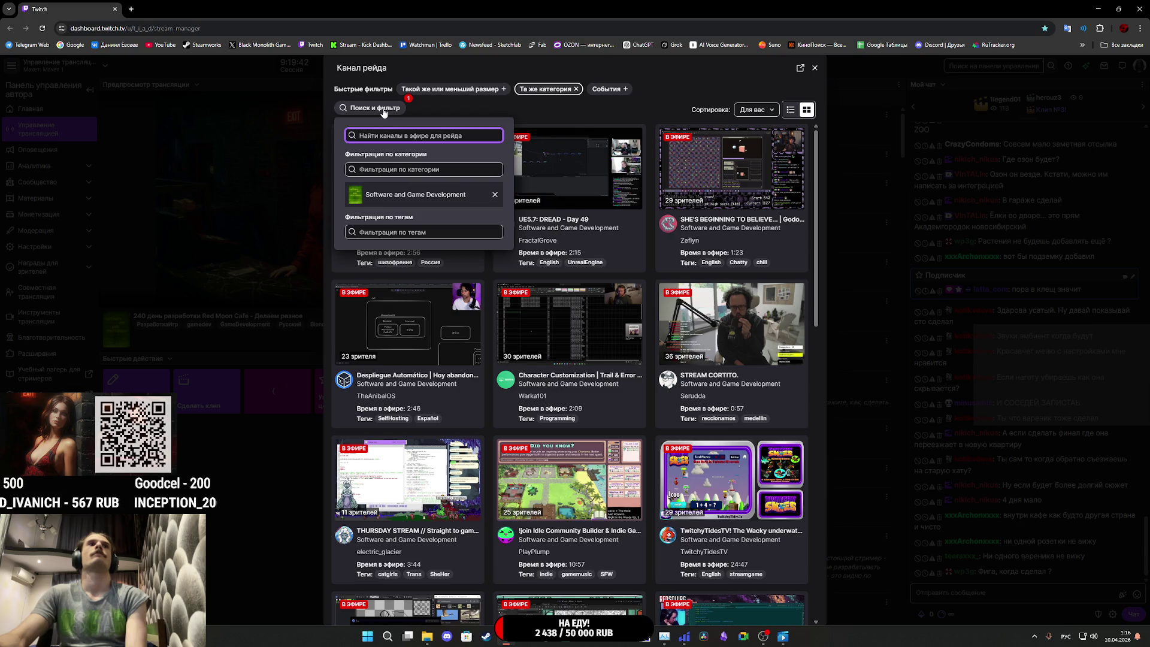
click(449, 109)
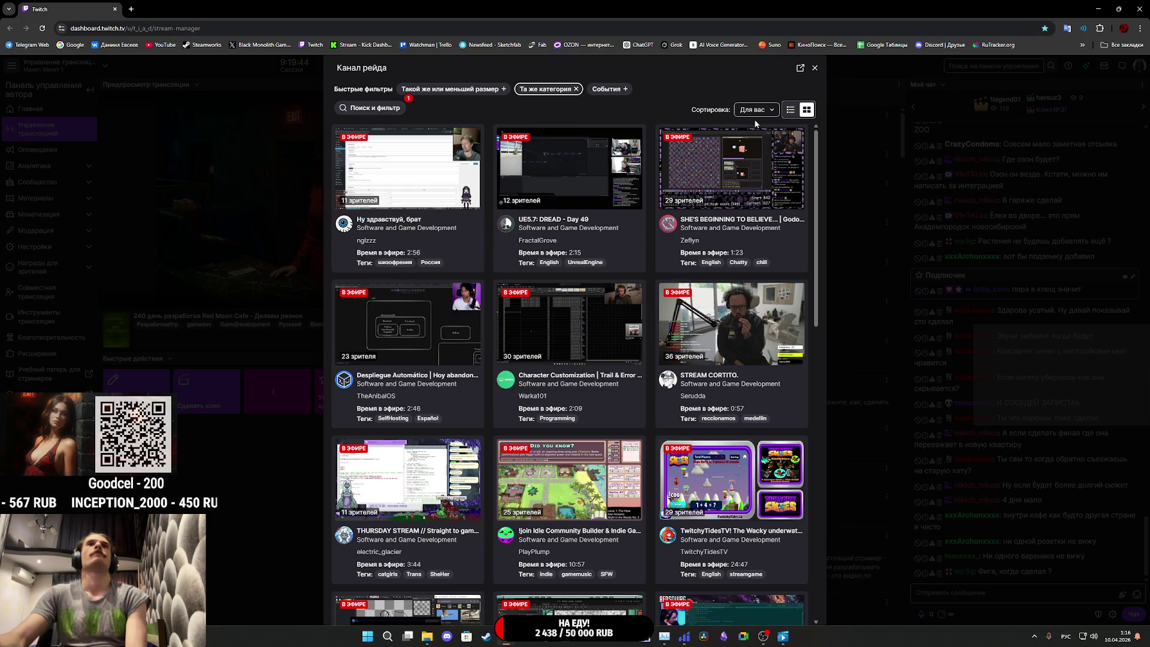
scroll(626, 324, down, 8)
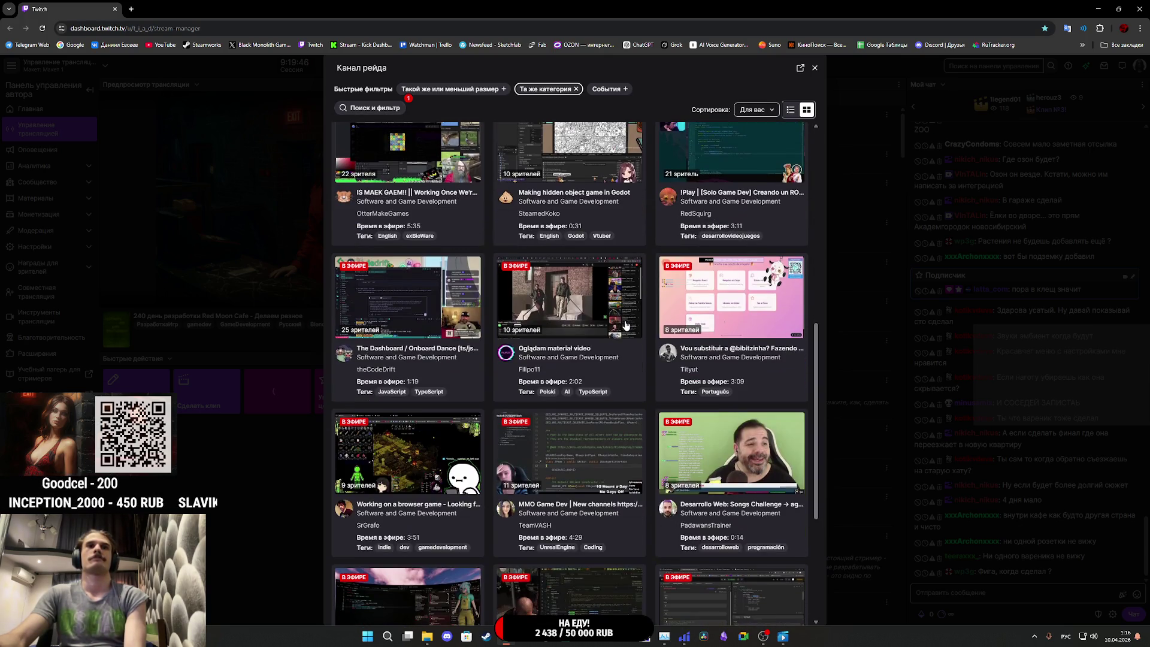
scroll(611, 329, down, 4)
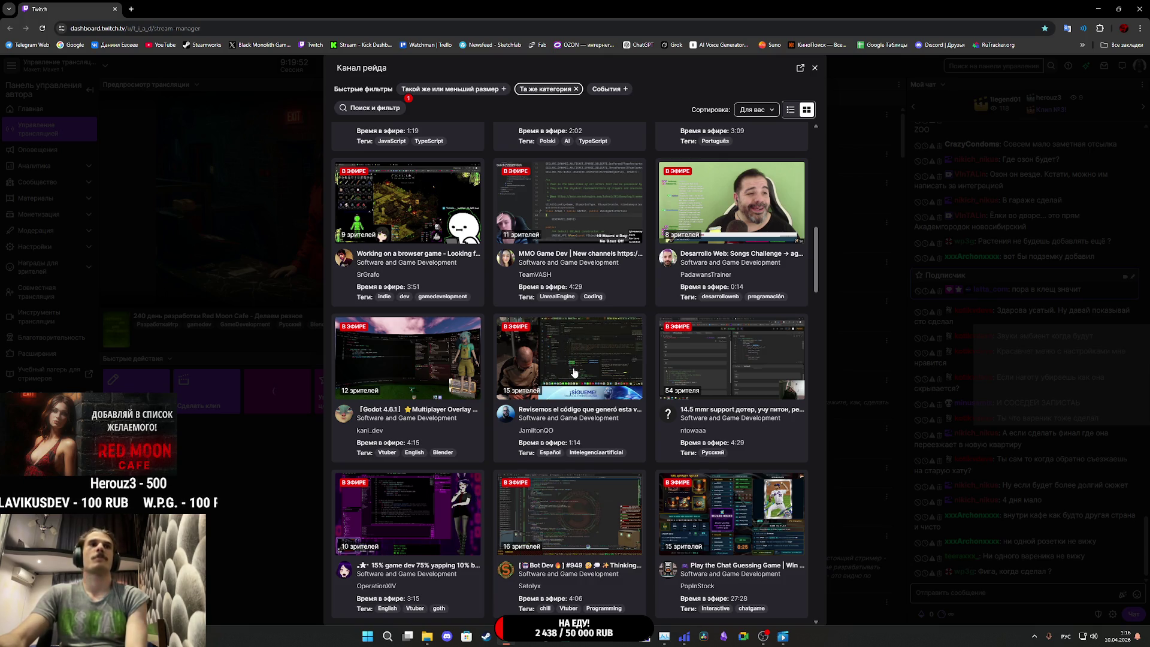
scroll(574, 376, down, 4)
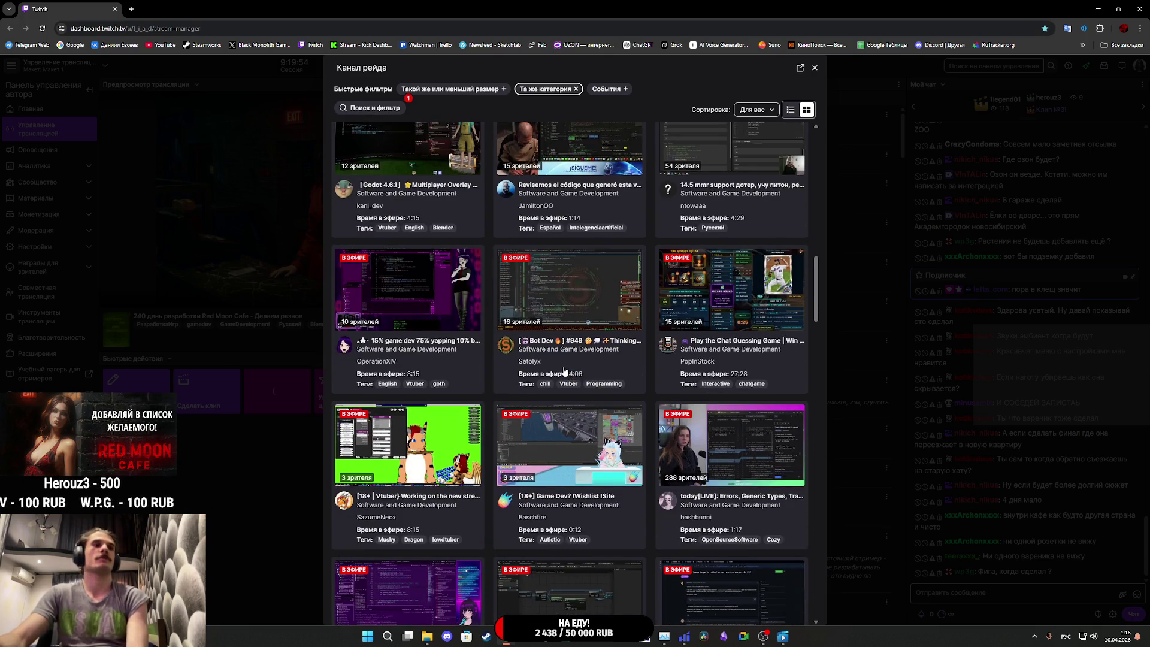
scroll(564, 371, down, 2)
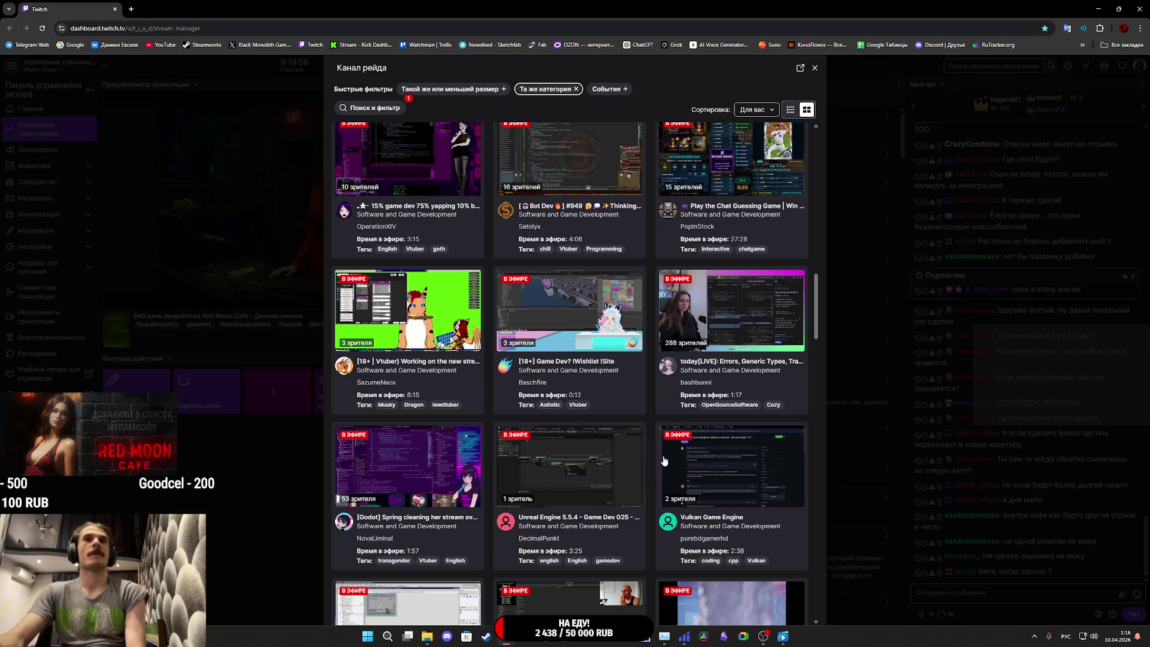
scroll(634, 448, down, 4)
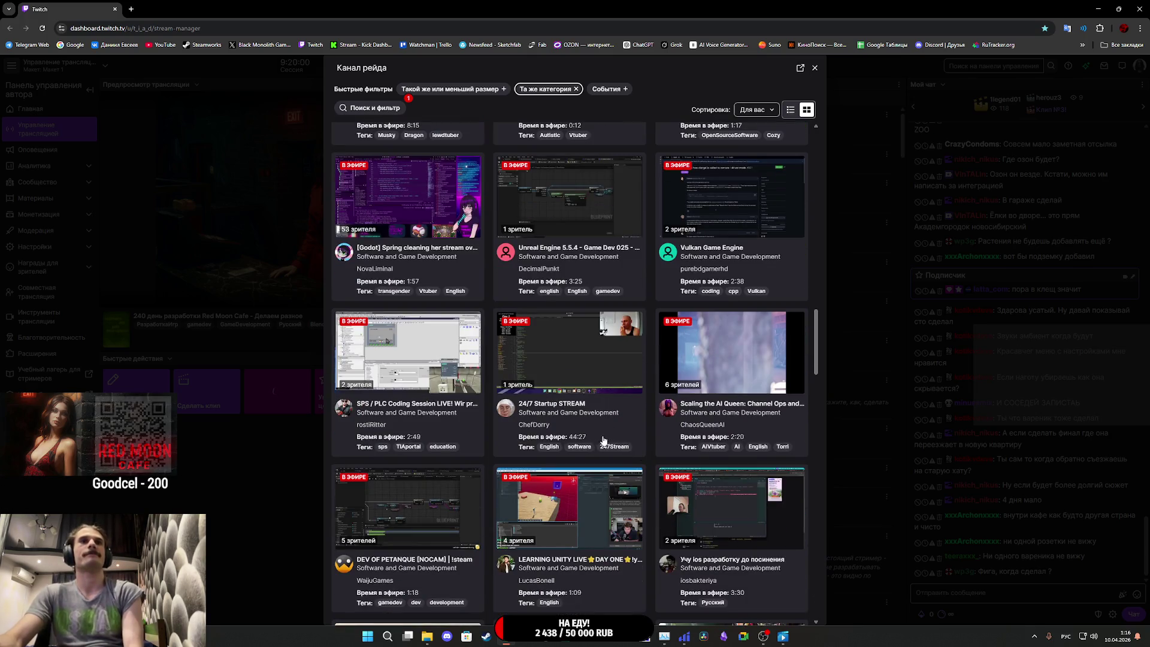
scroll(569, 455, down, 3)
scroll(553, 481, down, 3)
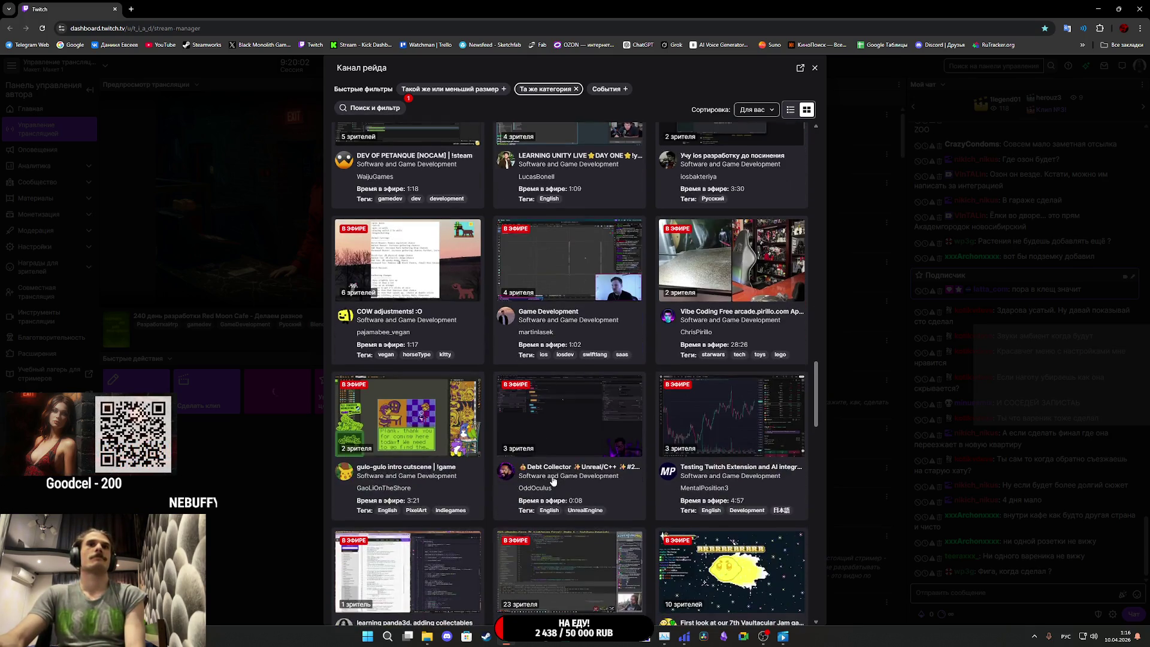
scroll(547, 477, down, 4)
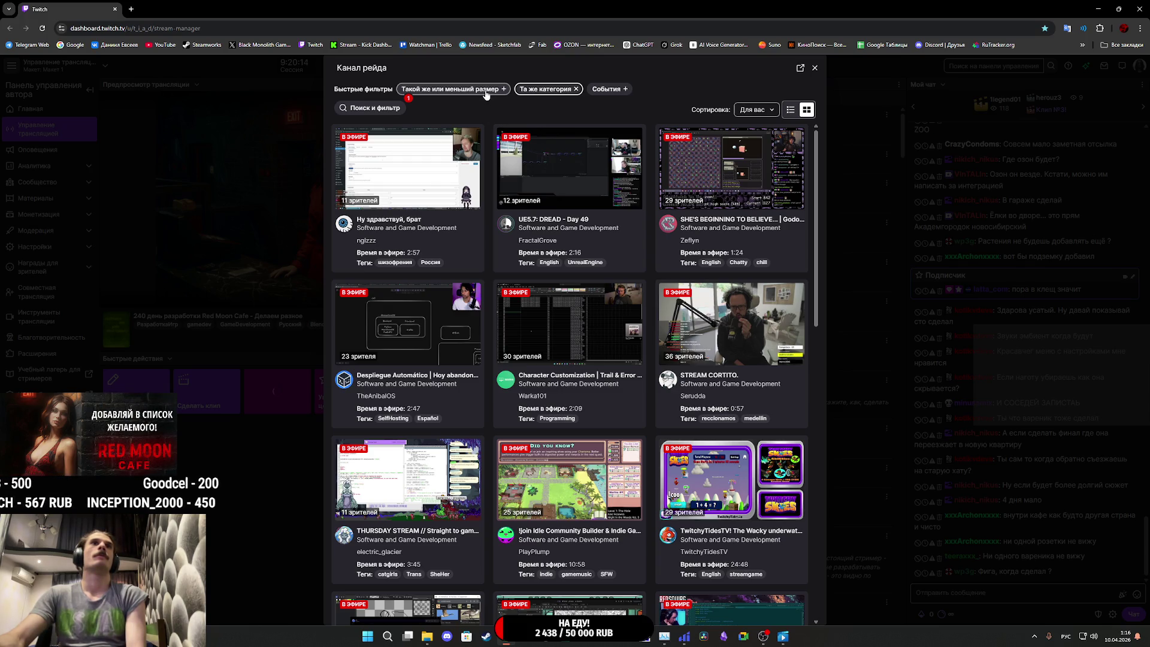
Step: Apply the Events filter and the Русский tag, review the results, then close the raid dialog
click(608, 89)
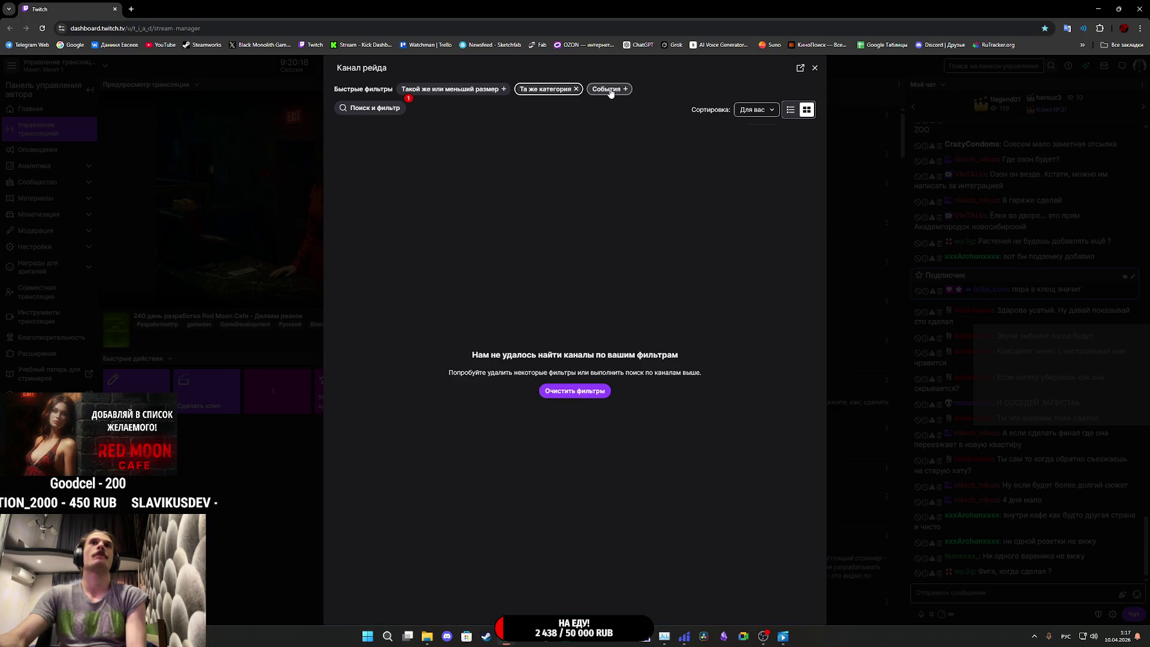
click(377, 107)
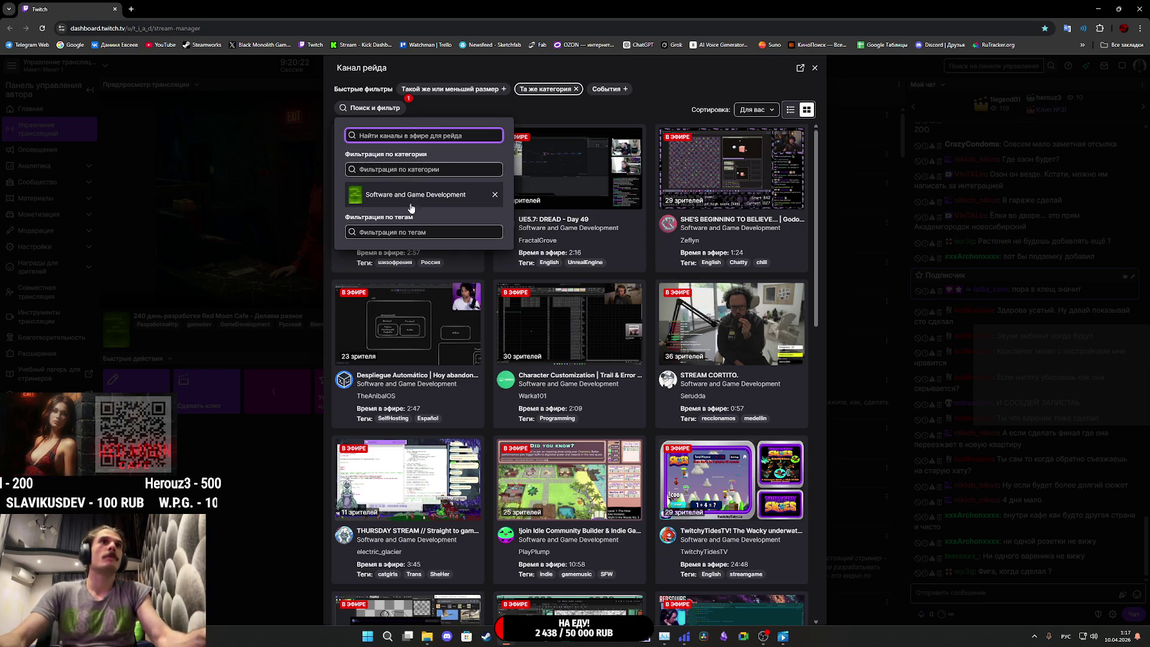
click(396, 232)
click(378, 254)
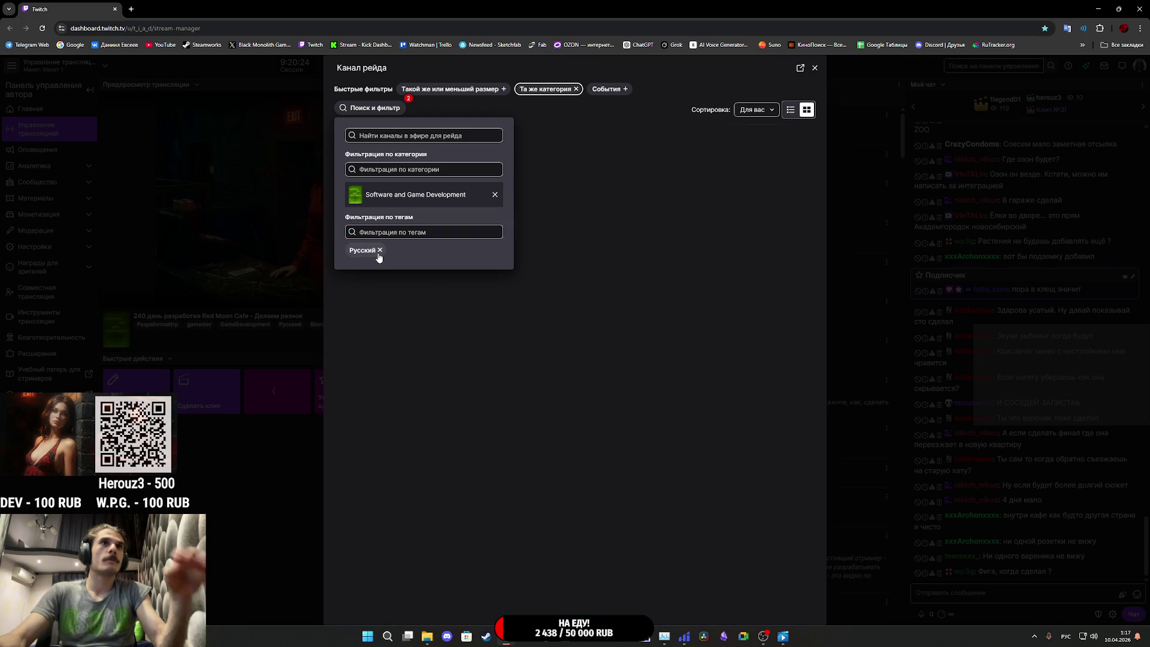
click(592, 188)
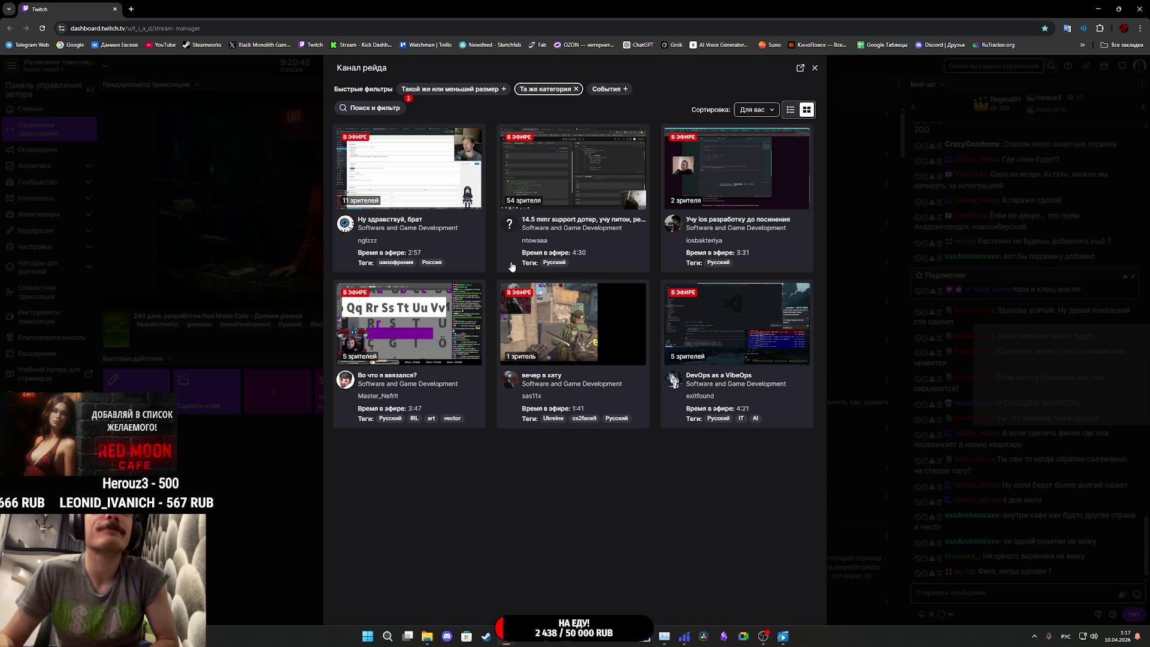
click(815, 69)
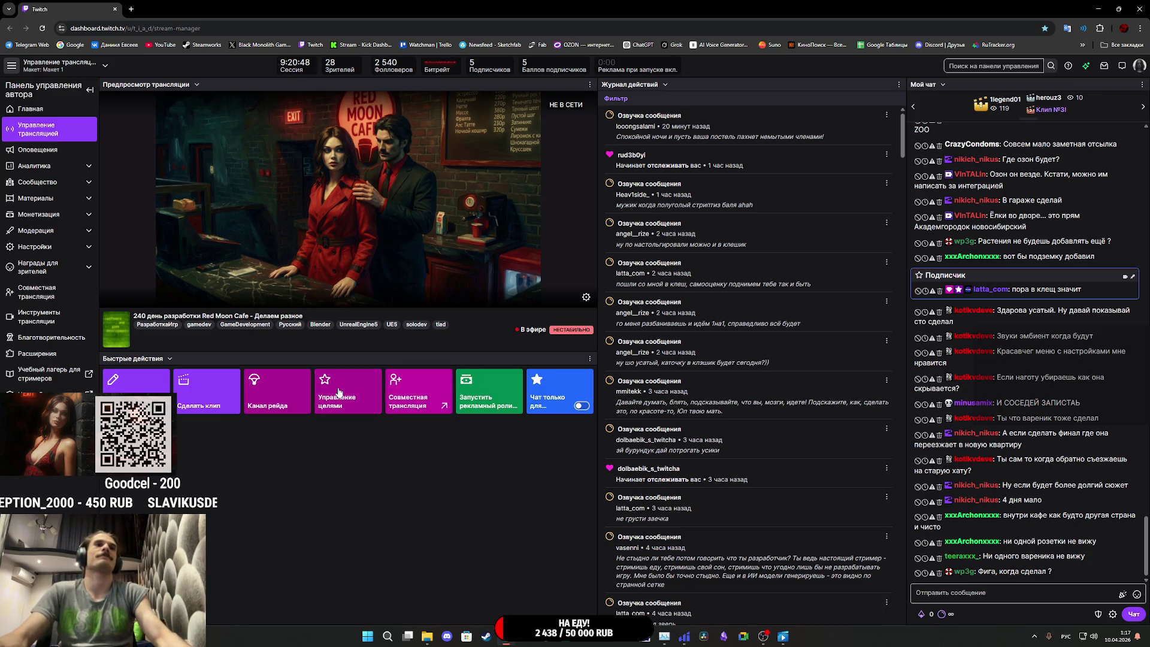
Step: Reopen the raid dialog, then add and remove a Watchman category filter
click(287, 395)
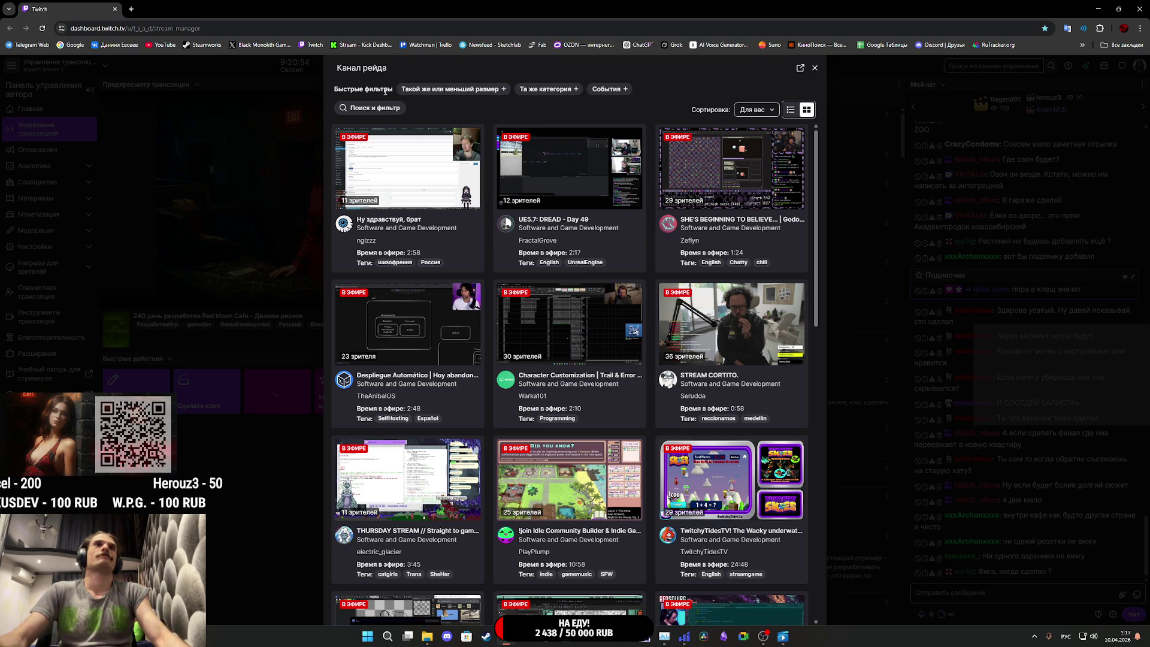
click(375, 108)
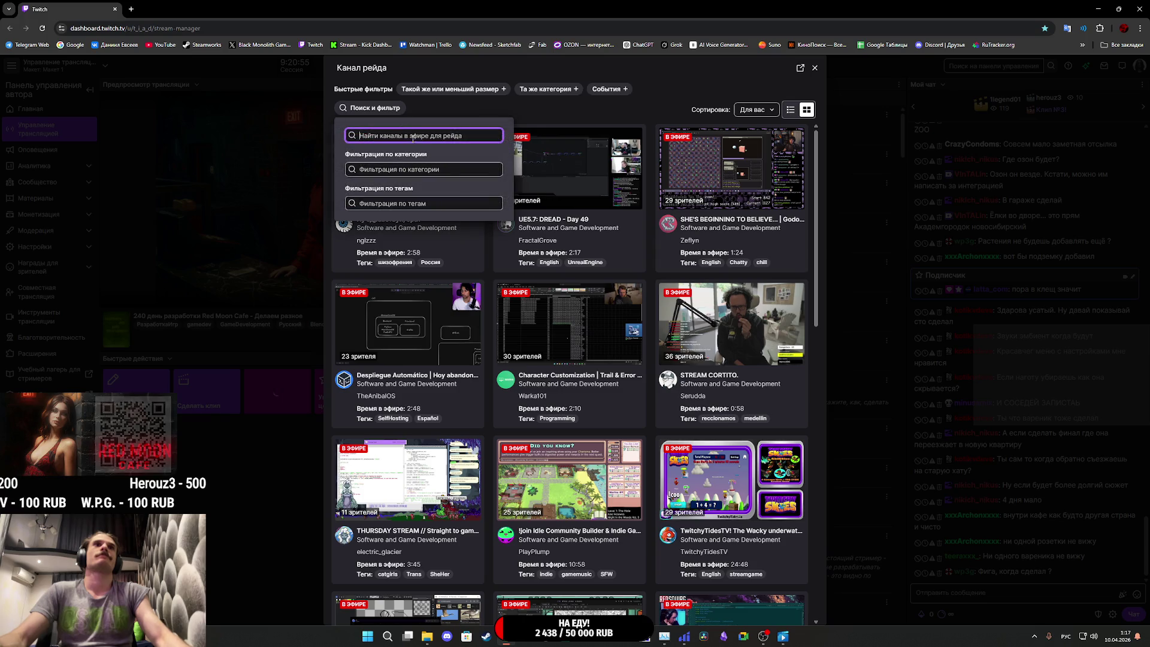
click(378, 171)
text(цф)
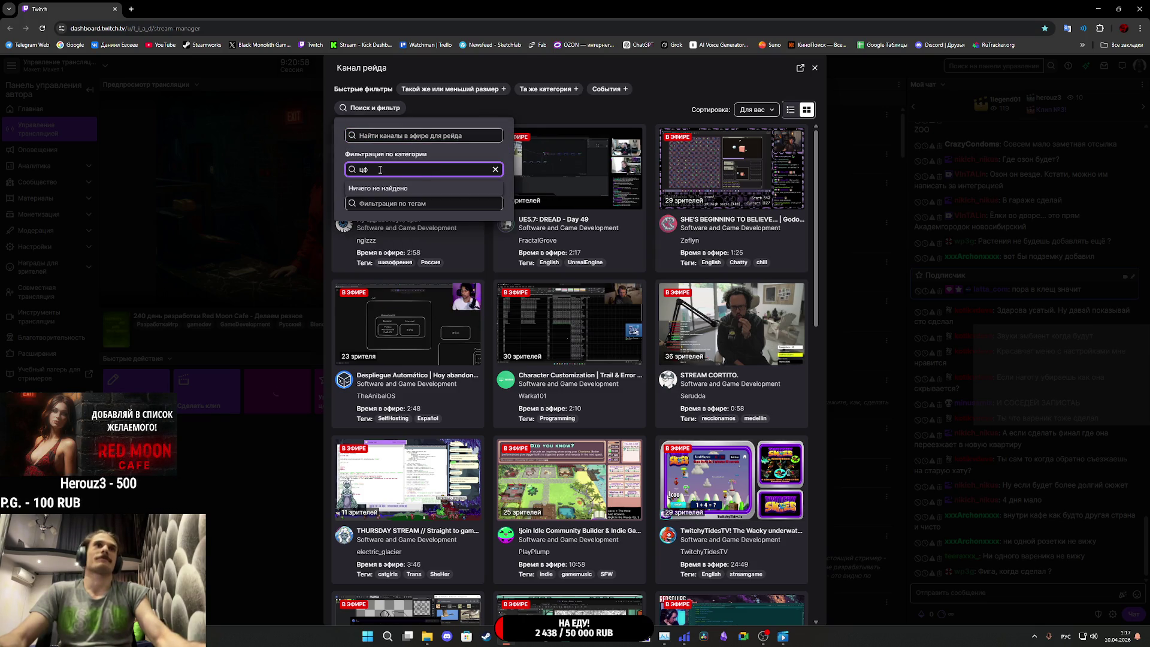
key(alt+shift)
text(W)
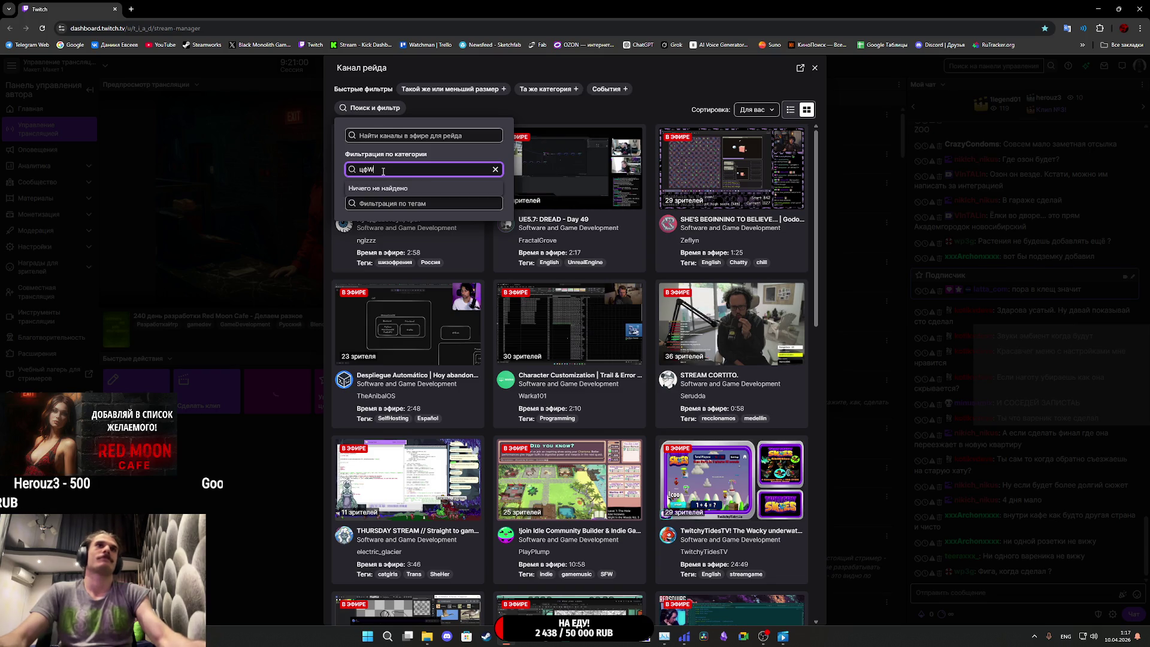
text(w)
text(wat)
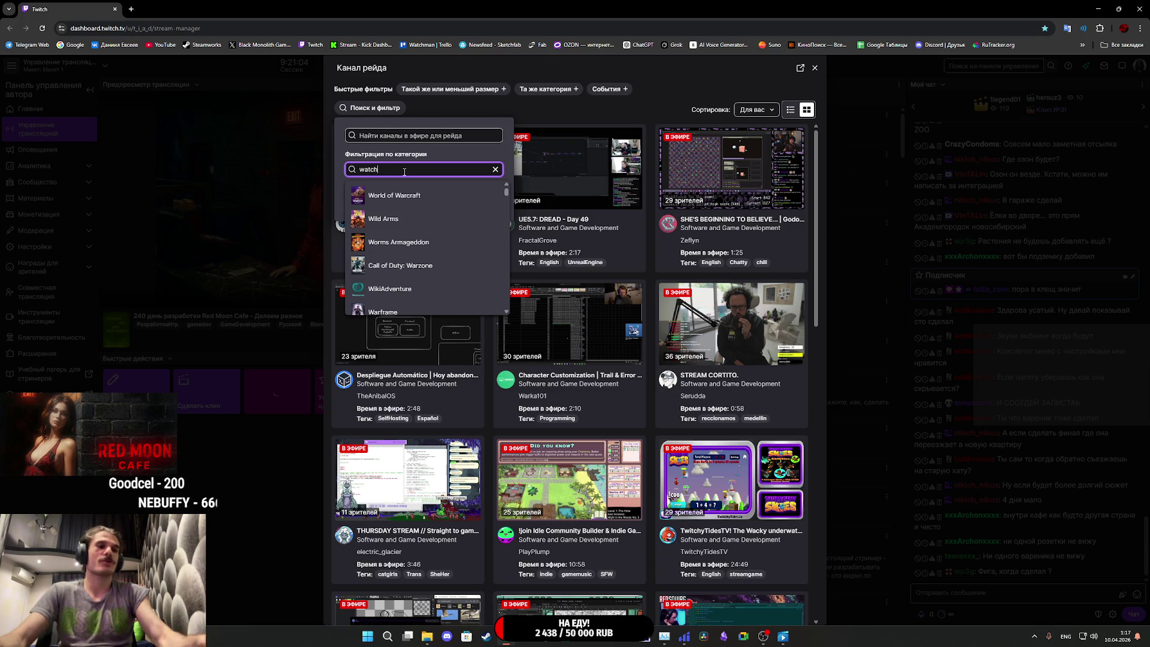
text(man)
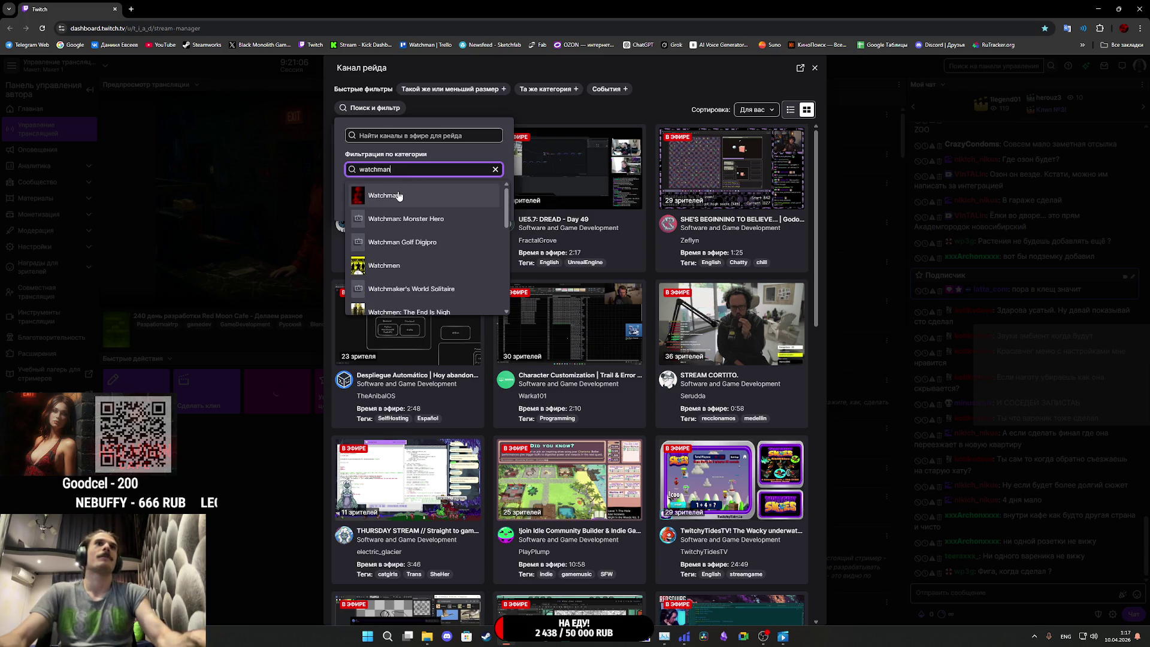
click(399, 196)
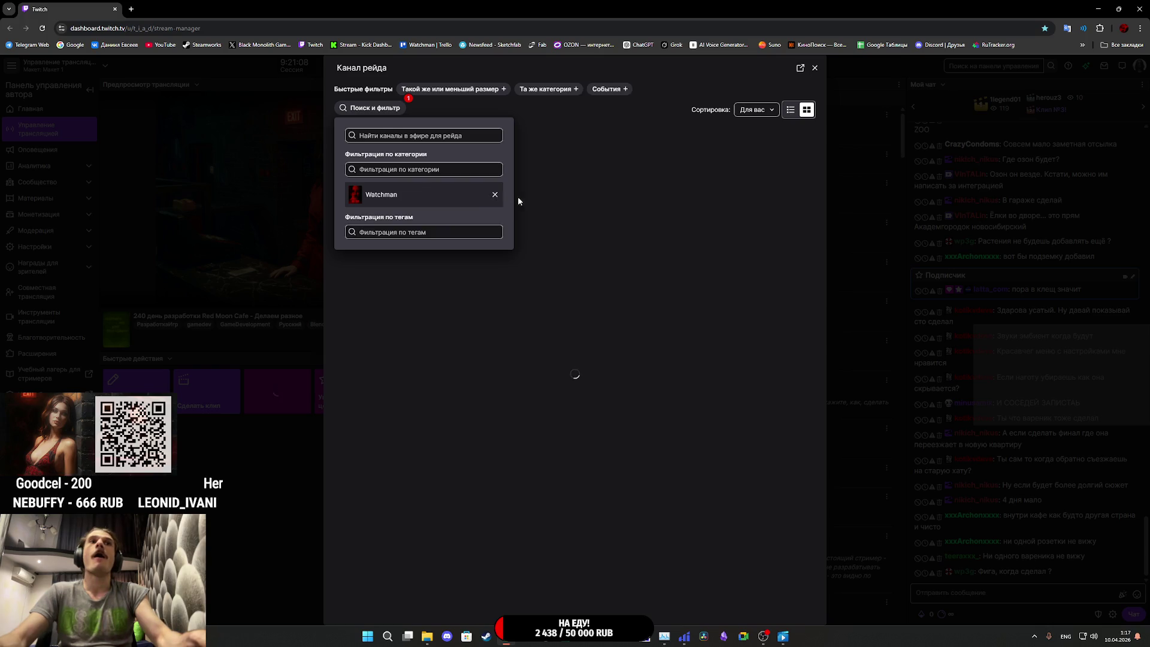
click(495, 195)
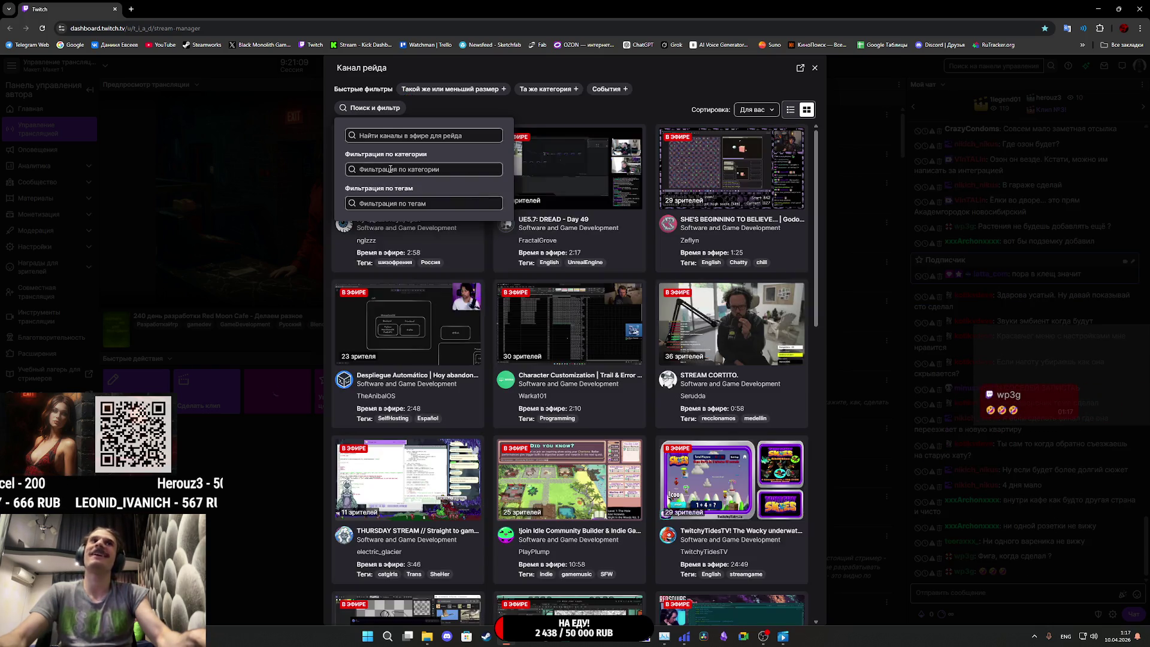
Step: Search 'gy', add the Gym Nights category filter, then remove it
click(391, 170)
text(gym)
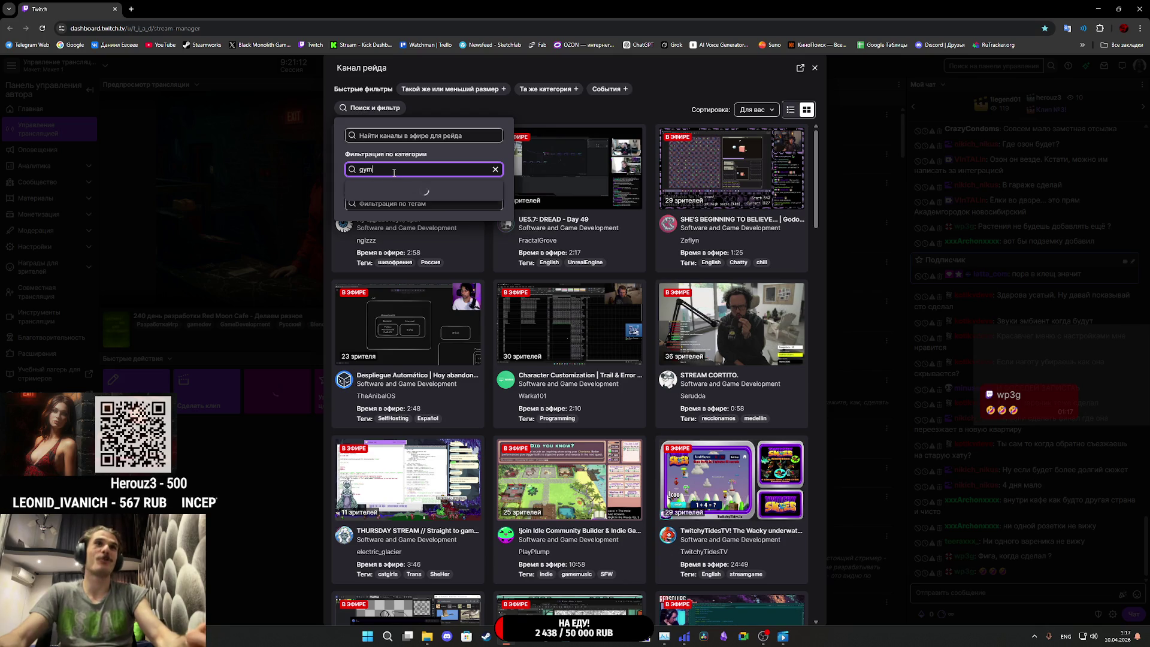
click(388, 237)
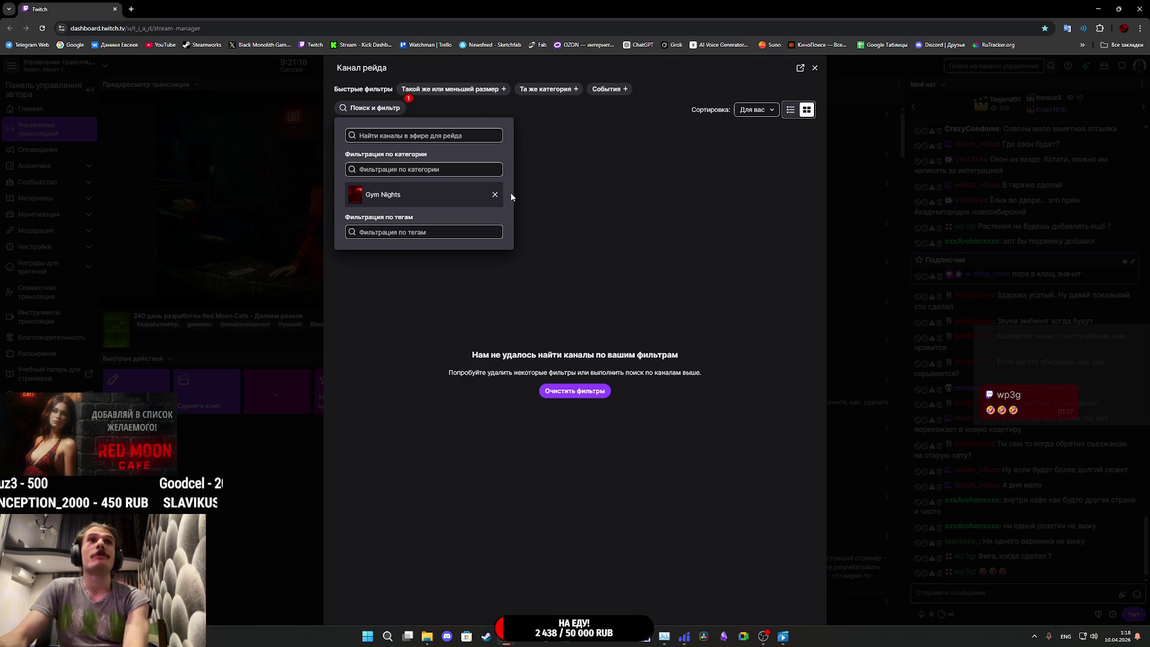
click(494, 194)
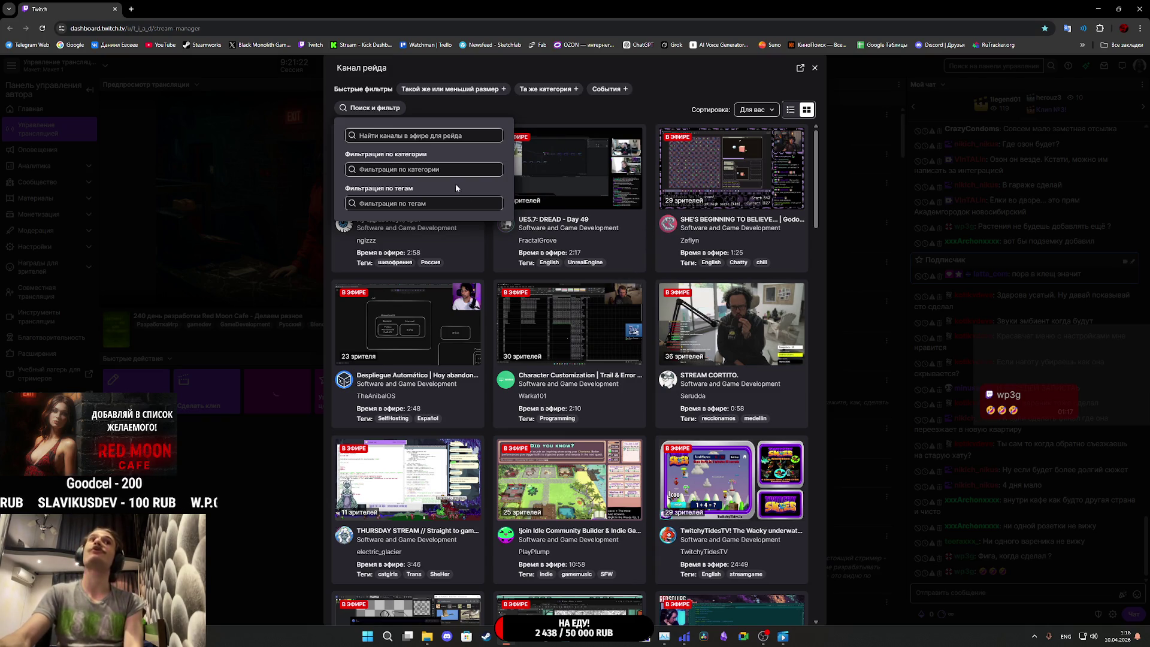
Step: Filter raid candidates by the Senua's Saga: Hellblade II category and view the streams
click(429, 172)
text(hell)
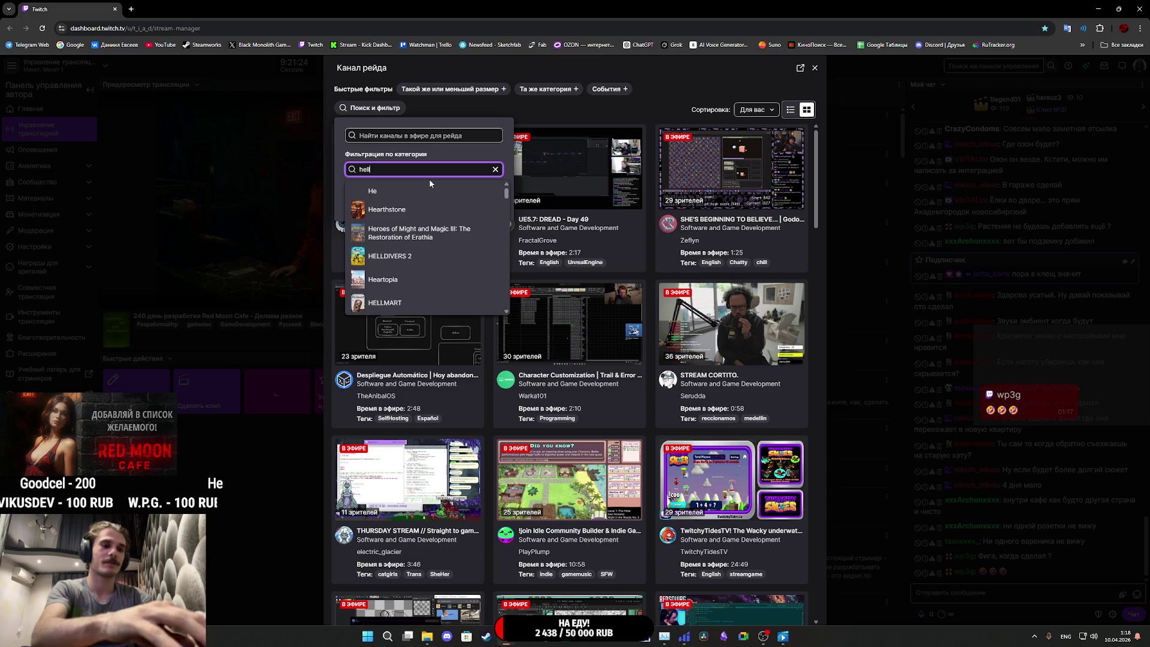
text(blade)
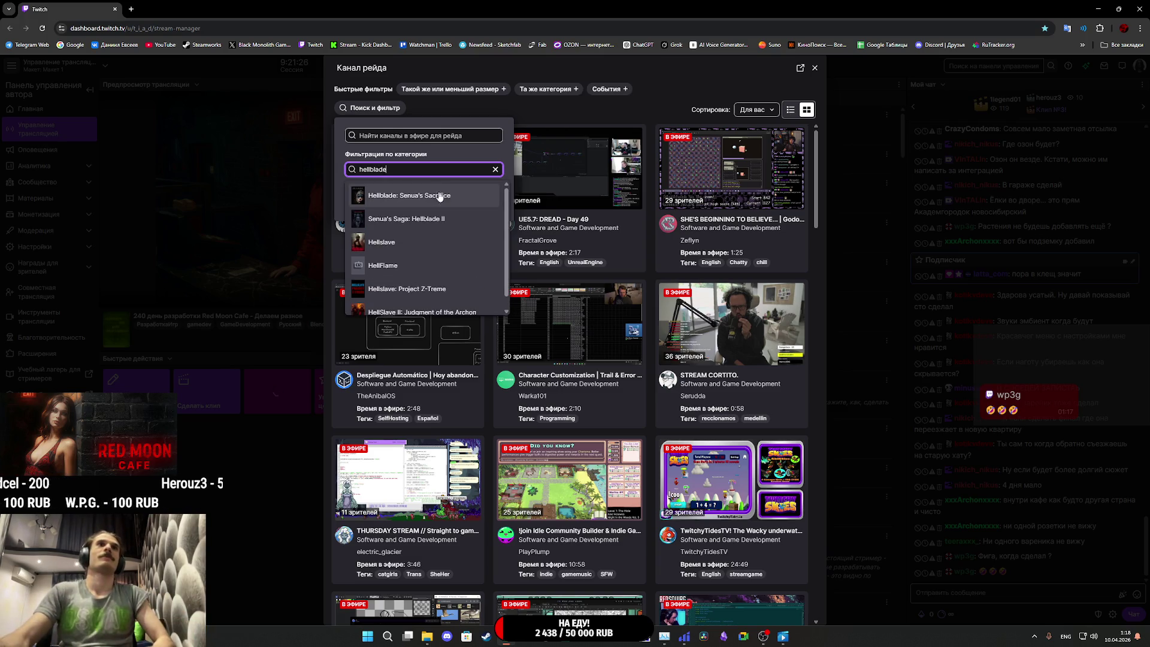
click(442, 219)
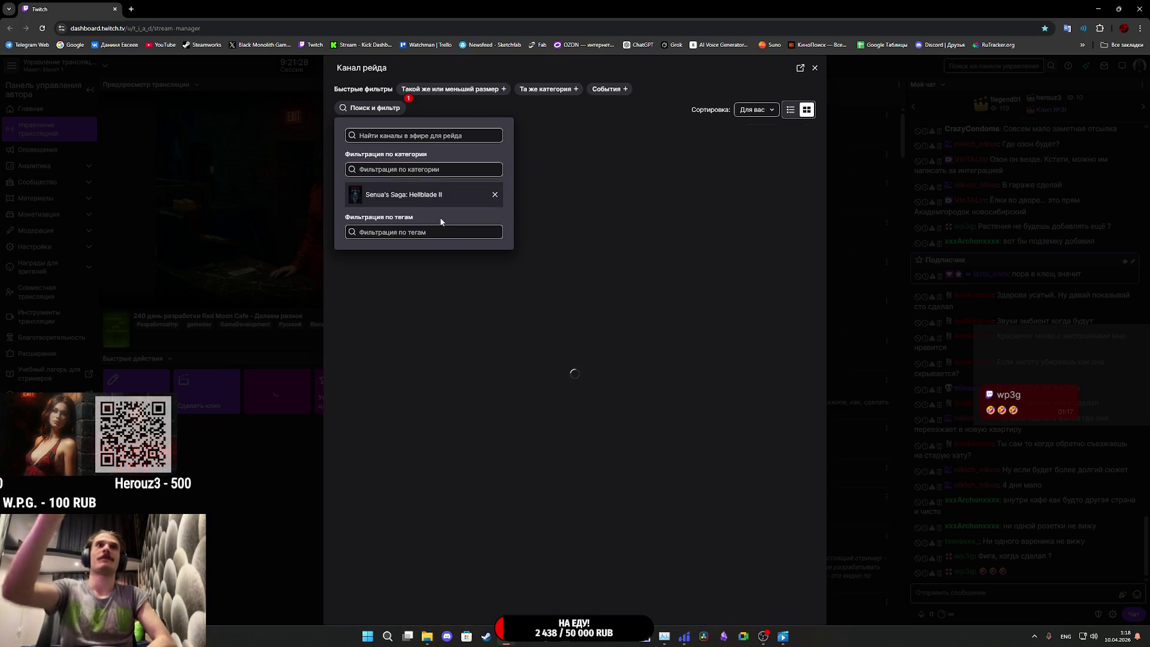
click(742, 369)
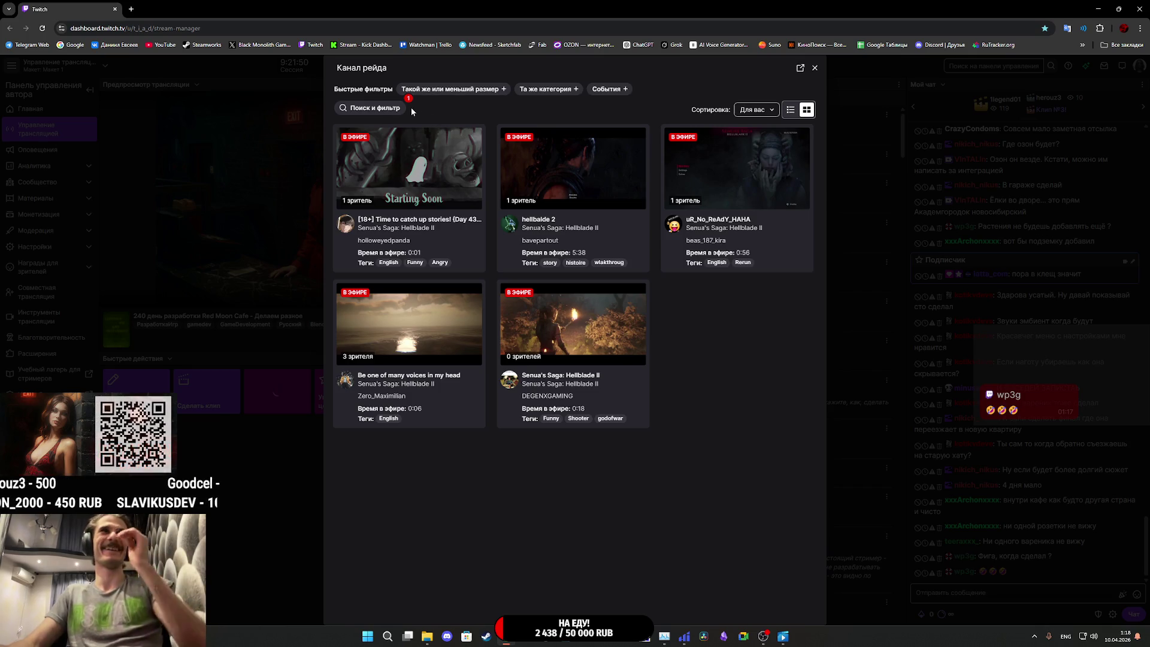
Step: Switch the filter to Hellblade: Senua's Sacrifice, view the results, then remove it
click(385, 111)
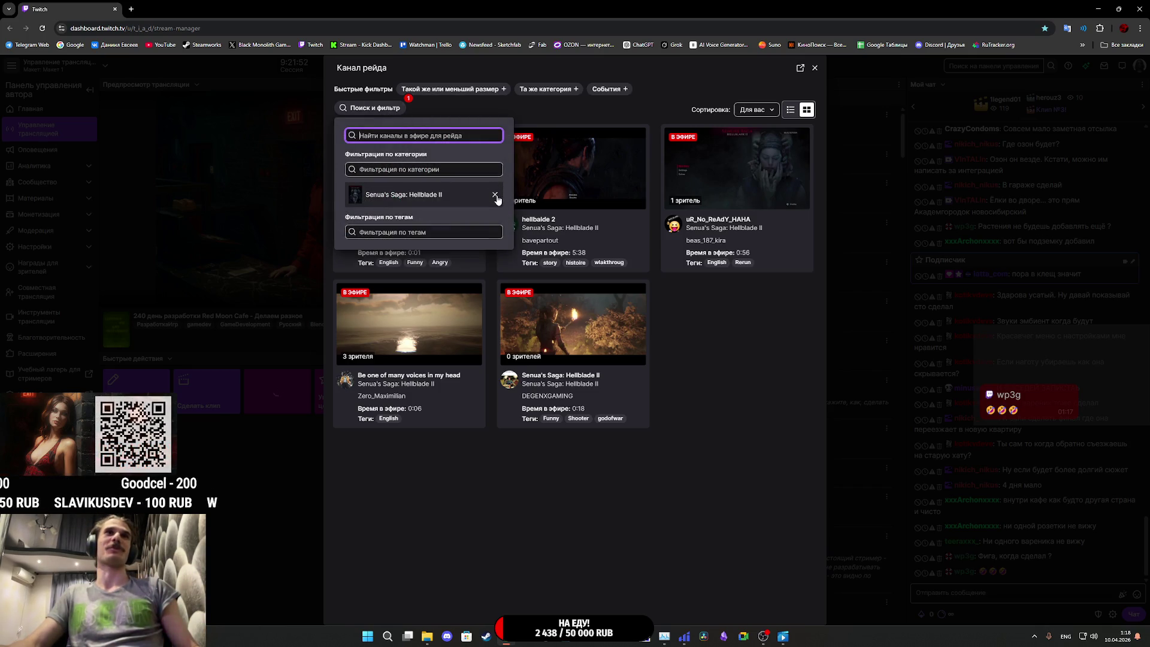
click(429, 173)
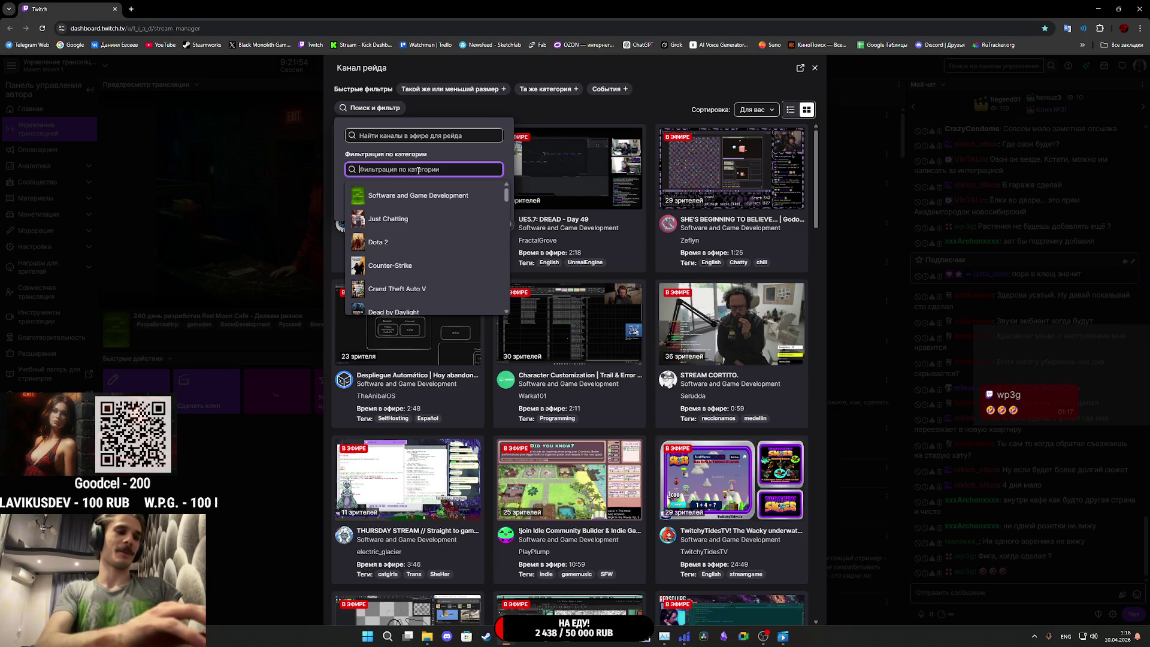
text(hellblade)
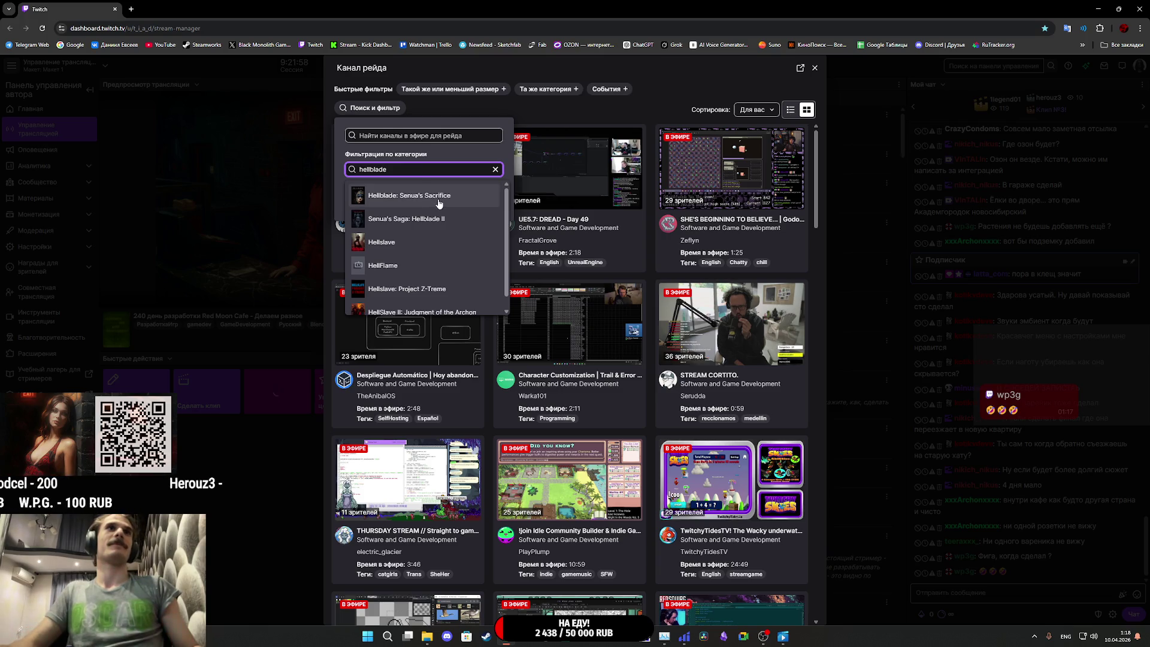
click(413, 195)
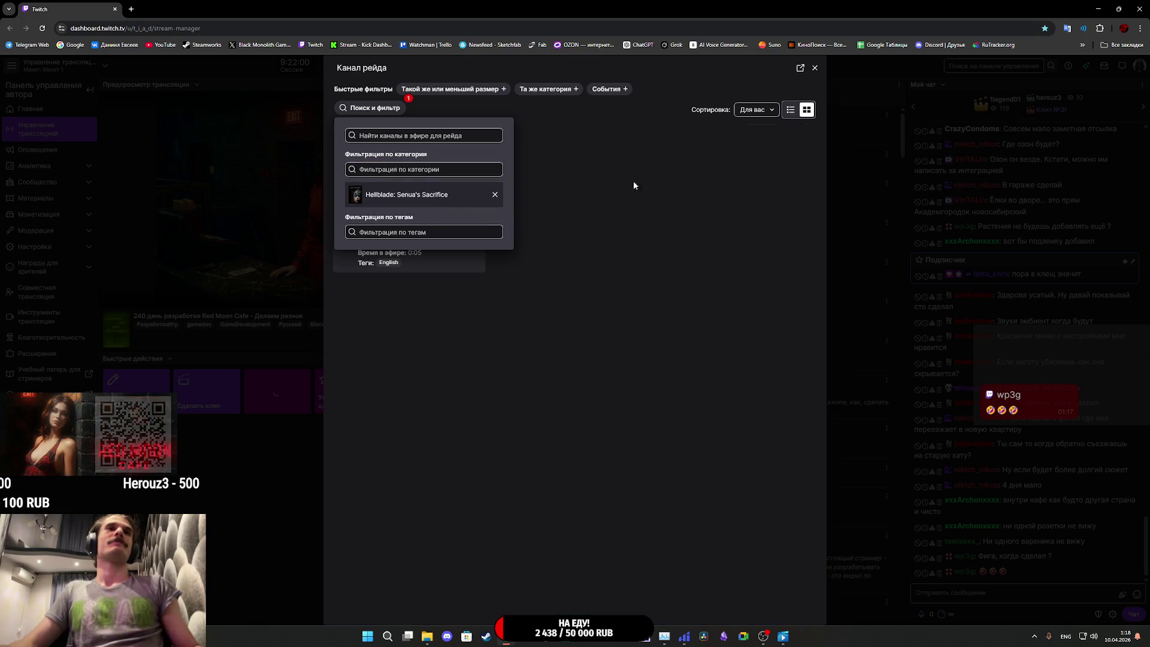
click(563, 129)
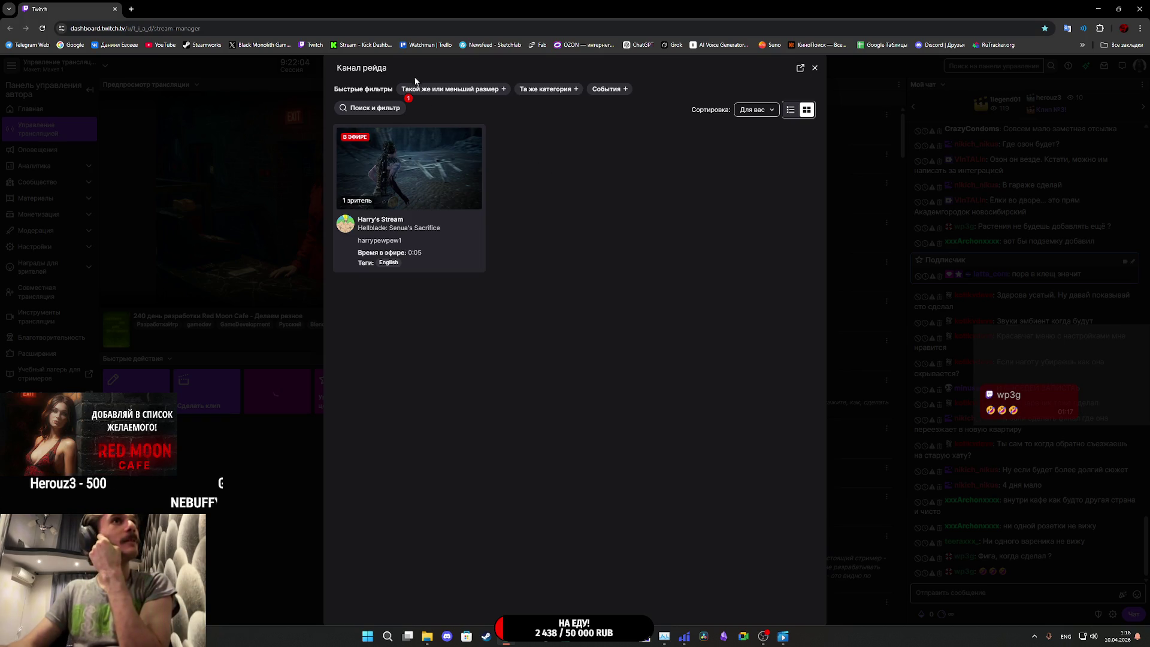
click(381, 114)
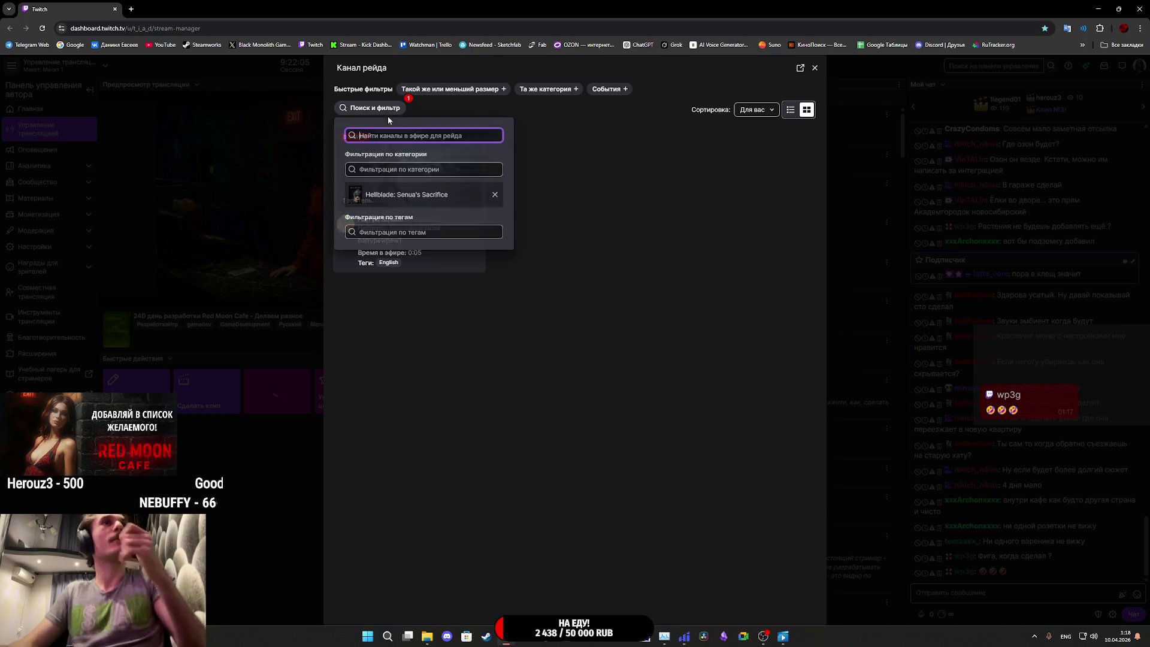
click(495, 195)
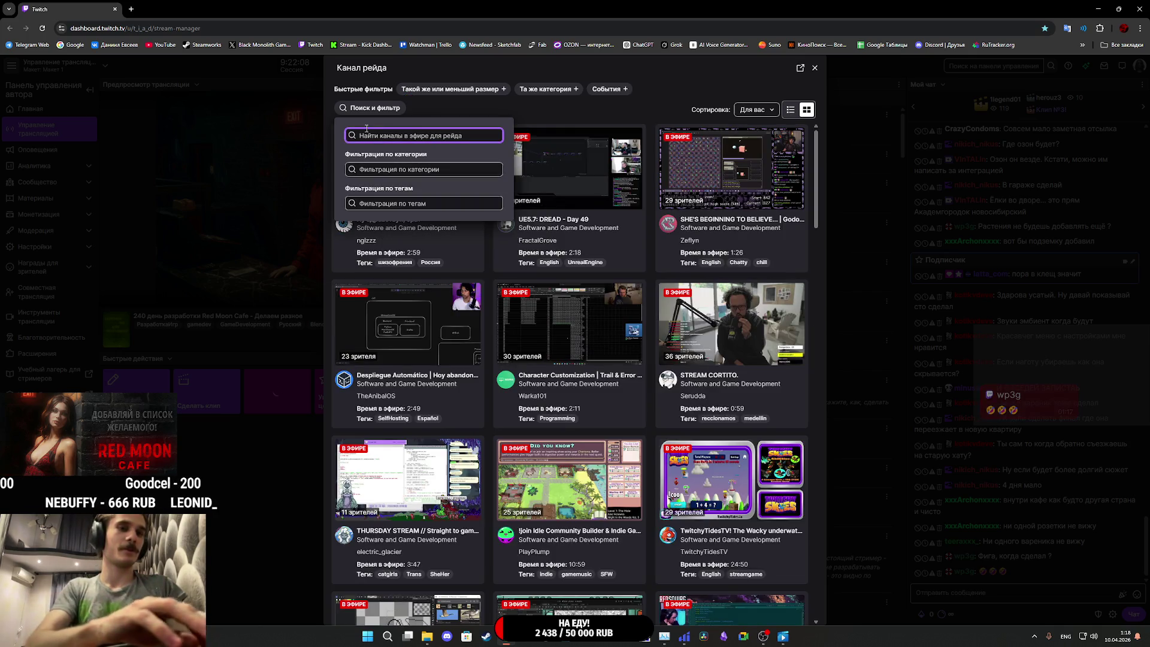
Step: Try the VLADIK BRUTAL and Scorn category filters, removing each
click(377, 169)
text(vla)
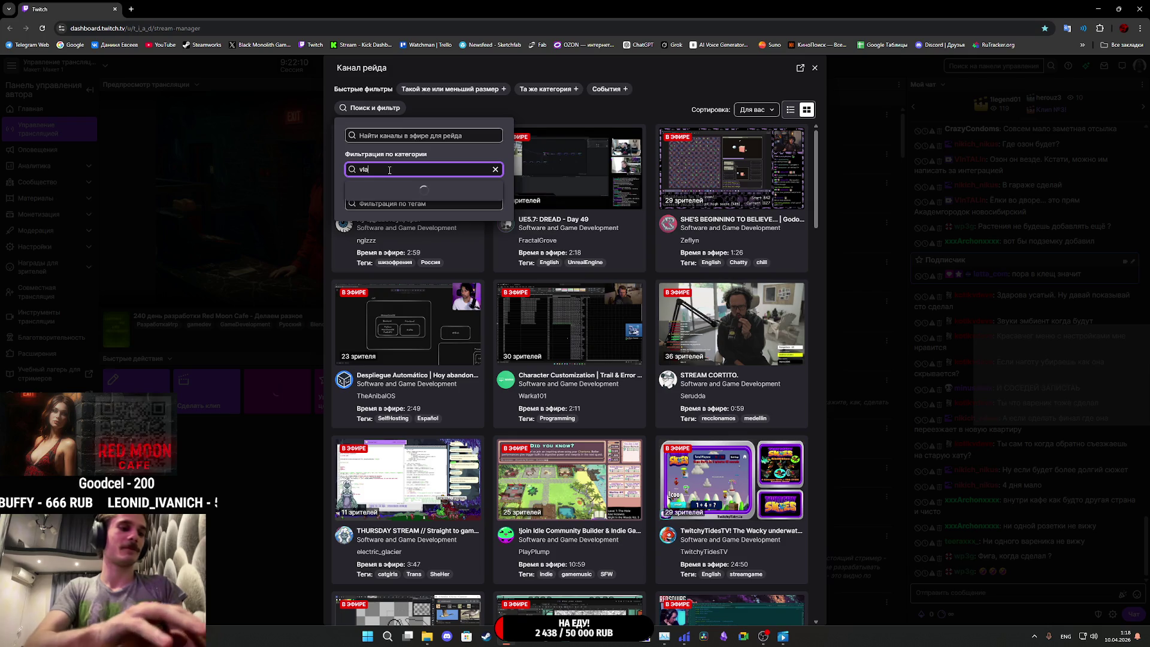
text(di)
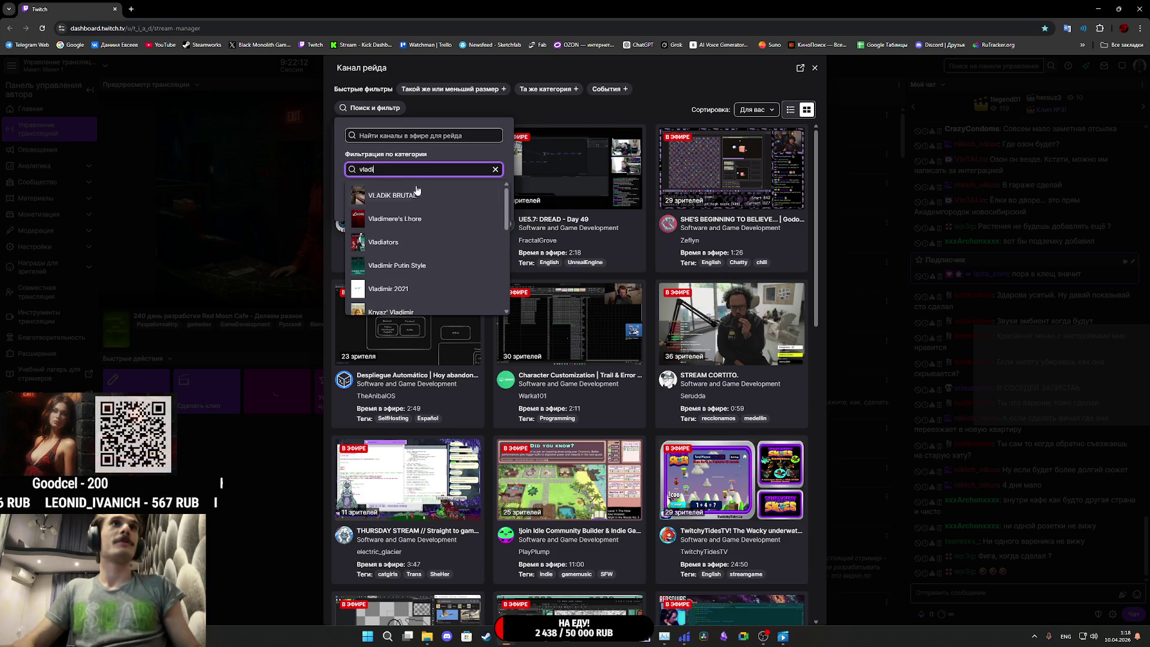
click(417, 193)
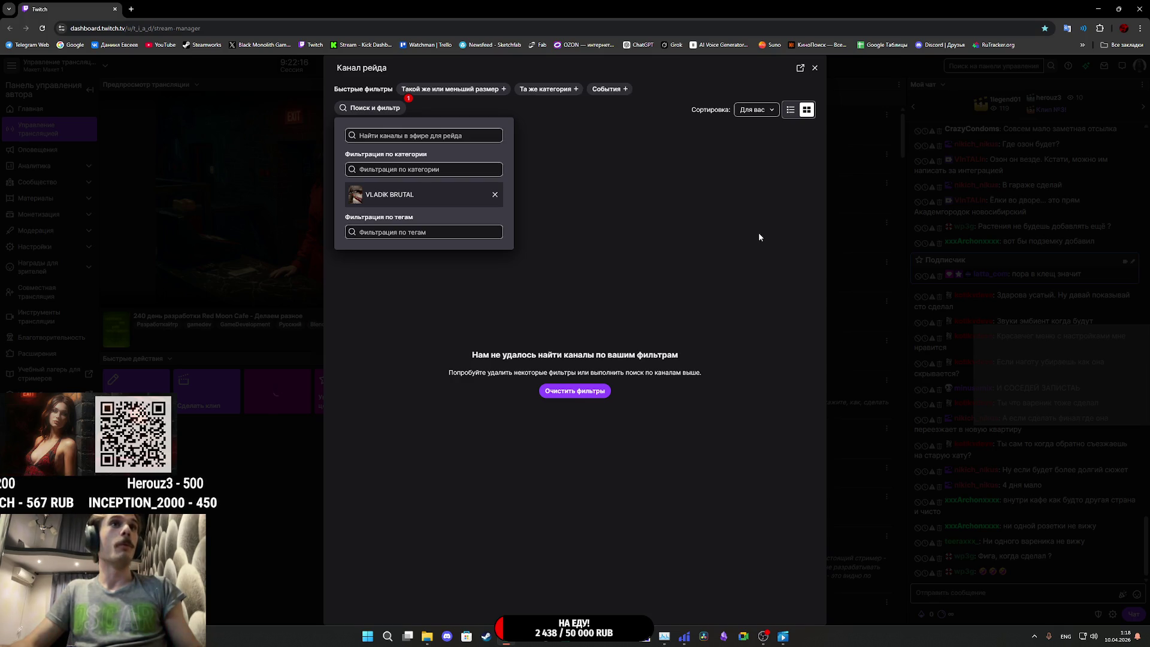
click(495, 194)
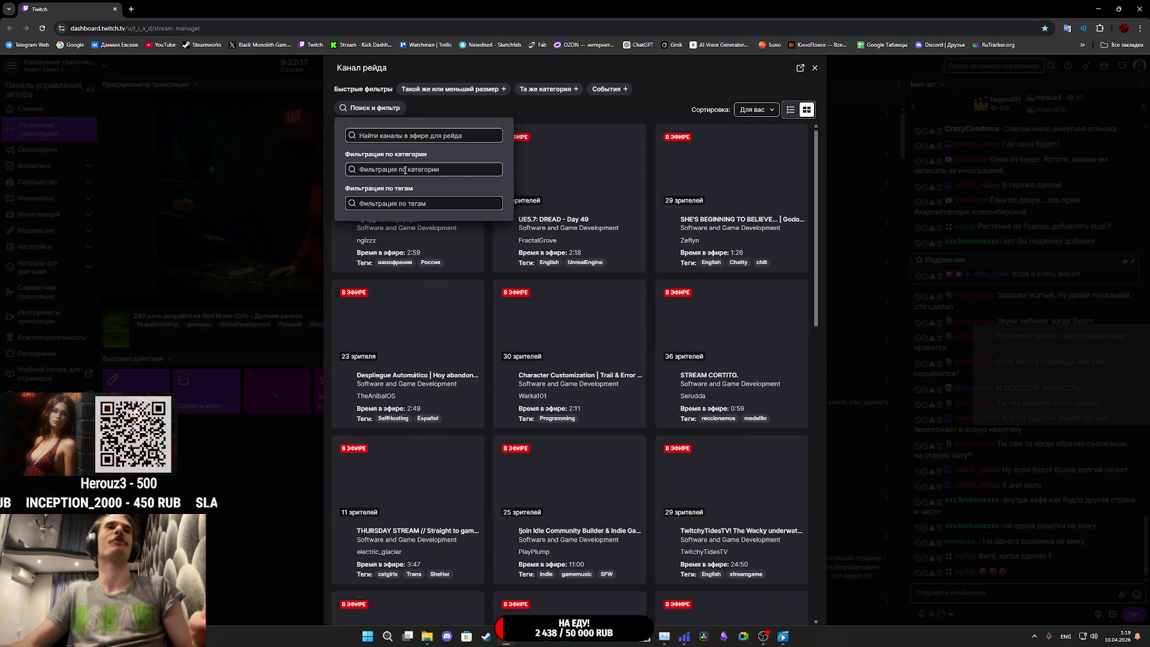
click(405, 170)
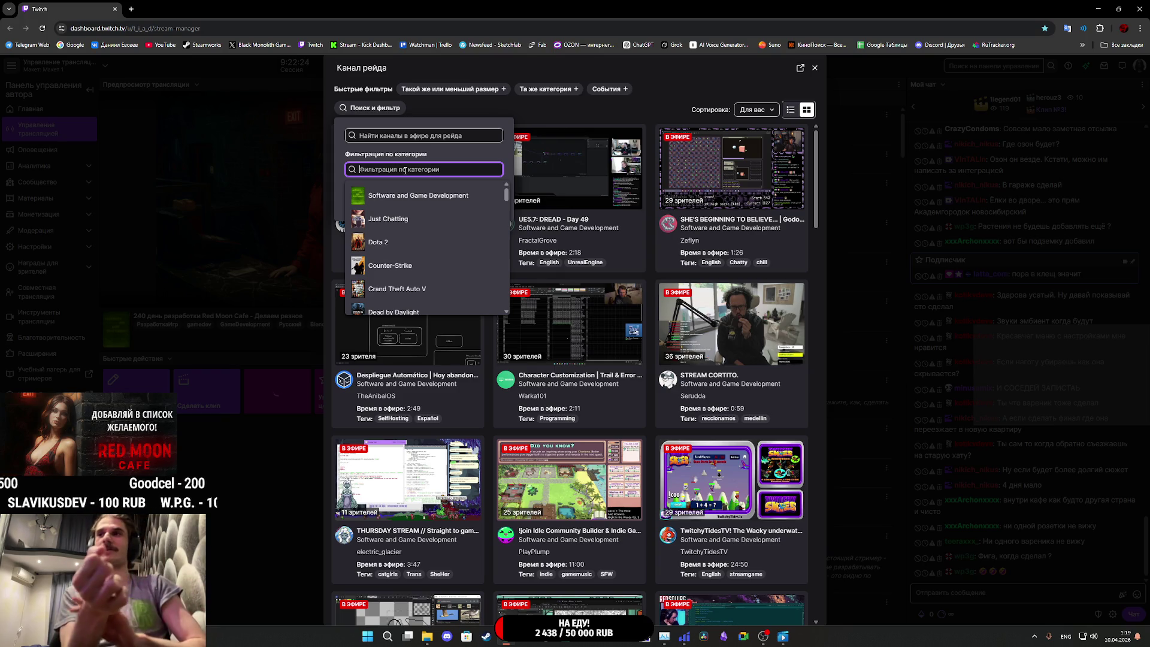
text(scorn)
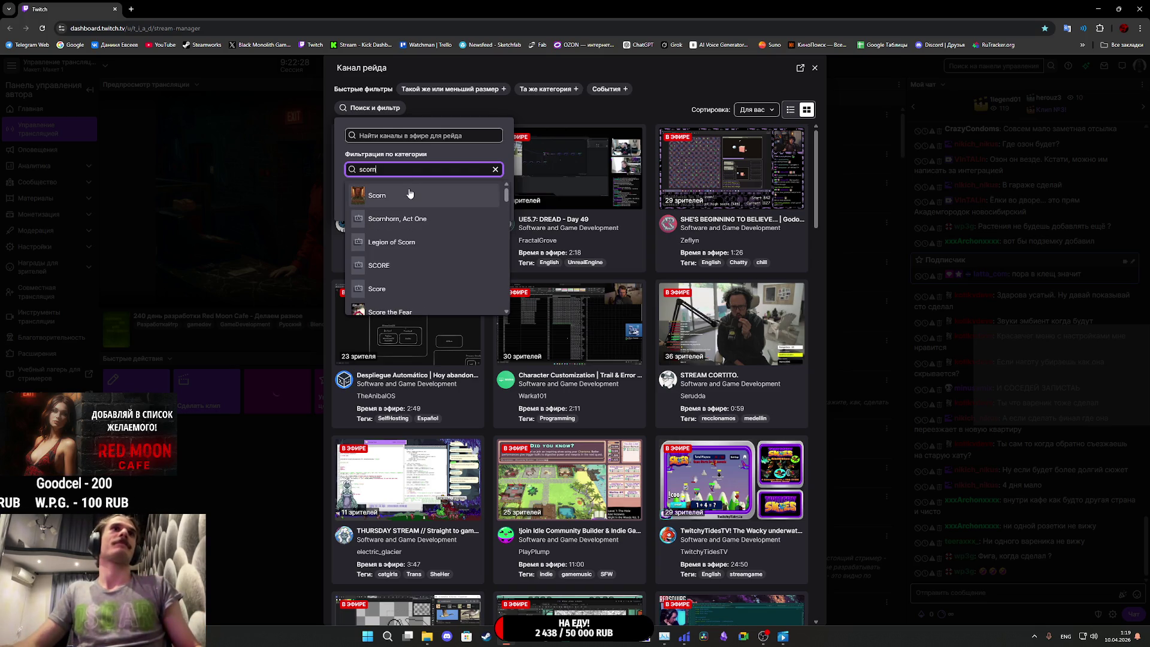
click(409, 195)
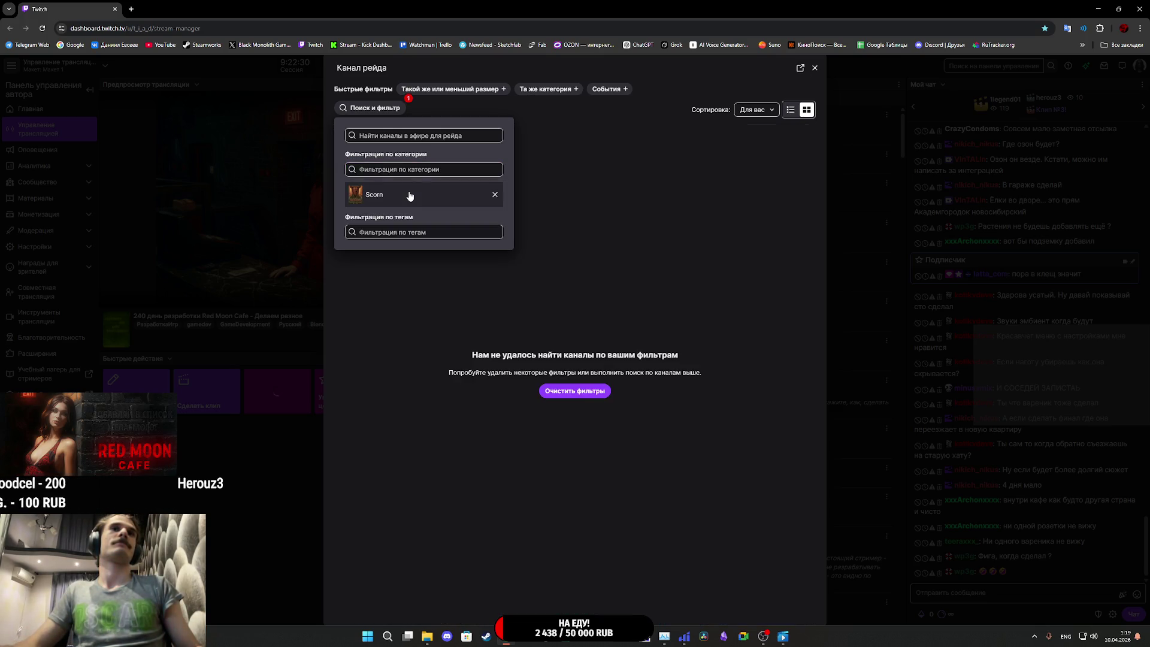
click(494, 195)
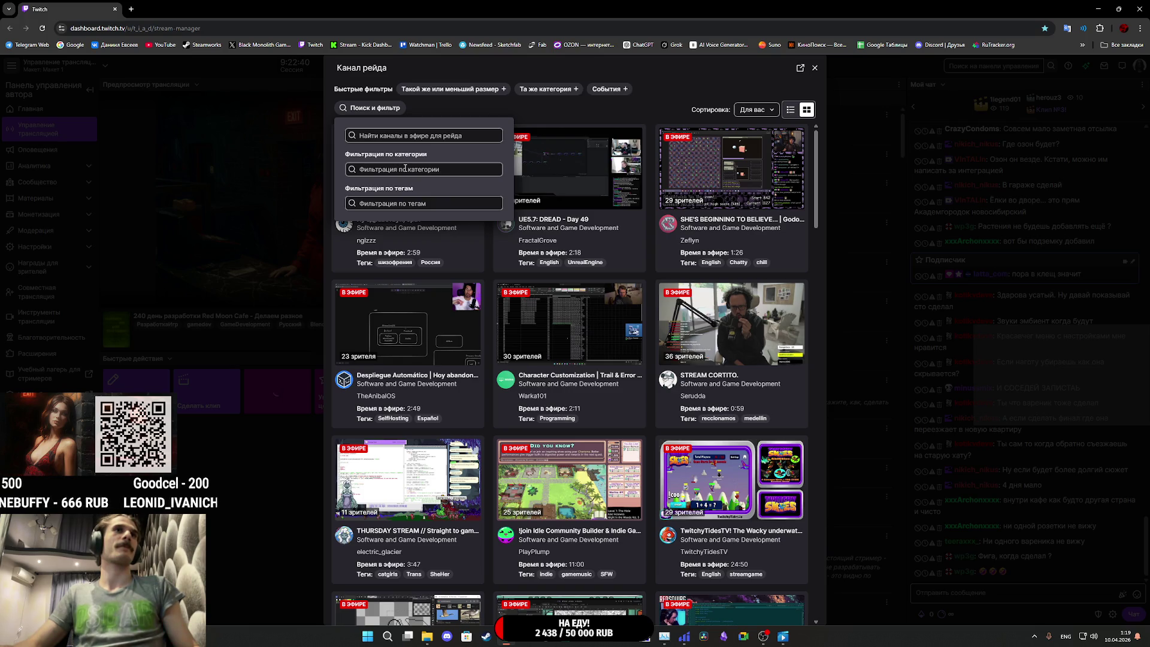
Step: Try two Max Payne category filters, removing each, then start a new search for Hellblade
click(405, 168)
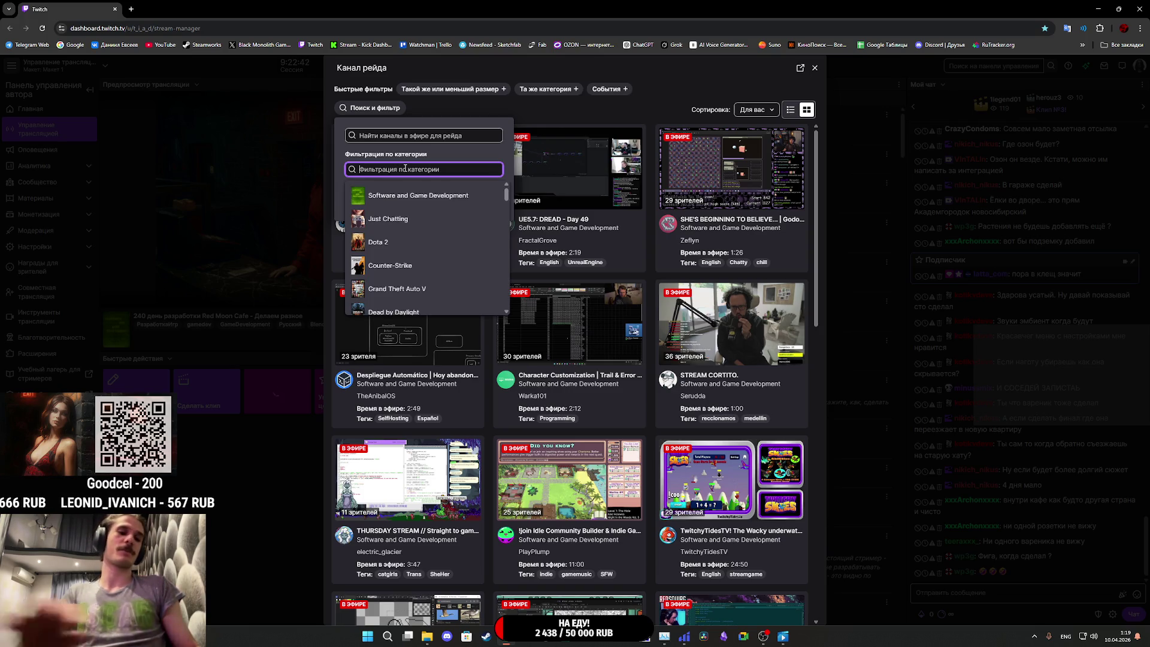
text(max payne)
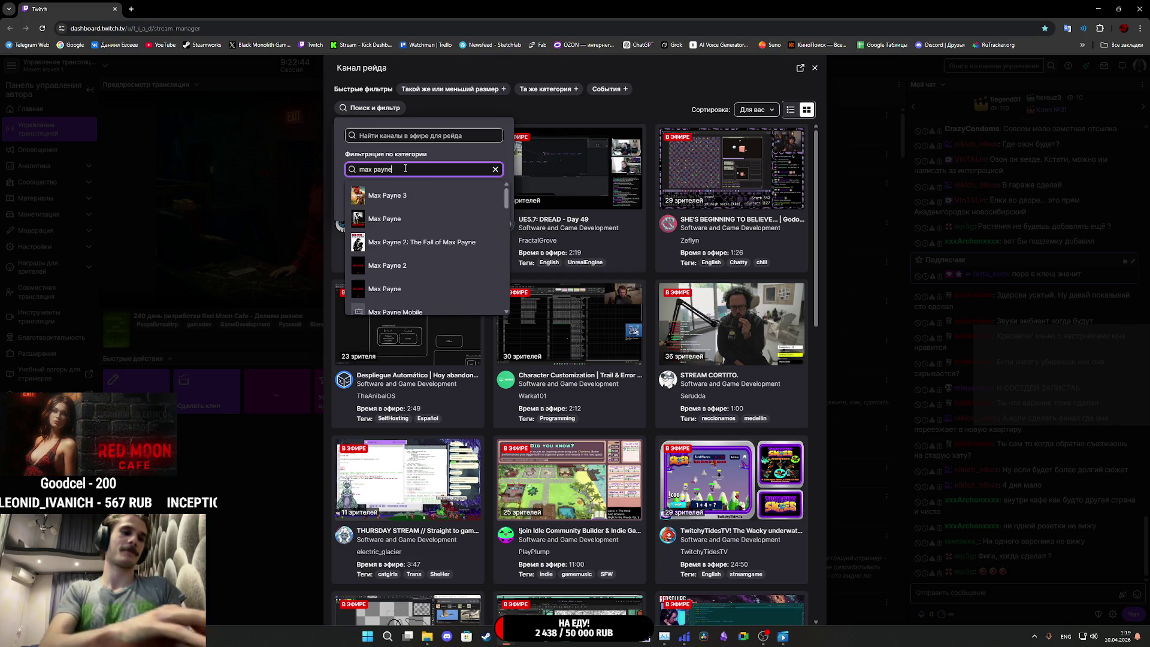
click(405, 229)
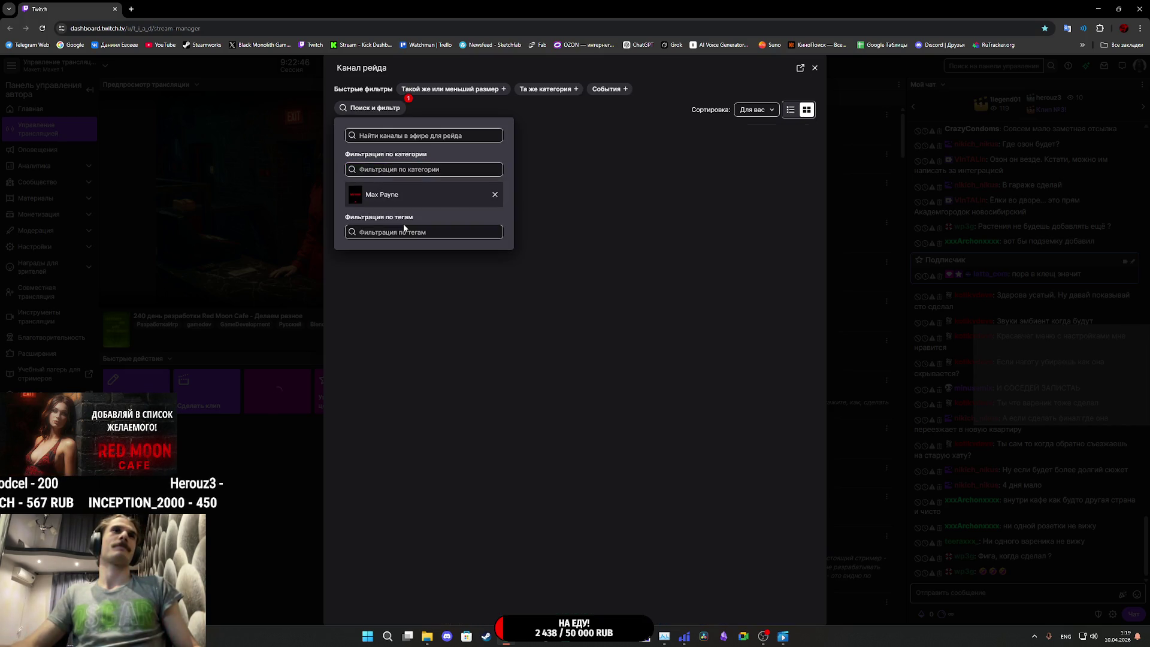
click(494, 194)
click(407, 170)
text(max payne)
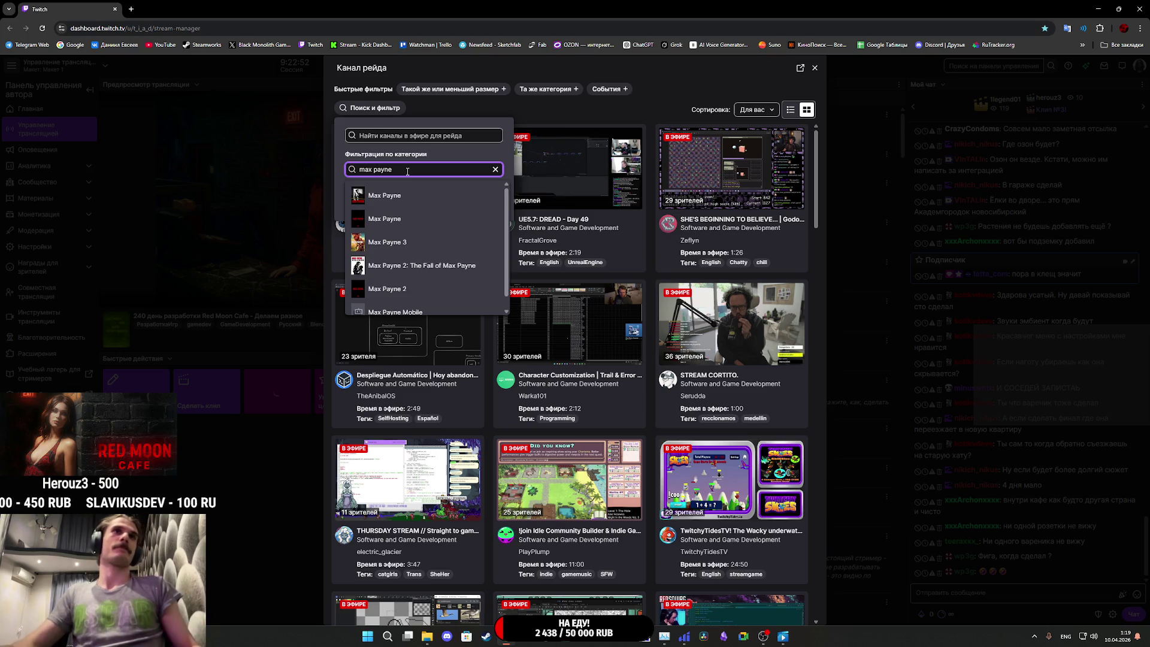
click(395, 196)
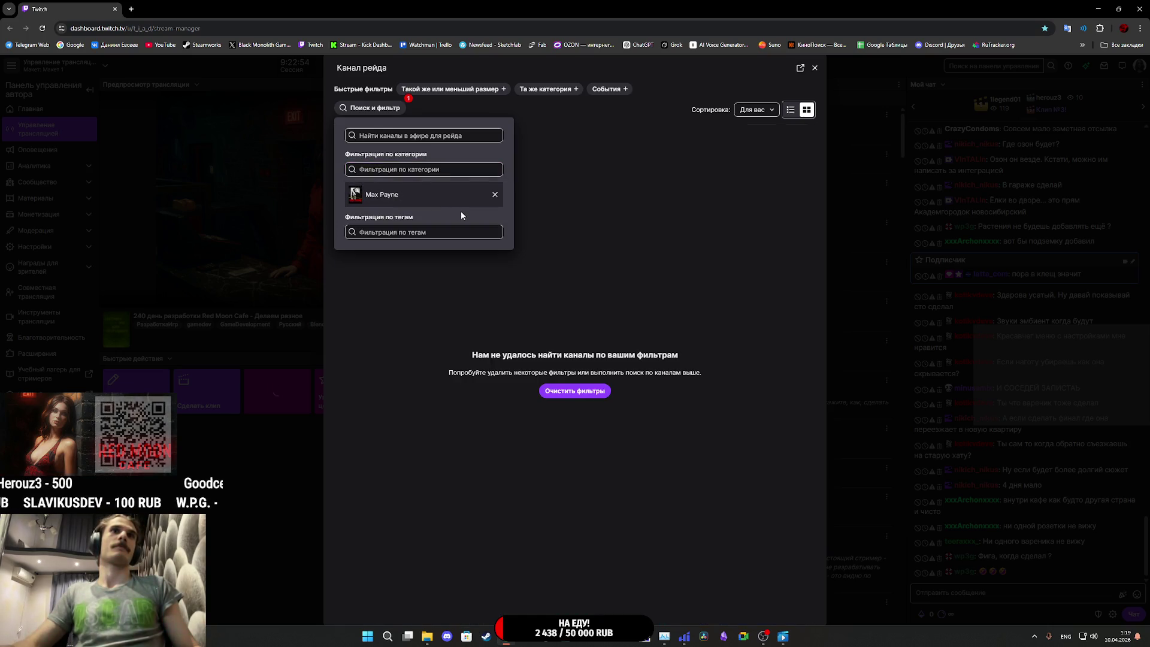
click(495, 196)
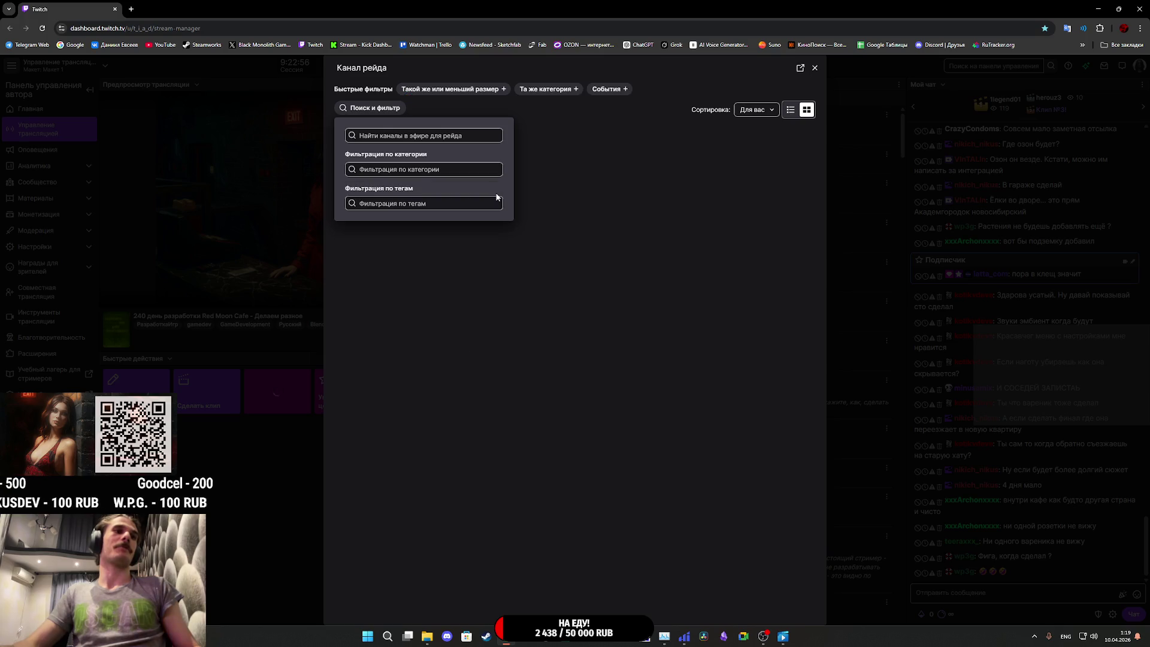
click(418, 170)
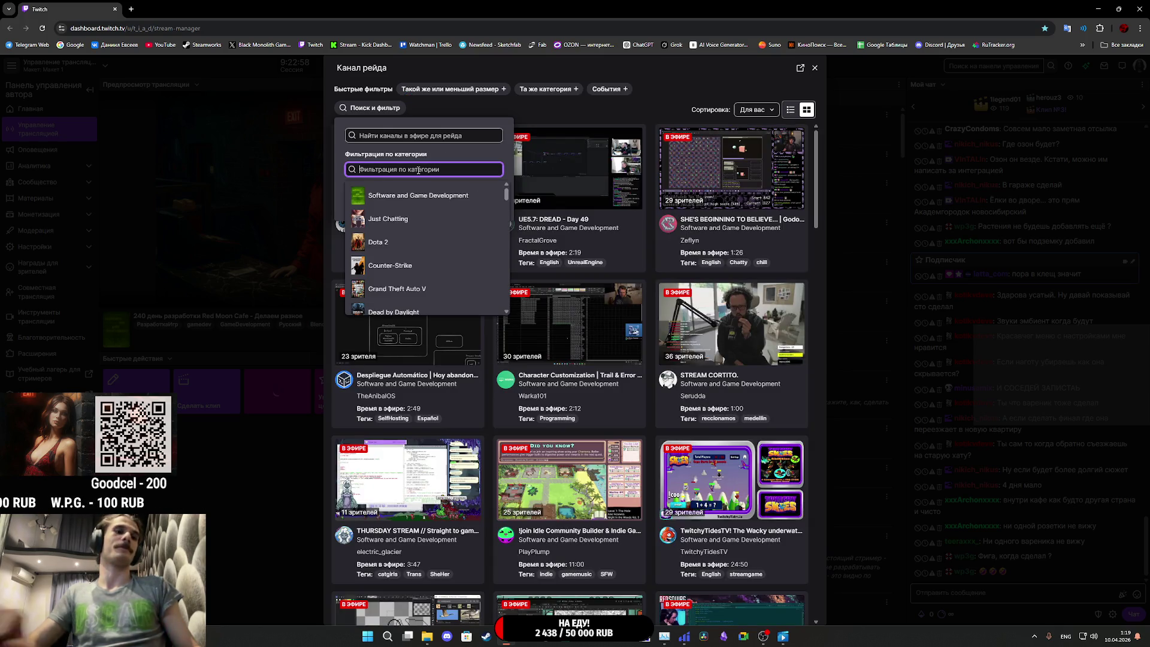
text(hell)
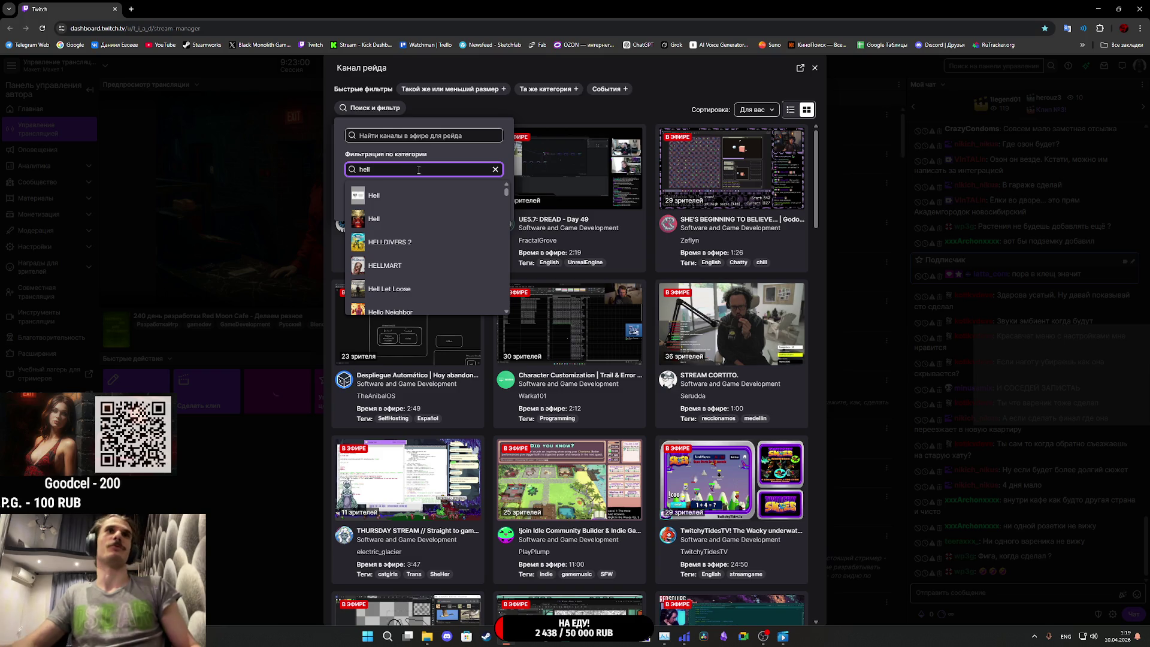
text(blade)
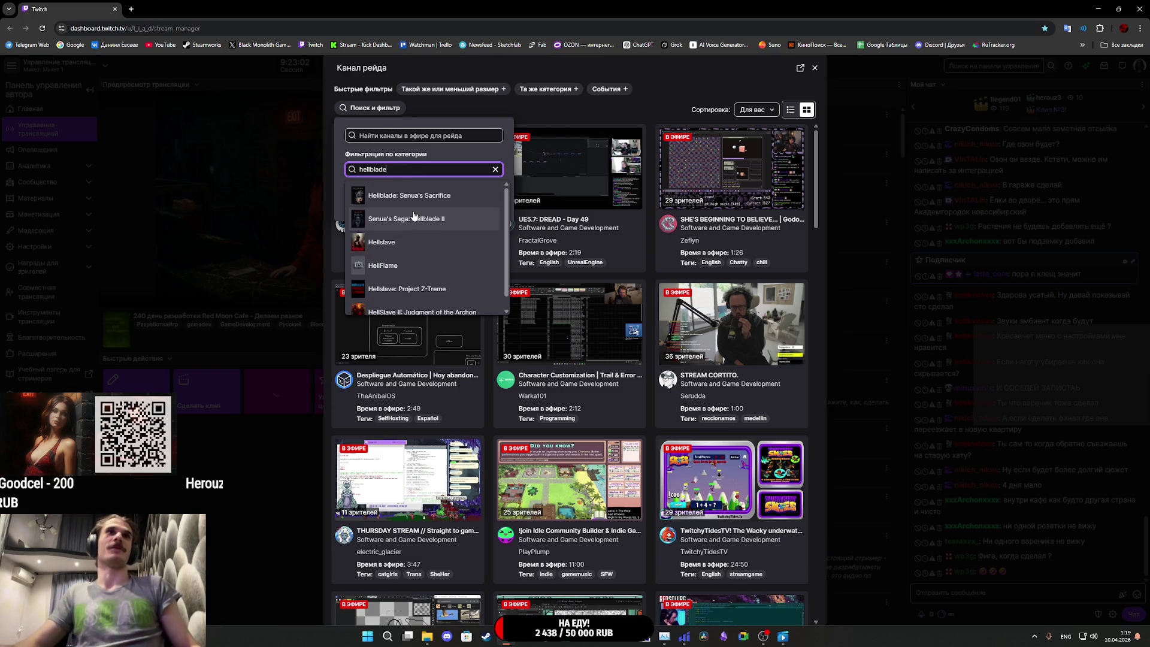
Step: Choose Senua's Saga: Hellblade II as the raid category filter to list its five live channels
click(459, 218)
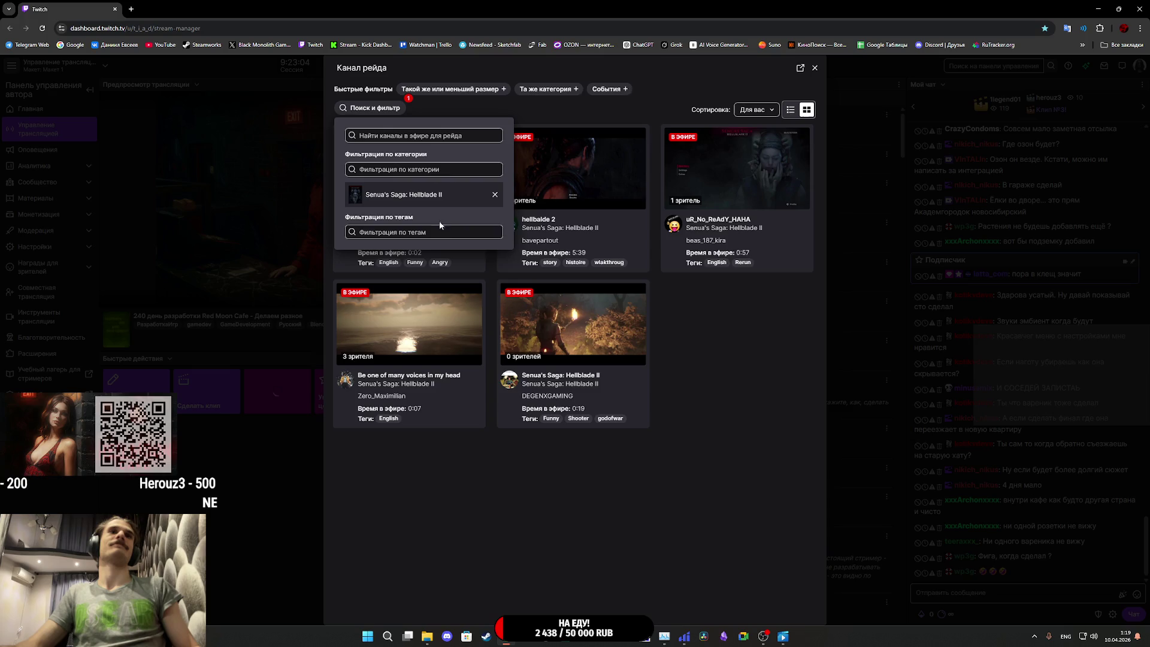
click(748, 399)
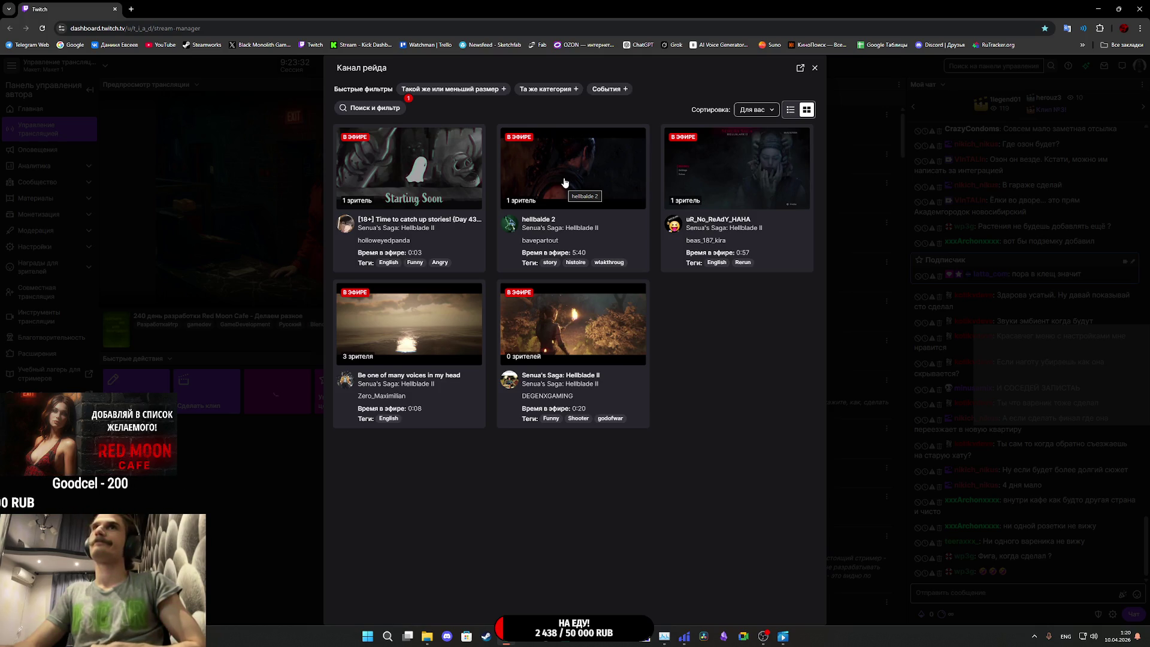
click(387, 114)
Step: Filter raid channels by the FNaF 1 category found via 'fnaf', then remove that filter
click(473, 170)
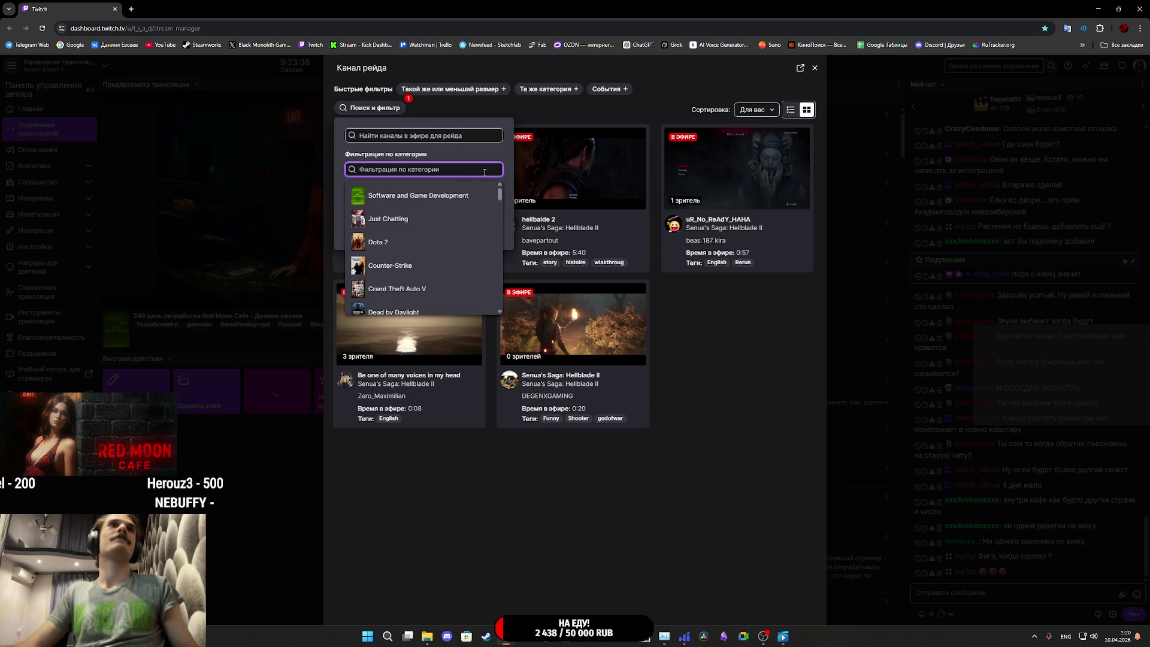
text(fnaf)
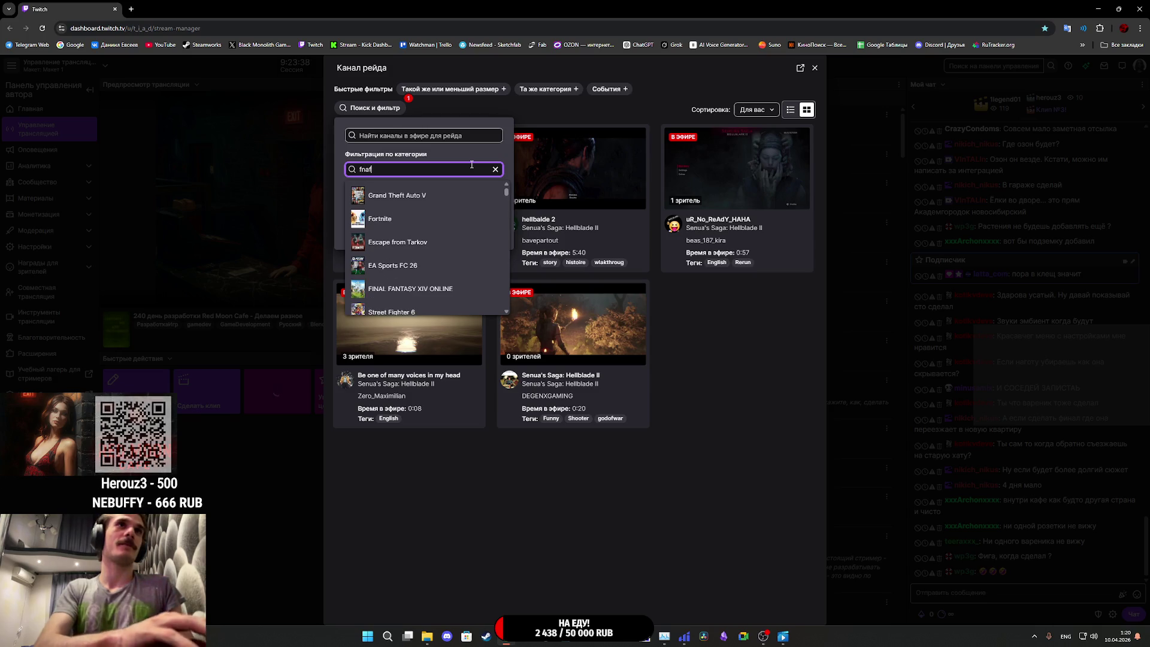
click(400, 196)
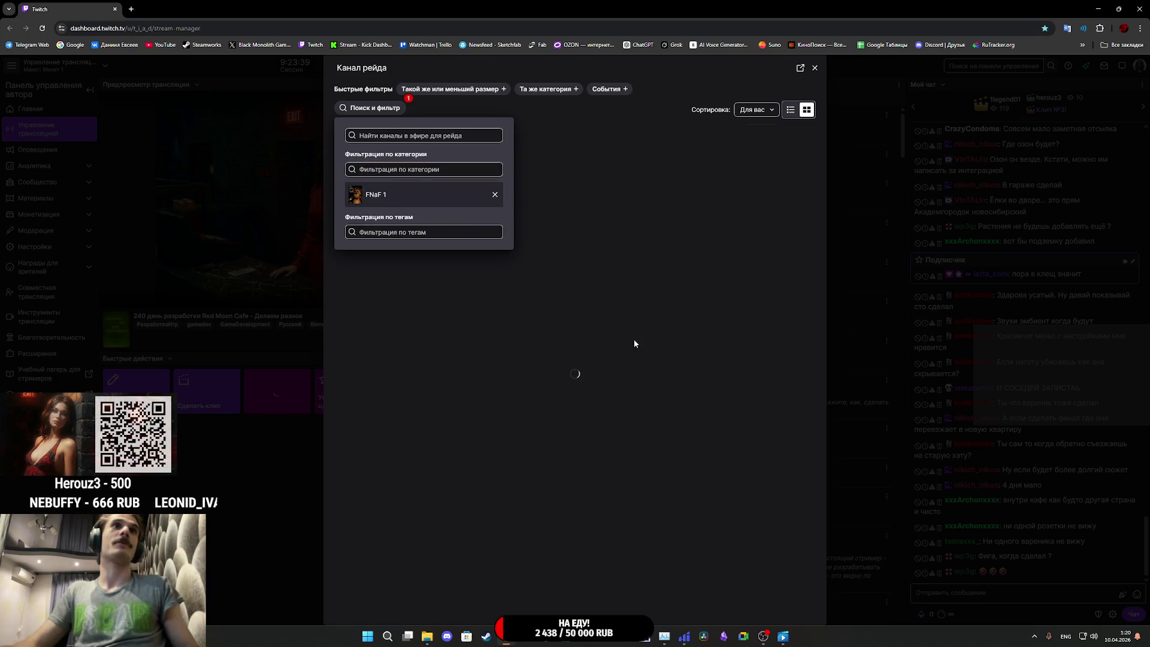
click(736, 265)
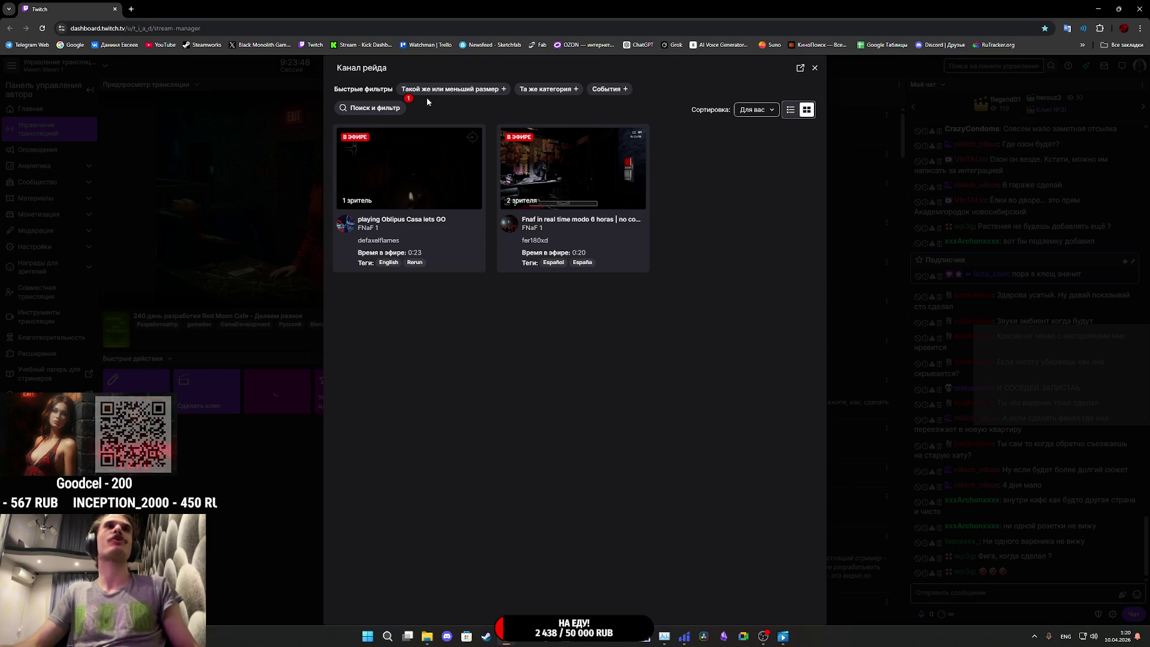
click(396, 110)
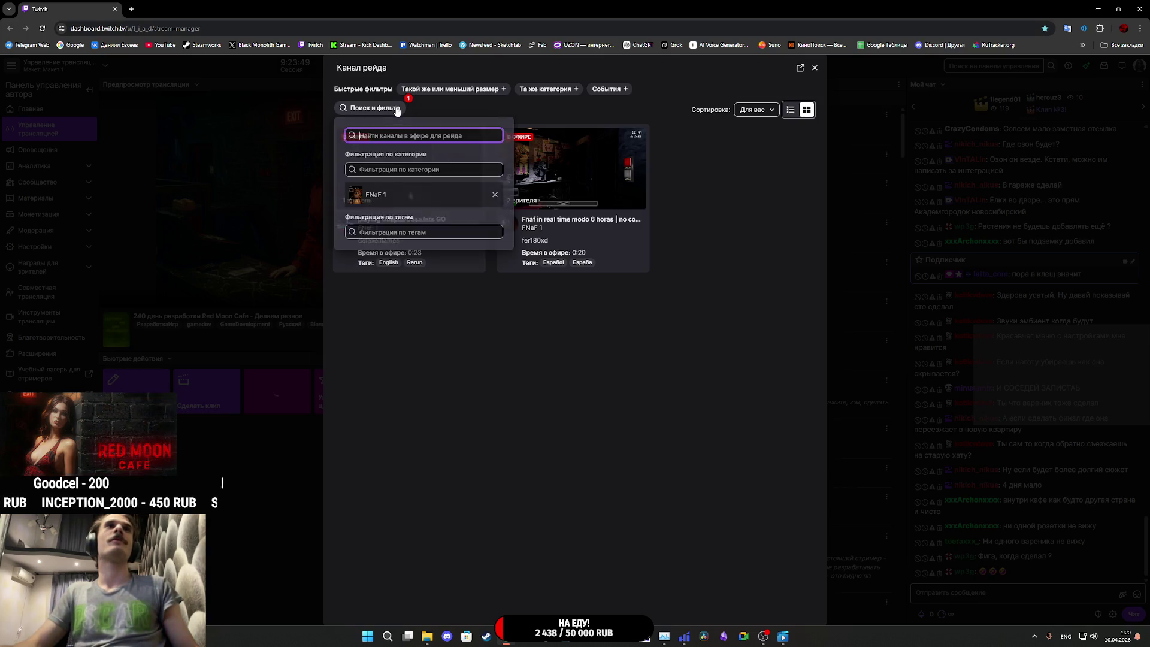
click(495, 194)
Step: Search 'fnaf' again, apply FNAF 1 Remake, and remove it when no channels appear
click(372, 171)
text(fnaf)
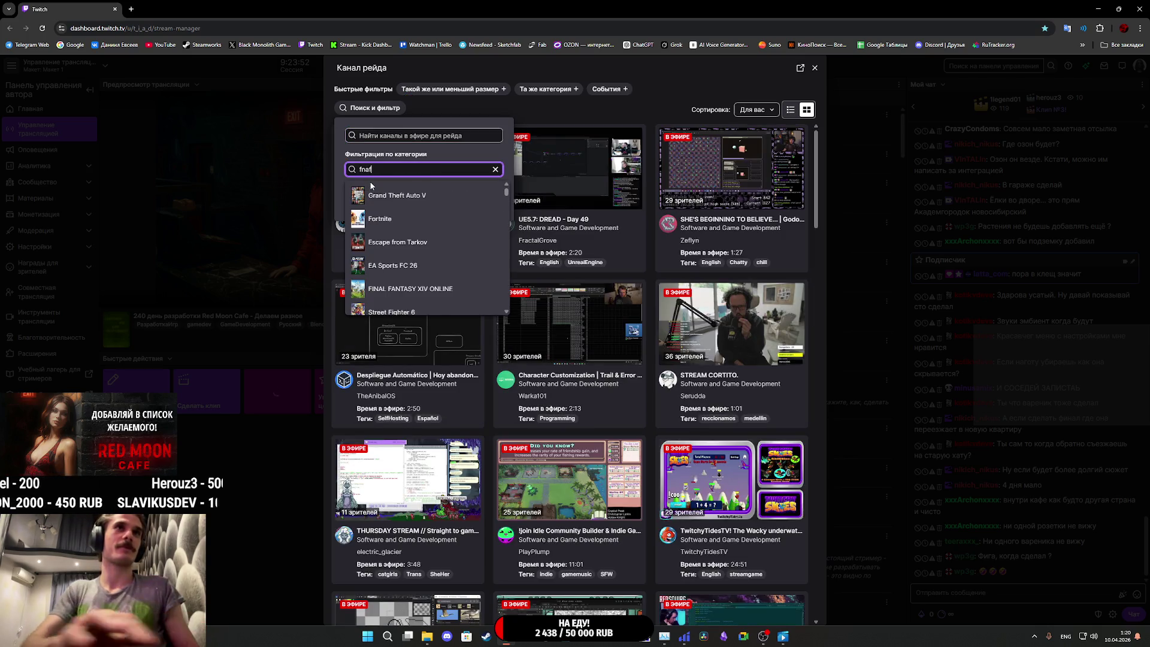
scroll(405, 205, down, 5)
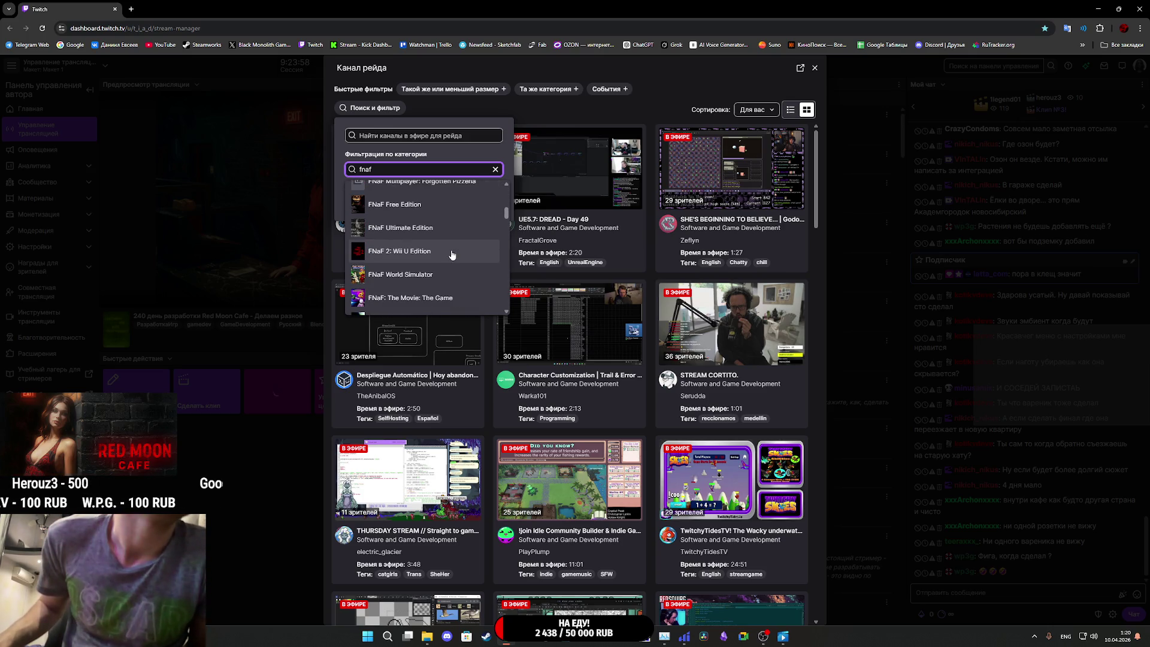
scroll(451, 256, up, 1)
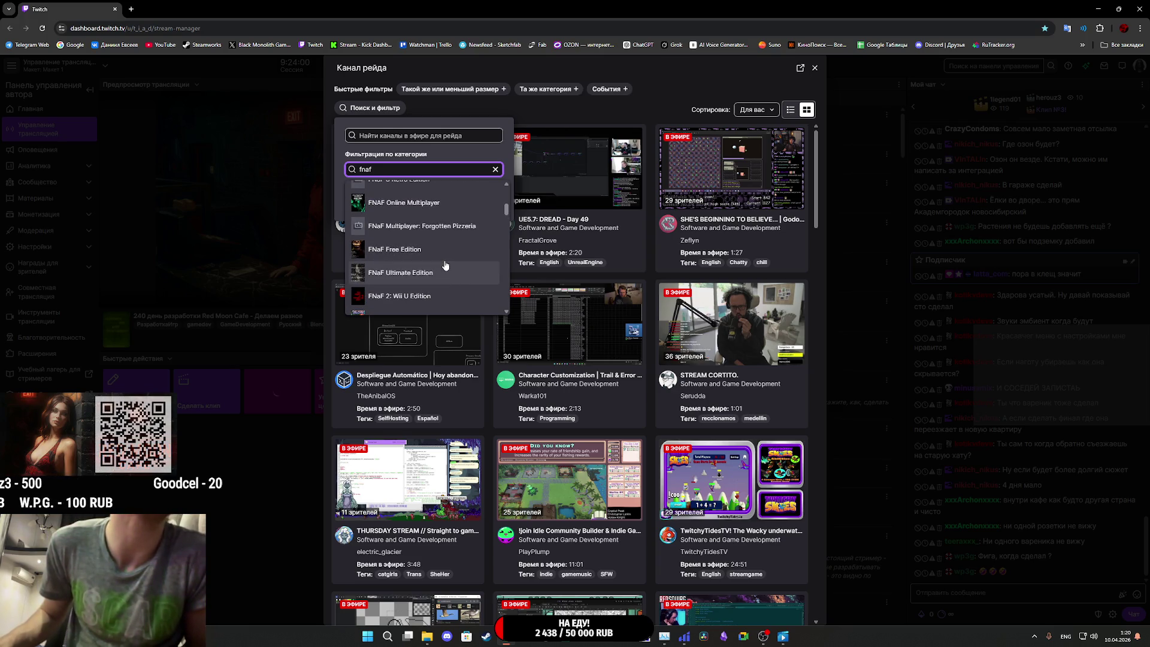
scroll(445, 265, up, 3)
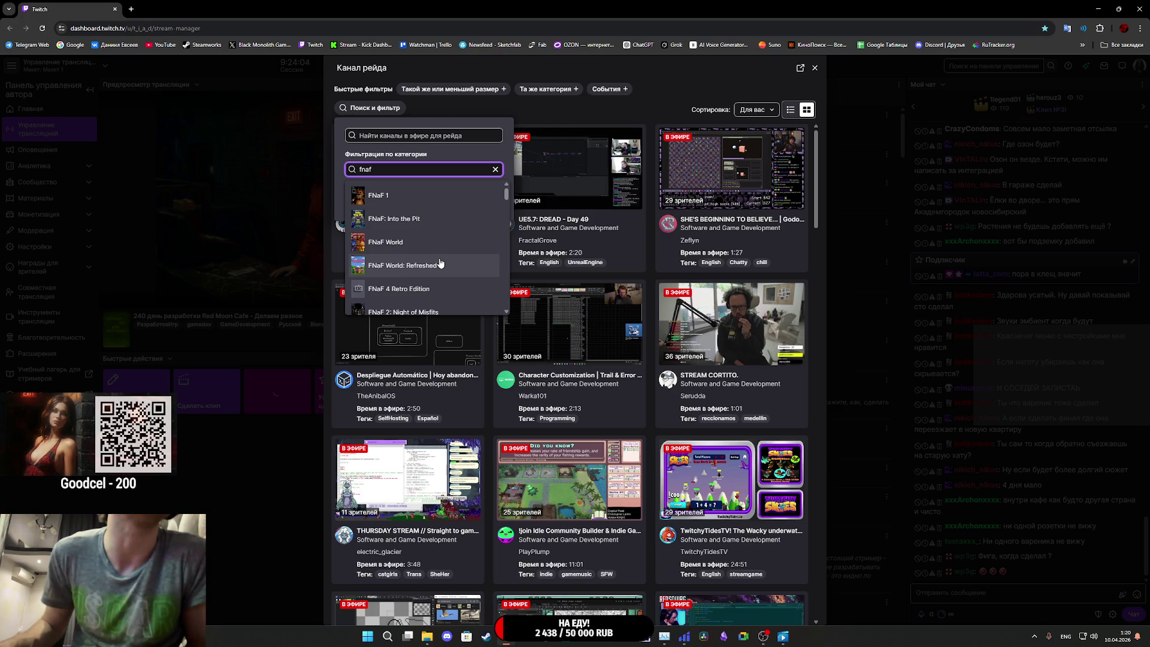
scroll(440, 264, down, 5)
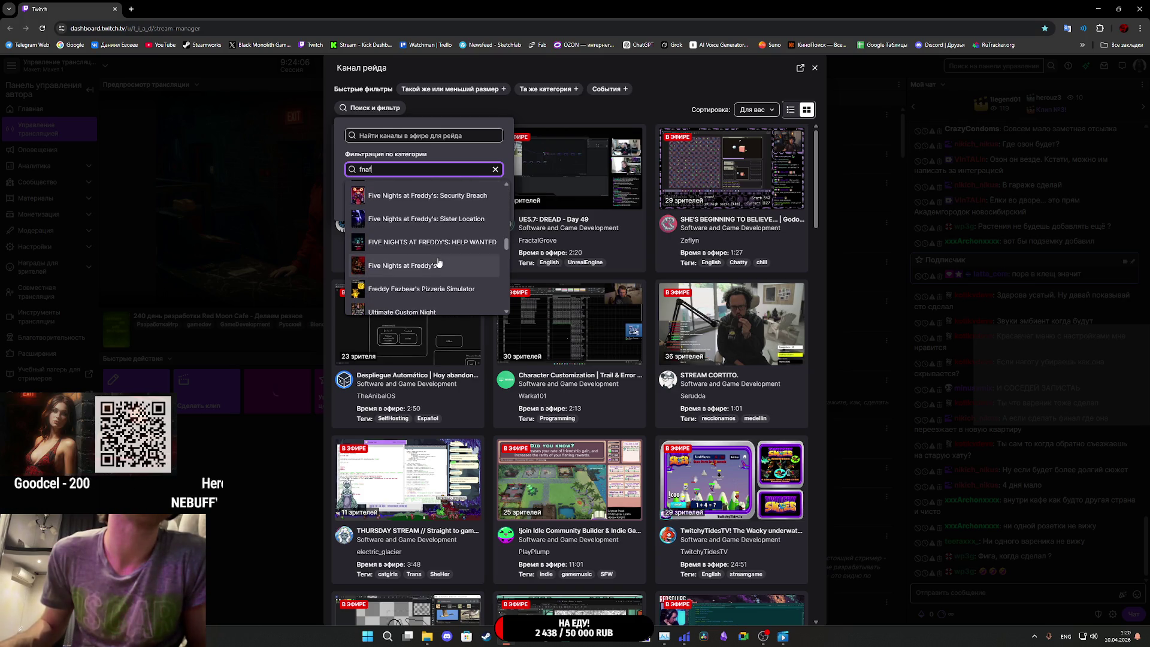
scroll(452, 269, down, 2)
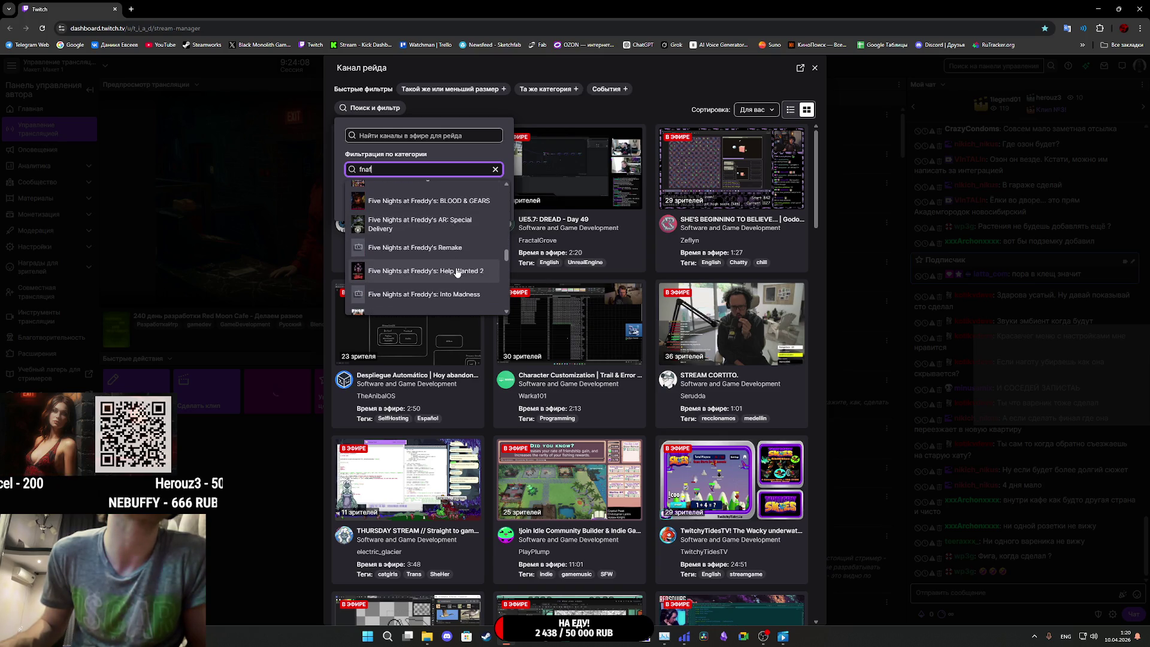
scroll(456, 272, down, 3)
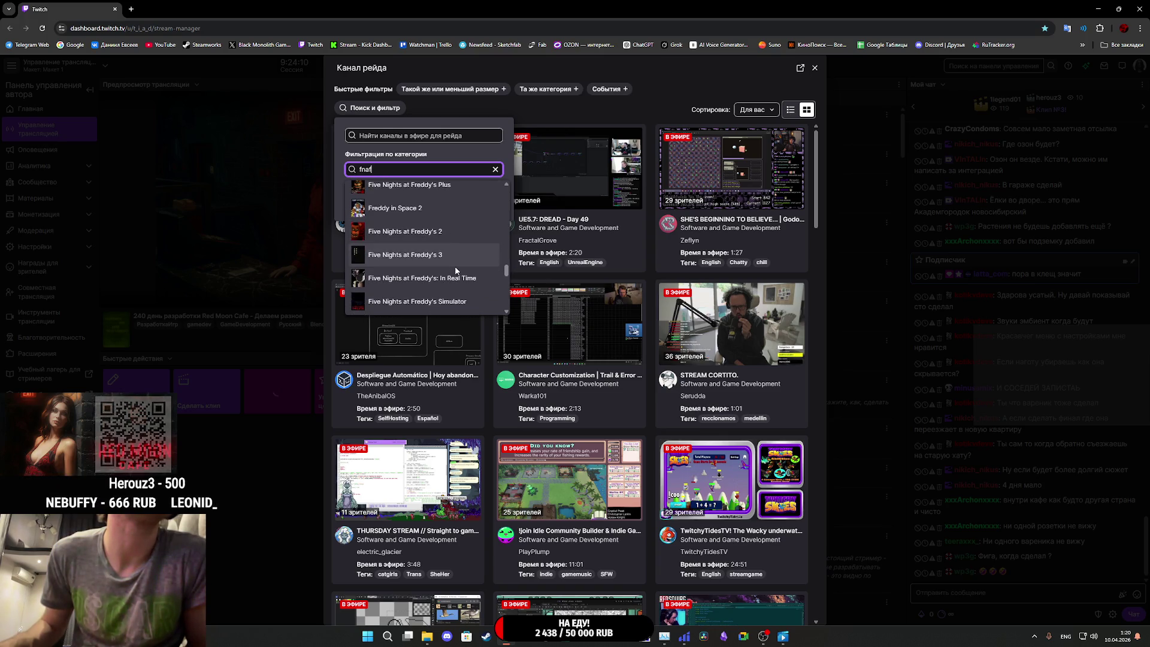
scroll(457, 271, down, 4)
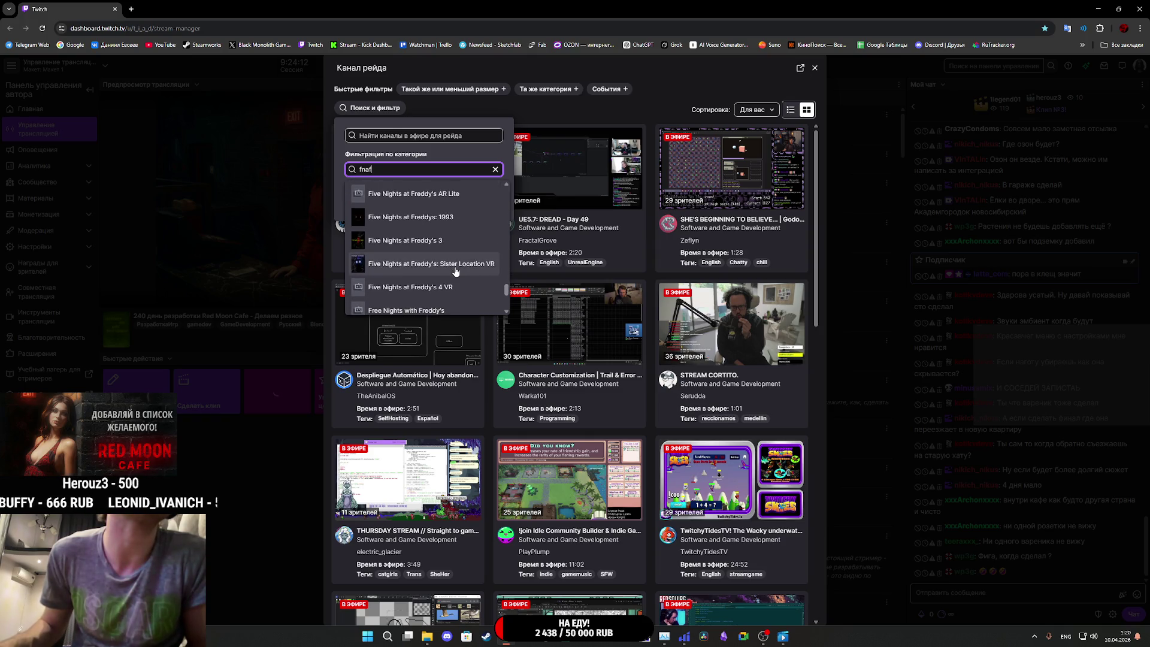
scroll(455, 271, down, 4)
scroll(456, 270, down, 8)
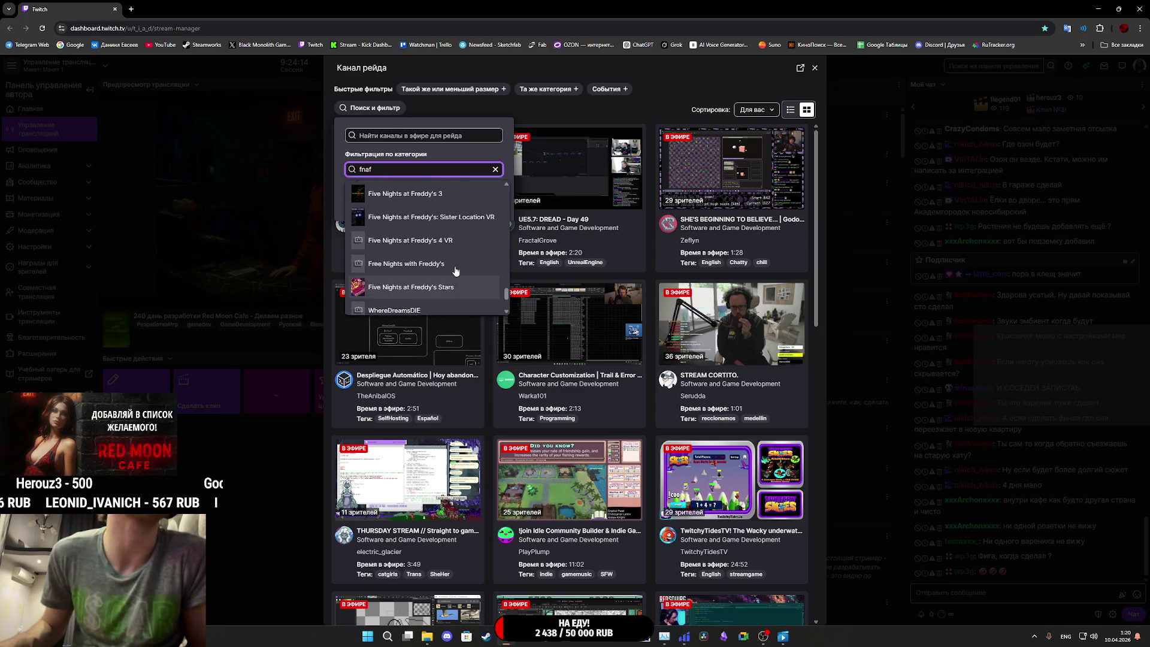
scroll(456, 271, down, 6)
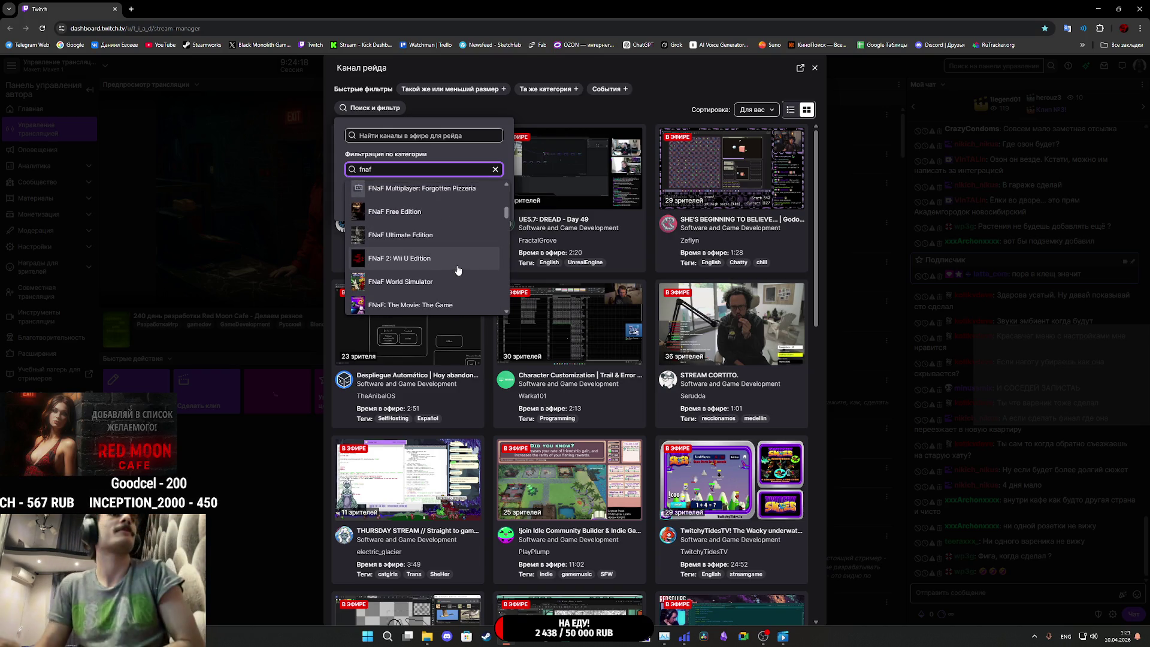
scroll(455, 221, up, 10)
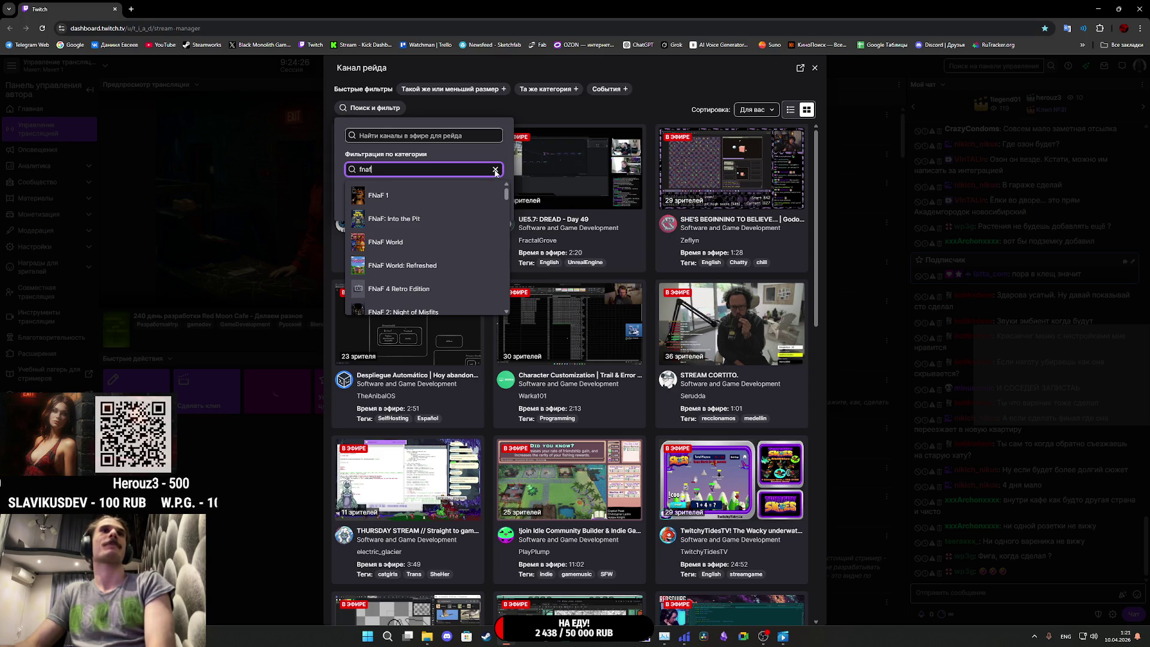
scroll(462, 221, down, 3)
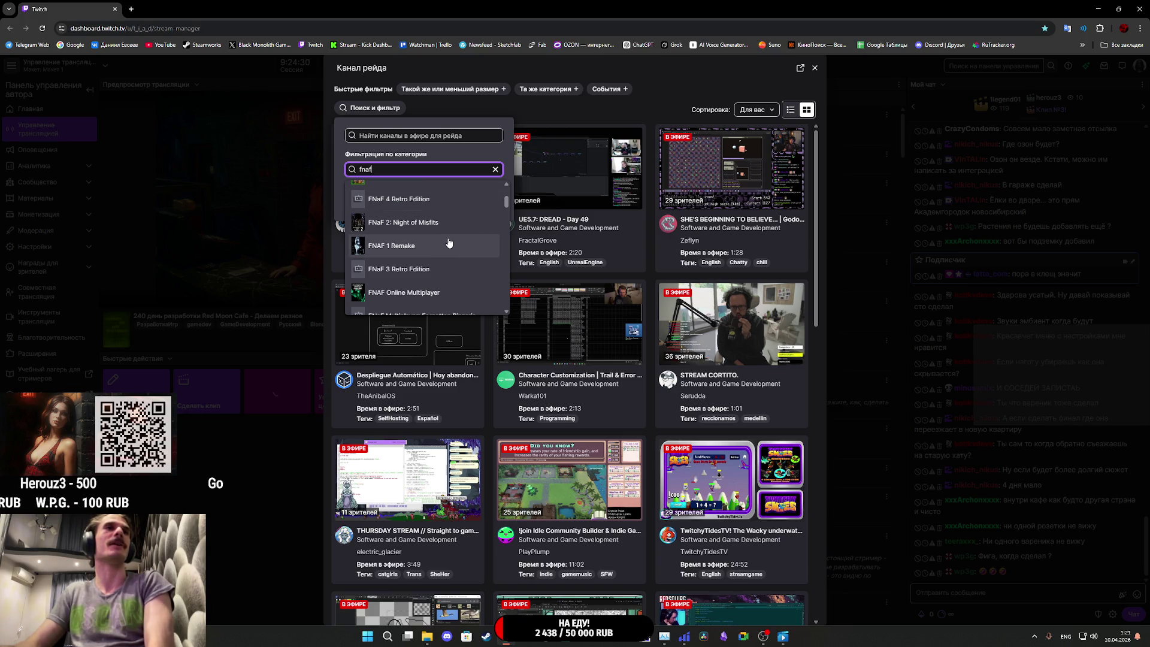
click(449, 244)
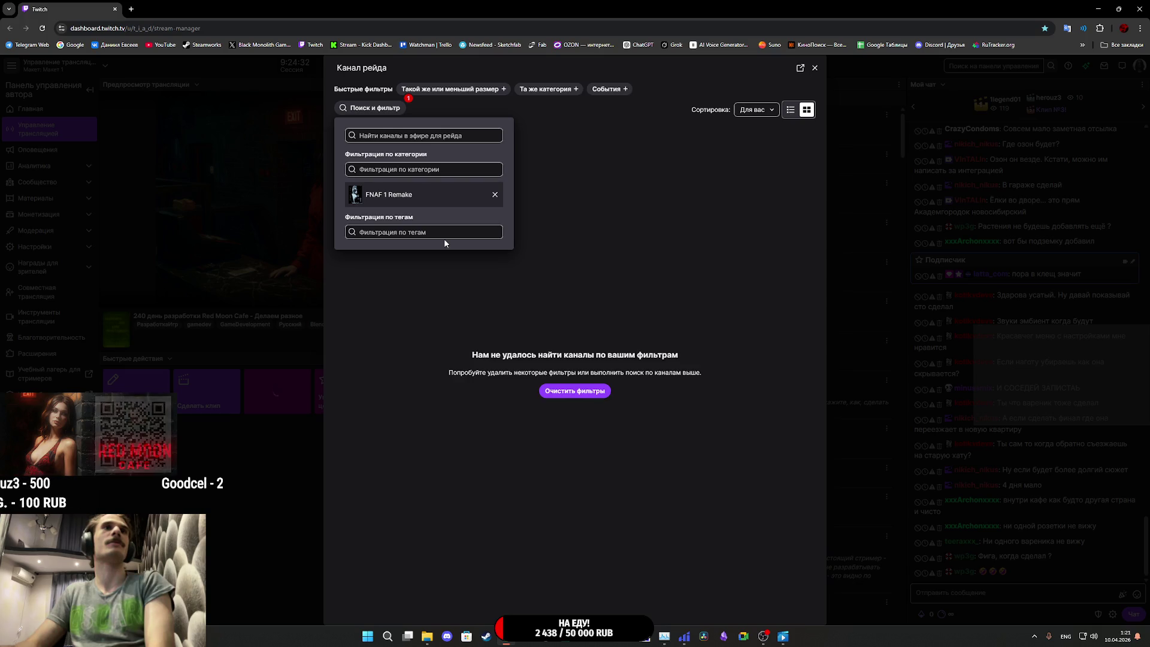
click(494, 196)
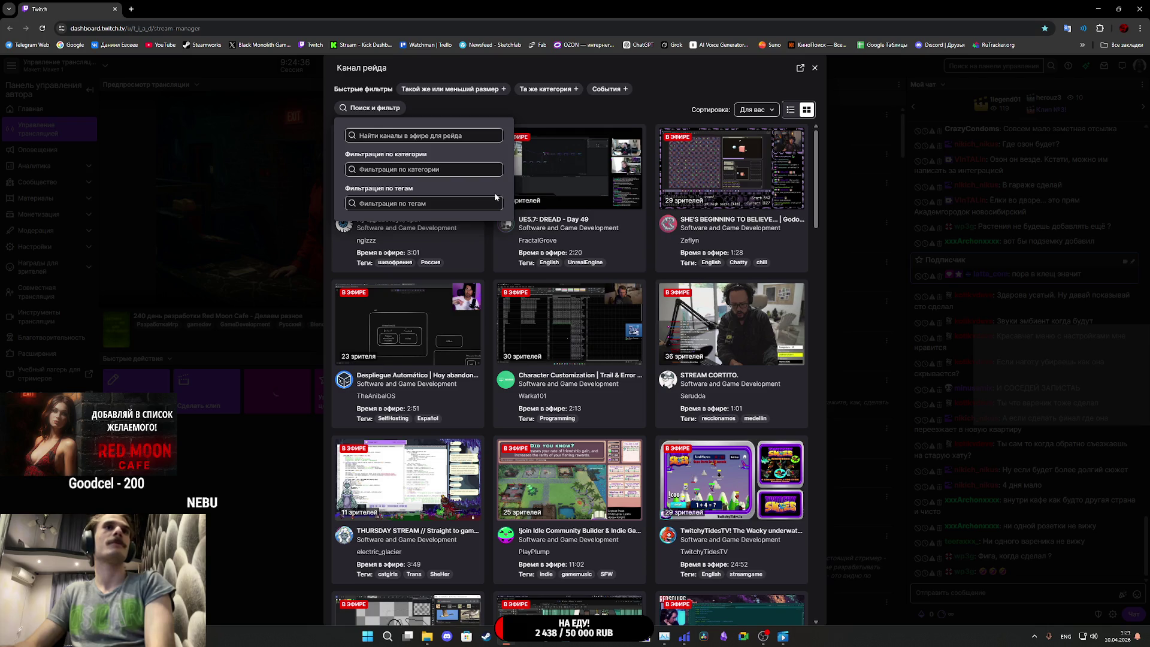
Step: Filter raid channels to Senua's Saga: Hellblade II by searching 'hellblad', then preview a stream
click(400, 168)
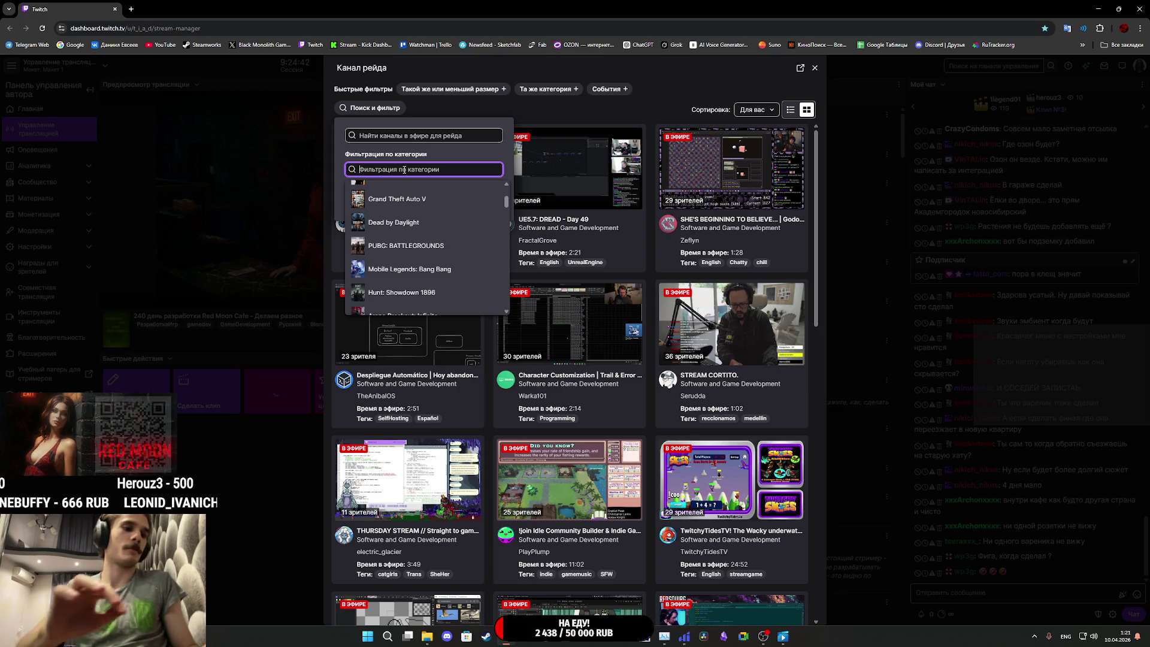
text(heb)
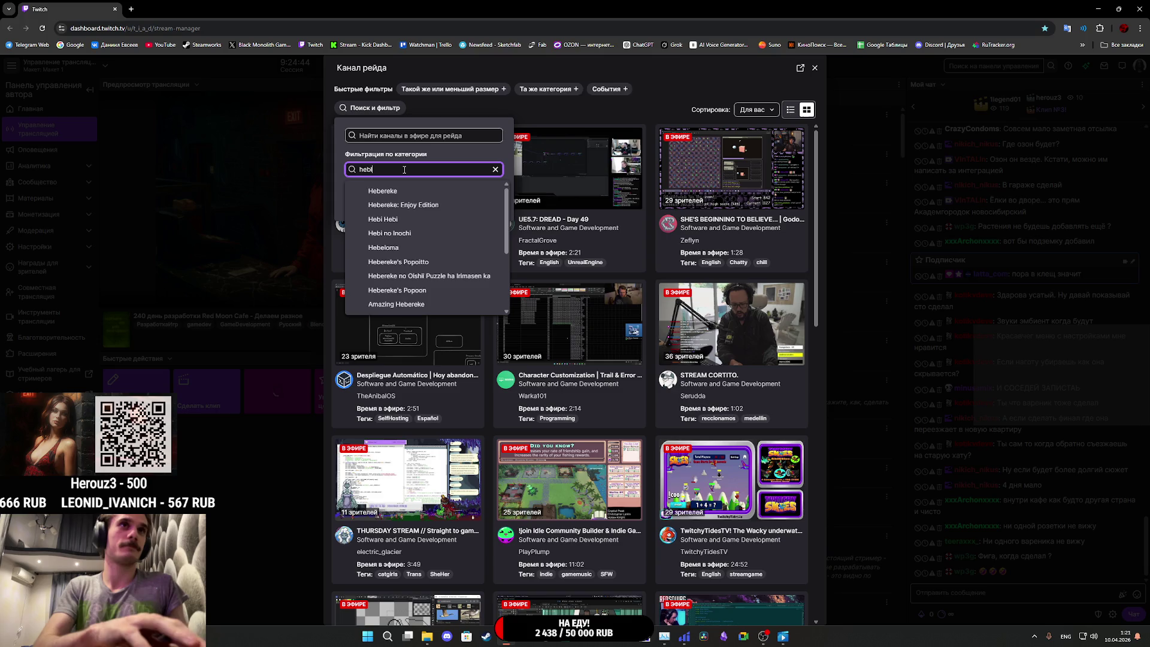
key(BackSpace)
text(ll)
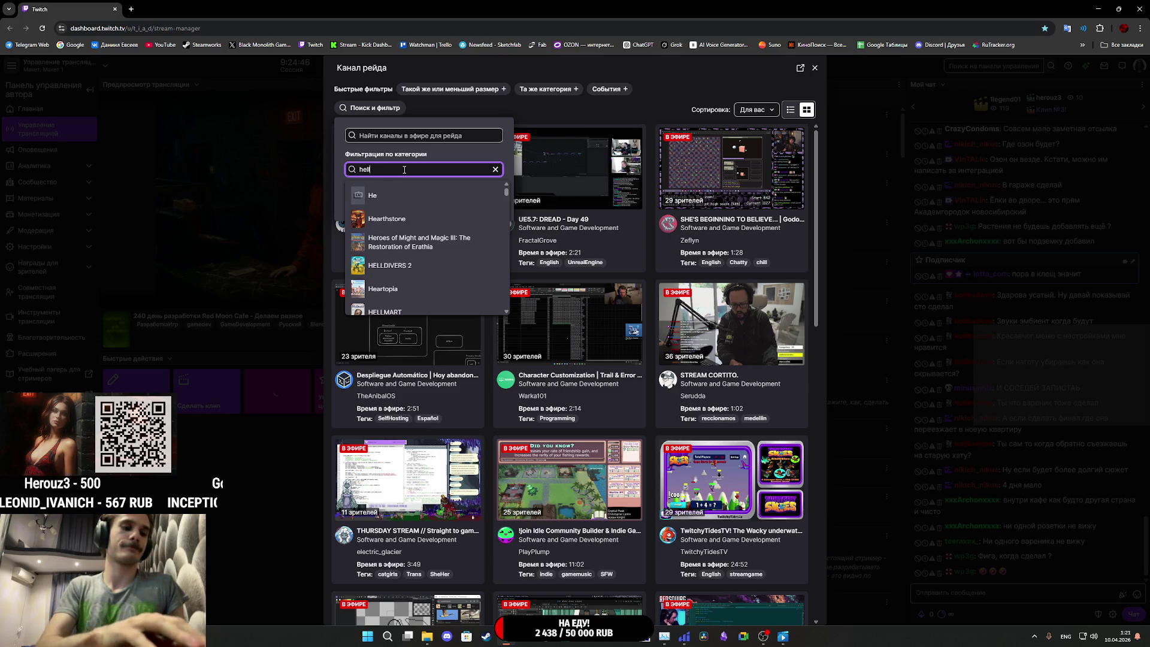
text(blad)
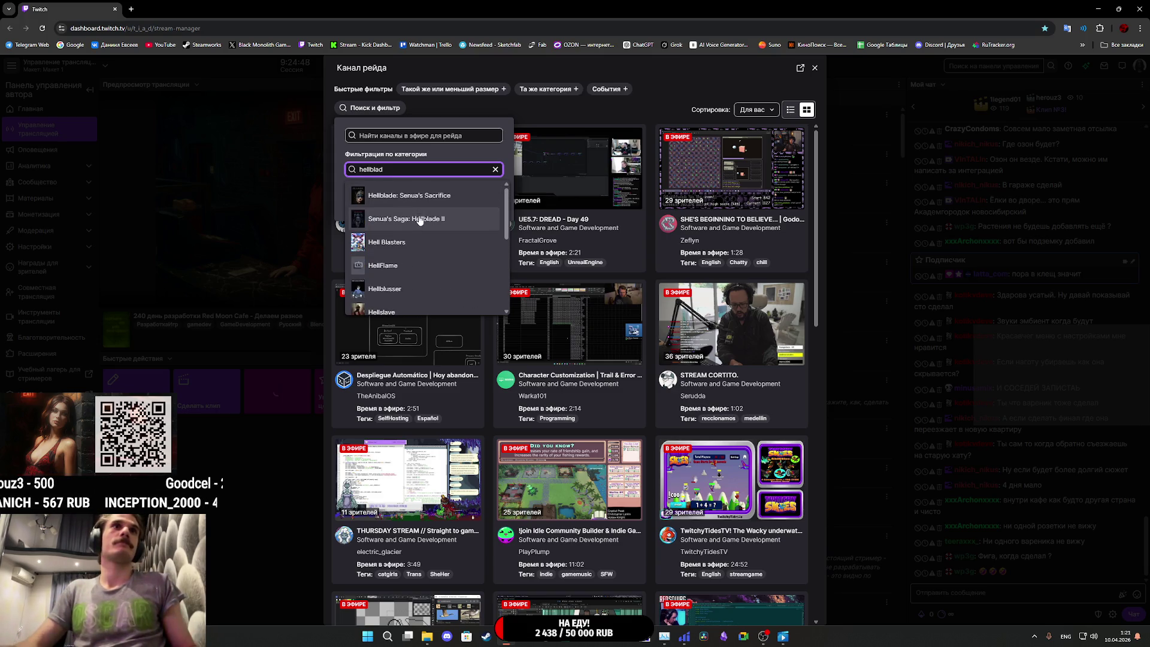
click(419, 219)
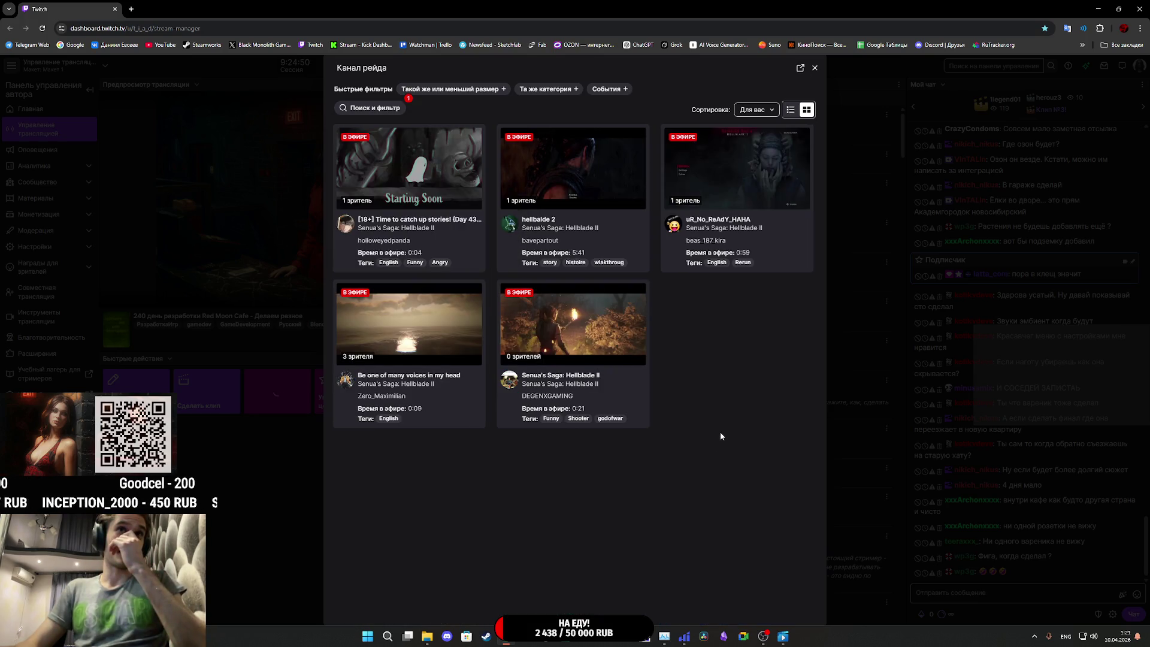
click(592, 177)
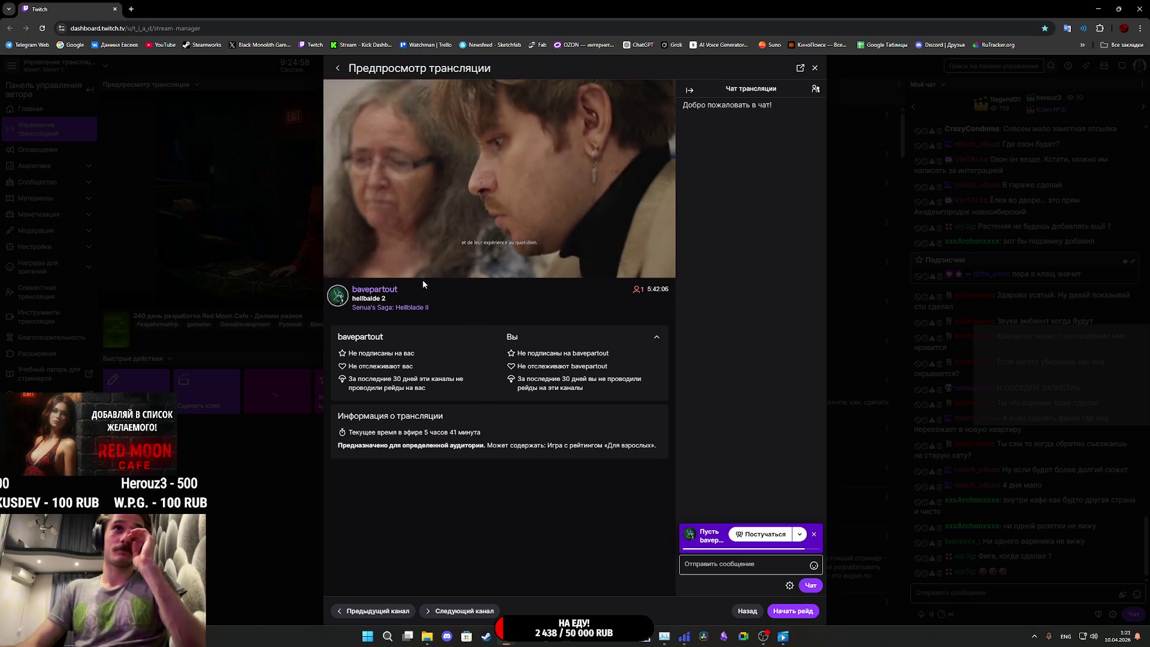
Step: Cycle through Hellblade II raid candidates with Previous/Next channel, then watch one fullscreen
click(389, 611)
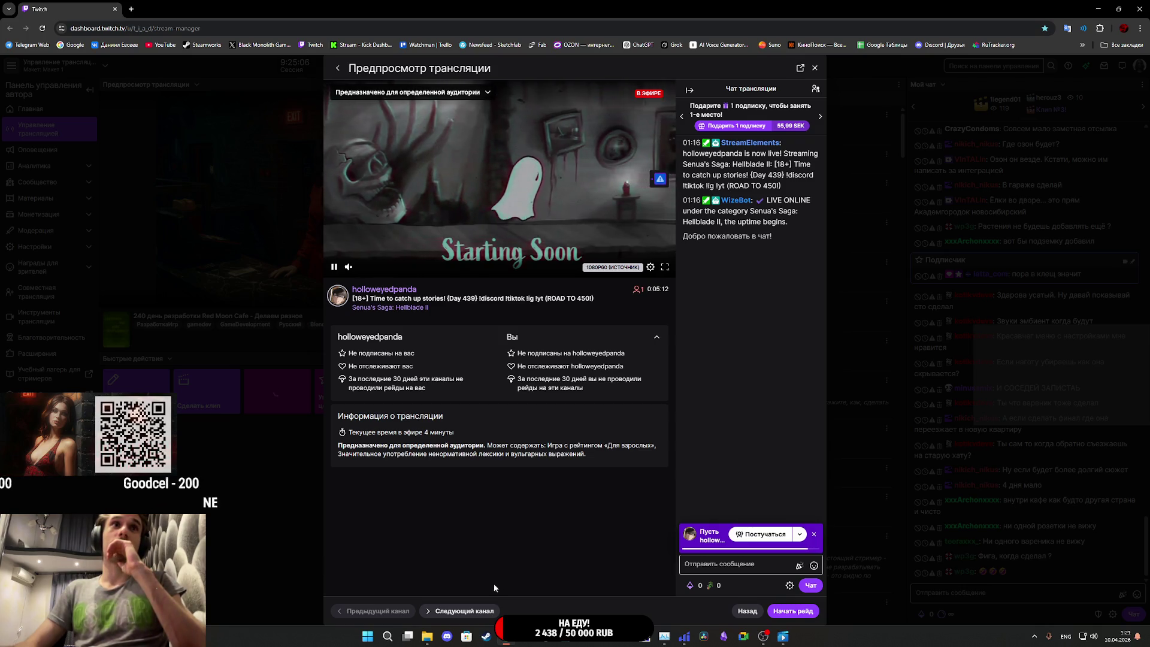
click(480, 612)
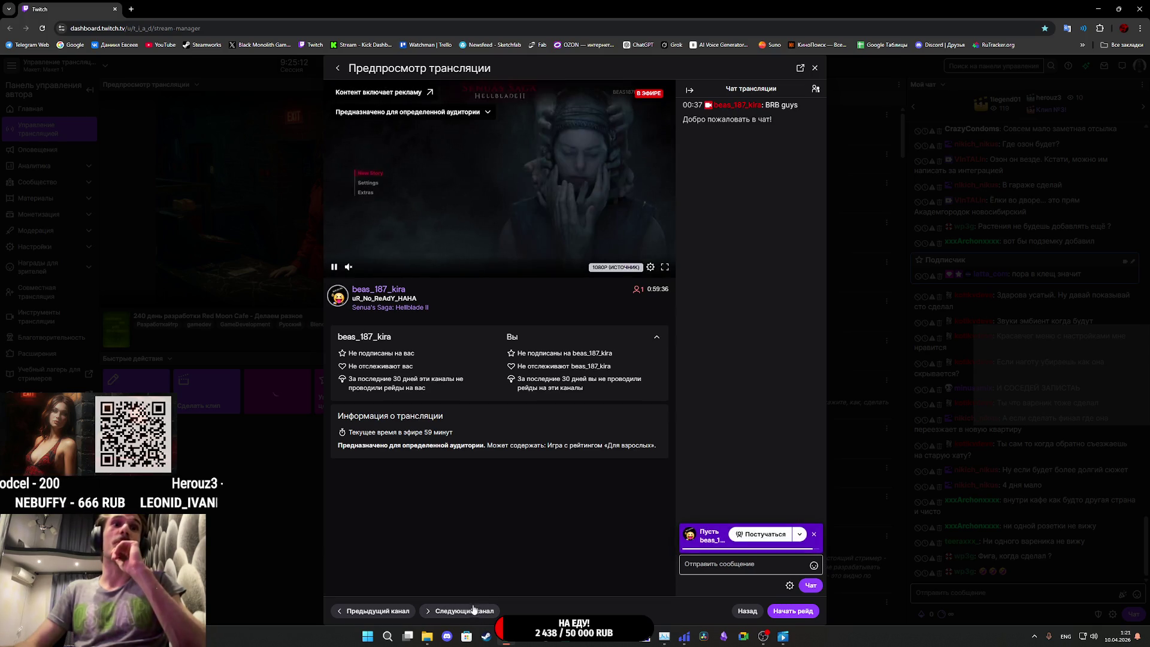
click(473, 611)
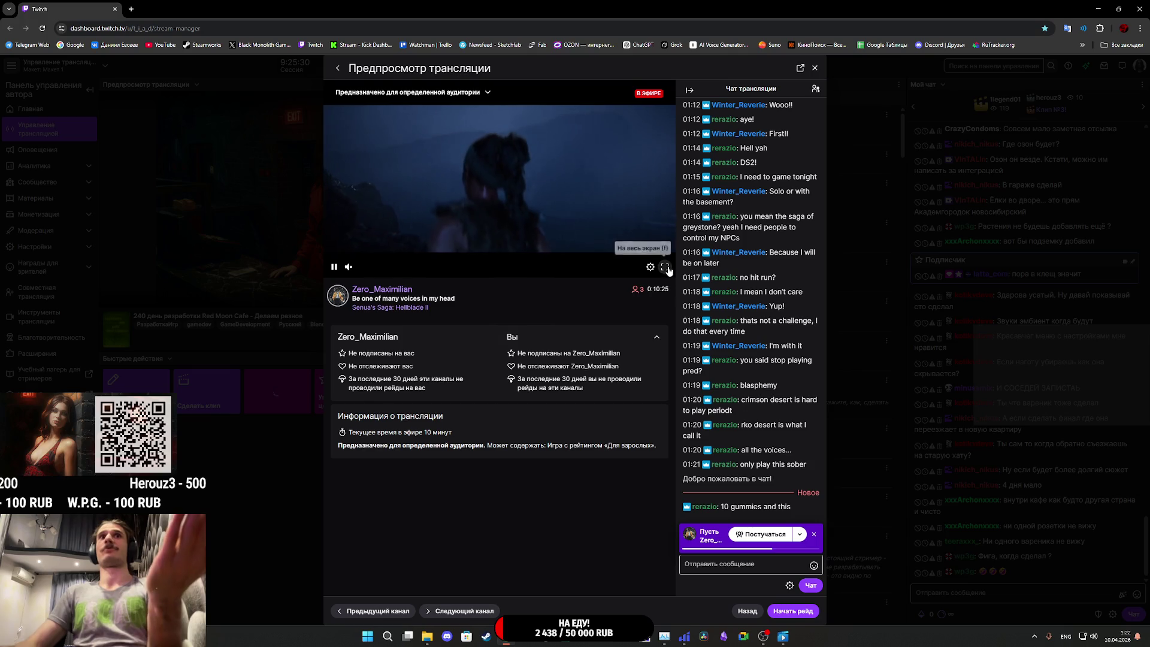
click(665, 267)
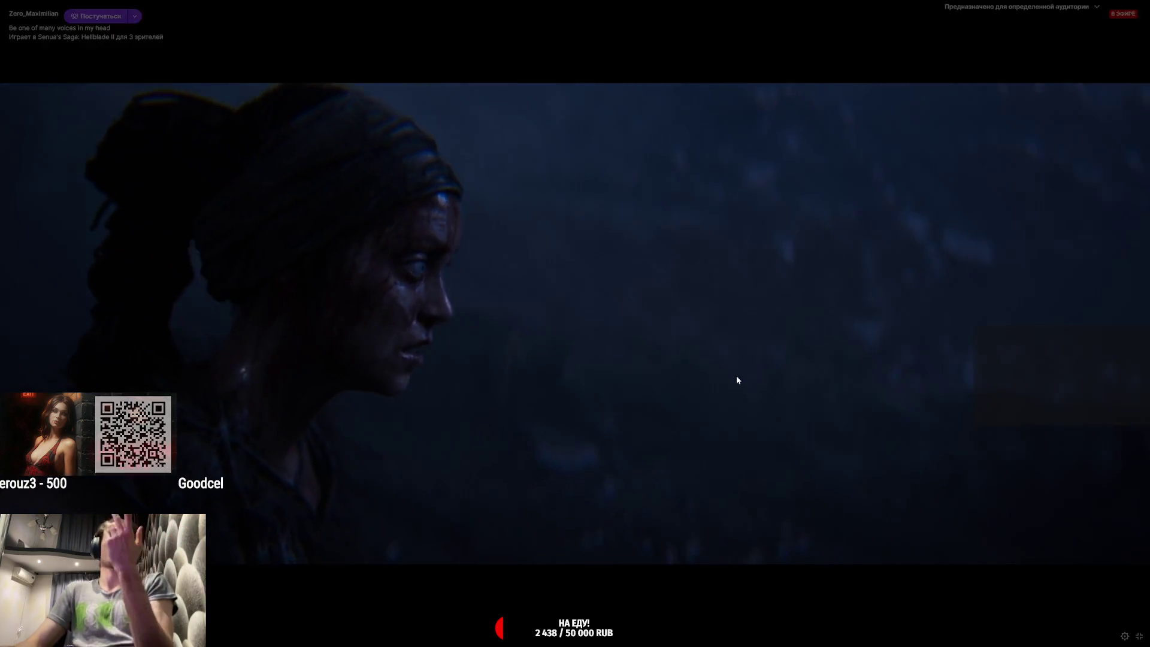
mouse_move(743, 372)
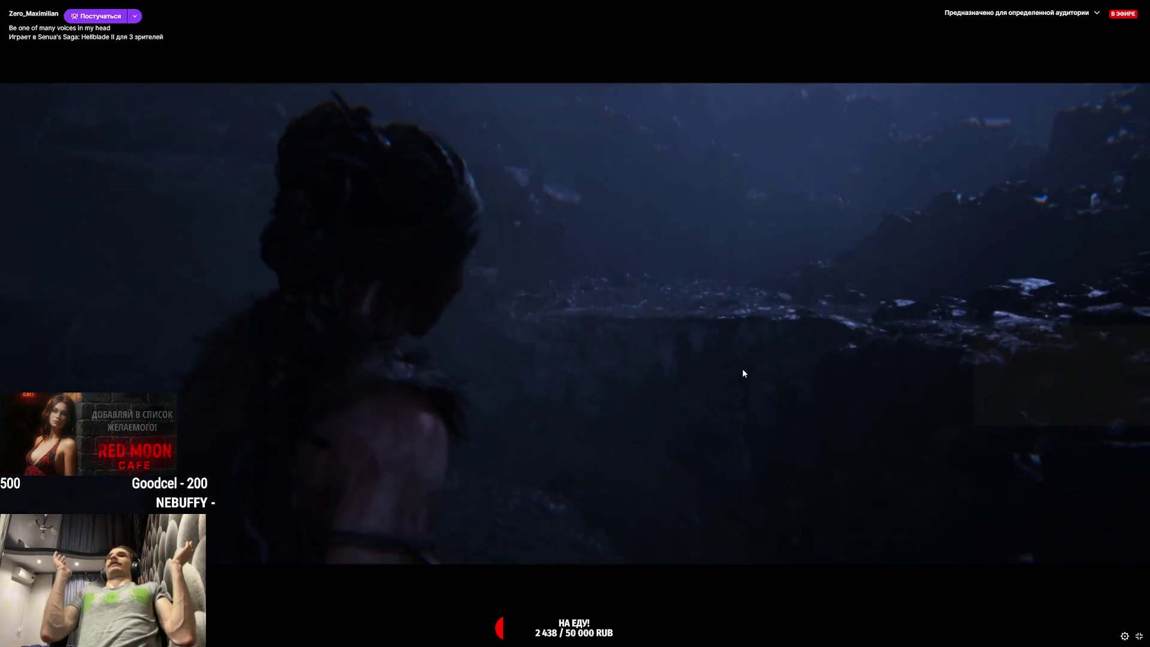